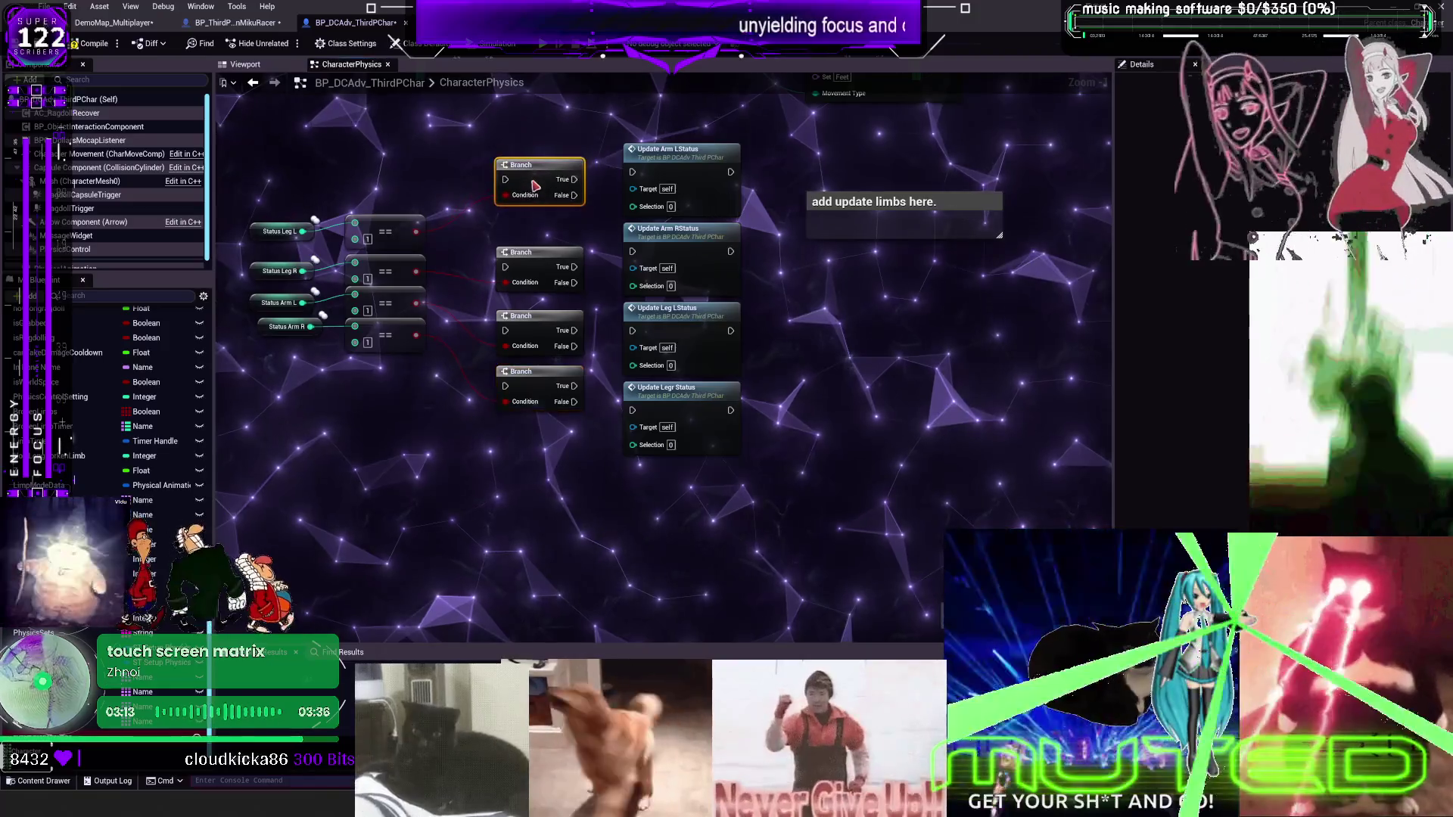
Wire the Branch True outputs to Update Arm L, Arm R and Leg L Status, Selection 1
scroll(559, 271, "up", 1)
left_click_drag(557, 279, 625, 259)
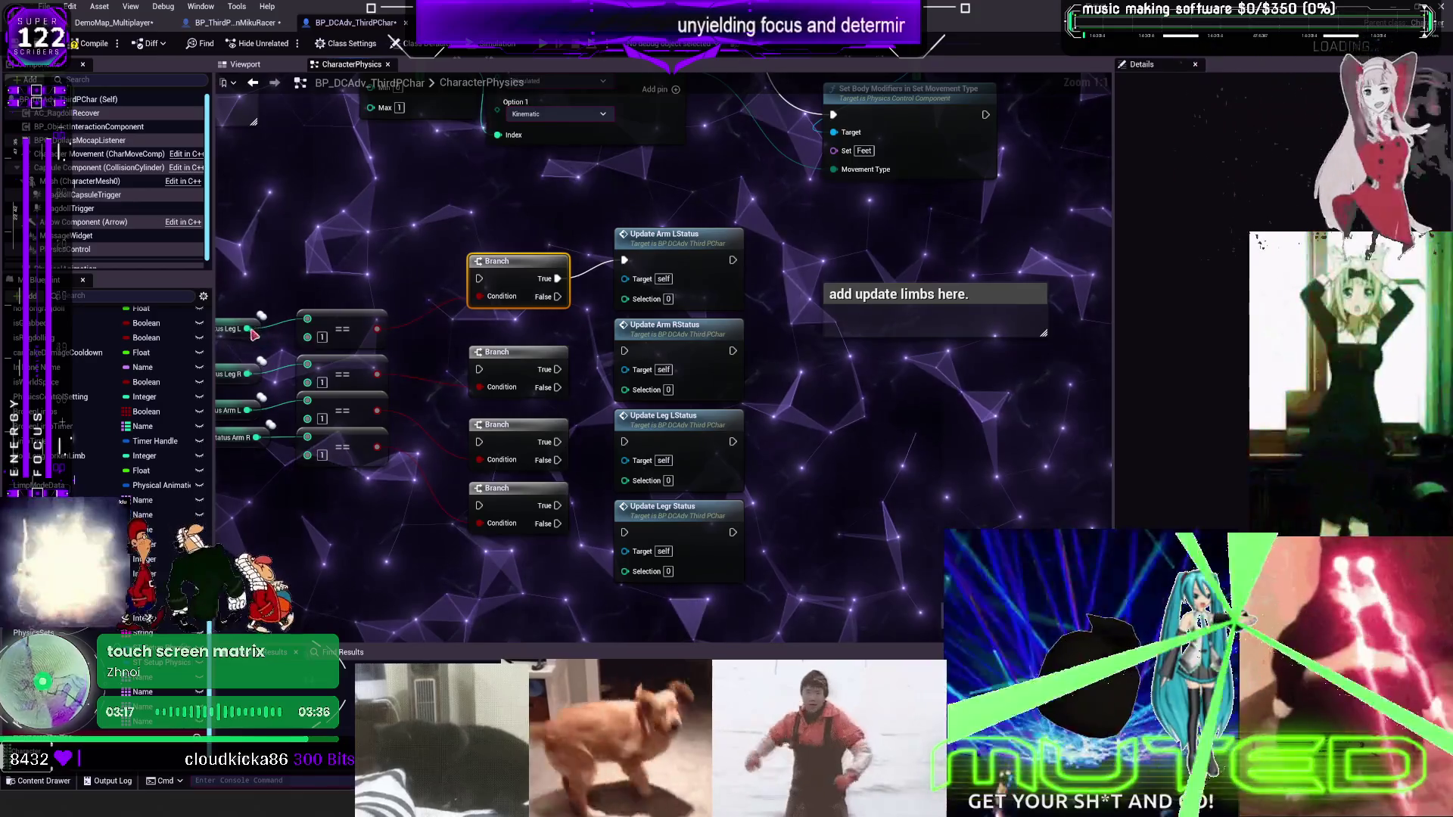
left_click(669, 299)
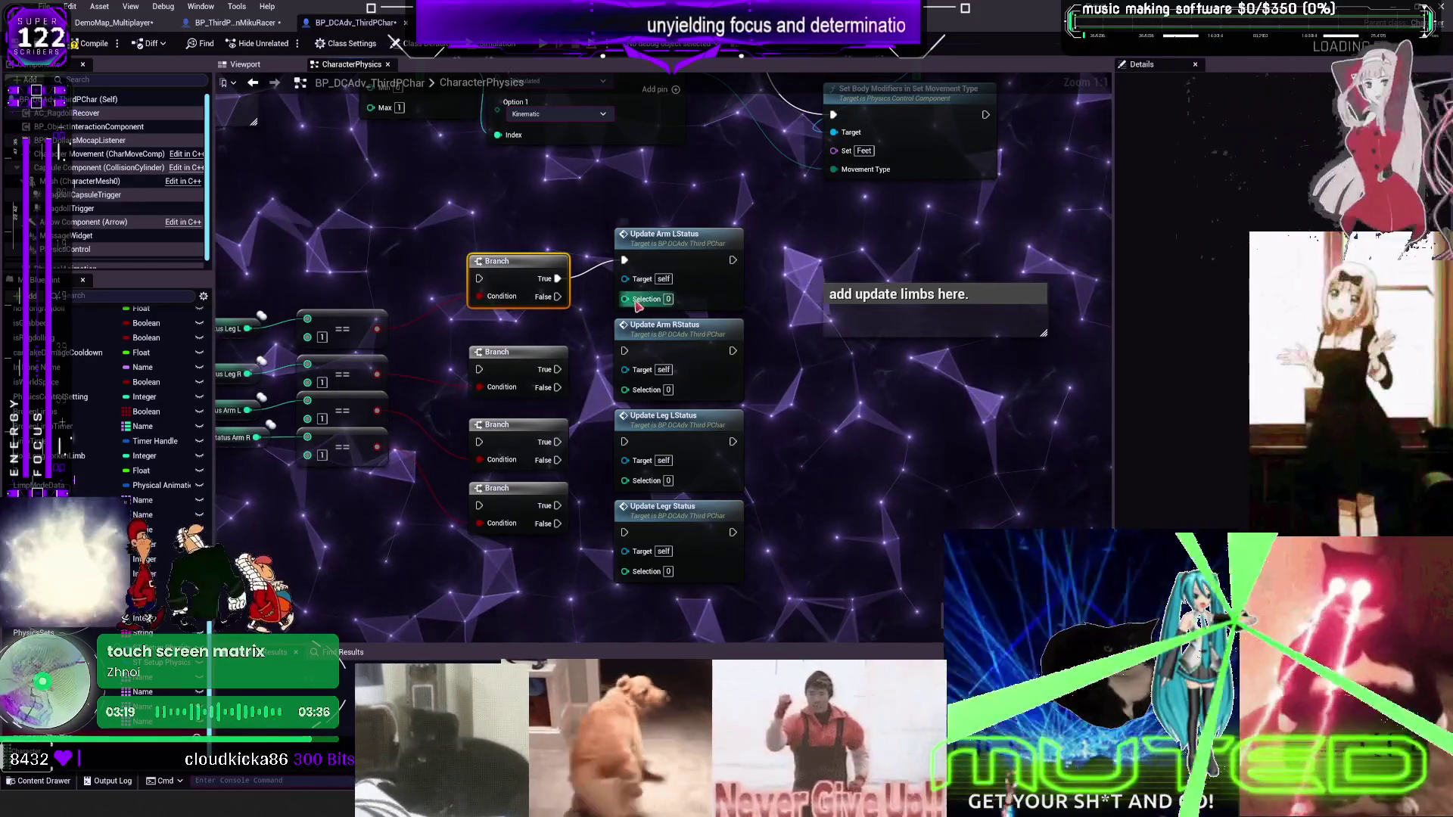
type("1")
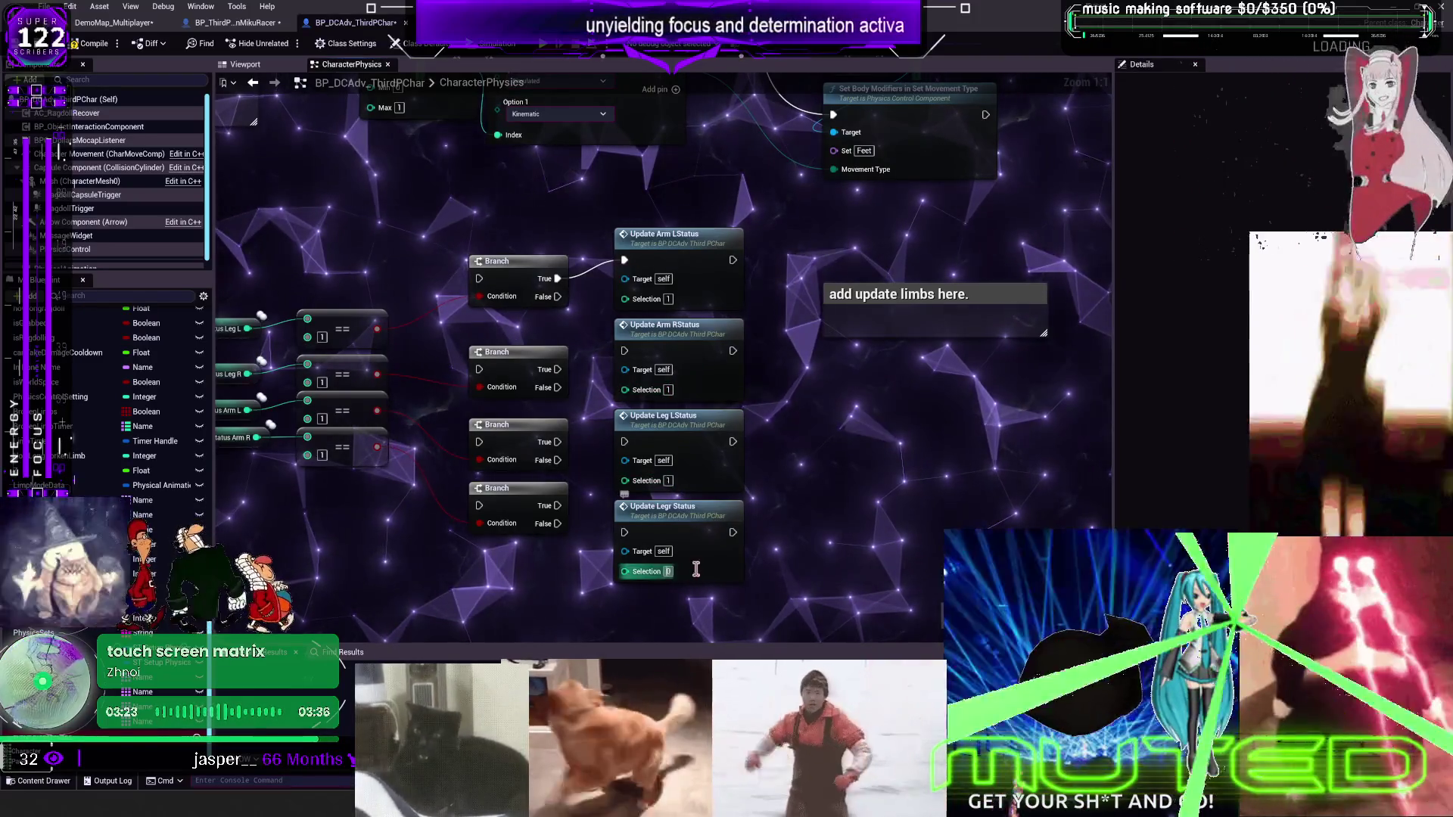
left_click_drag(626, 355, 624, 351)
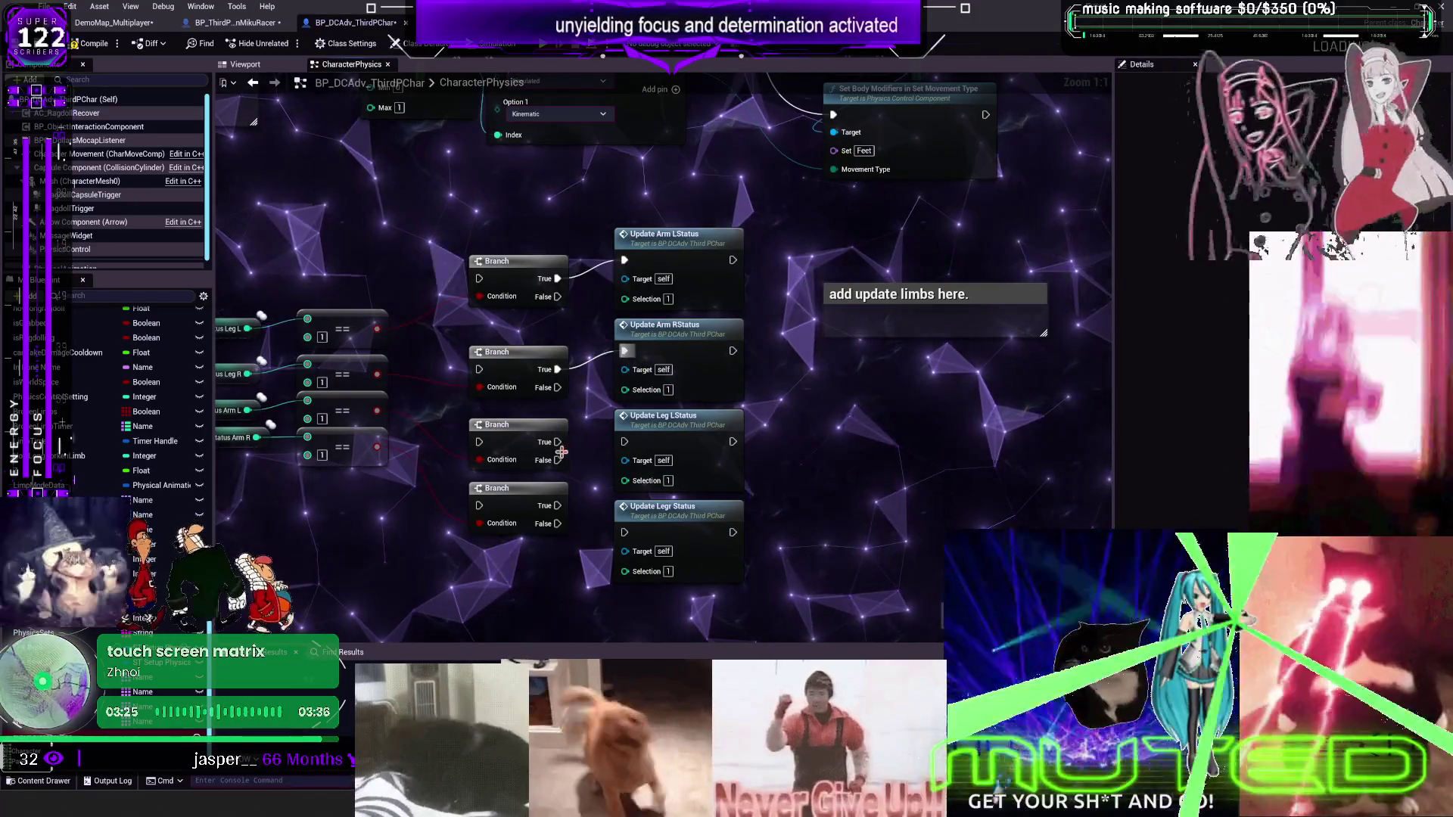
left_click_drag(557, 442, 616, 440)
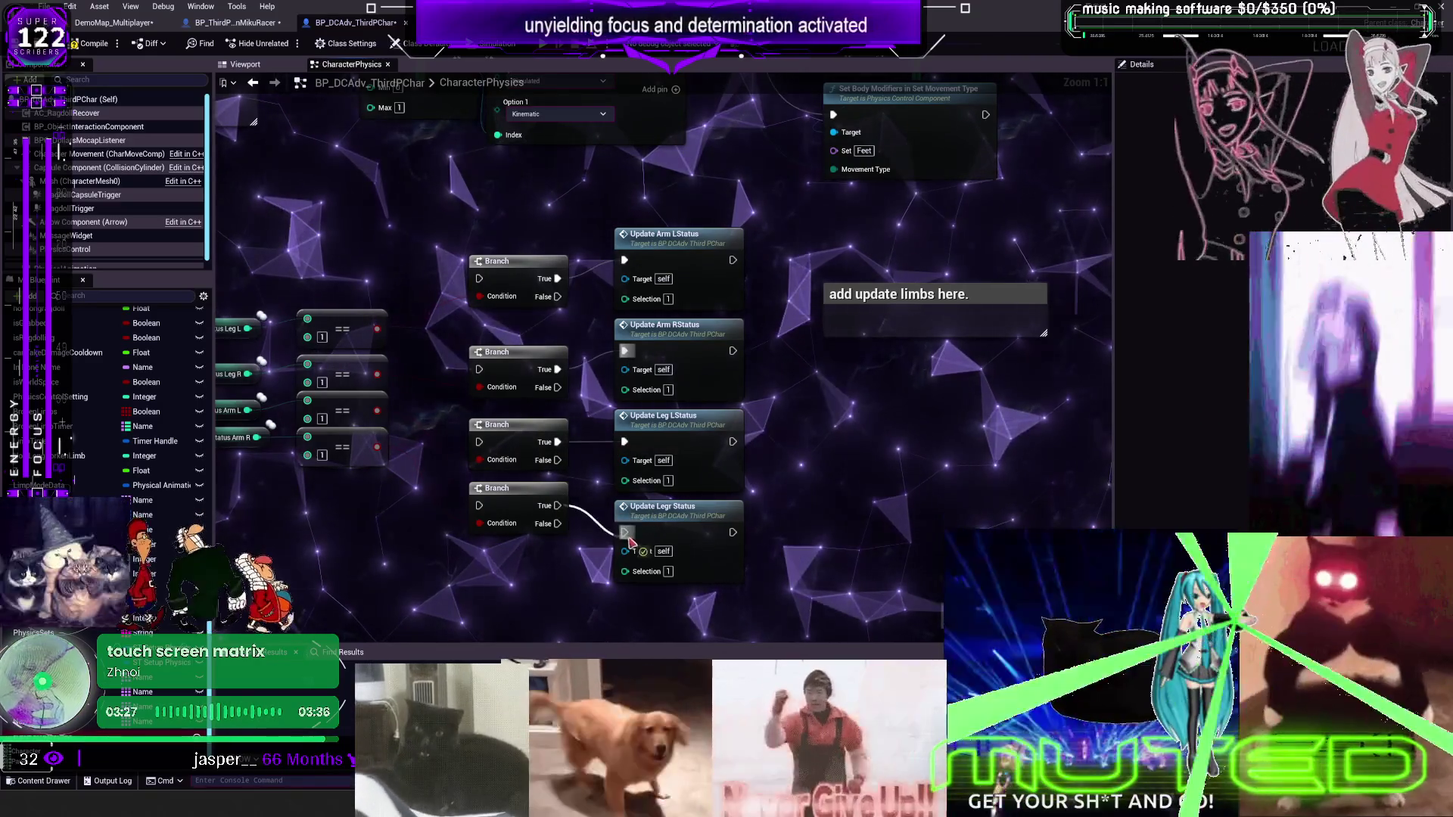
Chain the first Branch's False and each Update Status output into the next Branch
mouse_move(558, 296)
left_mouse_down()
mouse_move(479, 369)
mouse_move(479, 442)
mouse_move(503, 500)
left_mouse_up()
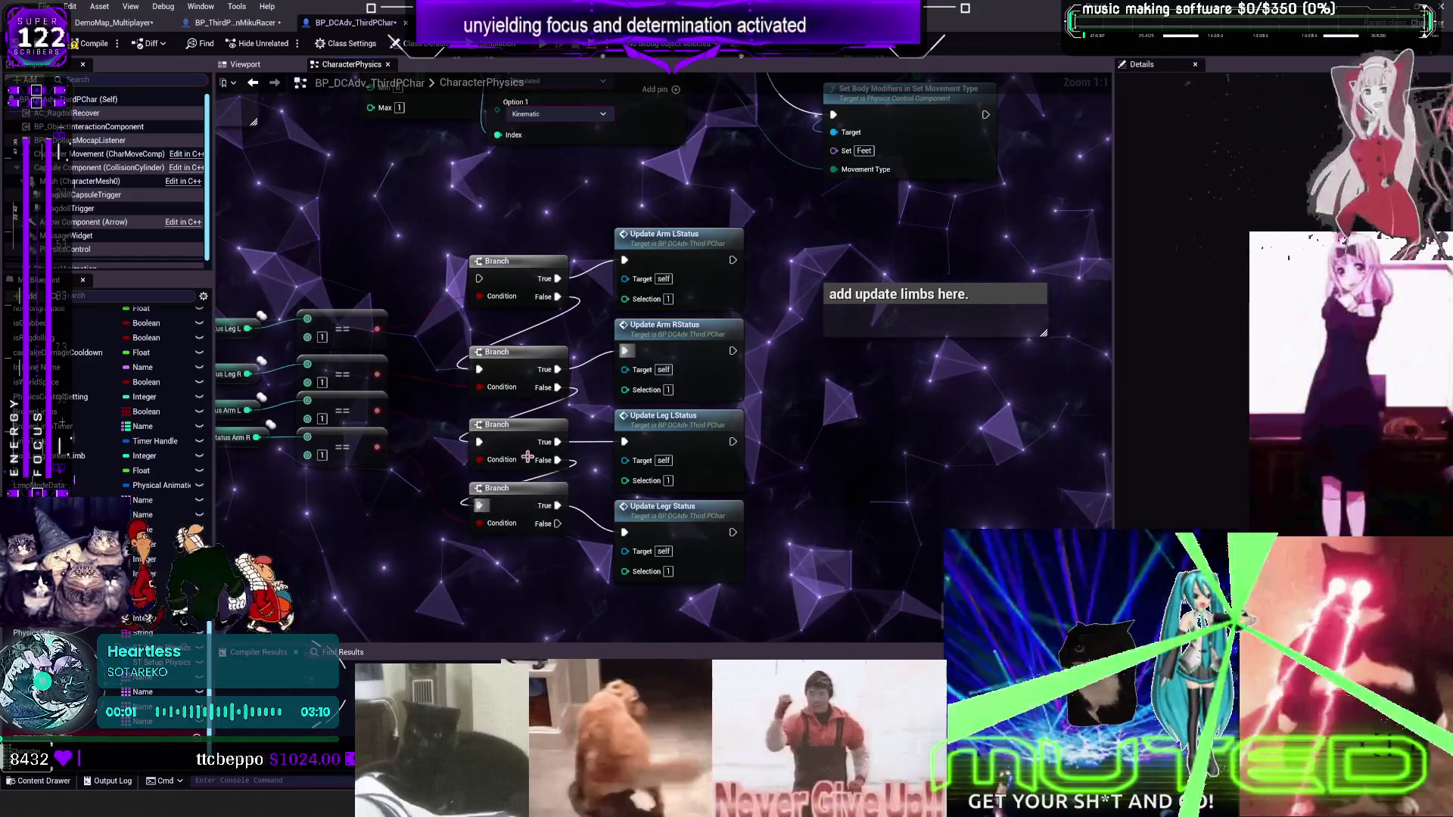
left_click_drag(733, 262, 523, 370)
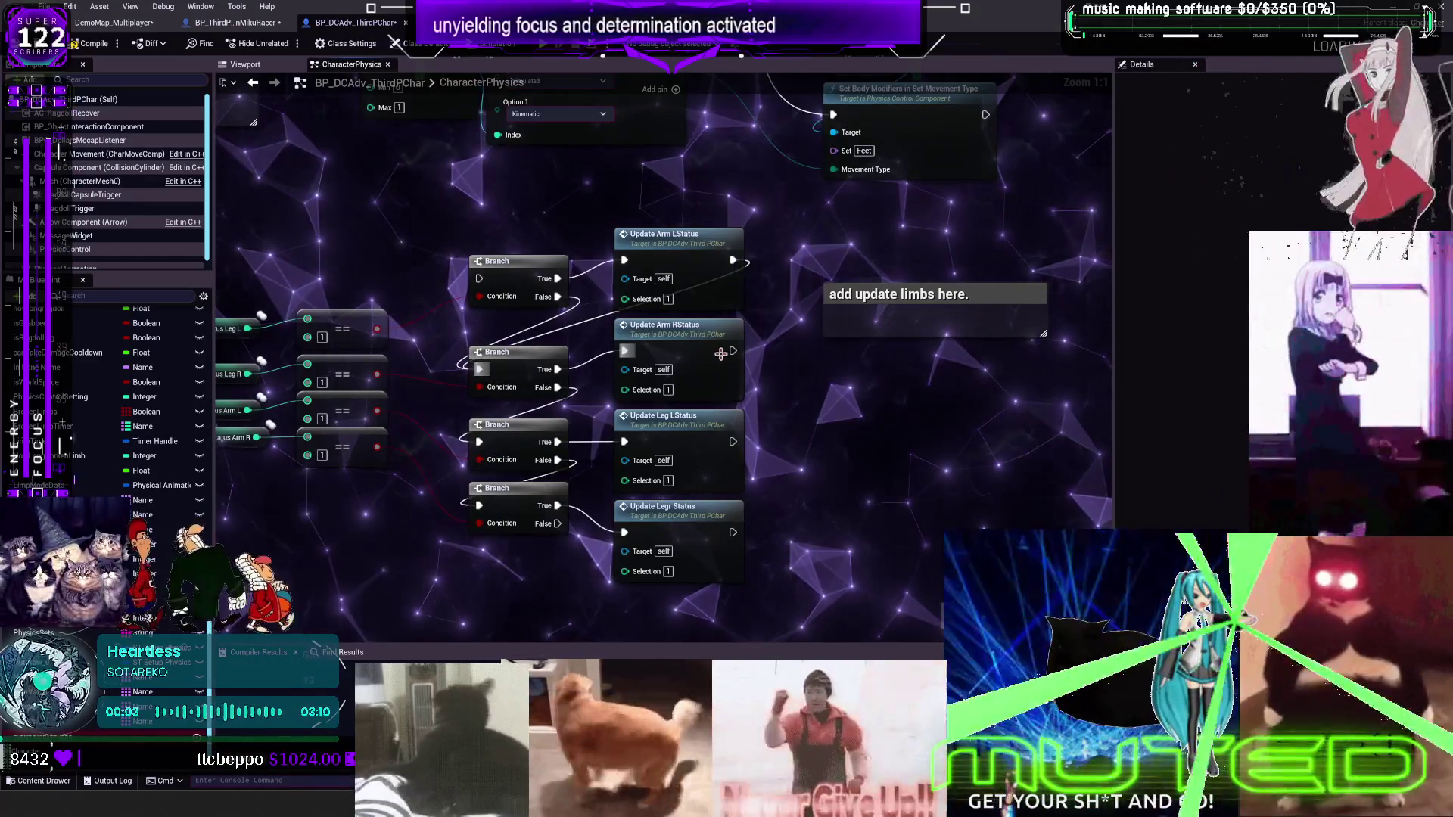
mouse_move(733, 352)
left_mouse_down()
mouse_move(674, 386)
mouse_move(479, 442)
left_mouse_up()
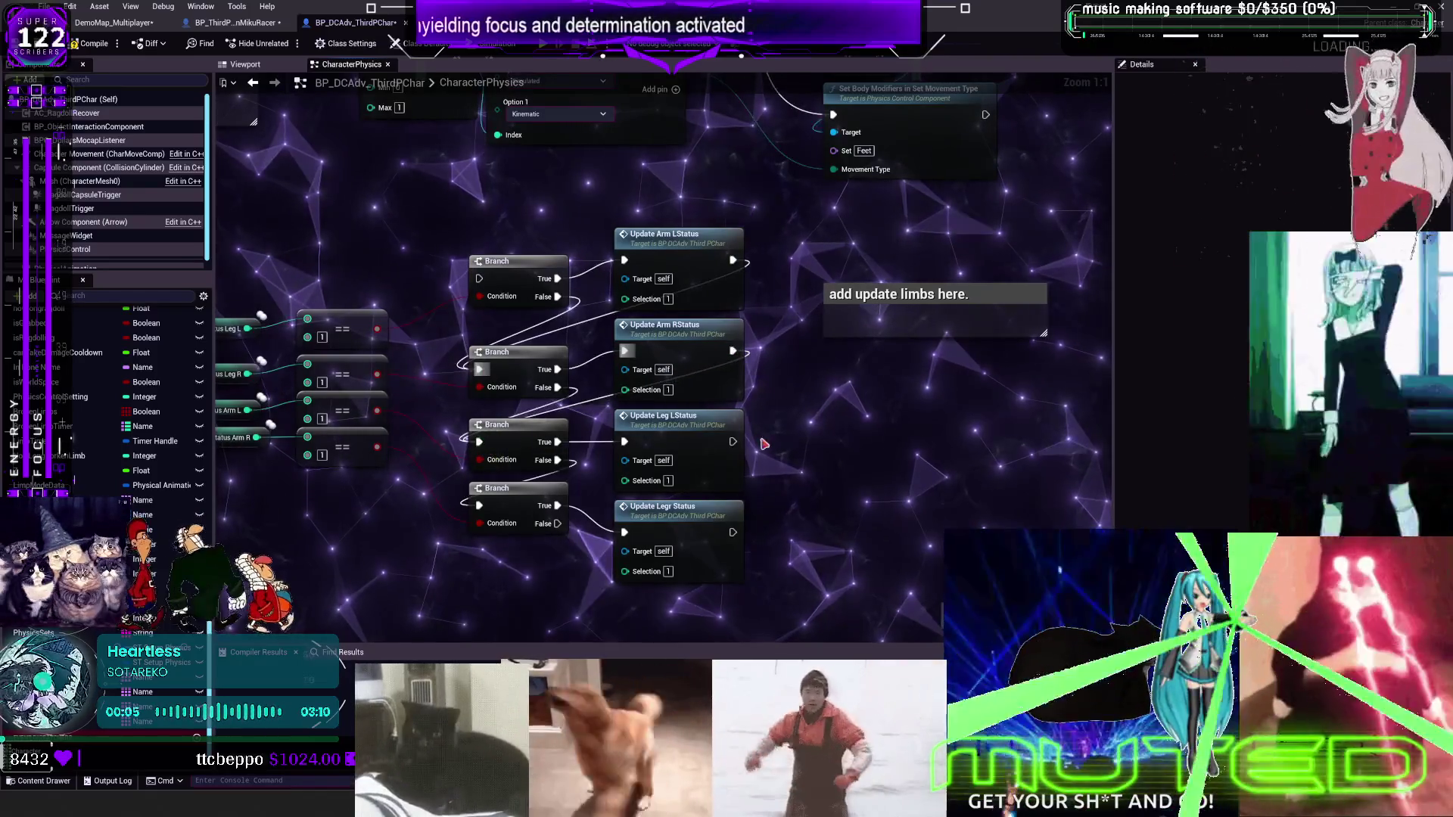
left_click_drag(731, 447, 479, 506)
scroll(577, 315, "down", 2)
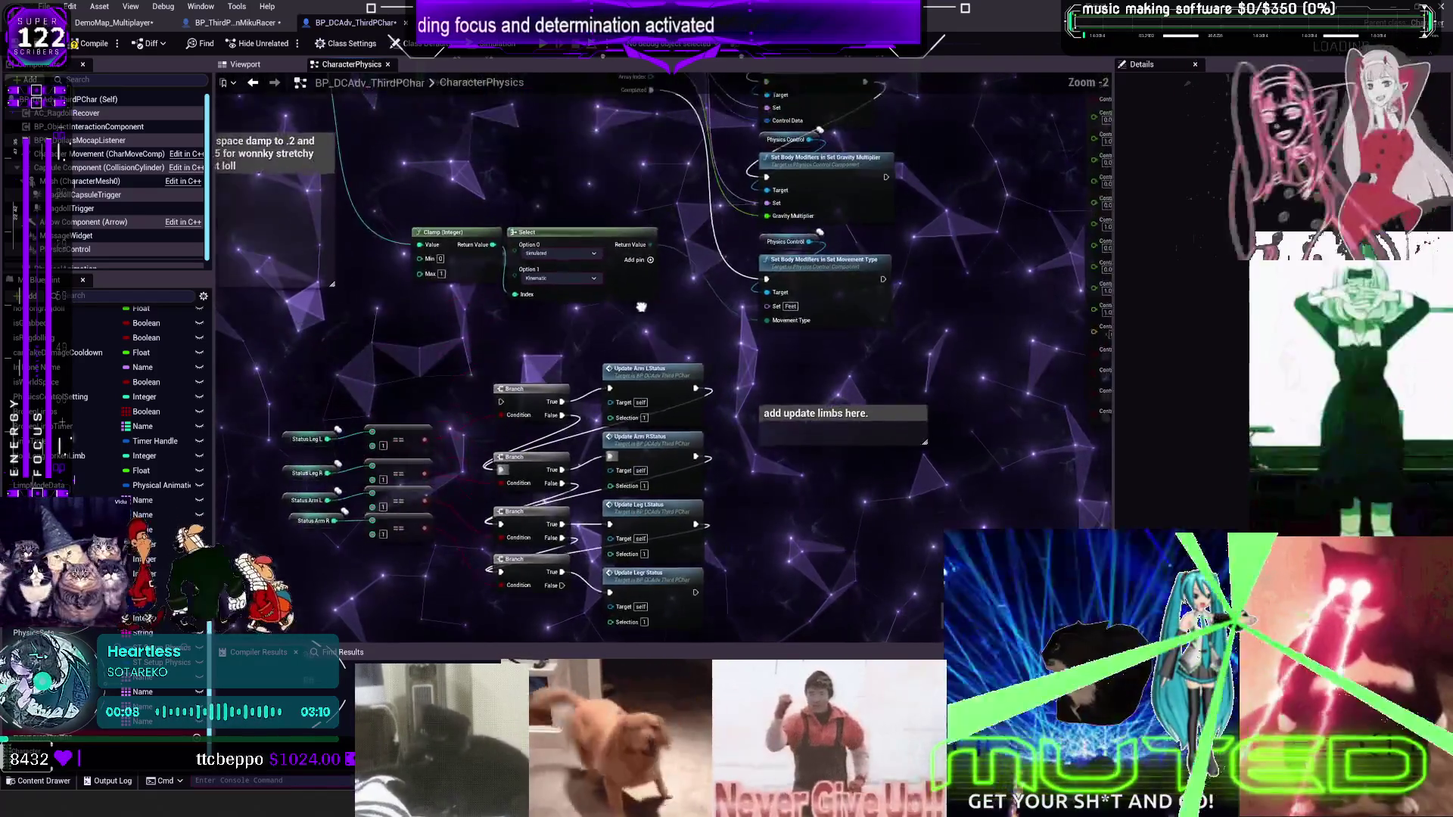
Enlarge the 'add update limbs here.' comment around the nodes and align the Status variables beside the comparisons
scroll(576, 315, "down", 1)
mouse_move(739, 405)
left_mouse_down()
mouse_move(446, 334)
mouse_move(331, 334)
left_mouse_up()
mouse_move(416, 352)
left_mouse_down()
mouse_move(581, 584)
mouse_move(657, 615)
left_mouse_up()
mouse_move(383, 533)
left_mouse_down()
mouse_move(318, 405)
mouse_move(393, 421)
left_mouse_up()
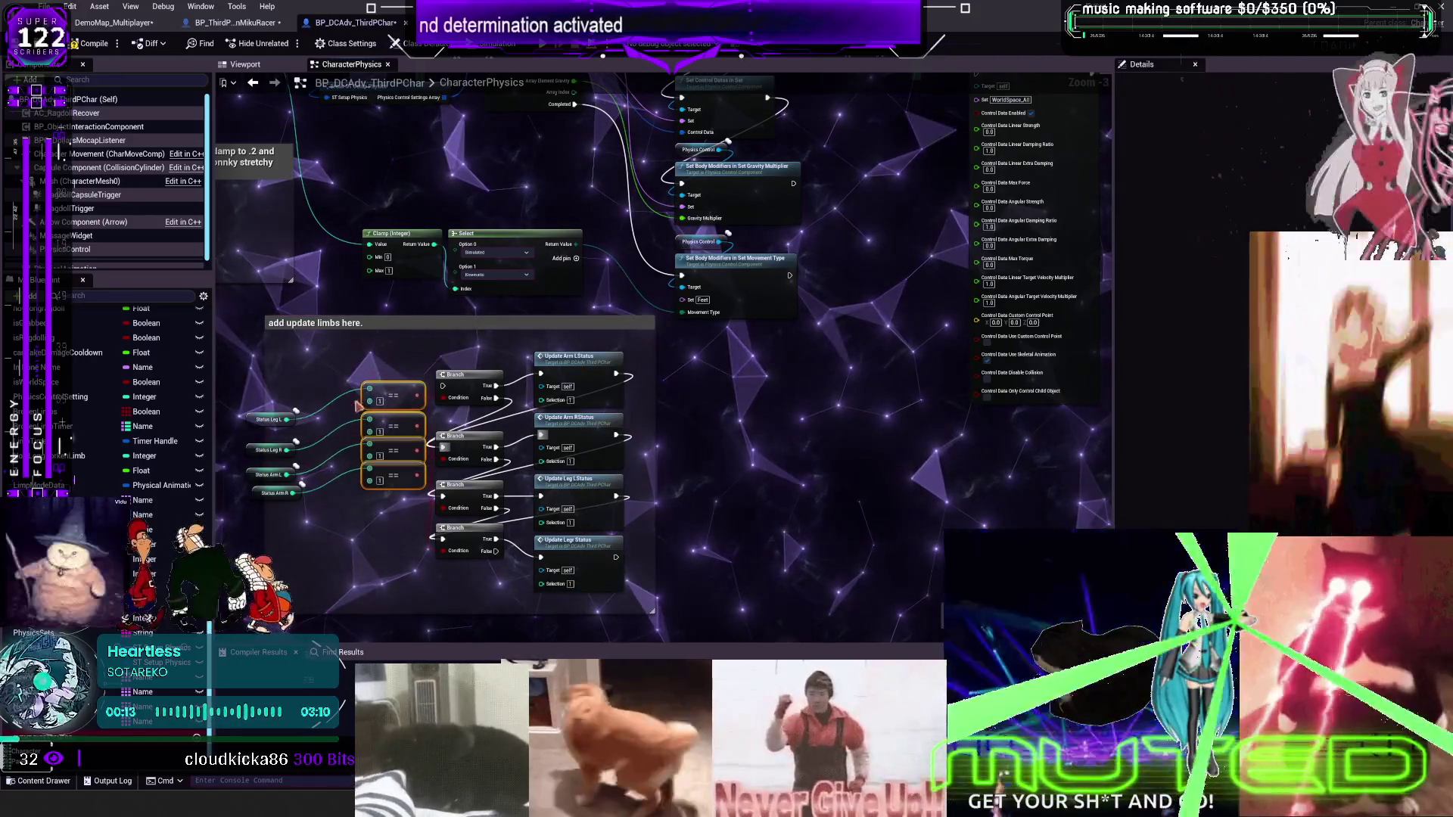
left_click_drag(278, 395, 260, 543)
left_click_drag(262, 423, 310, 411)
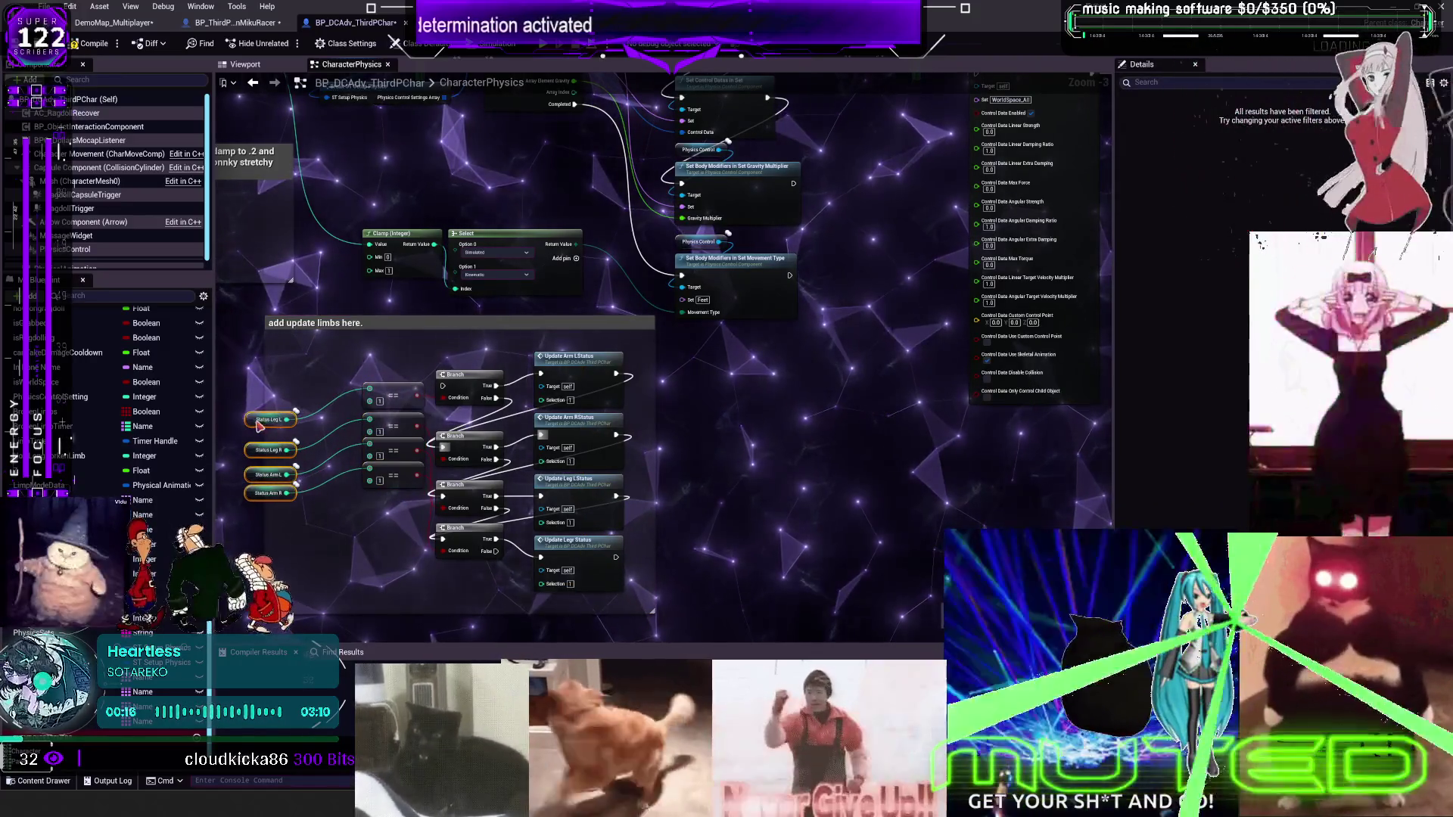
Run Set Movement Type into the limb branches, reposition the group, and start a play session
left_click_drag(790, 275, 443, 386)
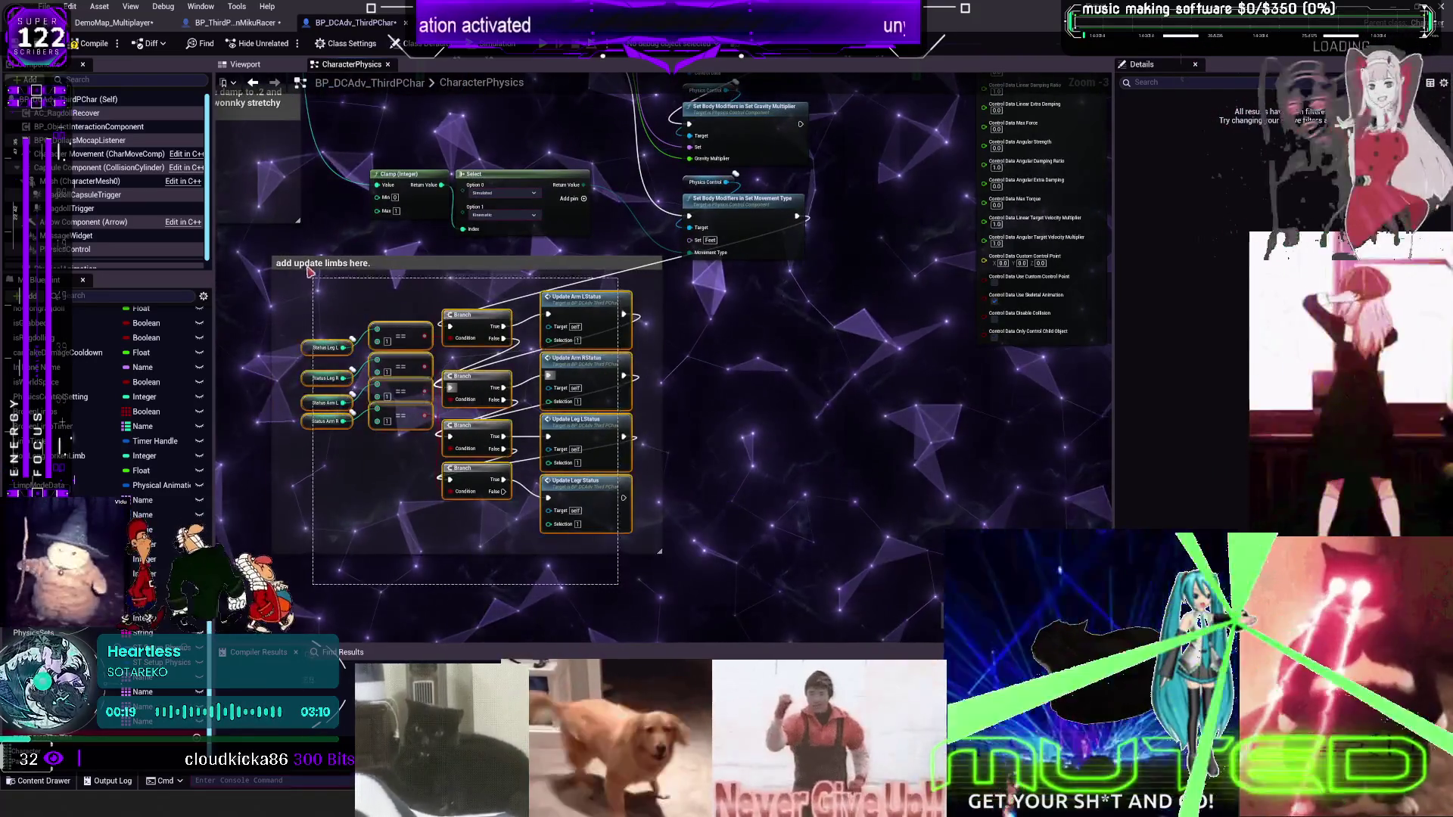
left_click_drag(401, 333, 646, 363)
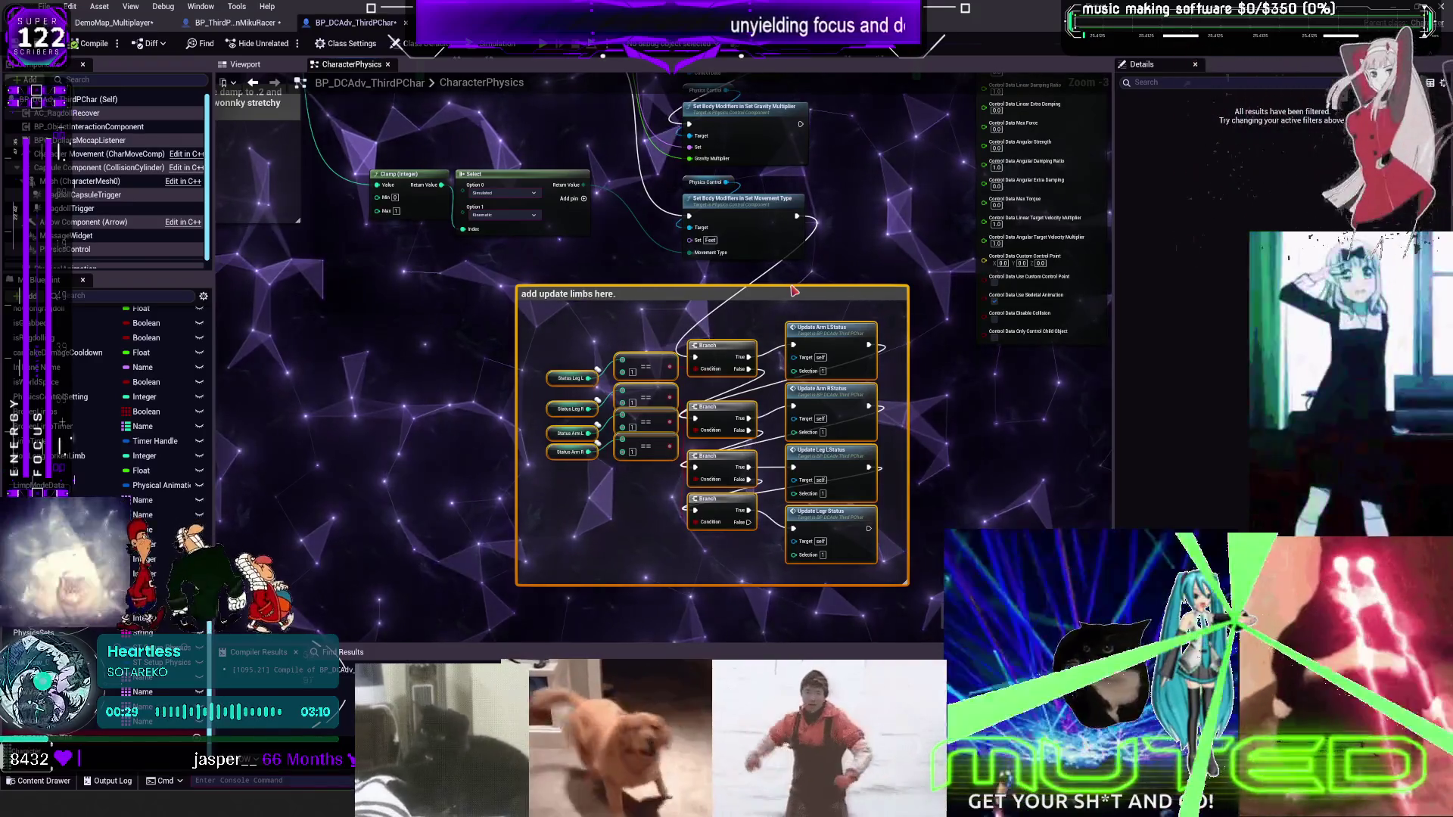
scroll(793, 291, "down", 3)
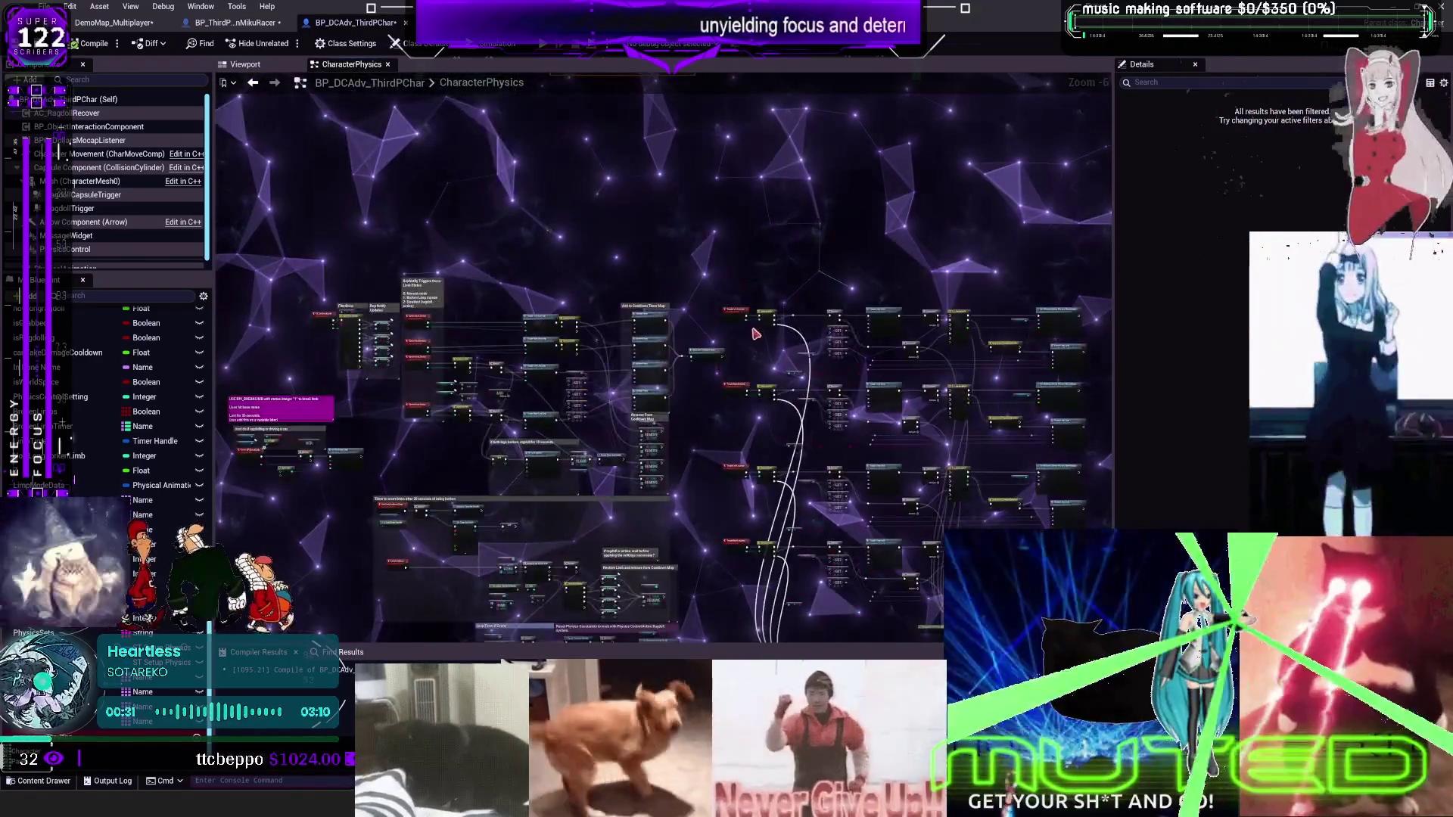
scroll(754, 333, "up", 4)
scroll(787, 329, "down", 1)
scroll(795, 327, "down", 1)
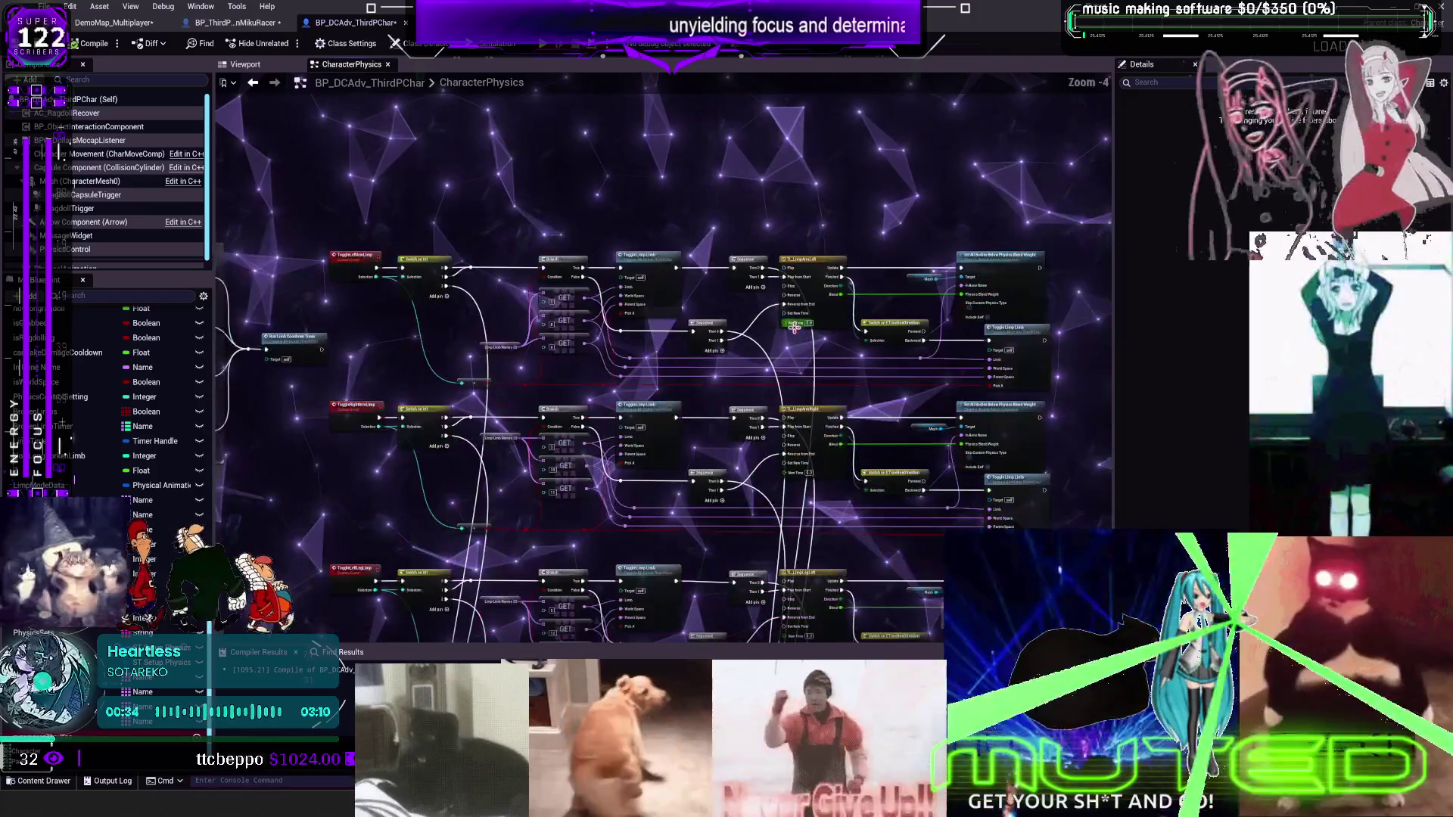
left_click_drag(795, 327, 920, 498)
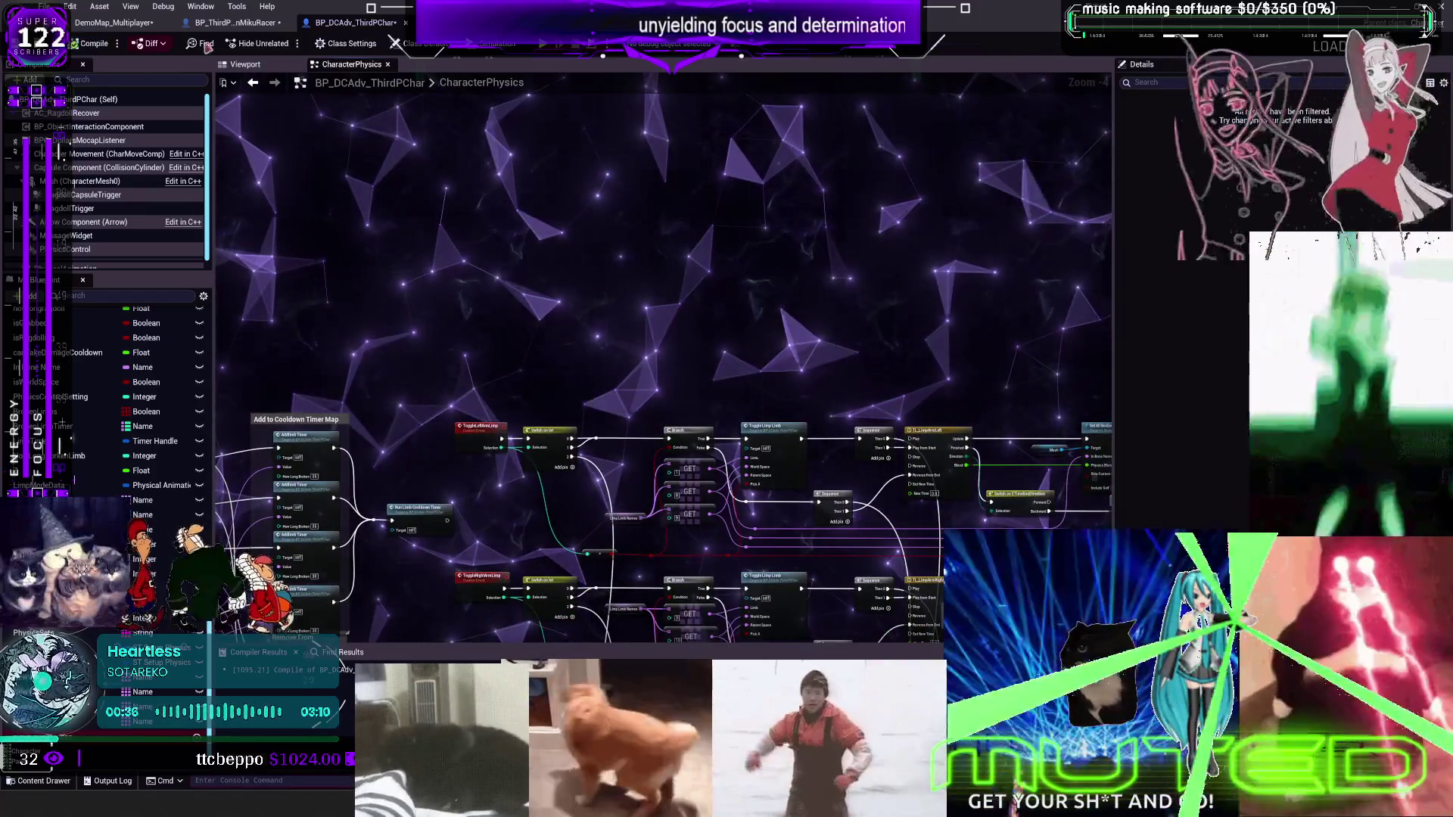
left_click(545, 52)
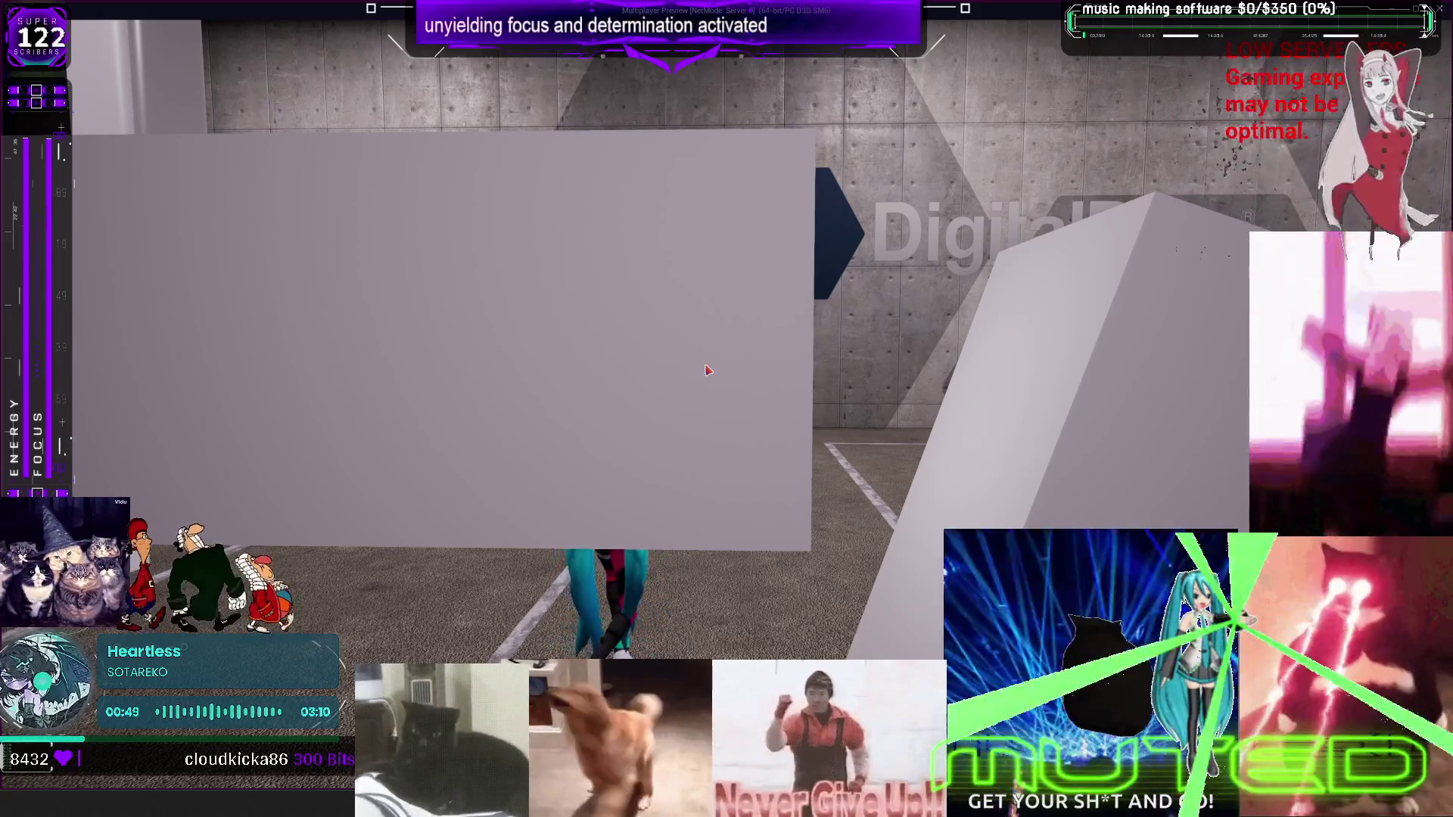
Run the character forward and left through the level, then stop the preview
left_click(756, 406)
key("w")
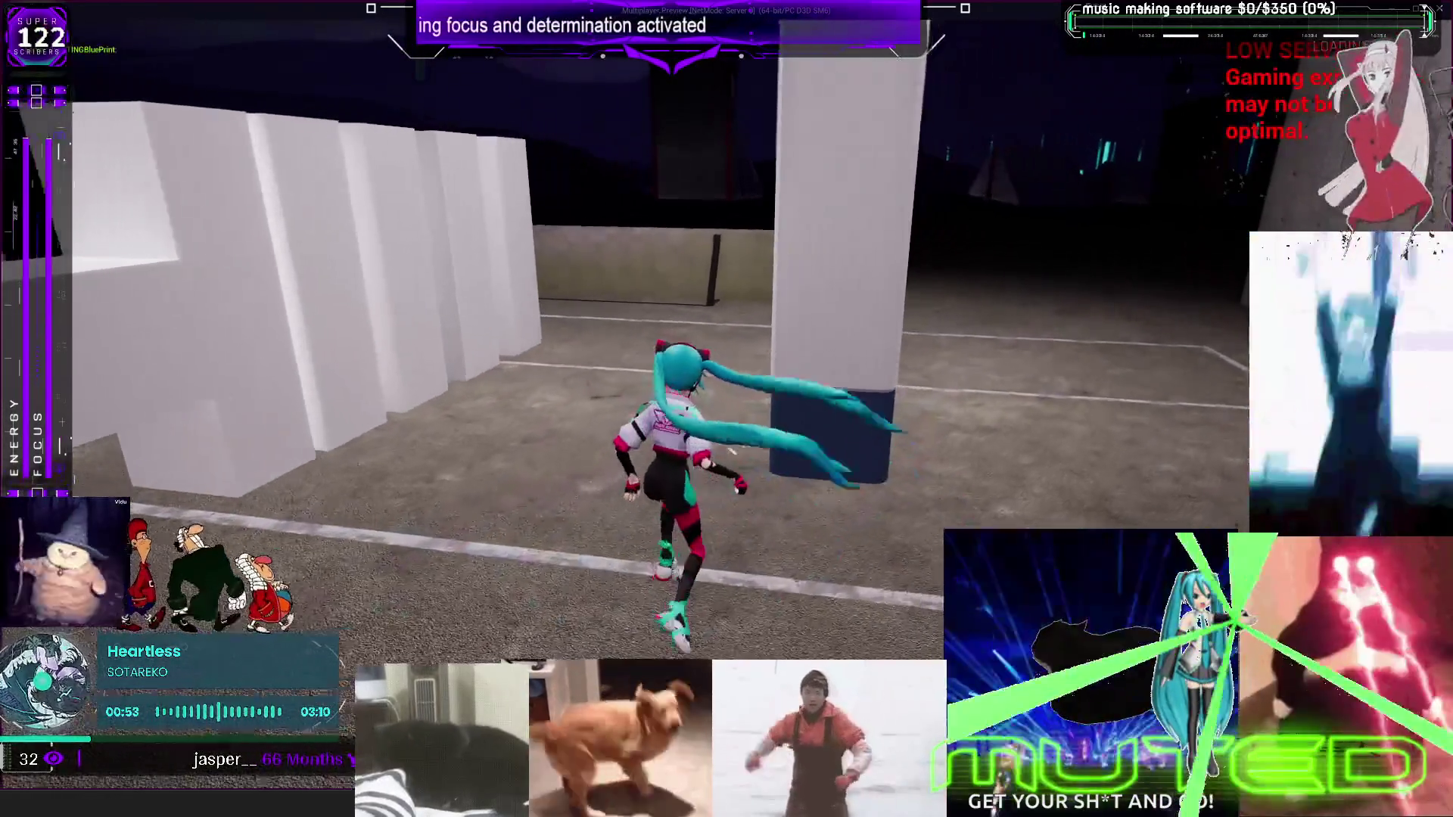
key("w")
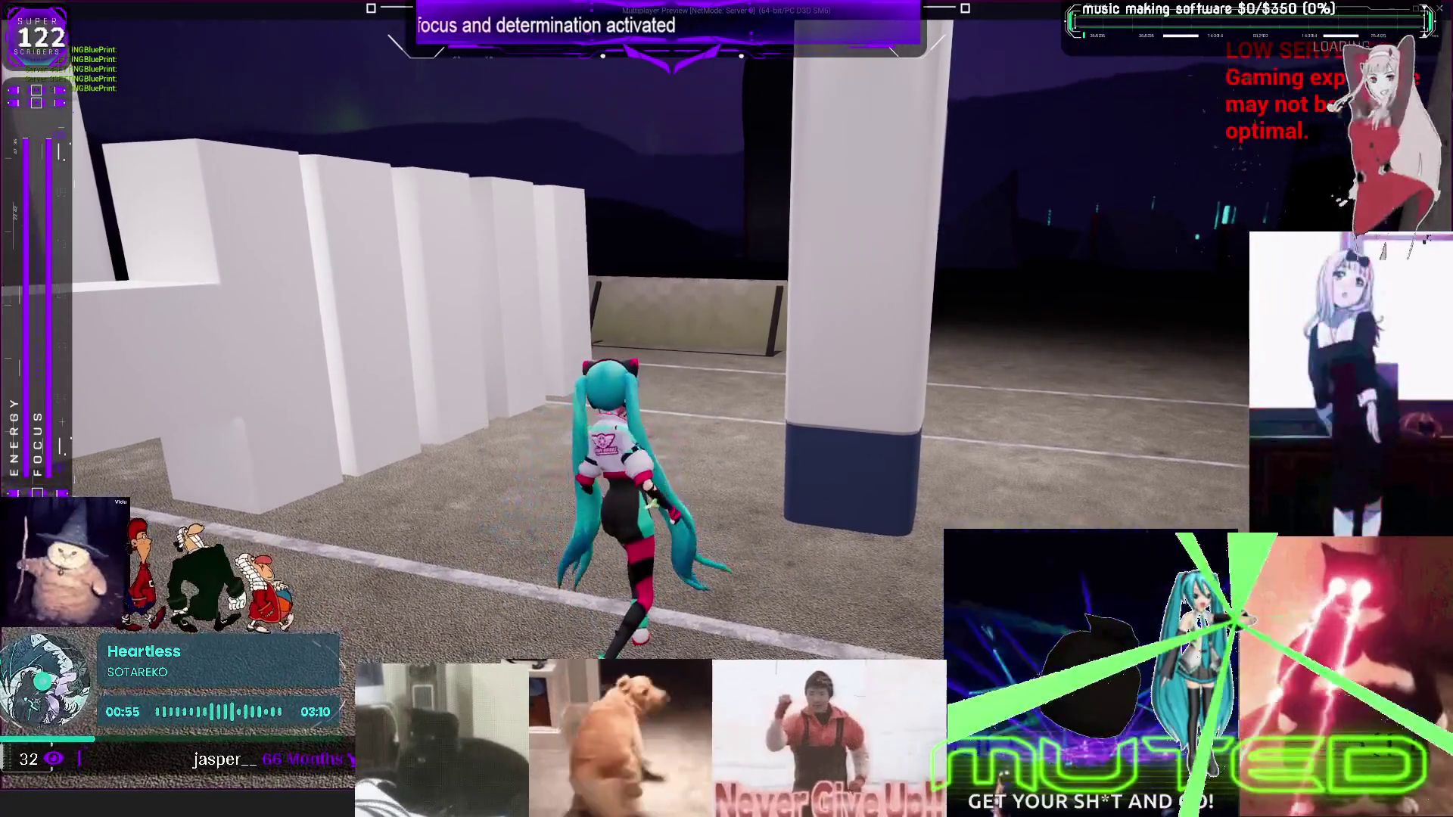
key("a")
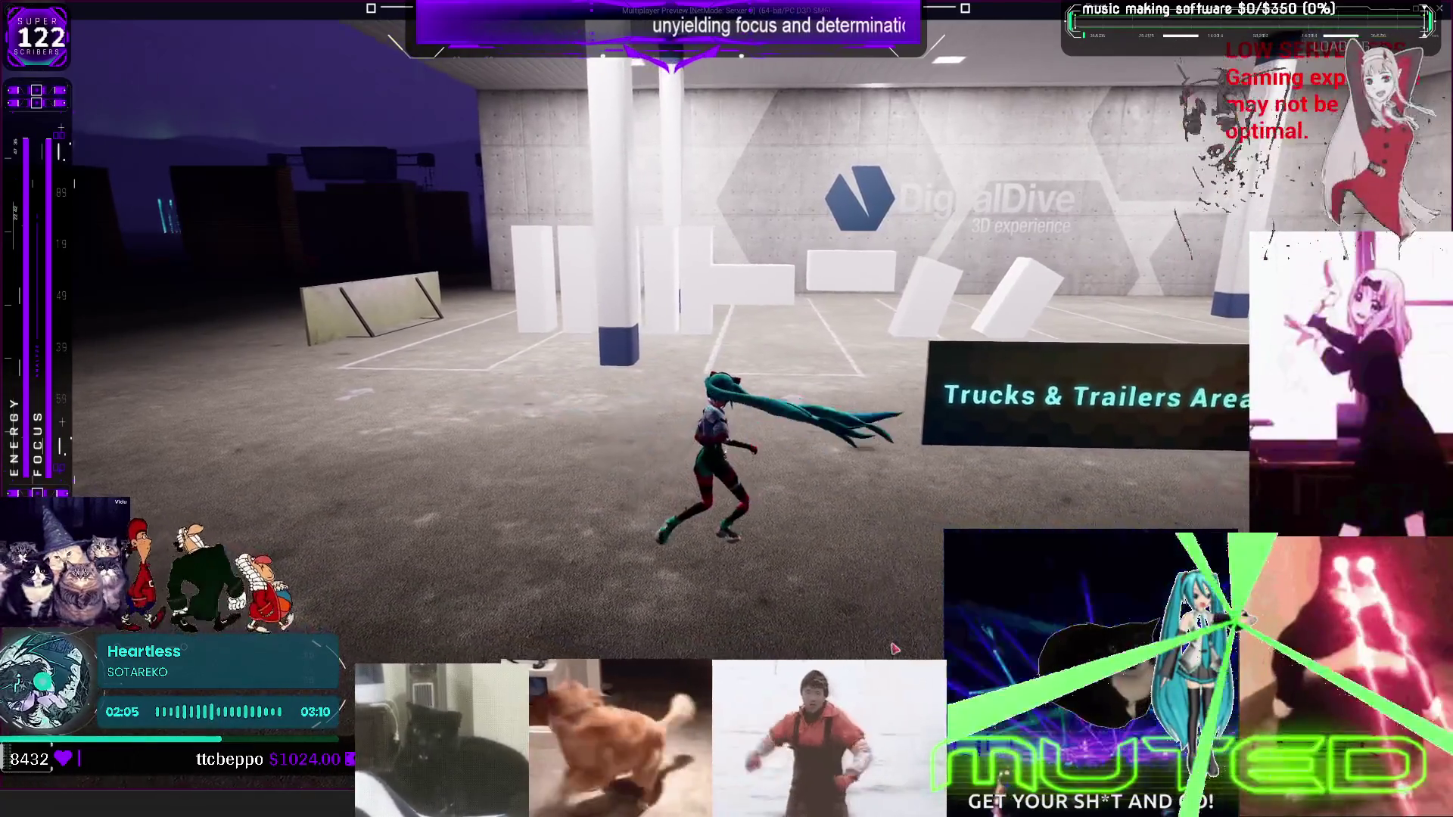
key("Escape")
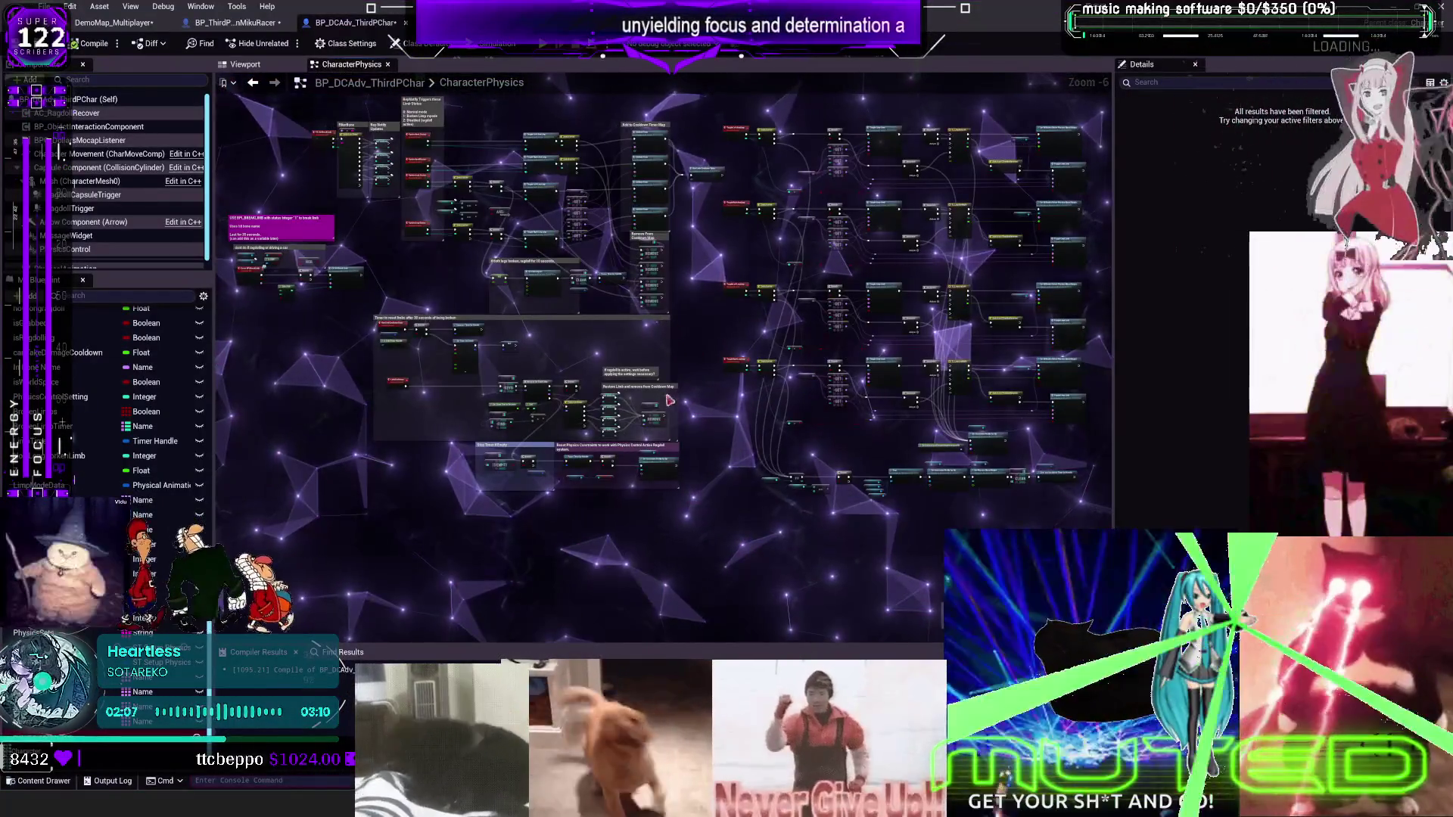
Bring the limb-status nodes back into view and inspect the CE_SetBreakLimb event node
scroll(849, 374, "up", 3)
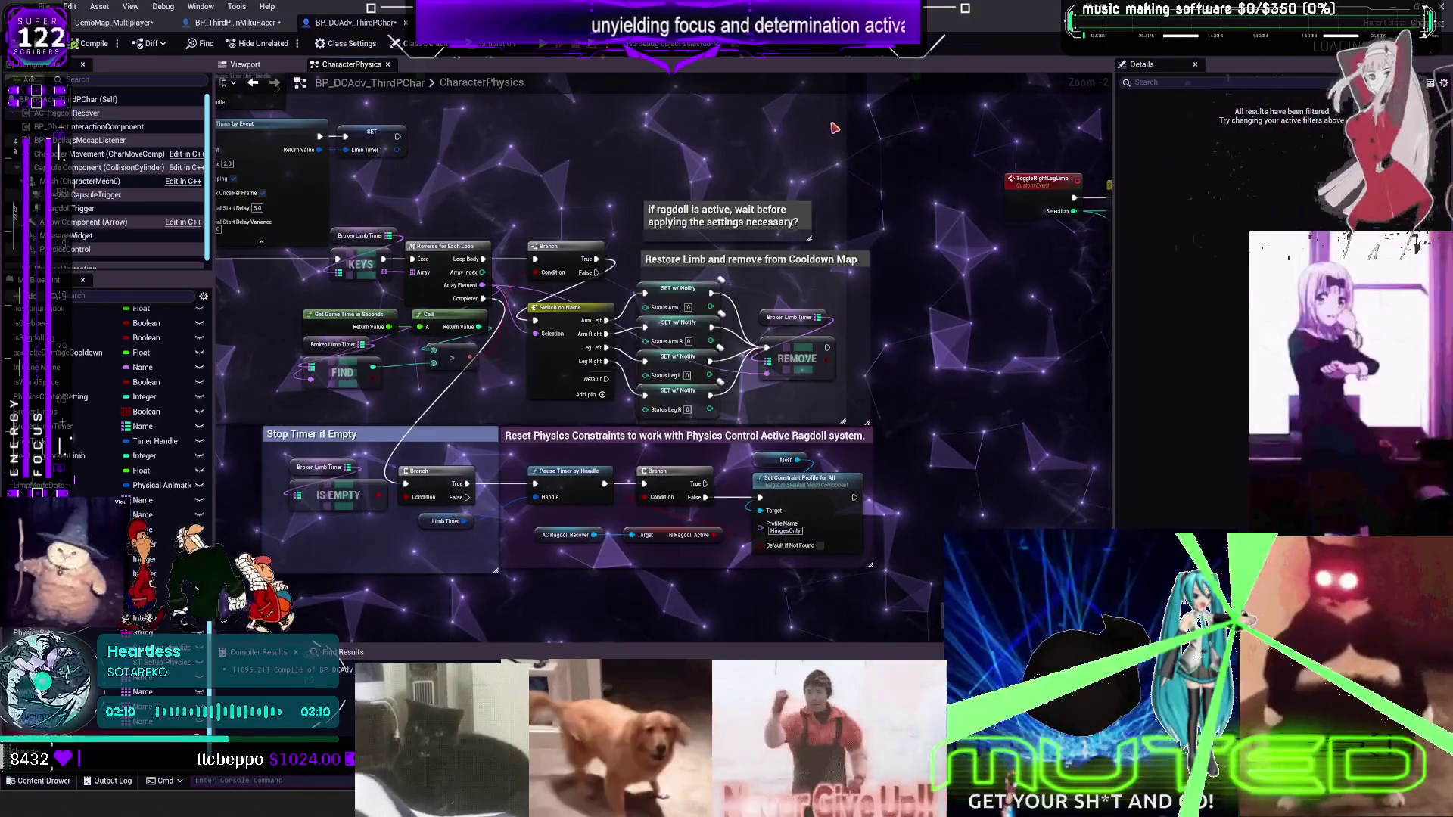
scroll(835, 128, "down", 3)
scroll(853, 285, "up", 3)
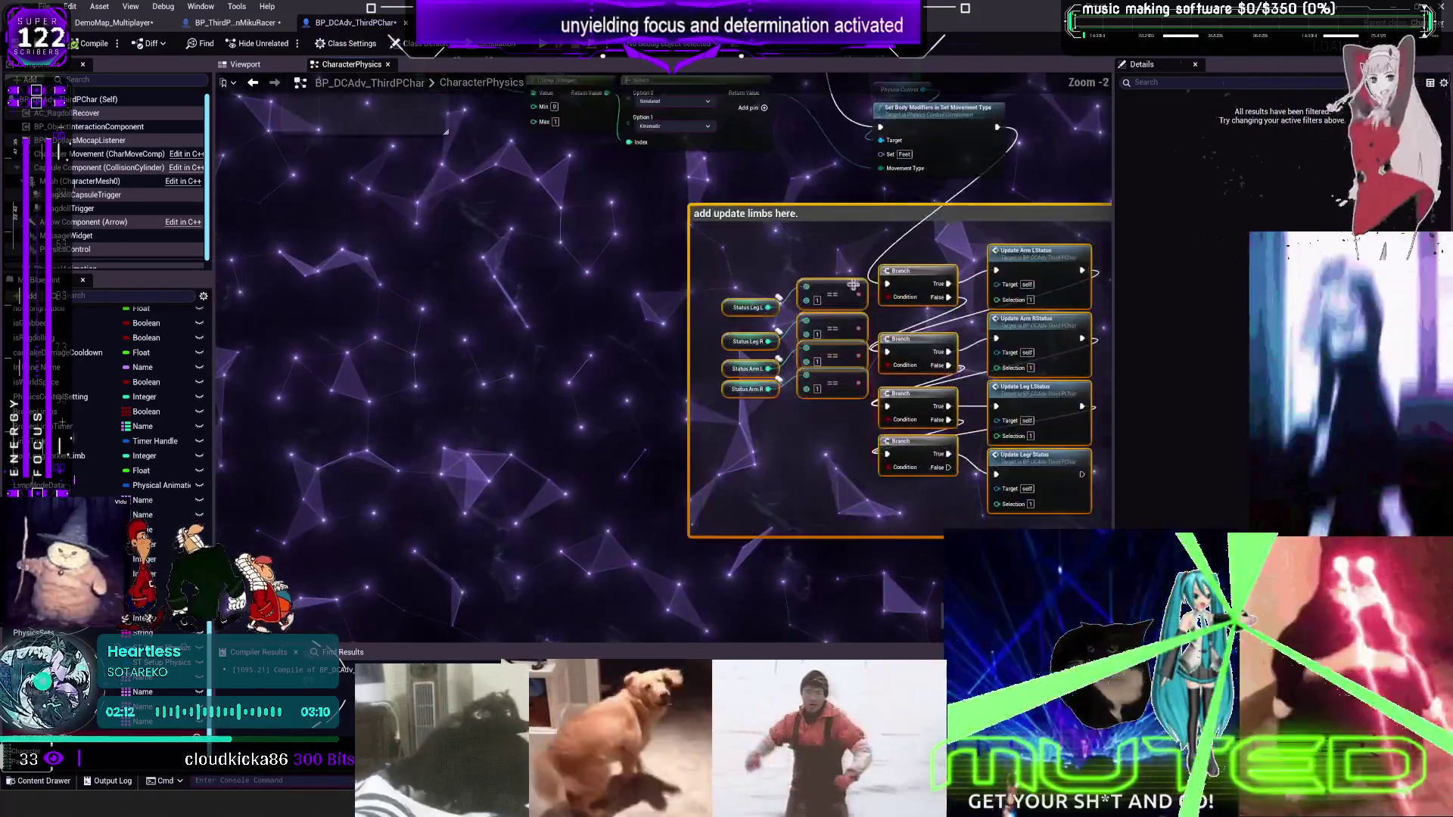
scroll(853, 284, "down", 1)
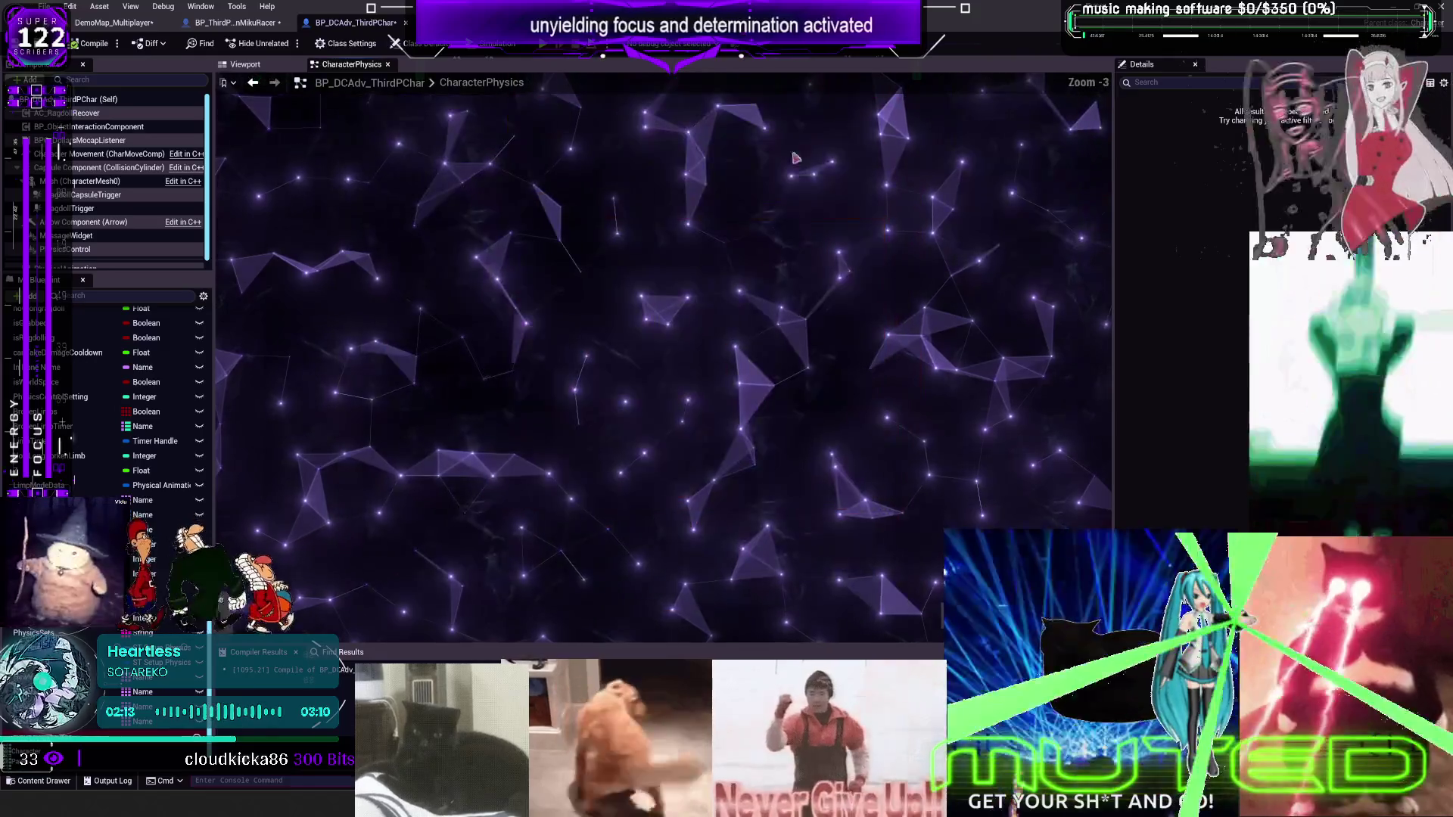
left_click_drag(795, 157, 394, 354)
double_click(374, 290)
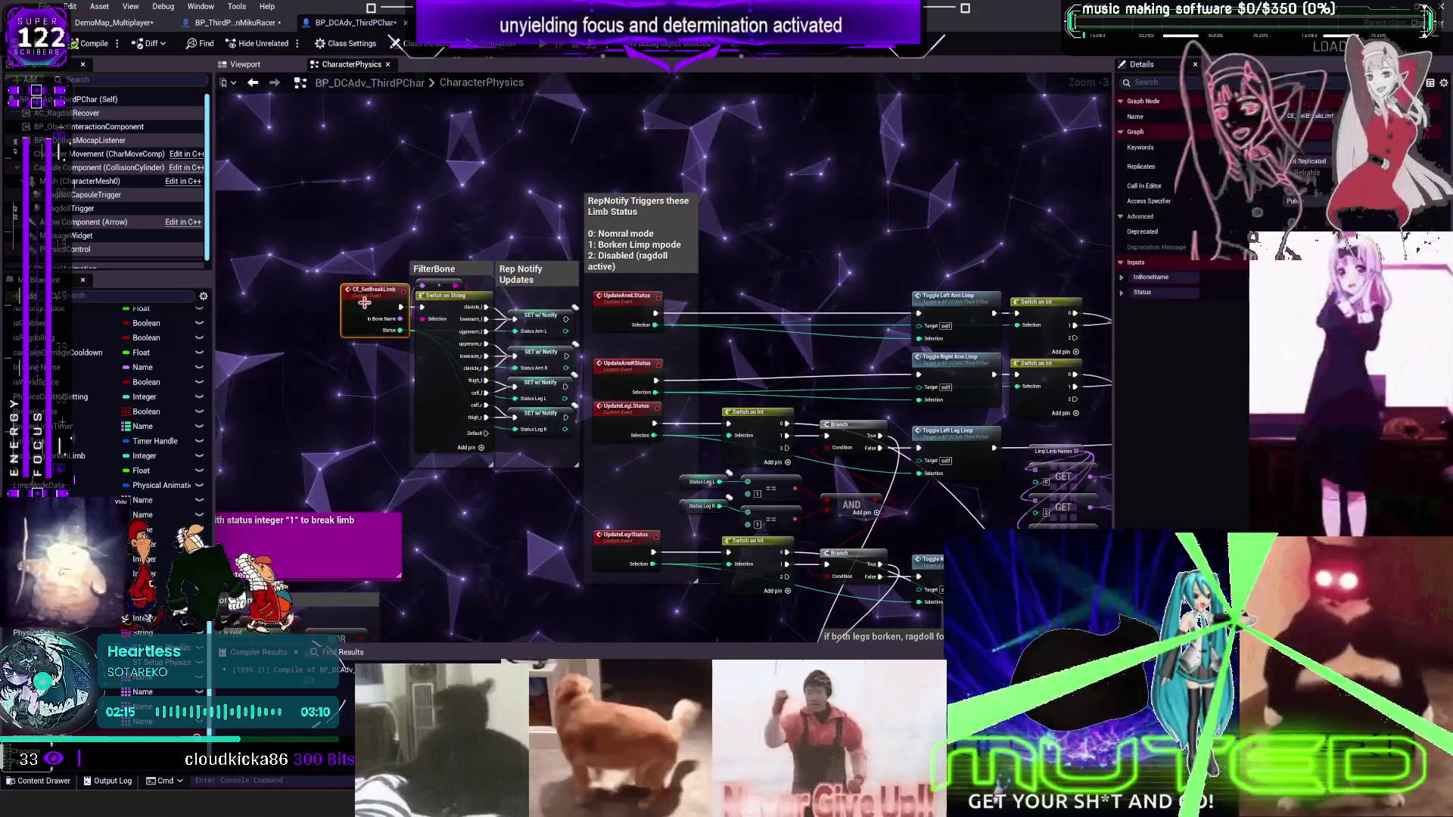
left_click(486, 199)
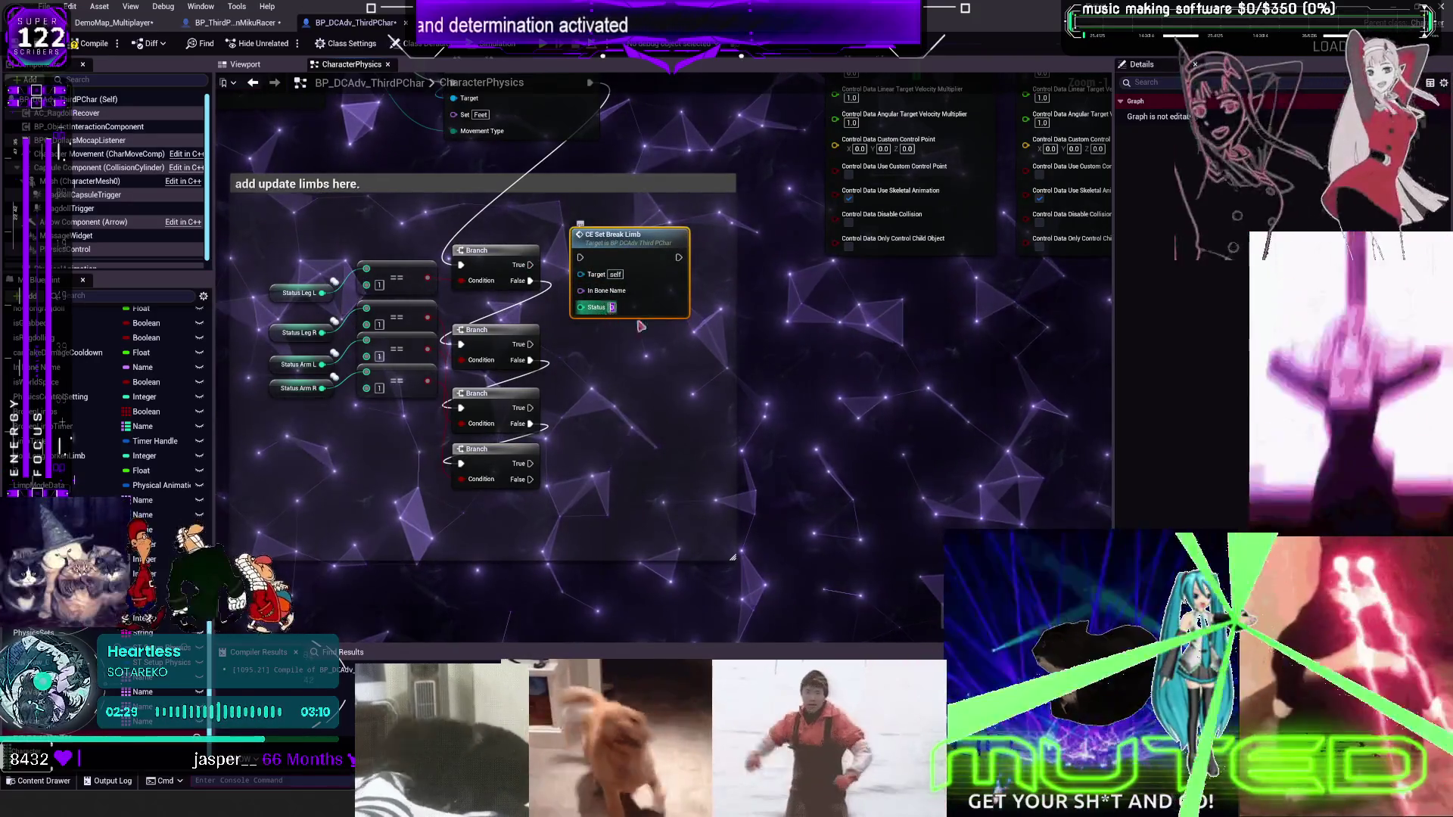
Feed a Make Literal Name node with bone name thigh_l into the CE Set Break Limb call
left_click(769, 347)
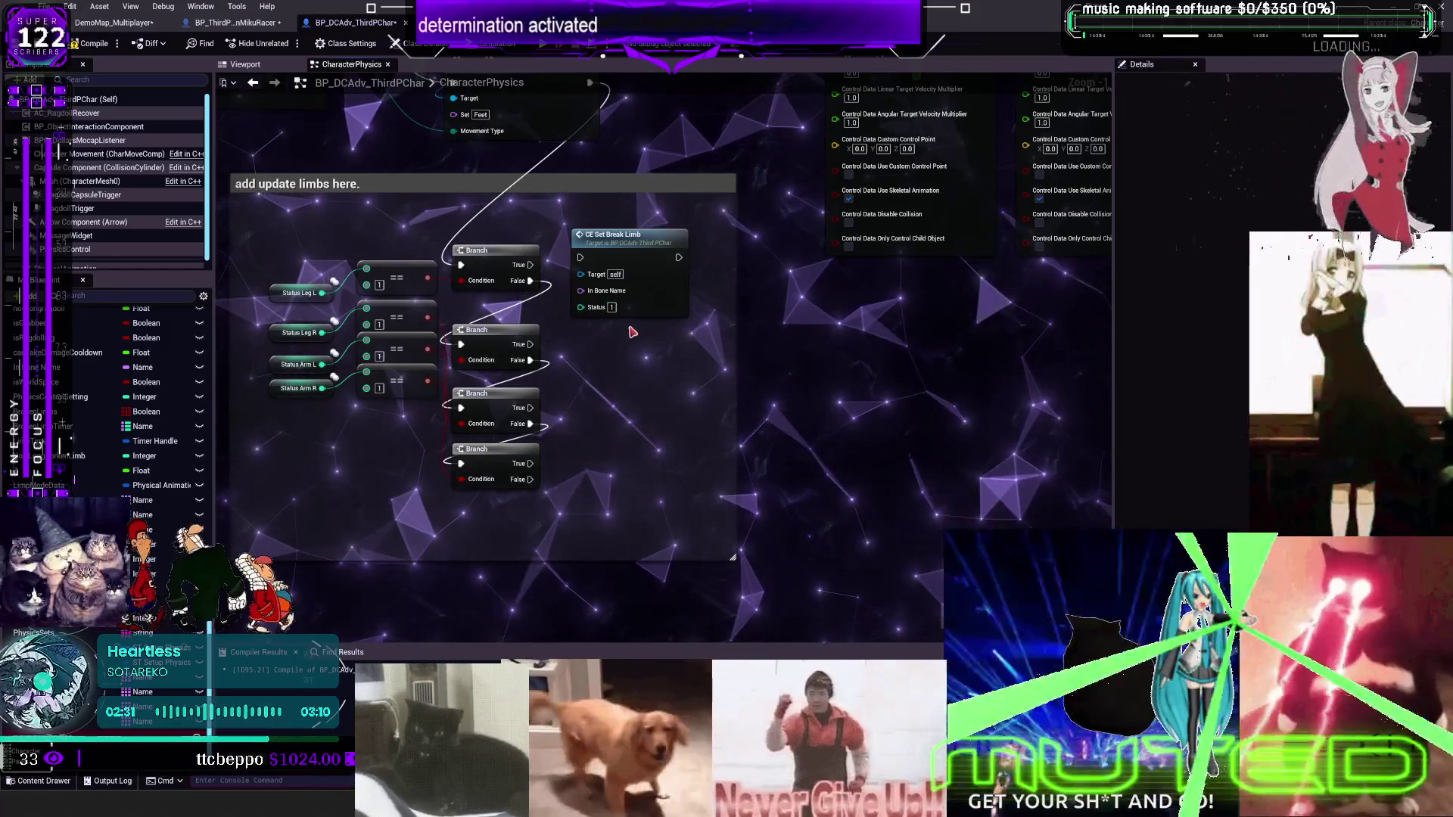
left_click_drag(628, 299, 683, 315)
right_click(788, 370)
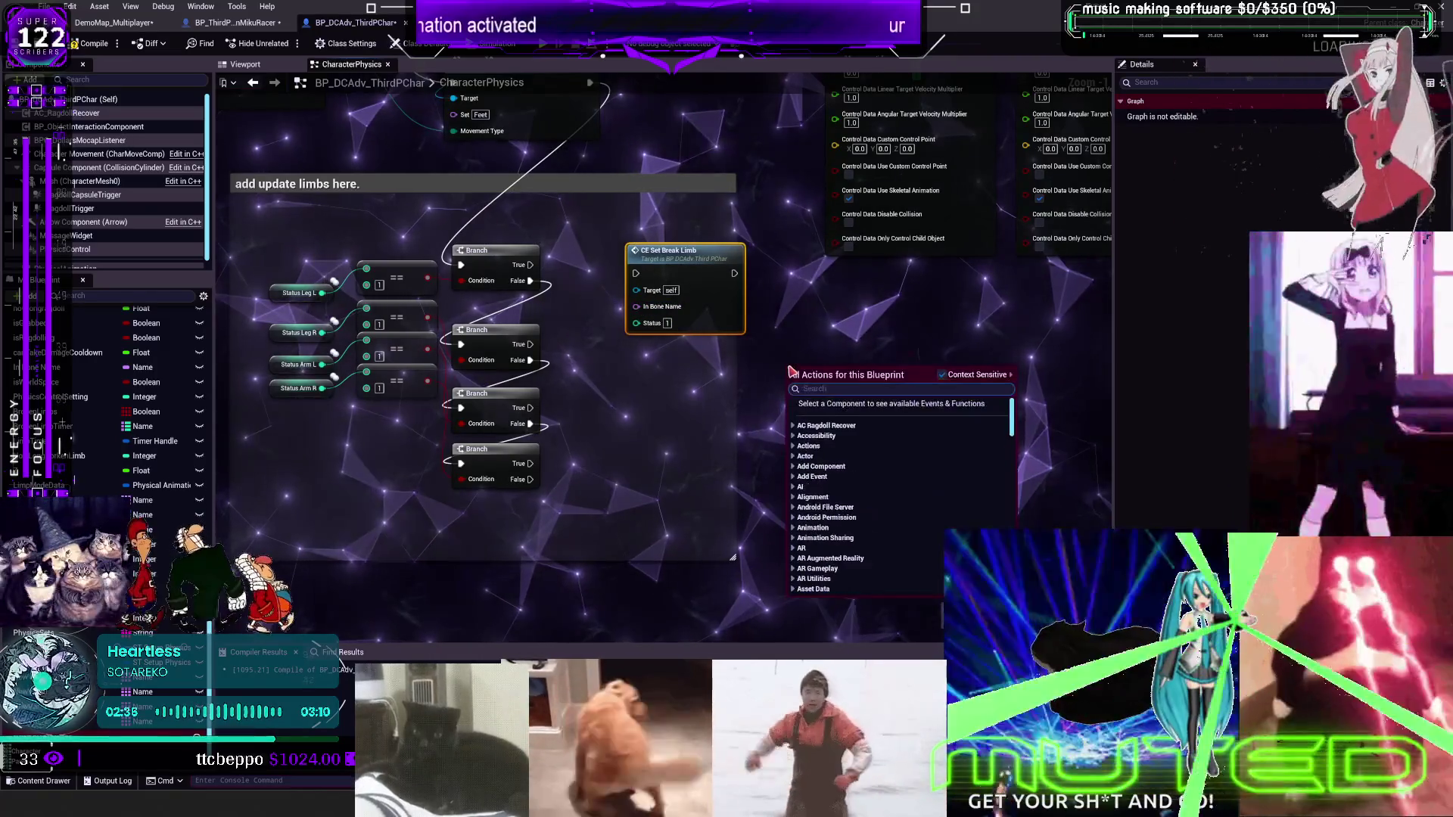
type("make nam")
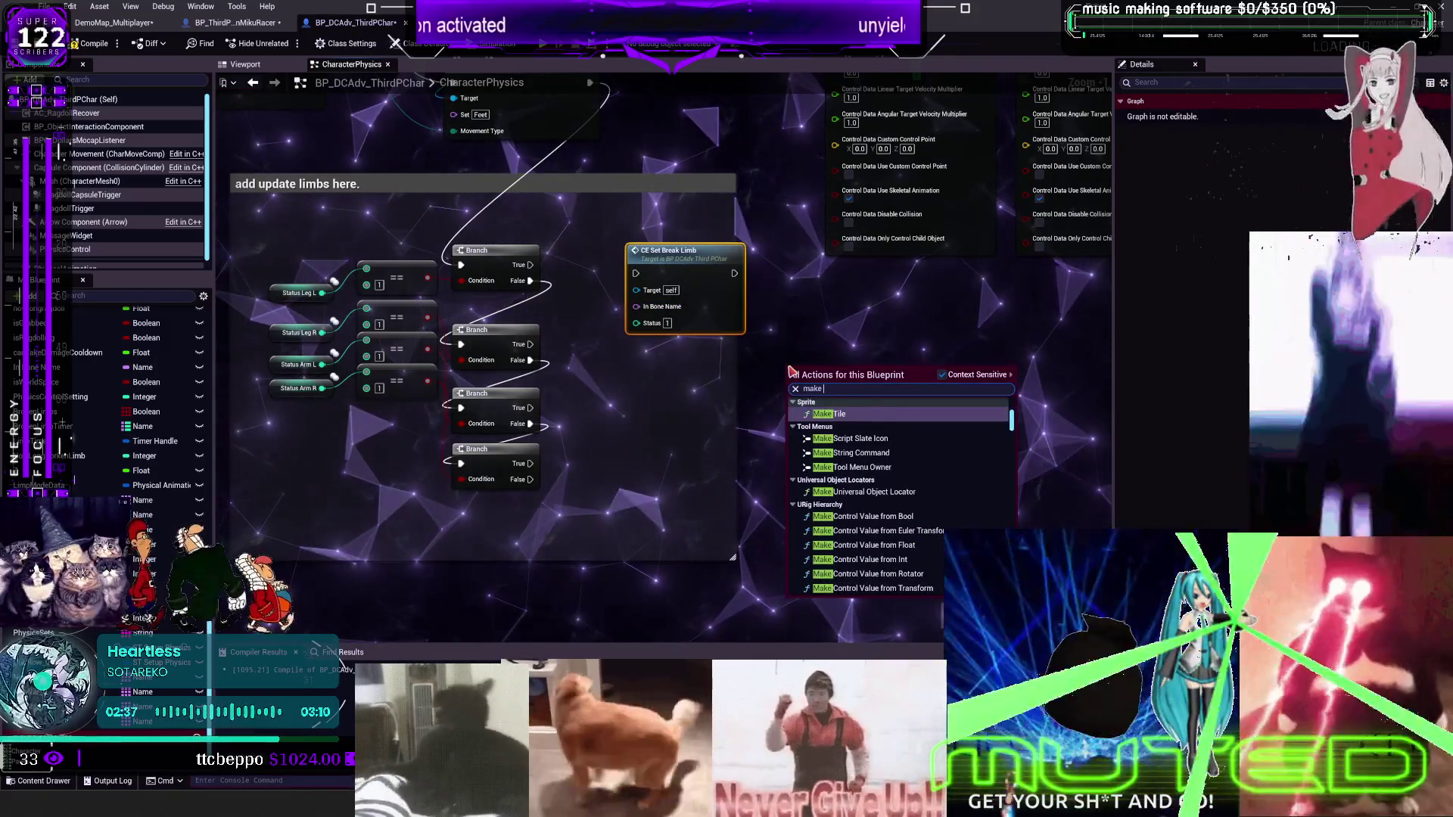
key("Return")
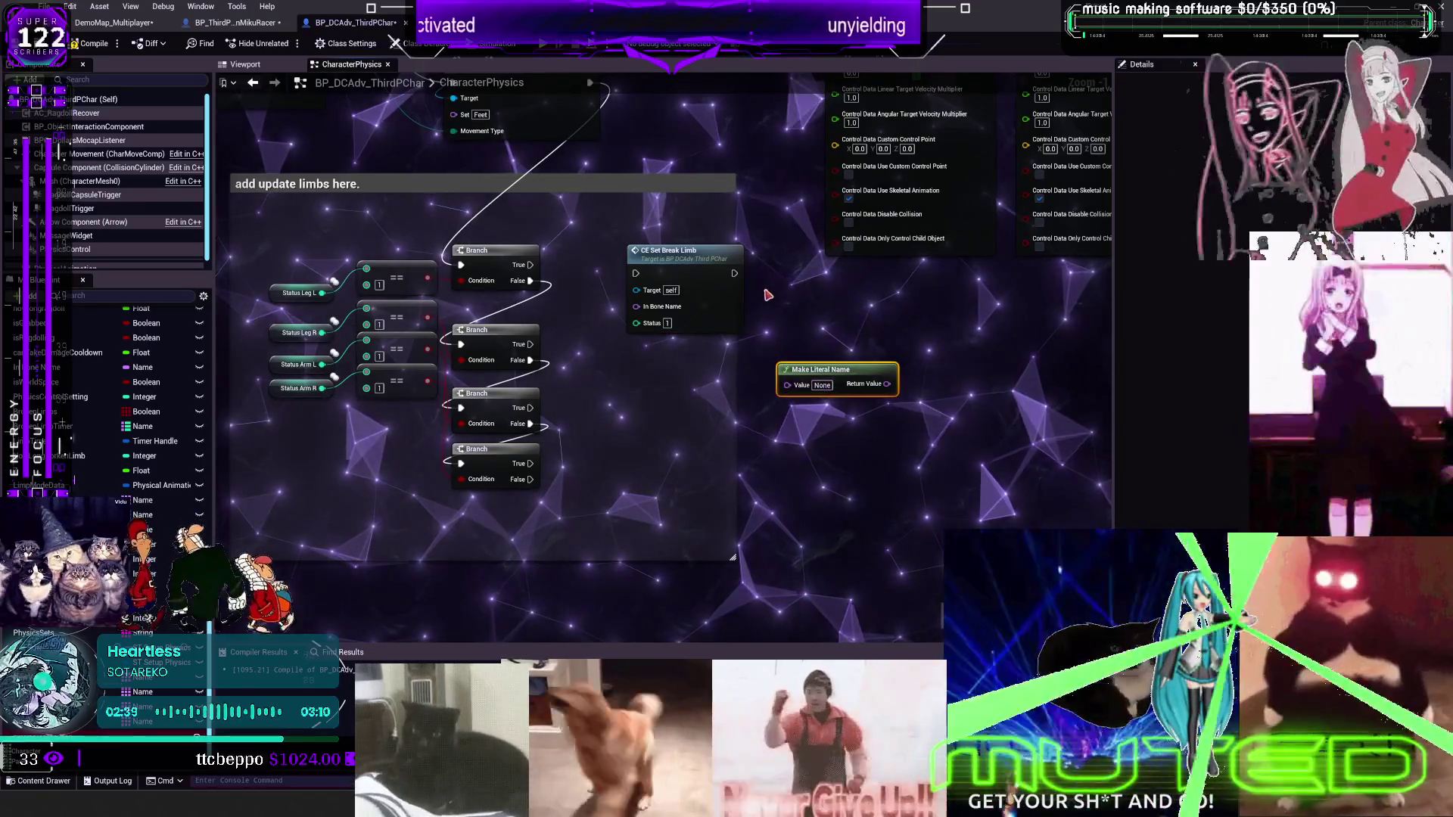
mouse_move(862, 384)
left_mouse_down()
mouse_move(707, 309)
mouse_move(811, 330)
left_mouse_up()
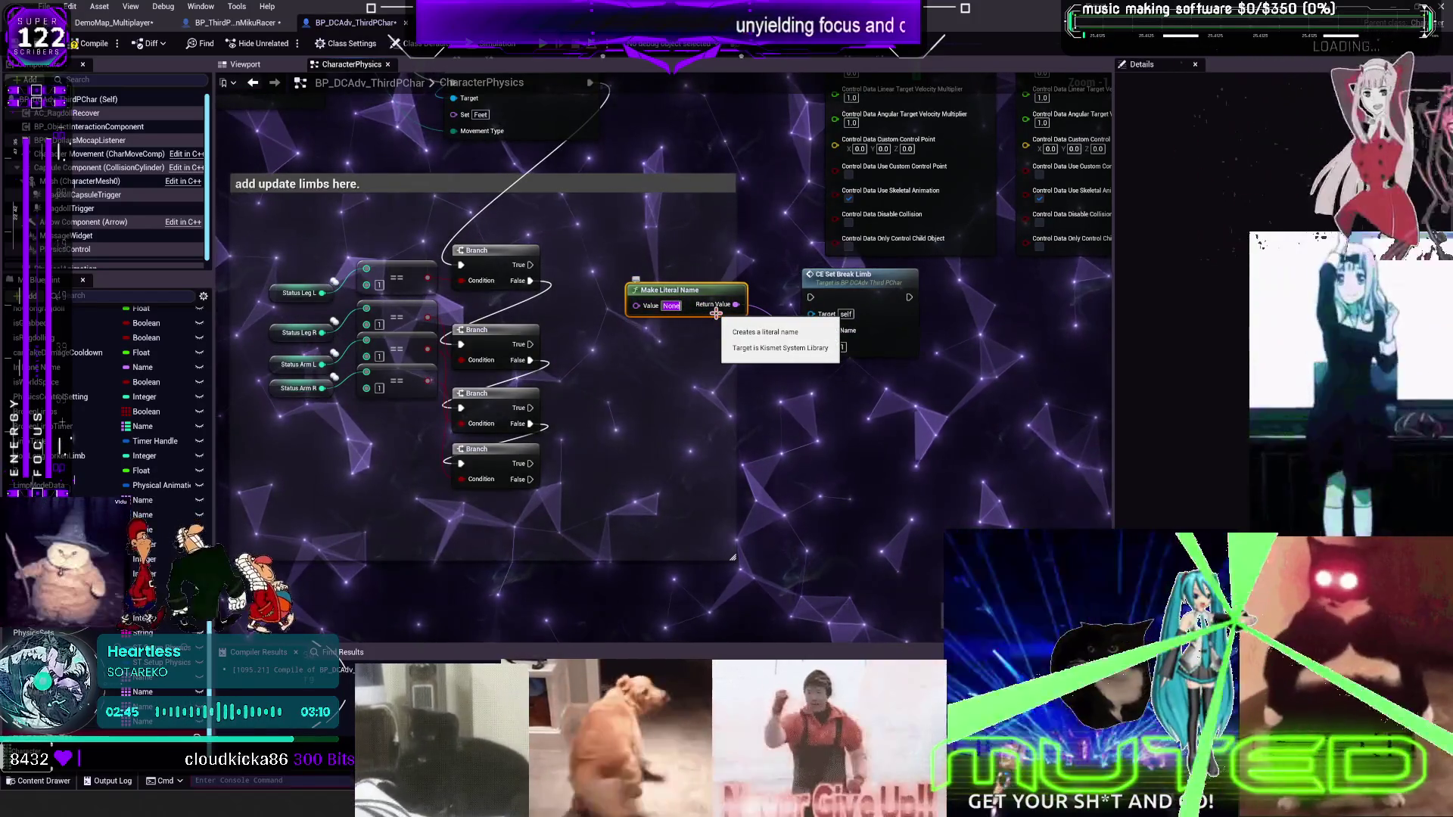
type("thigh_l")
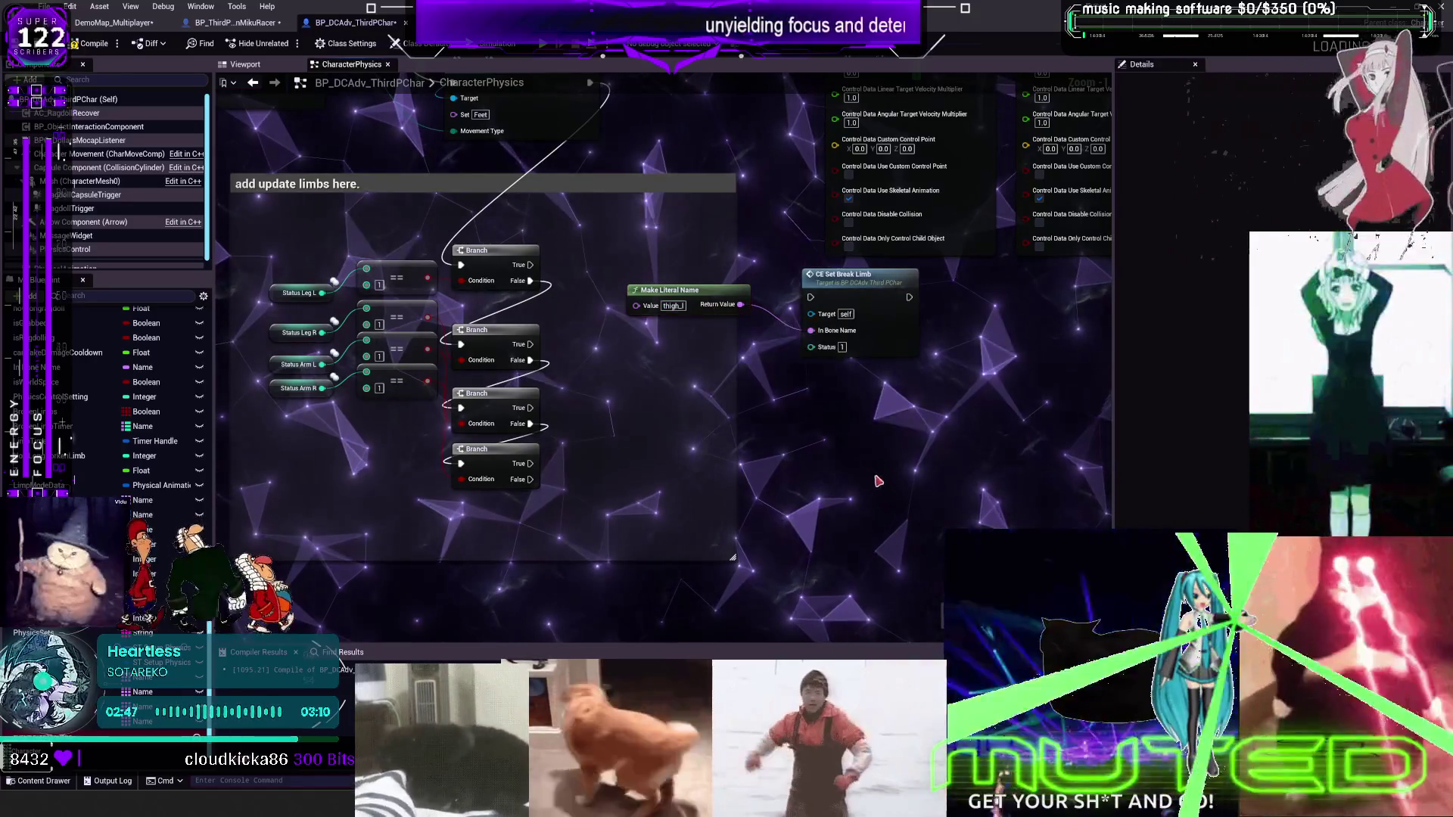
left_click_drag(741, 305, 811, 330)
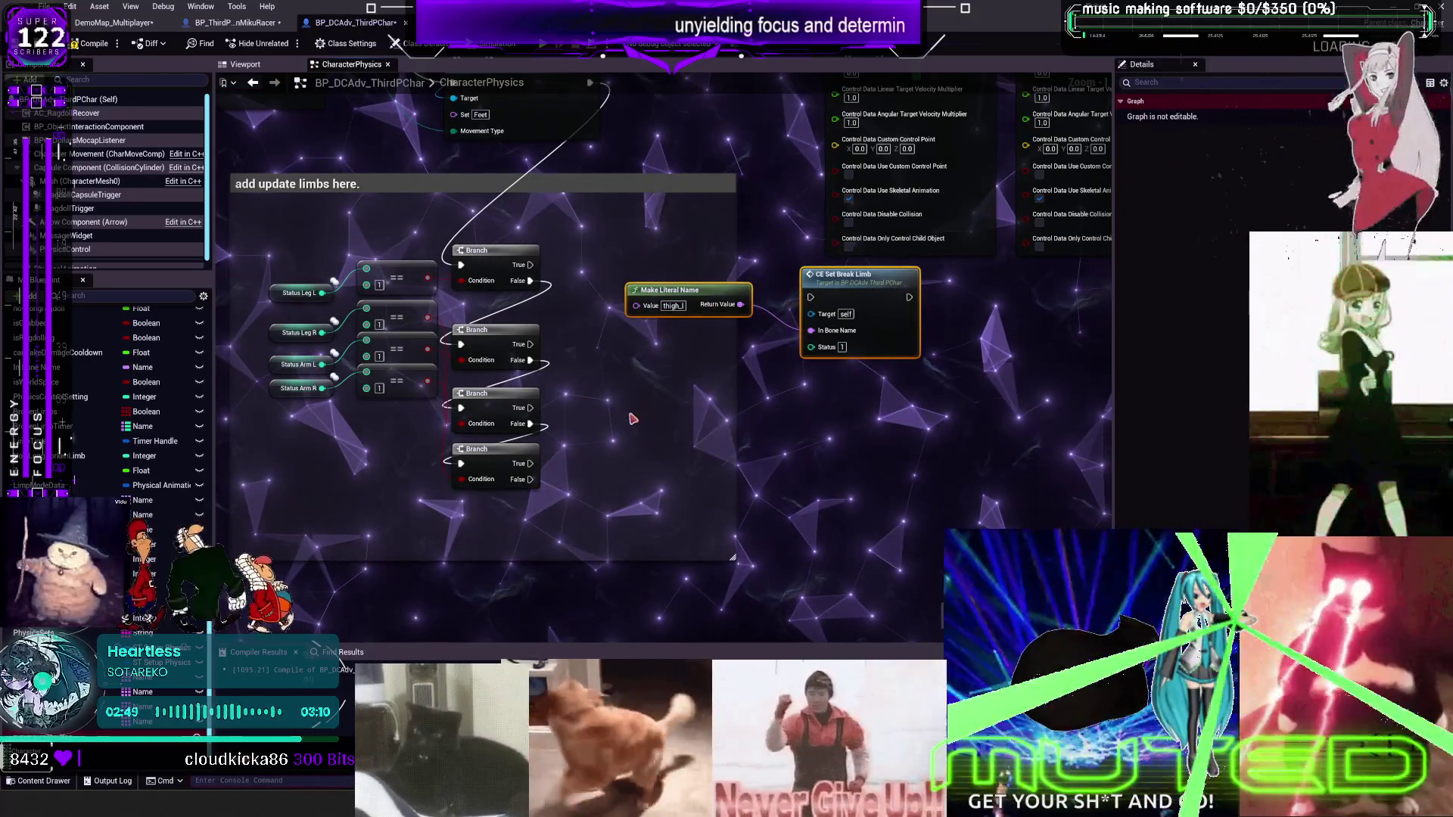
Duplicate the name and break-limb pair and change the copy's bone name to thigh_r
key("ctrl+c")
key("ctrl+v")
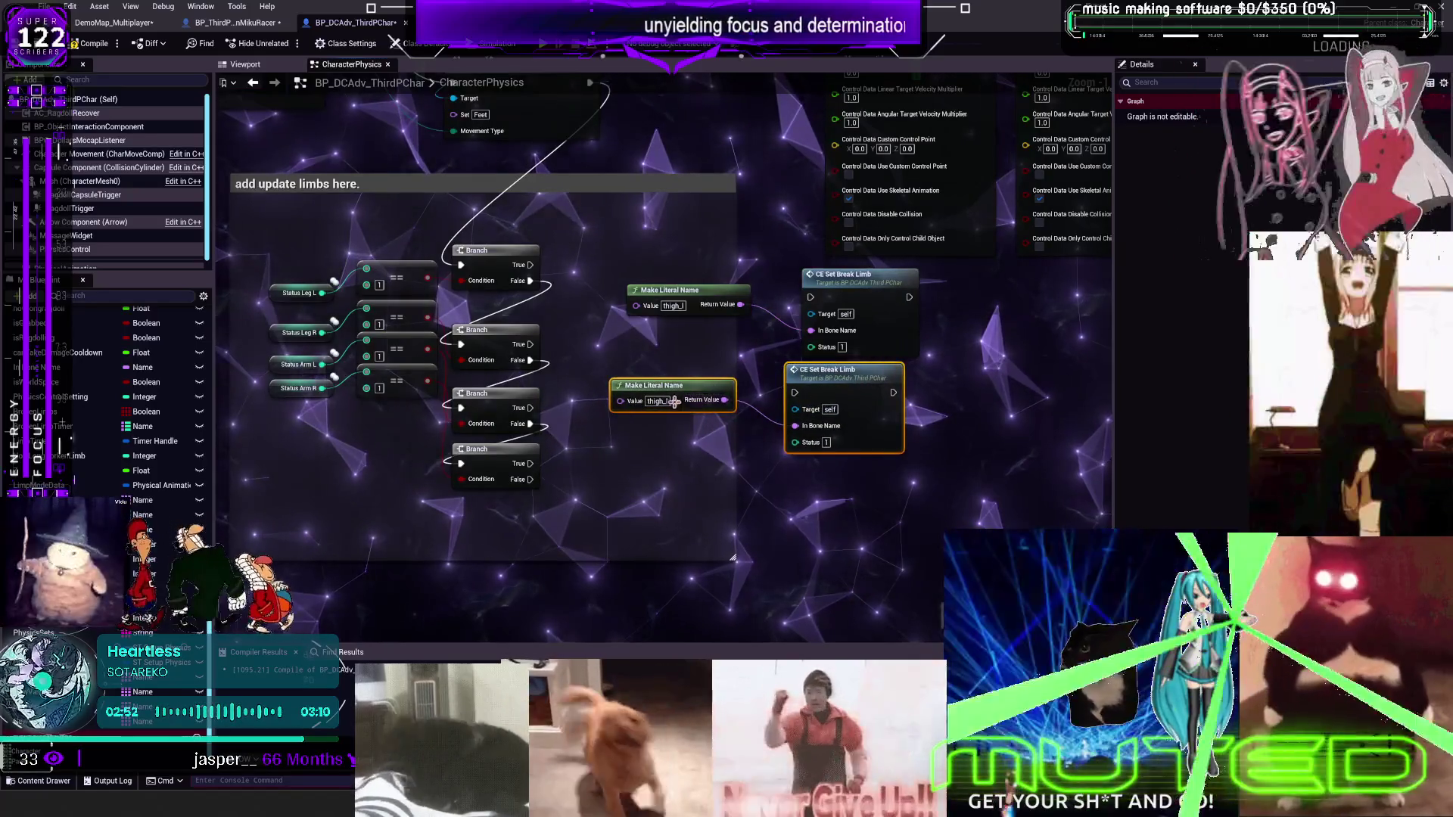
key("BackSpace")
type("r")
key("Return")
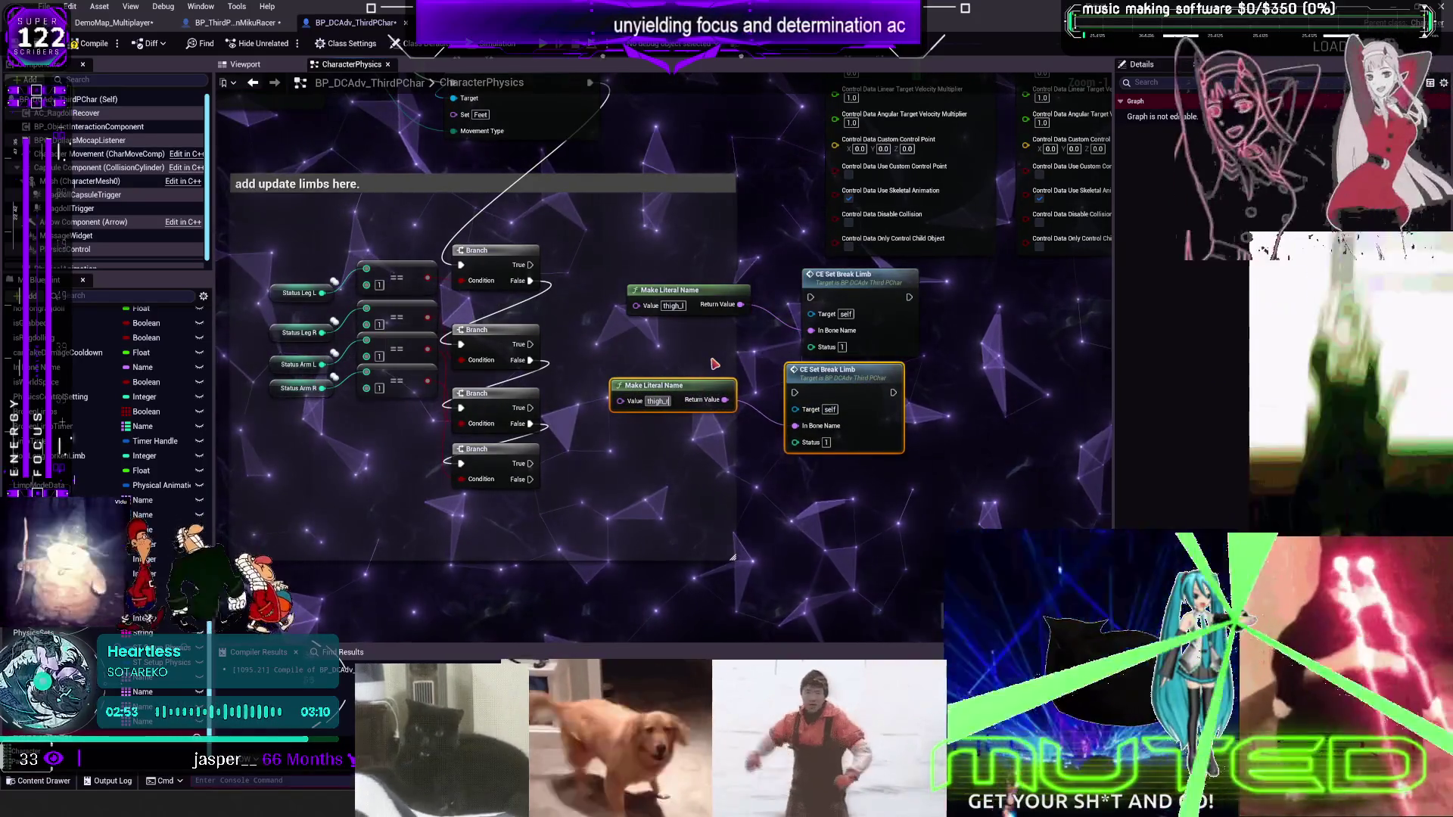
Run the break-limb call from the top Branch's True into the second Branch, compile, and play-test
mouse_move(529, 265)
left_mouse_down()
mouse_move(746, 302)
mouse_move(810, 298)
left_mouse_up()
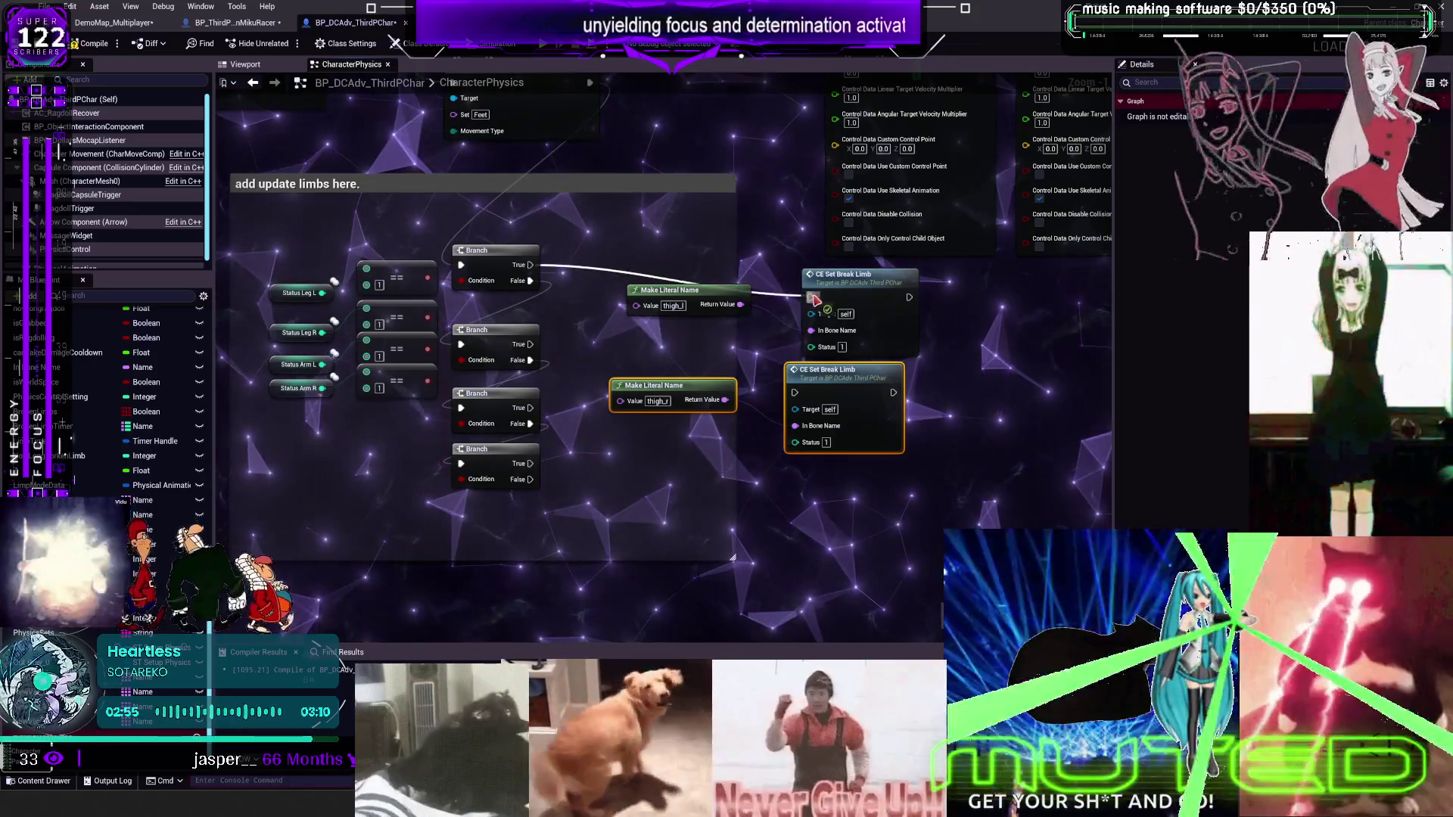
mouse_move(909, 297)
left_mouse_down()
mouse_move(454, 352)
mouse_move(478, 346)
left_mouse_up()
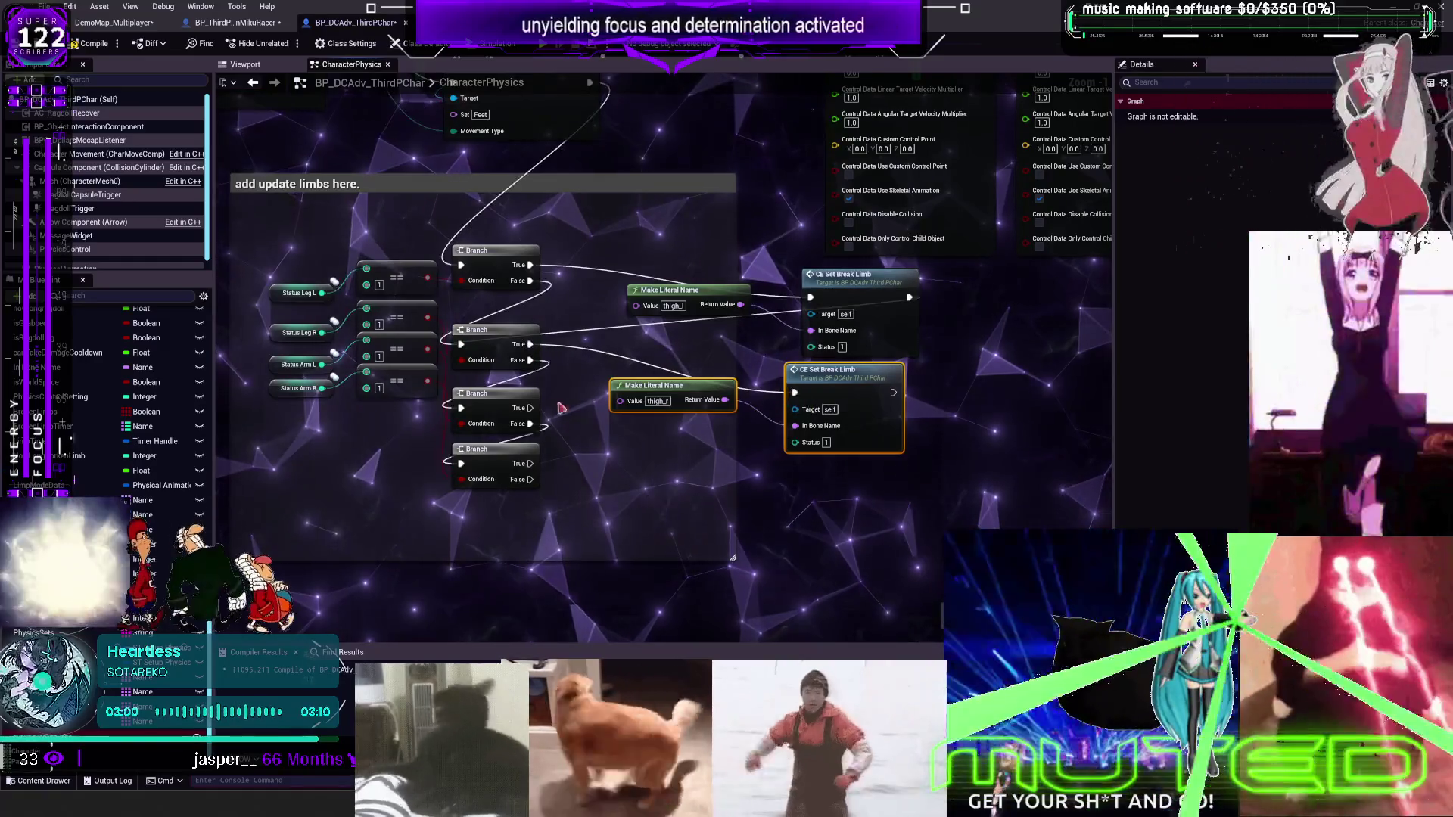
left_click(530, 361, "alt")
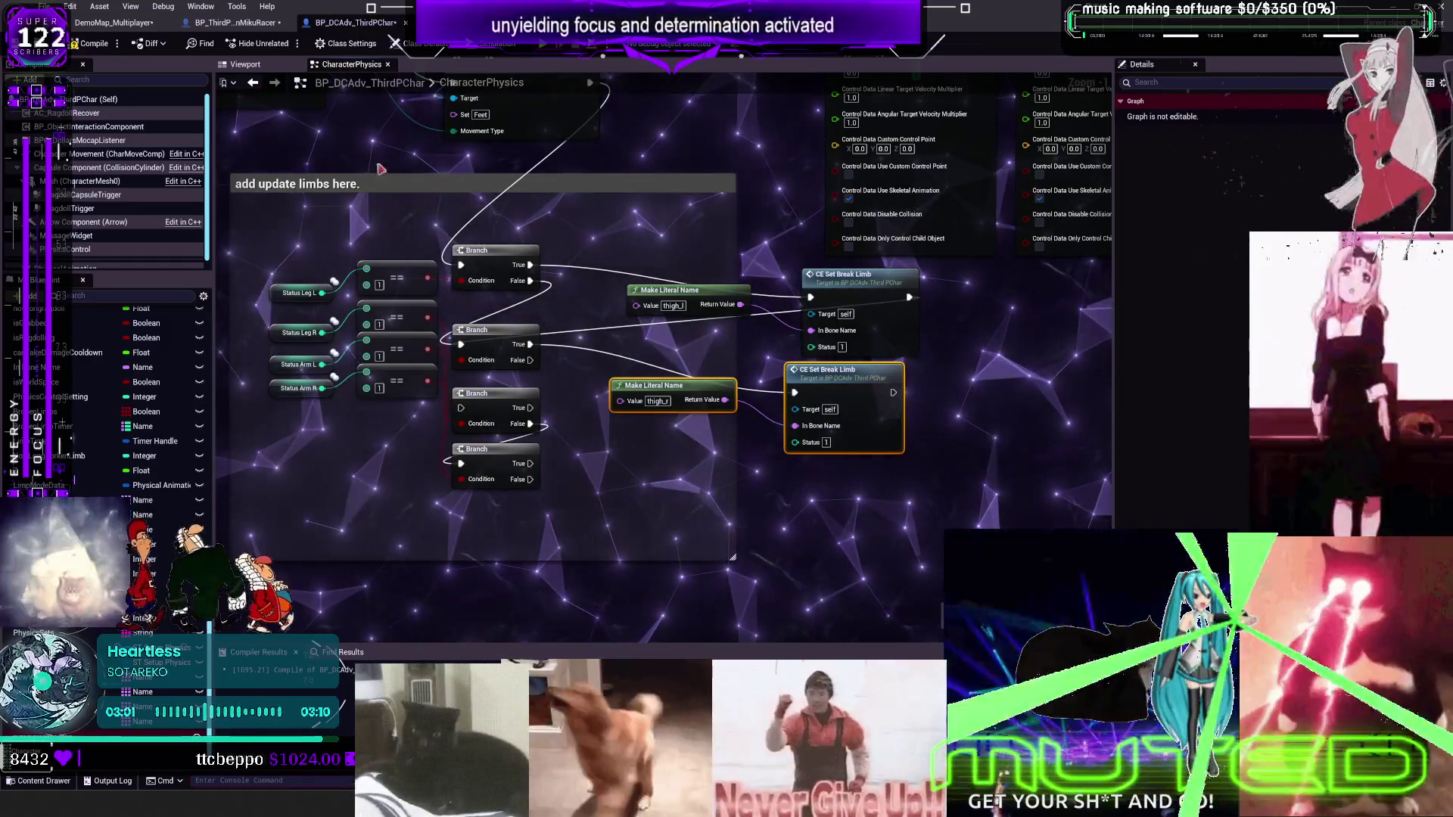
left_click(113, 45)
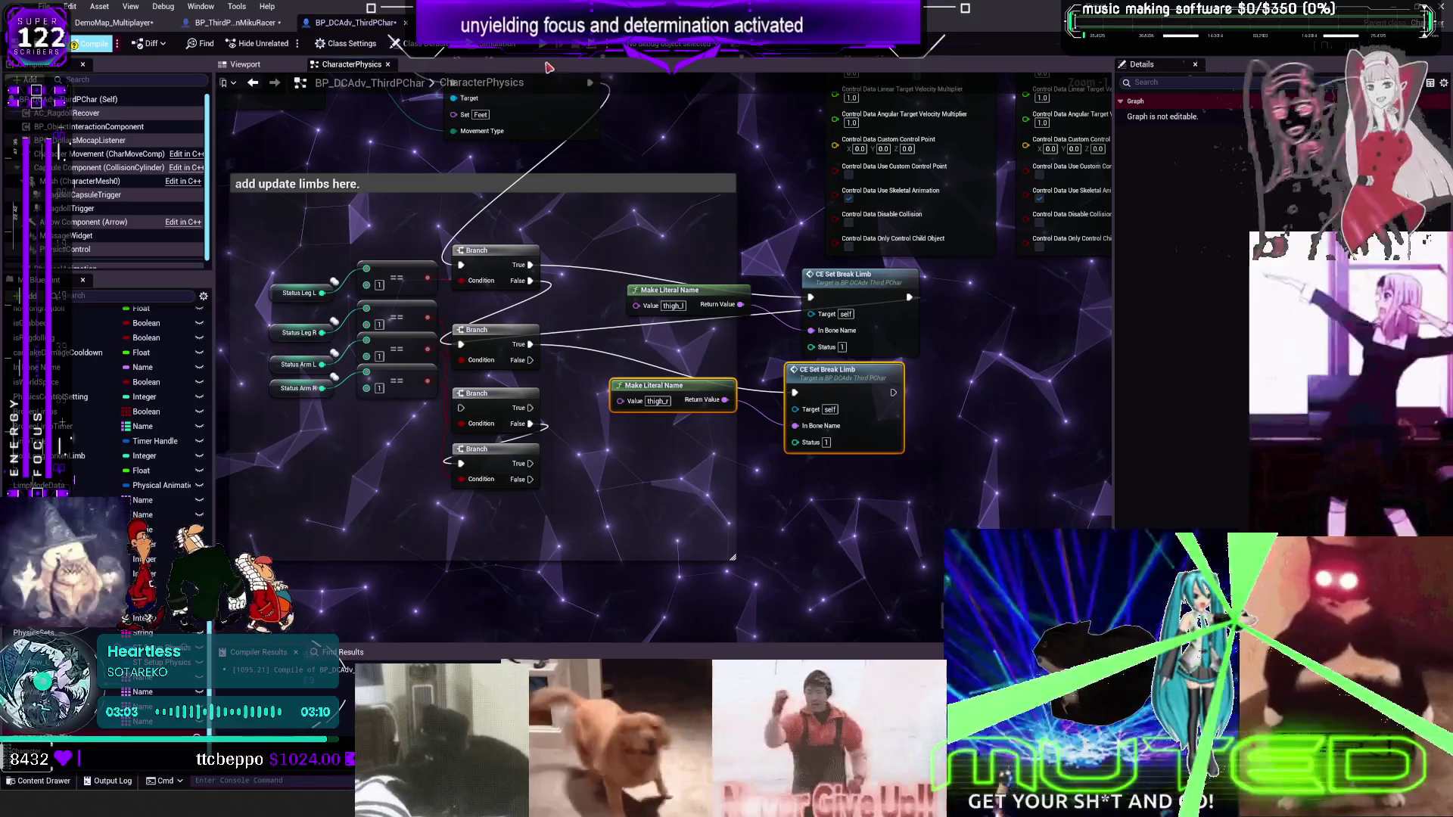
key("alt+p")
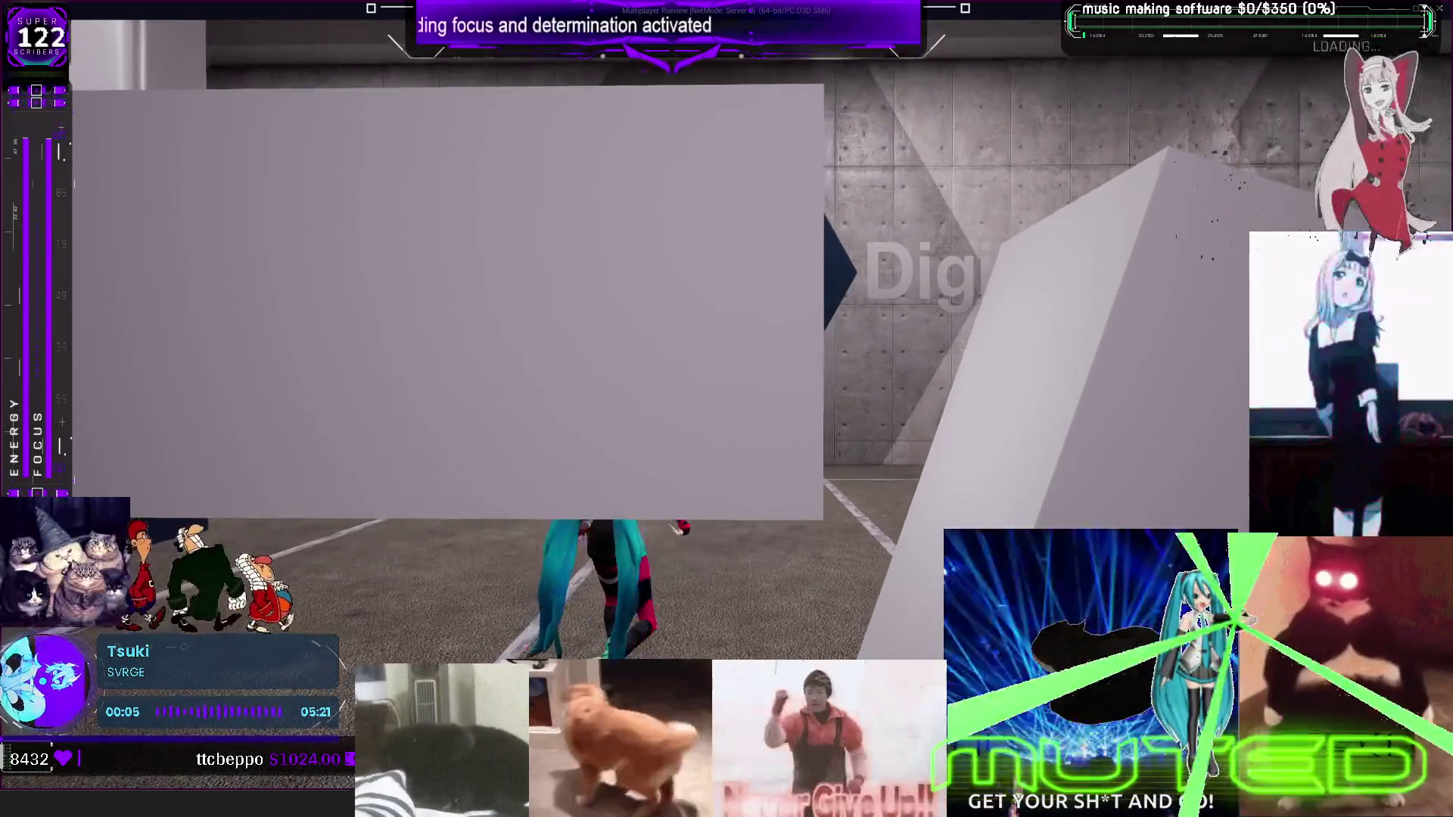
Run the character forward toward the ramp wall to test its limb physics
key("w")
key("w")
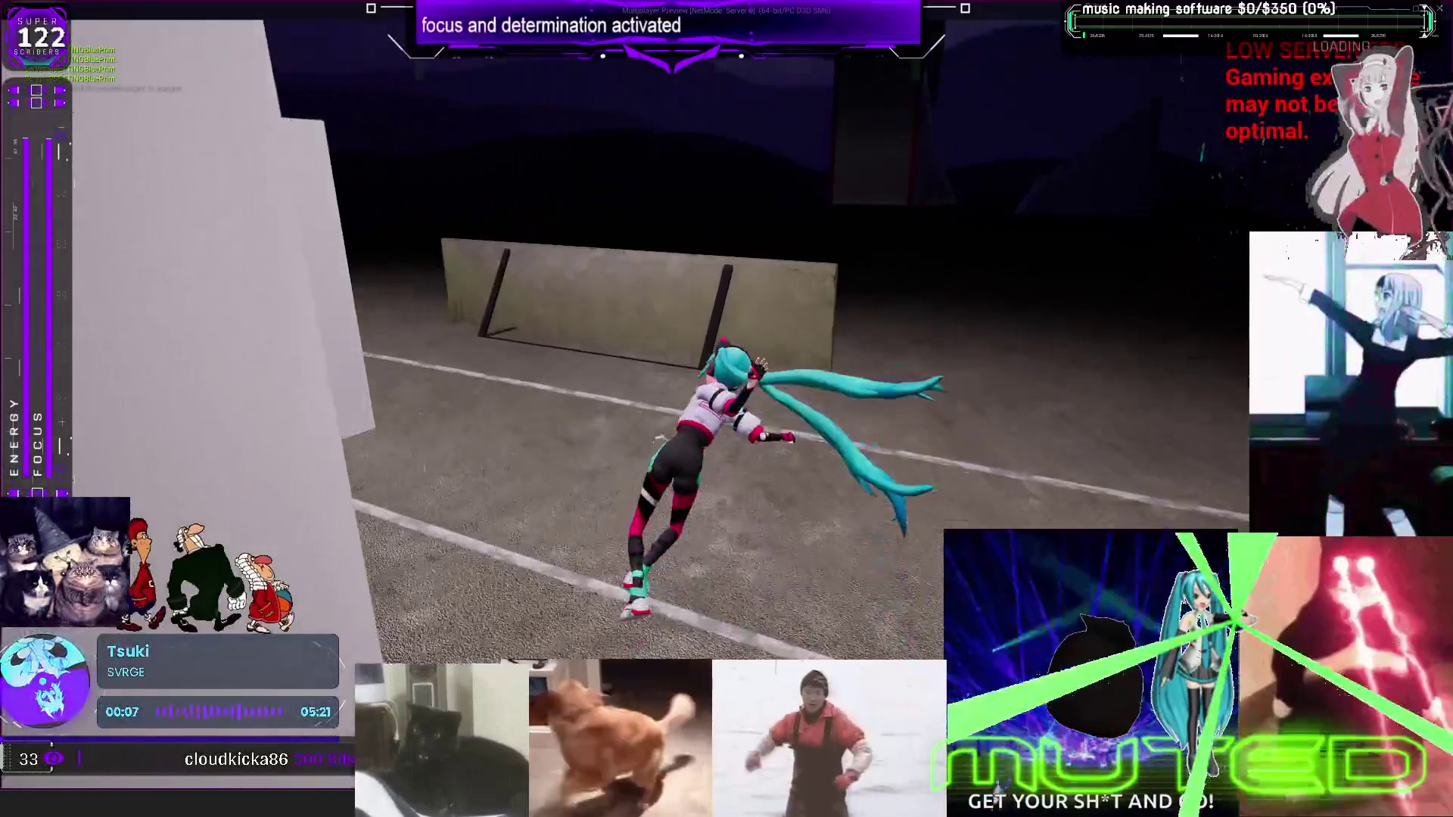
key("w")
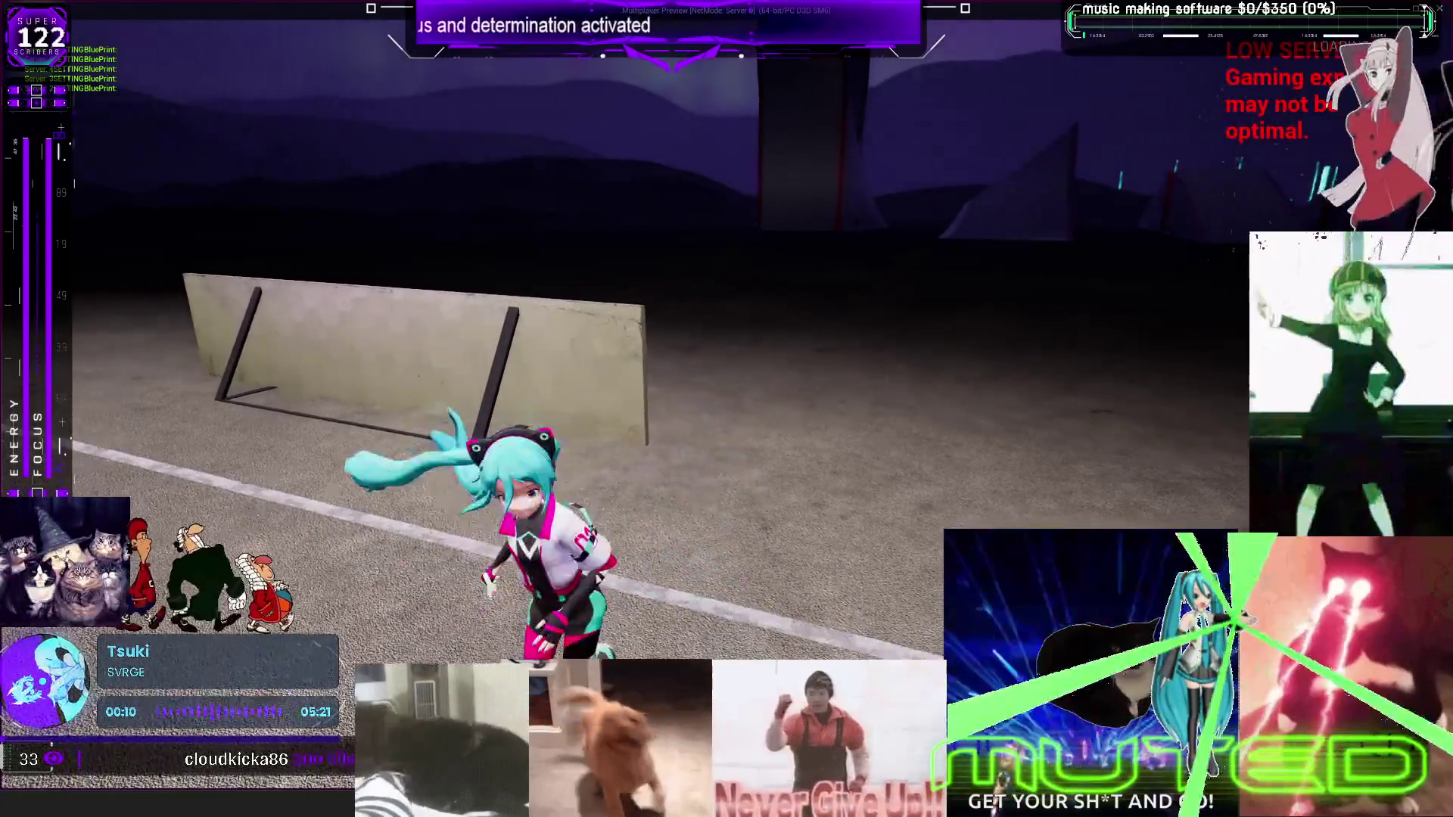
key("w")
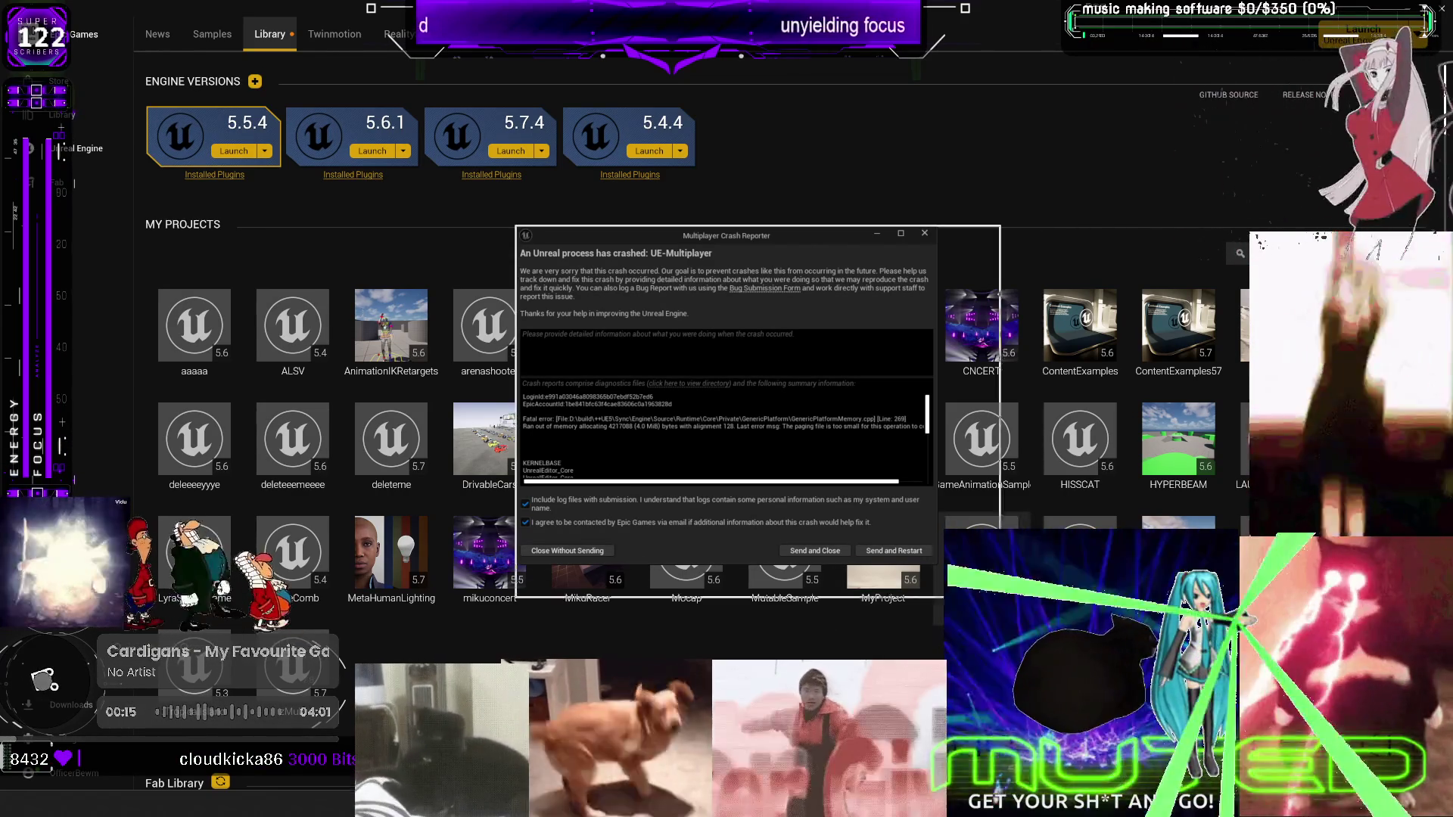
Select the out-of-memory fatal error lines in the crash report, then close it
mouse_move(984, 452)
left_mouse_down()
mouse_move(486, 447)
mouse_move(500, 449)
left_mouse_up()
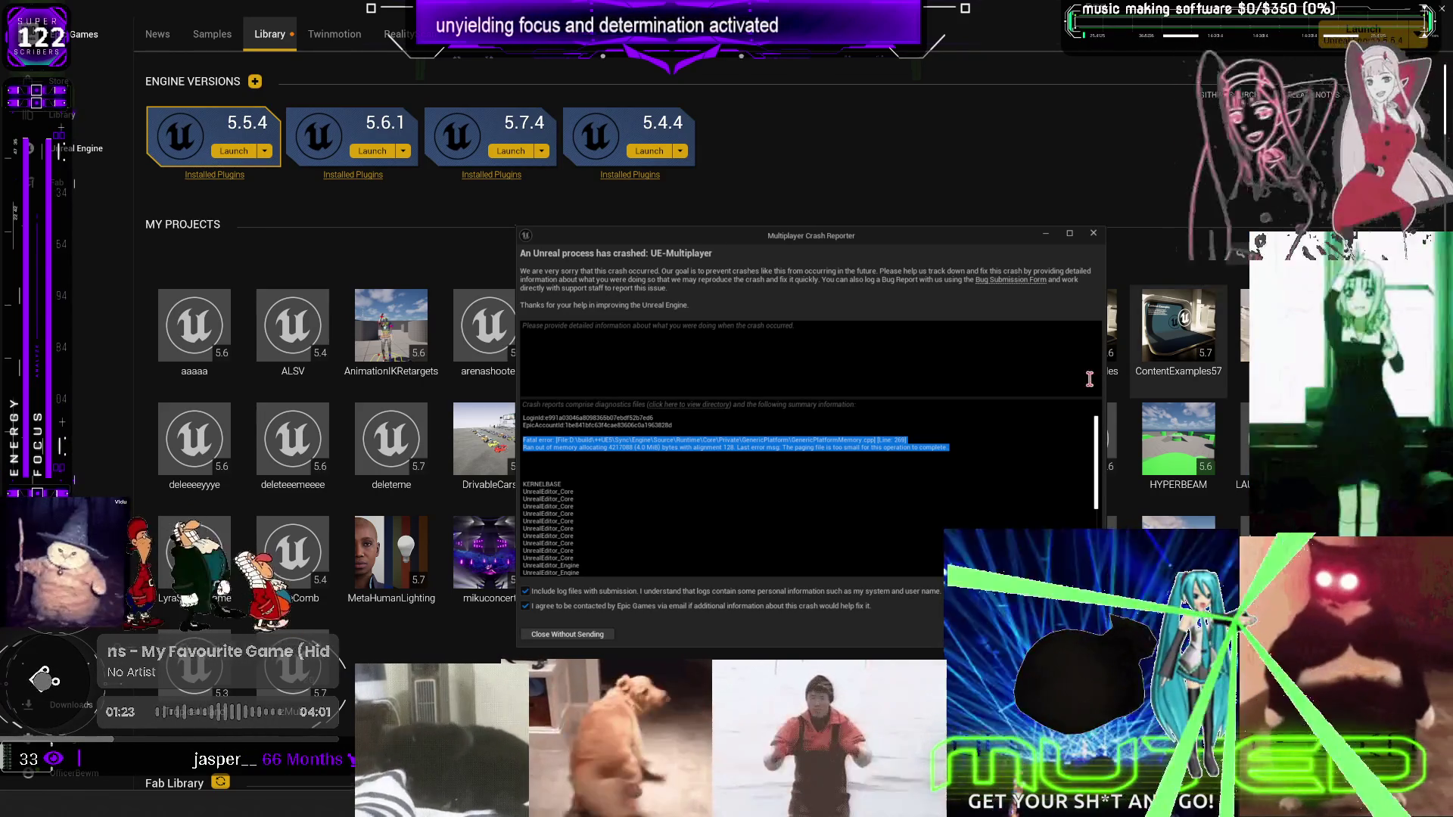
key("alt+F4")
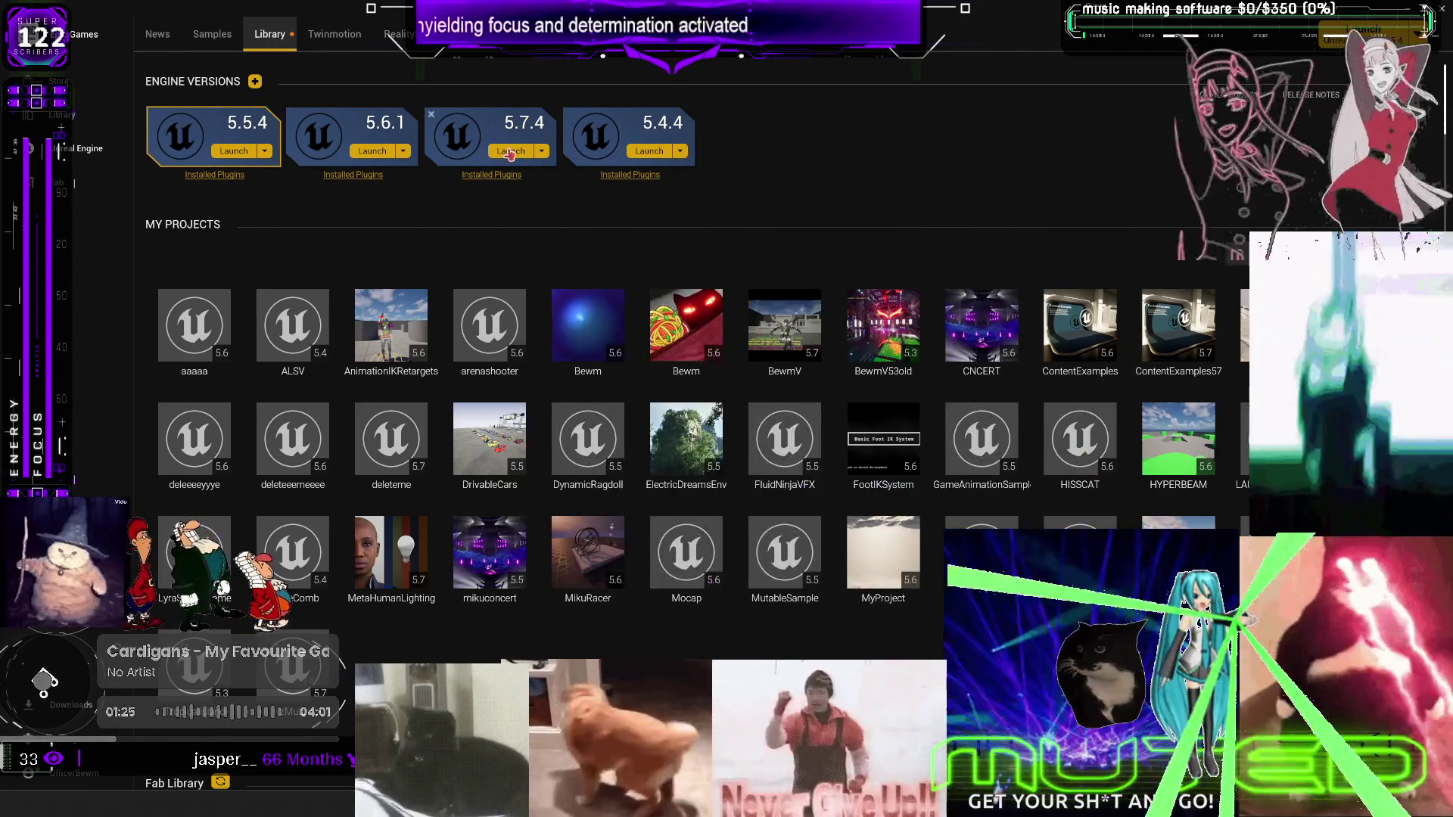
Launch the Unreal Engine 5.7.4 editor from the Library
left_click(511, 151)
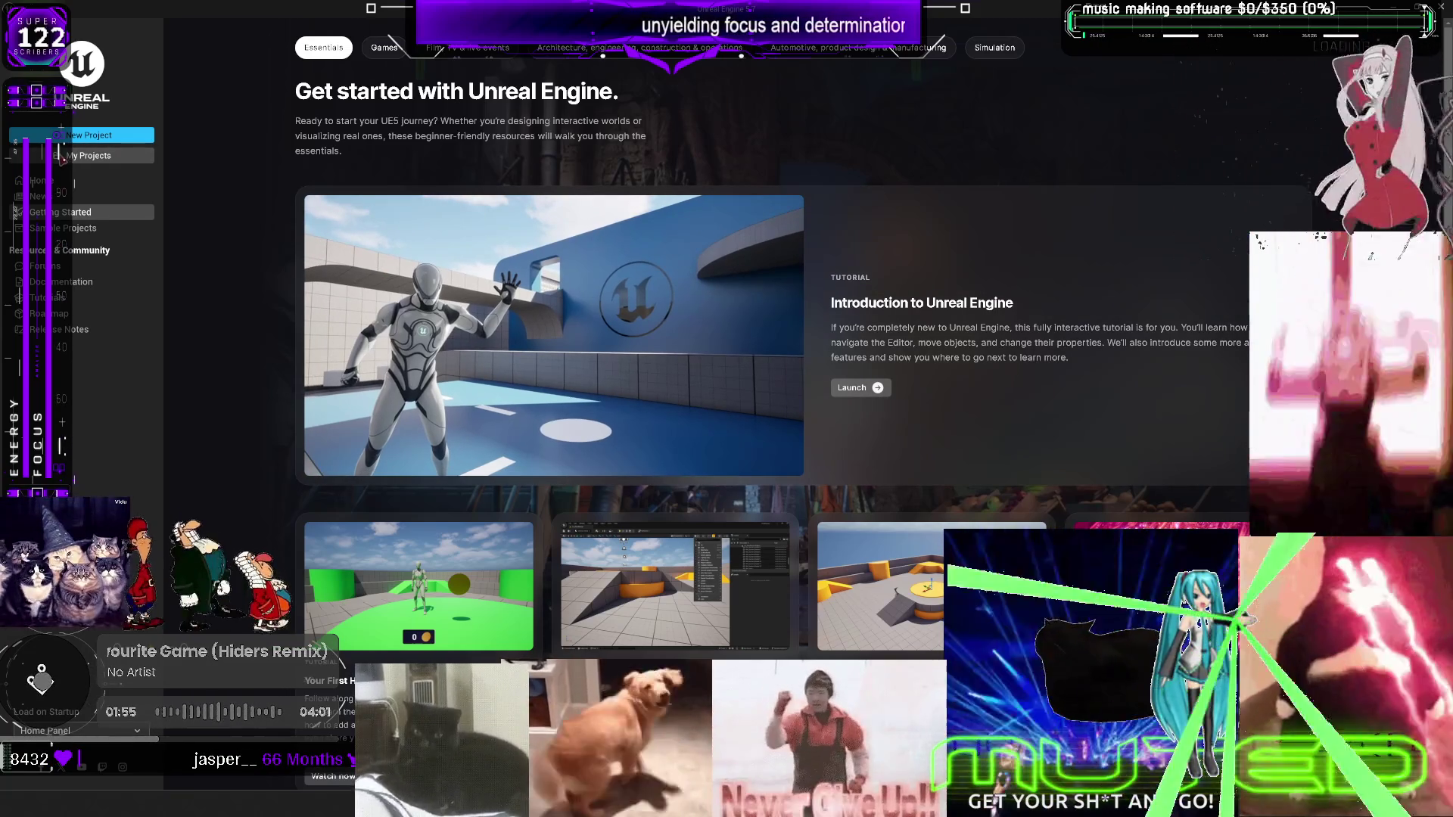
Browse from My Projects to Multiplayer.uproject and open it
left_click(110, 155)
left_click(931, 619)
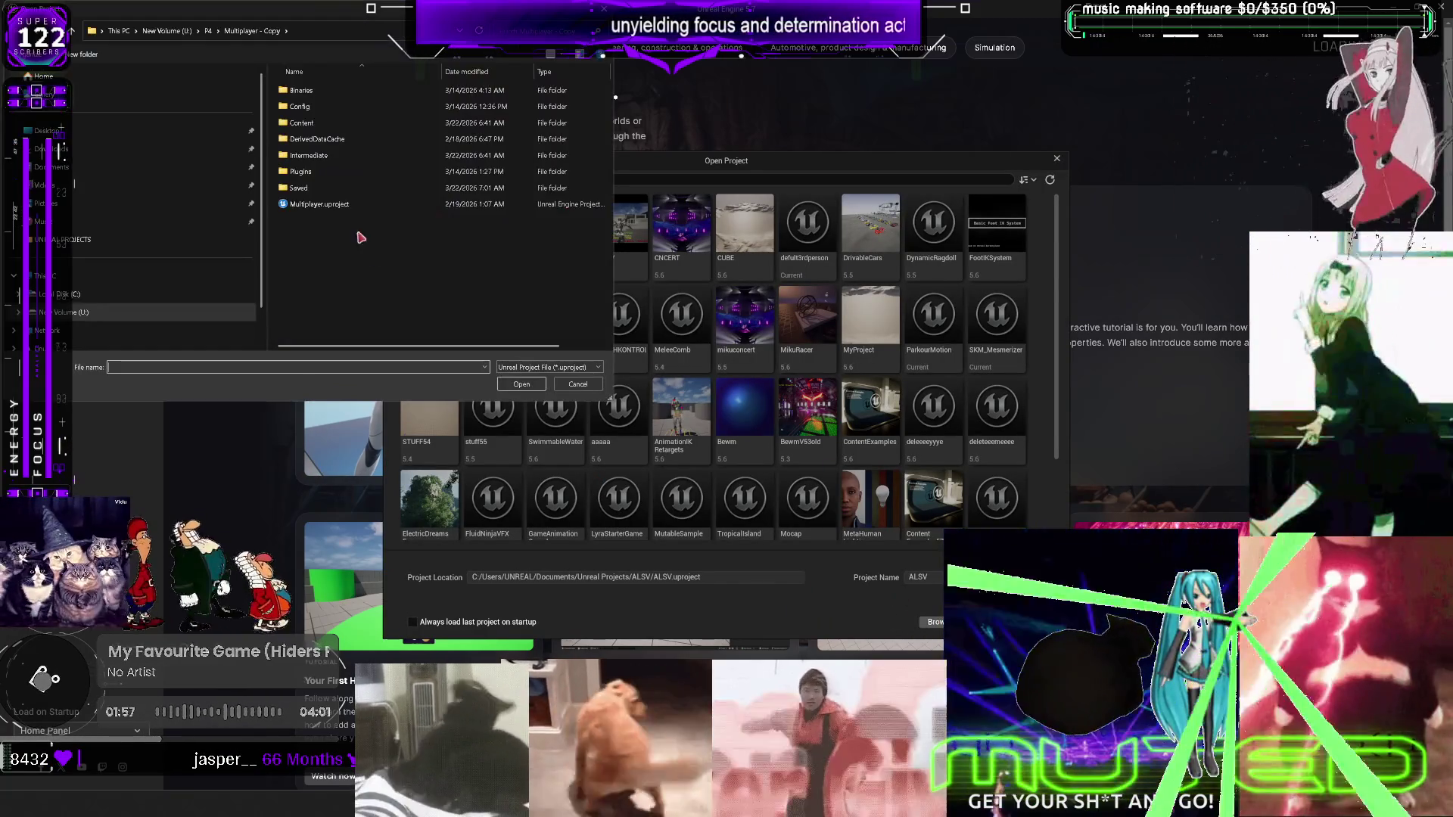
double_click(312, 204)
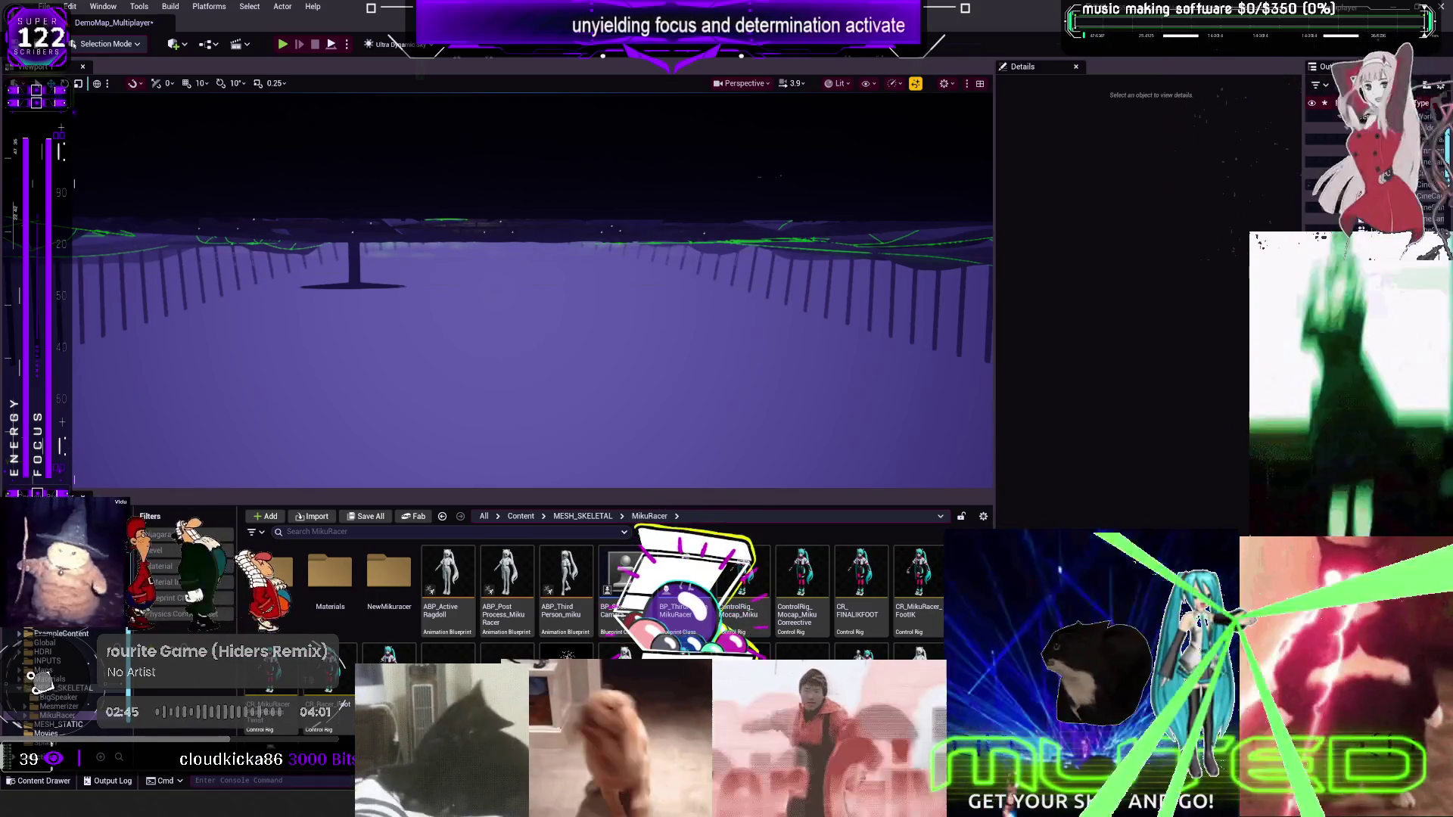
Look around the DemoMap_Multiplayer level, then open the BP_ThirdPersonMikuRacer blueprint
left_click_drag(503, 318, 753, 314)
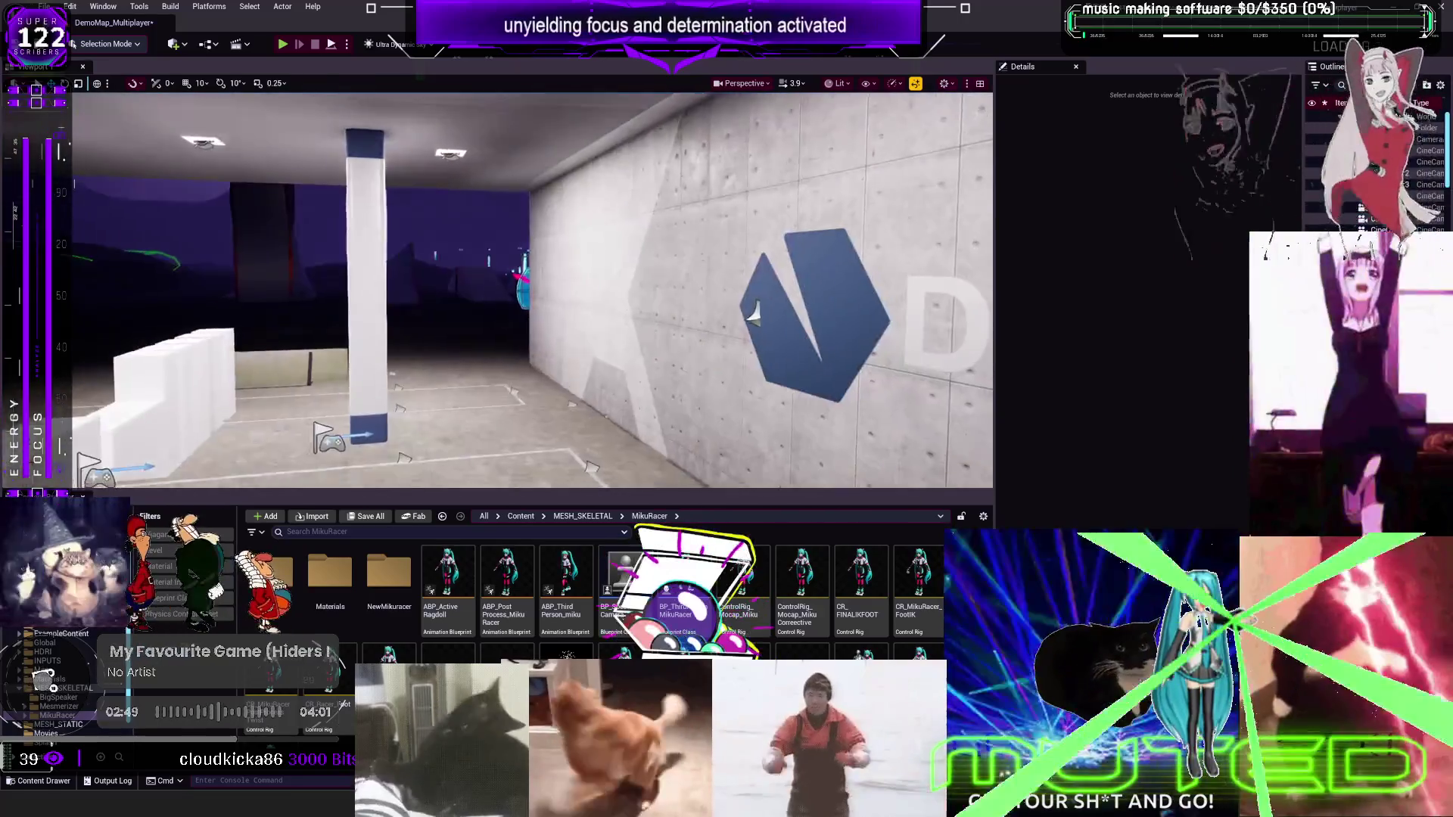
left_click_drag(523, 371, 523, 370)
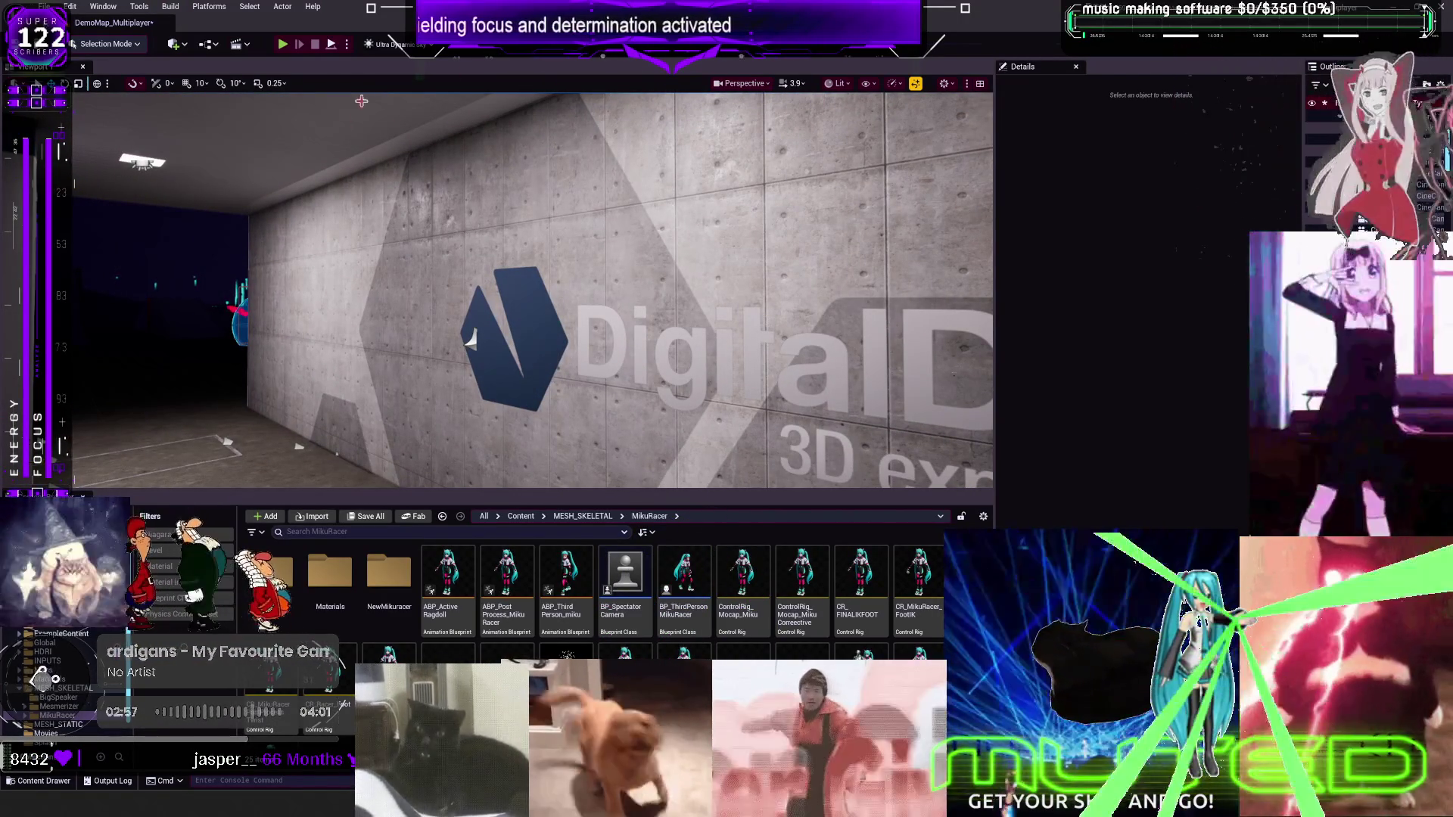
left_click_drag(471, 338, 471, 338)
left_click_drag(691, 262, 691, 261)
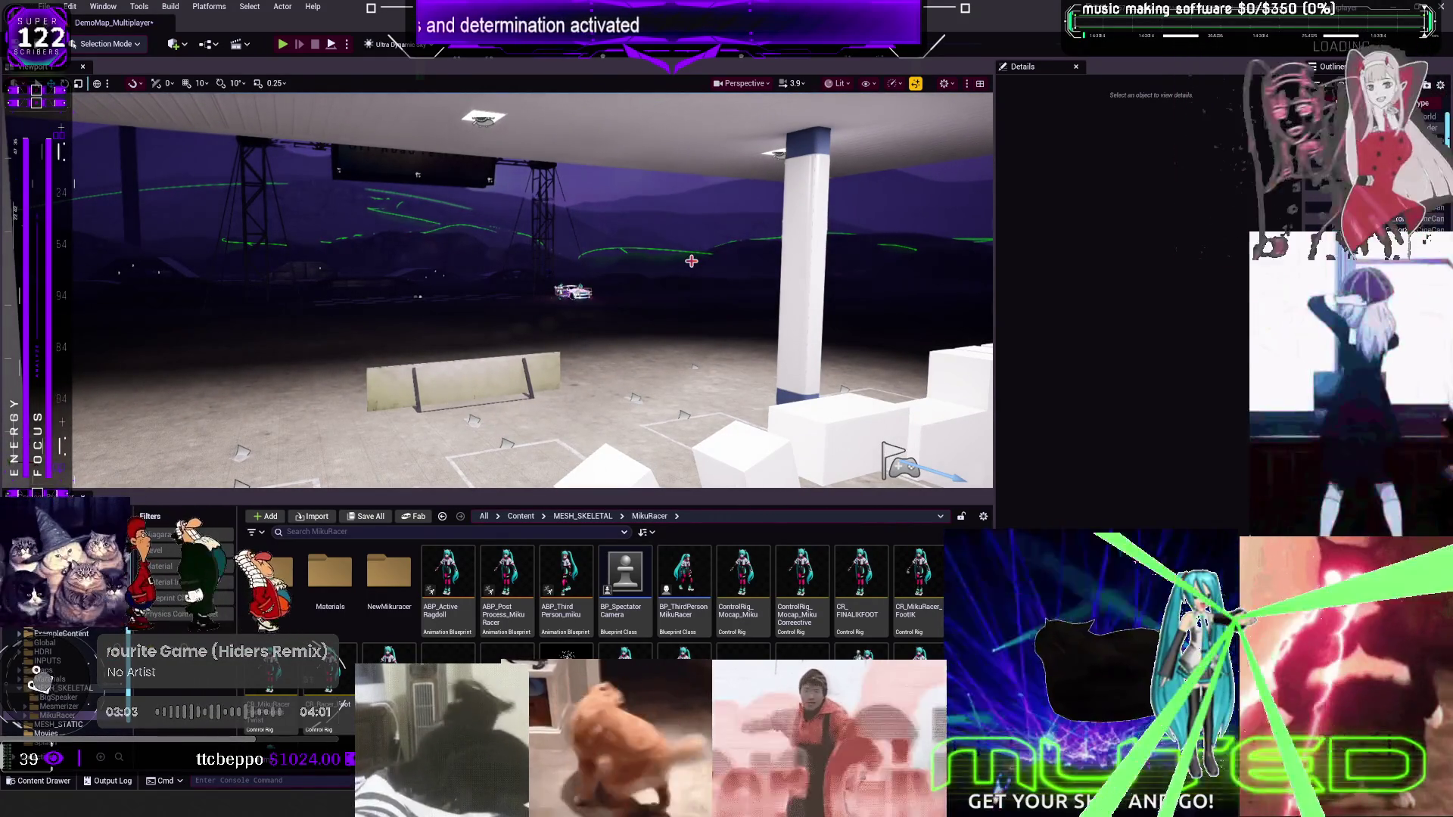
left_click(690, 586)
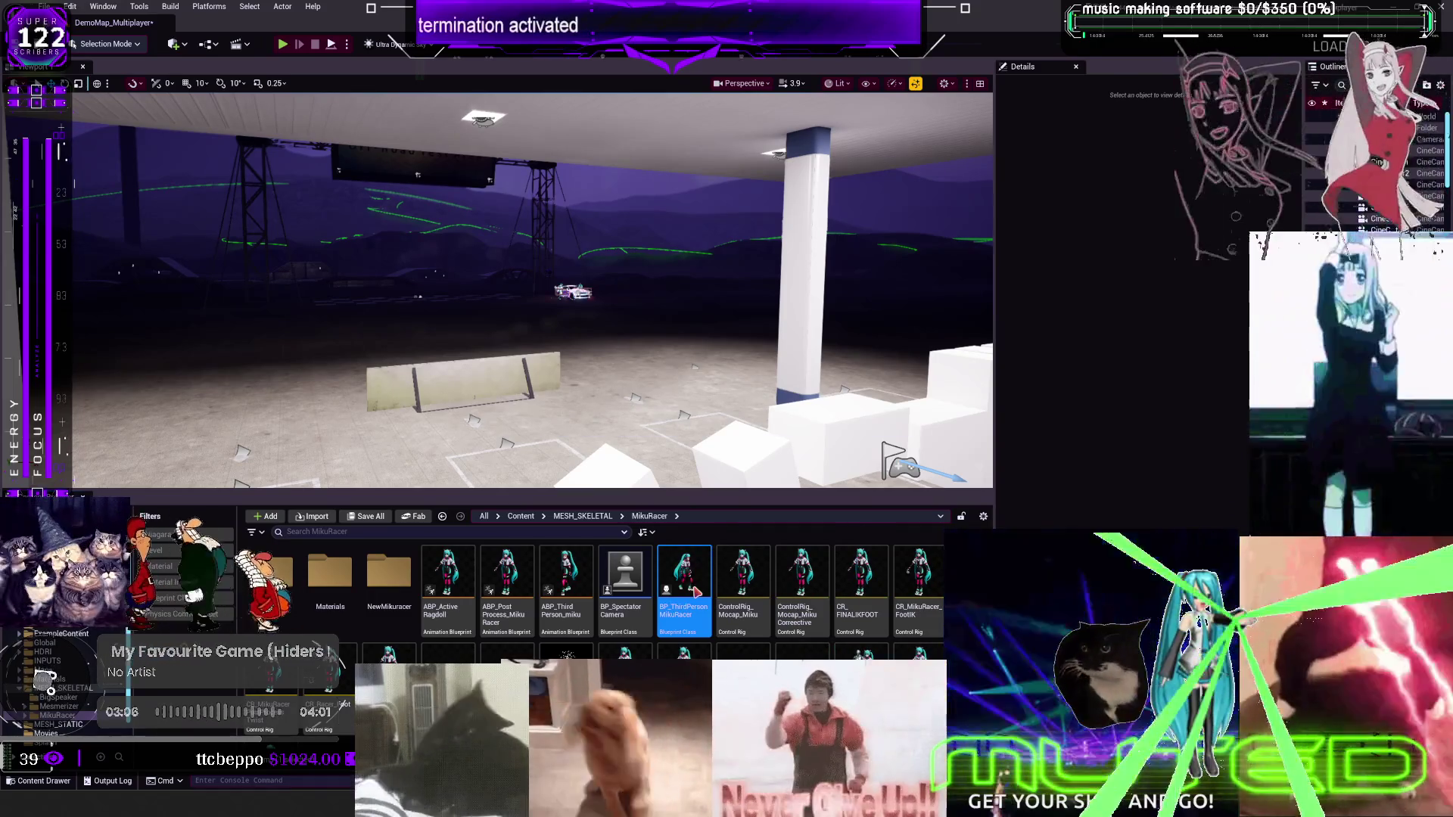
double_click(697, 591)
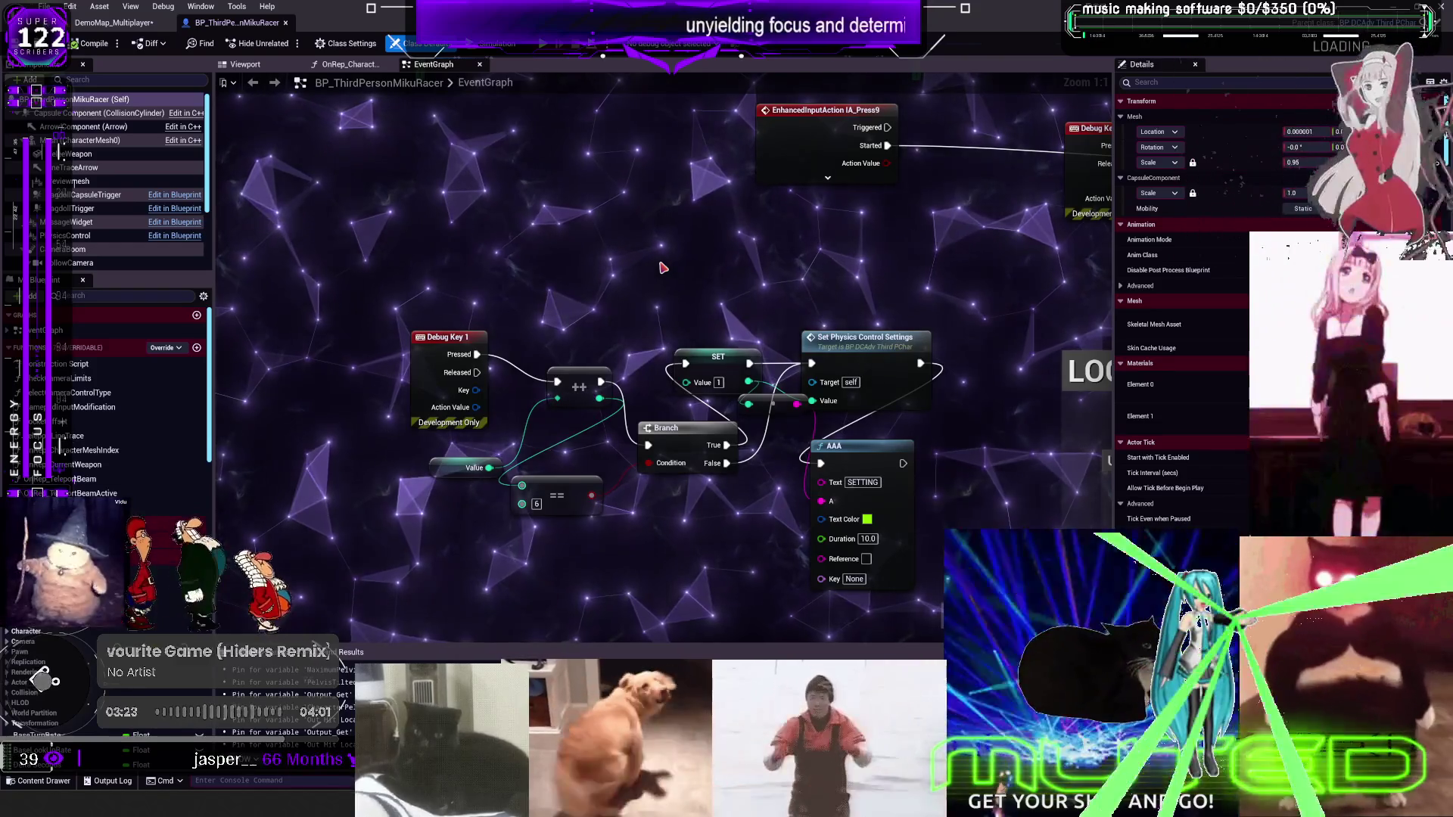
Add an AAA function node beside Event Tick and paste a duplicate of it
scroll(793, 276, "down", 4)
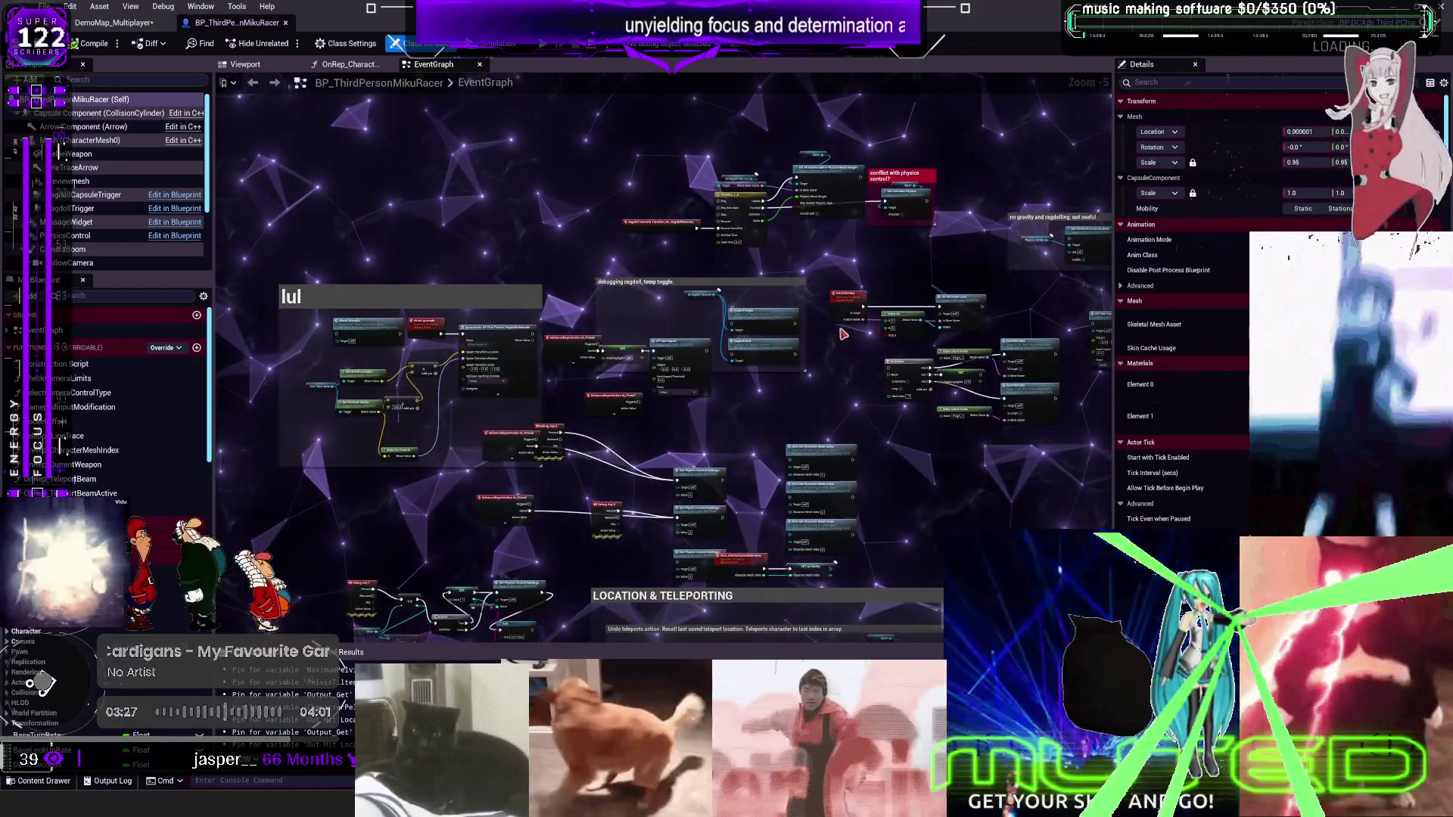
scroll(860, 337, "up", 4)
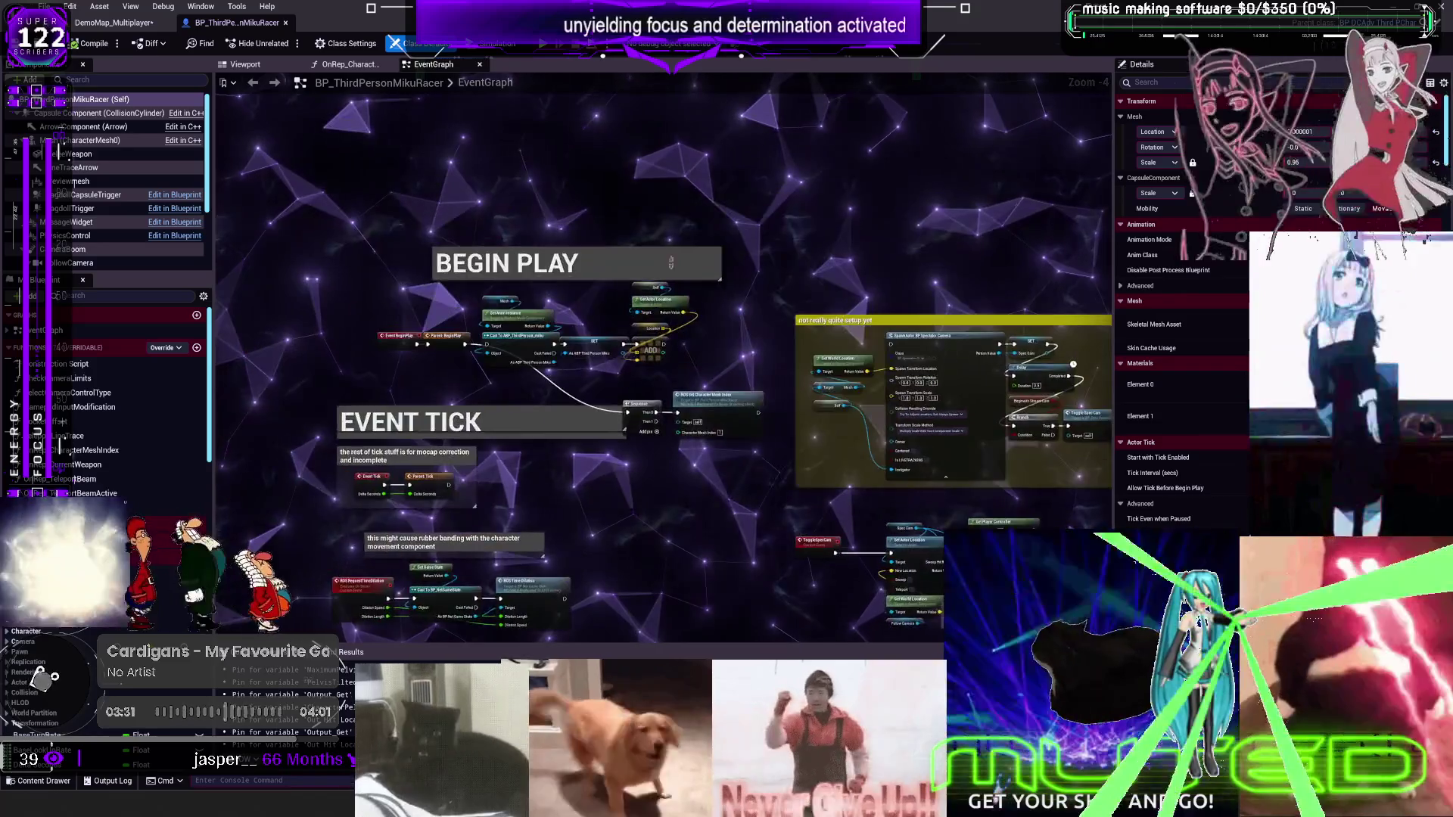
scroll(740, 458, "up", 3)
right_click(702, 269)
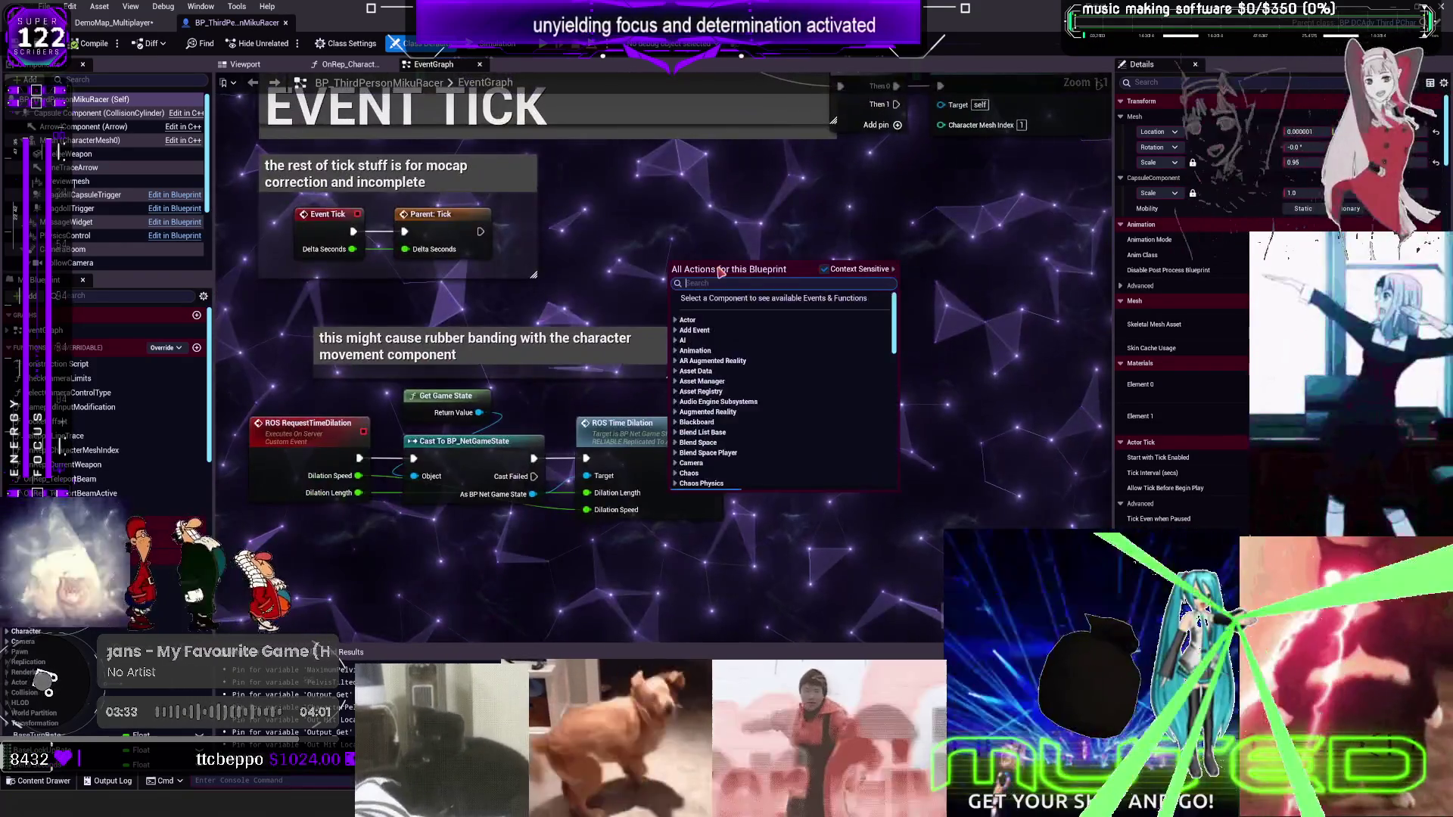
type("aaa")
key("Return")
left_click_drag(712, 260, 823, 171)
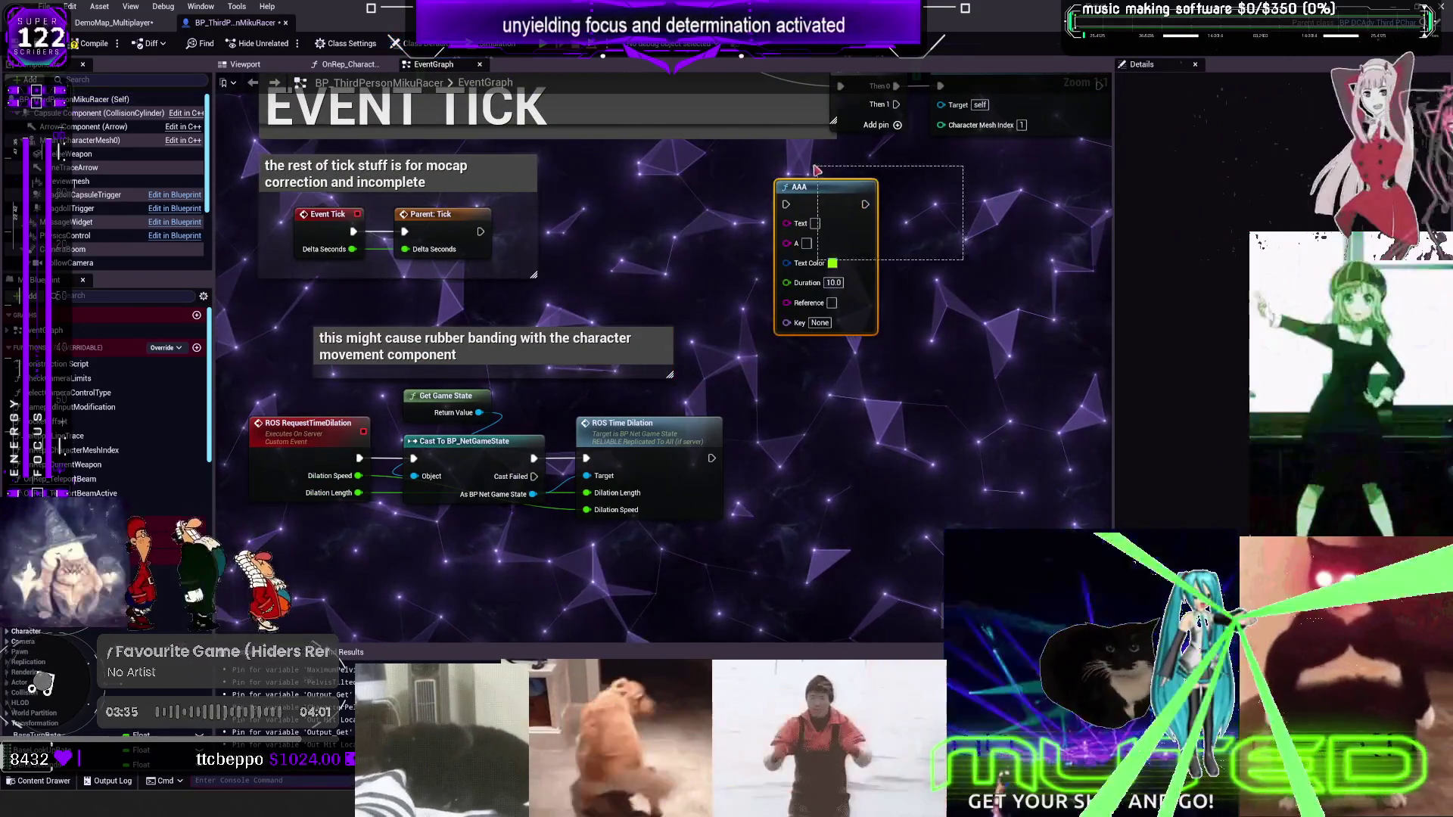
key("ctrl+c")
key("ctrl+v")
key("ctrl+v")
scroll(106, 394, "down", 10)
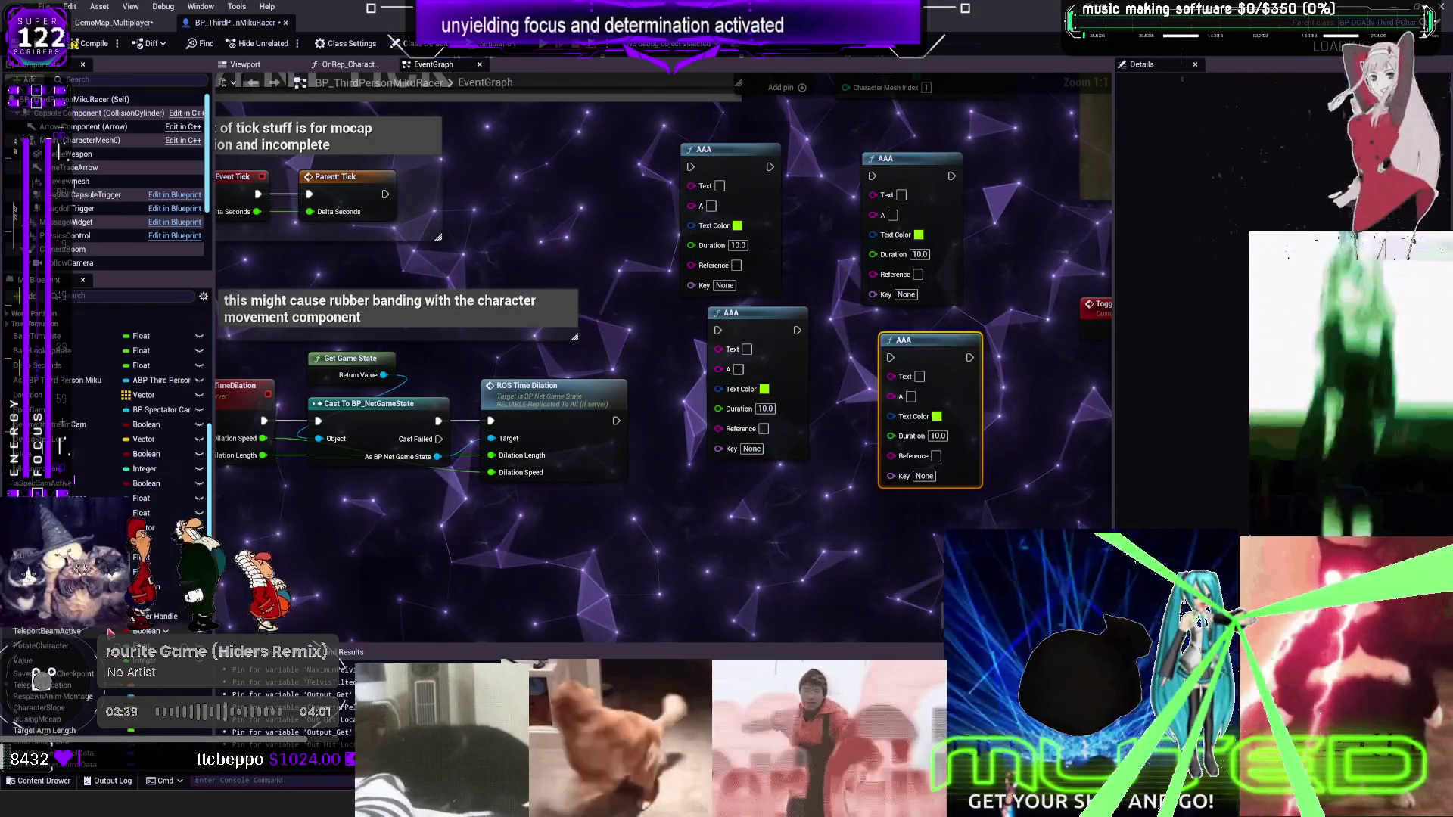
scroll(106, 393, "down", 5)
Add Status Leg L, Arm L and Arm R getters and wire the statuses into AAA Text pins
mouse_move(83, 402)
left_mouse_down()
mouse_move(303, 303)
mouse_move(556, 221)
left_mouse_up()
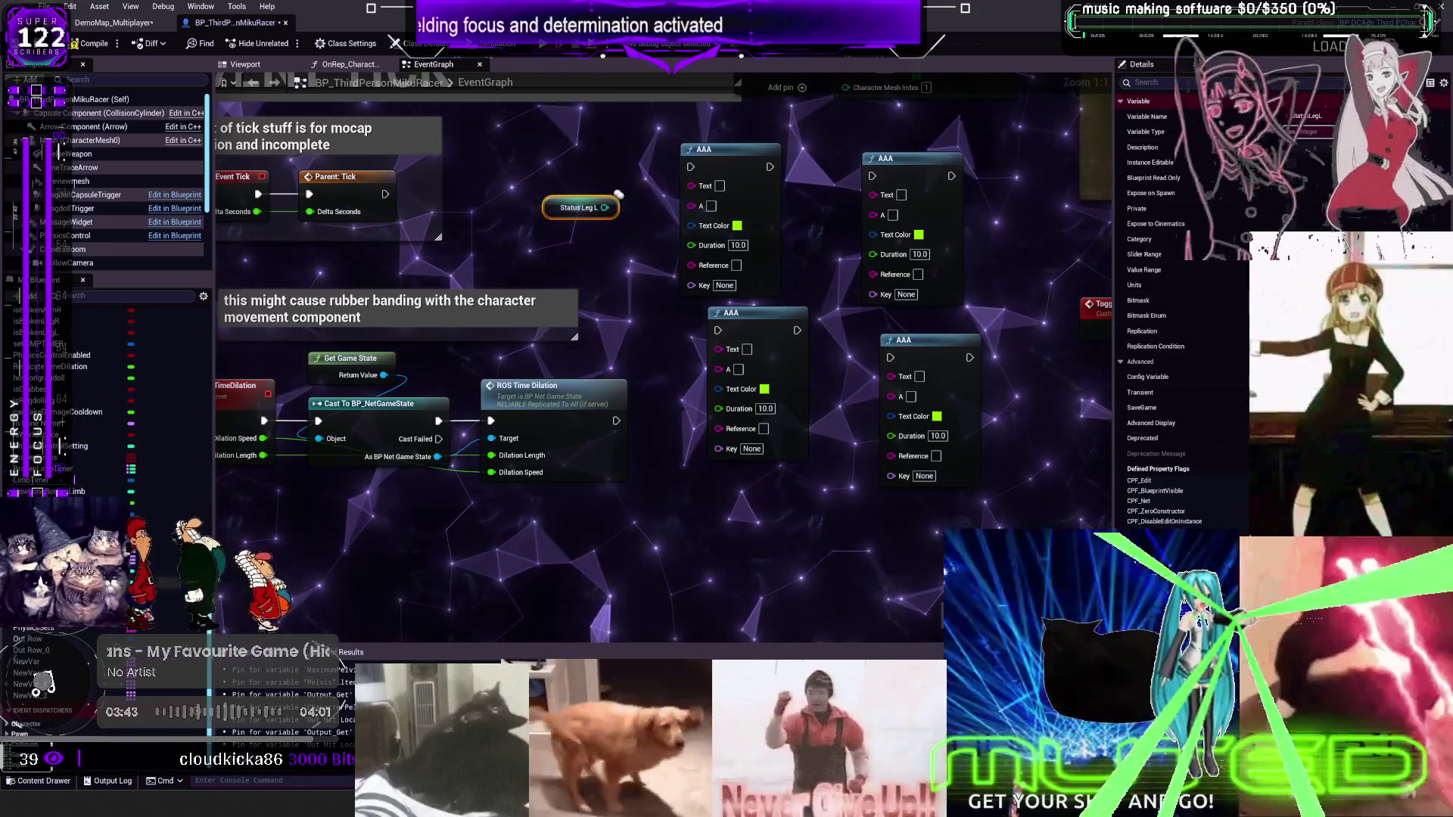
left_click(562, 251)
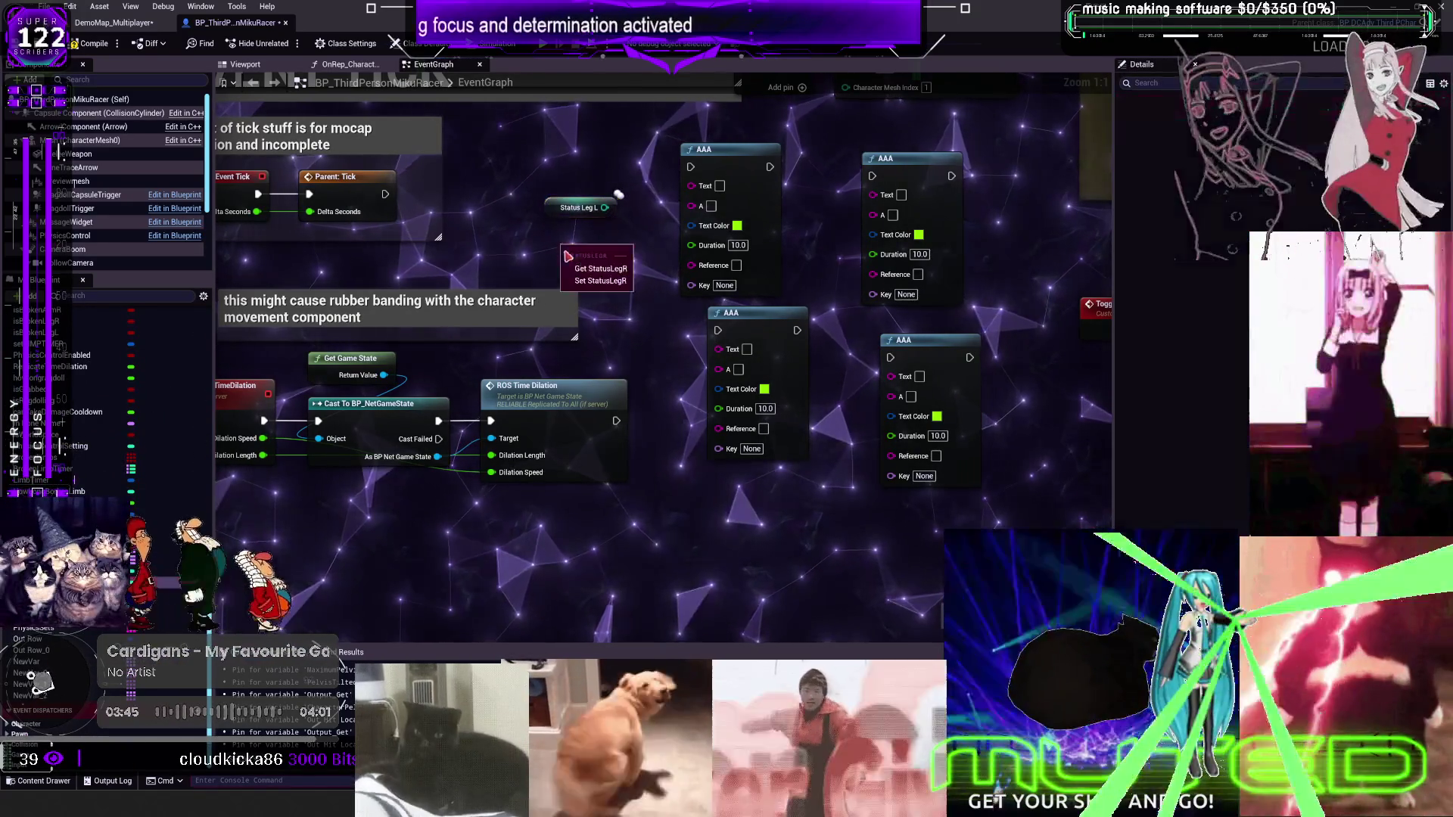
left_click_drag(83, 394, 557, 335)
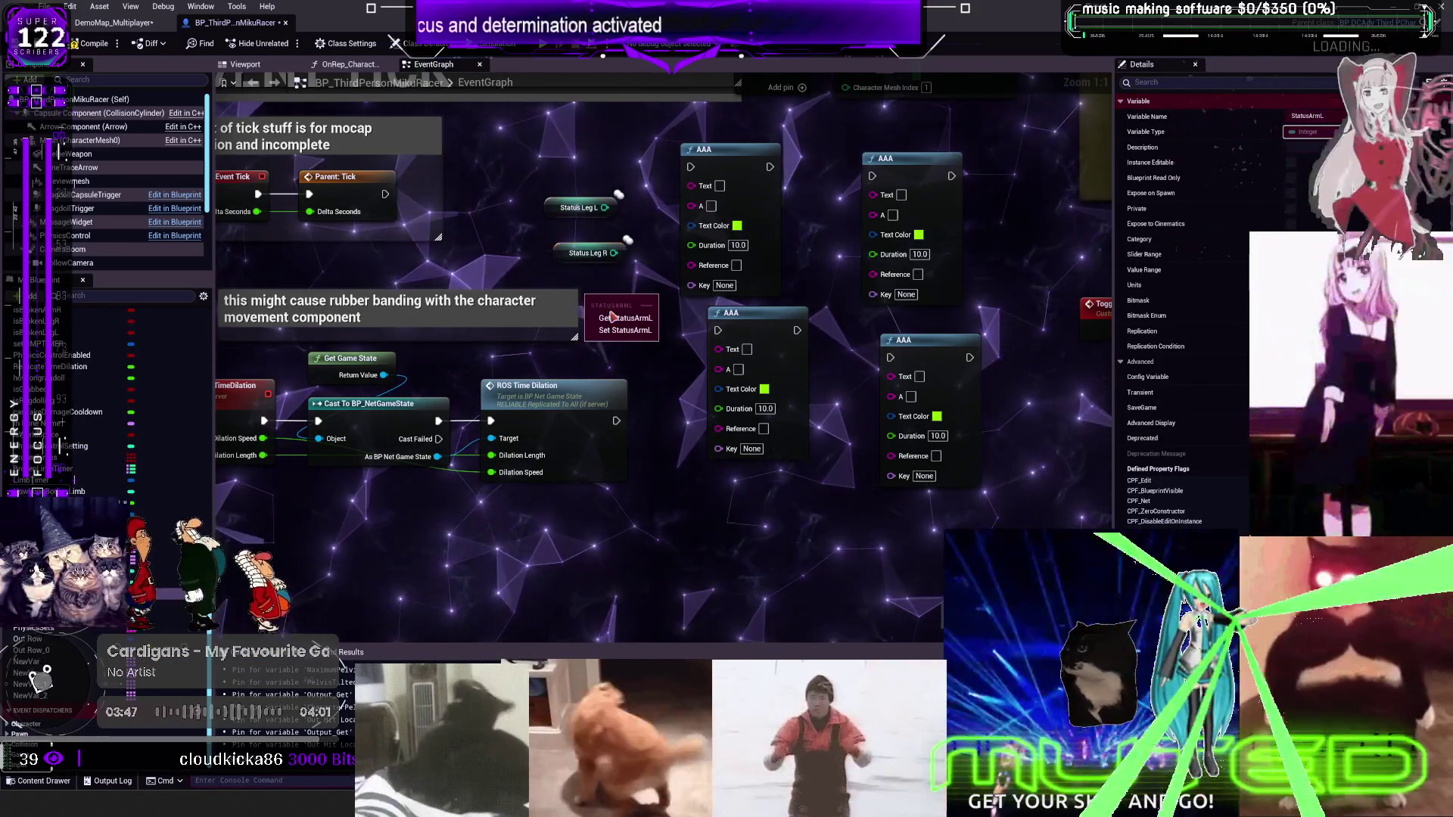
left_click(612, 317)
left_click_drag(83, 405, 586, 337)
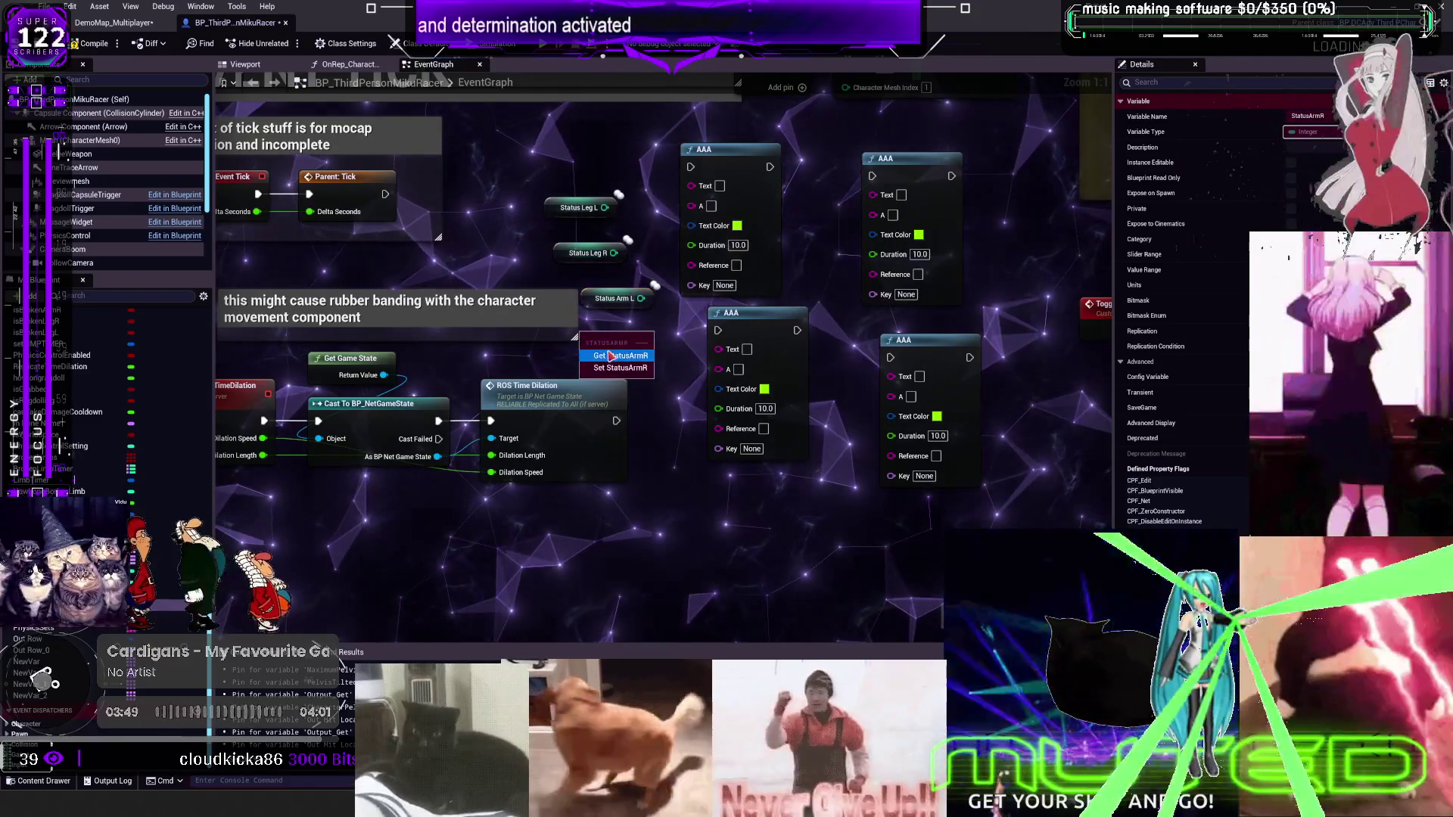
mouse_move(385, 193)
left_mouse_down()
mouse_move(691, 167)
mouse_move(872, 175)
mouse_move(871, 242)
mouse_move(717, 329)
left_mouse_up()
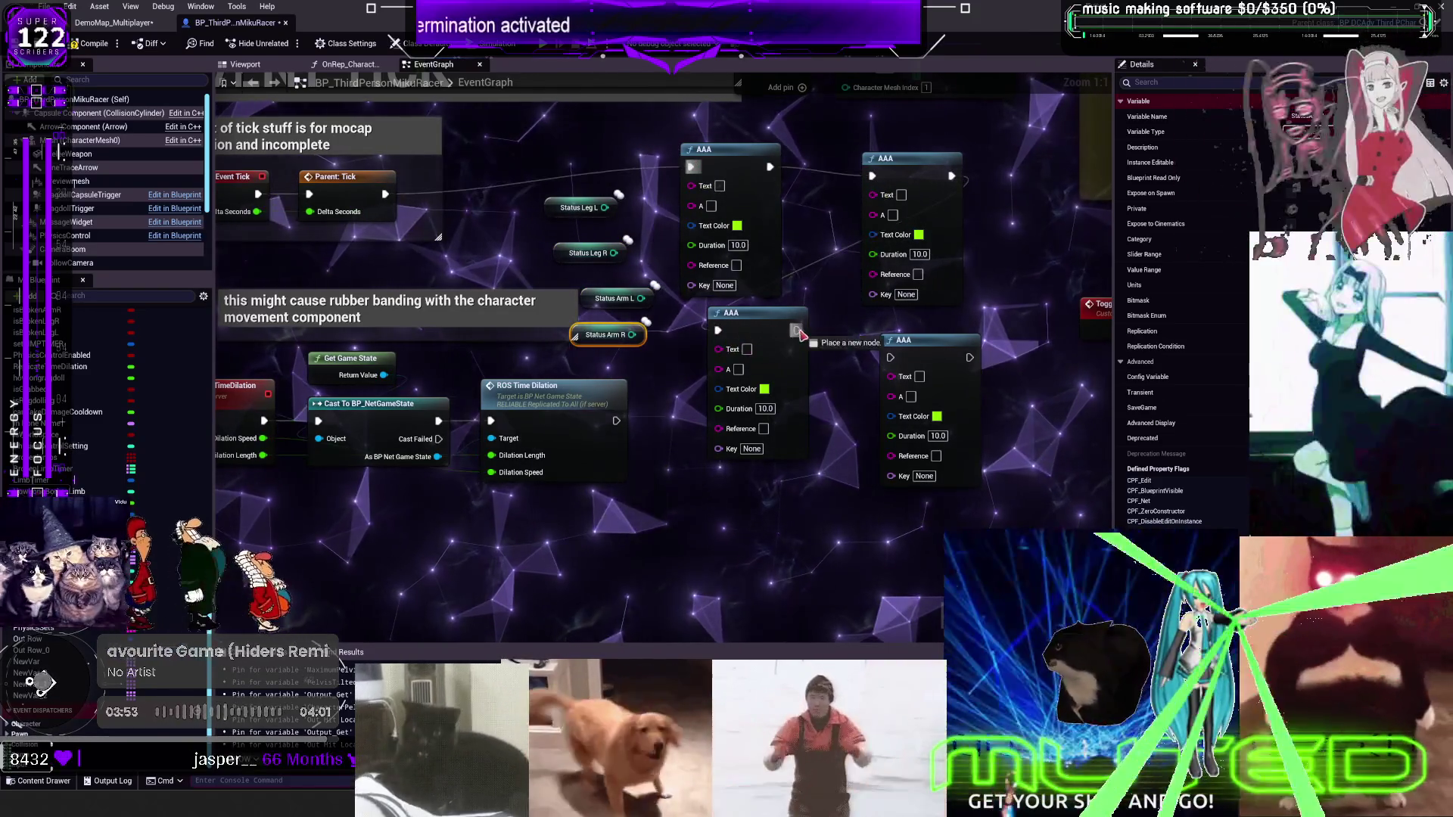
left_click_drag(693, 194, 695, 189)
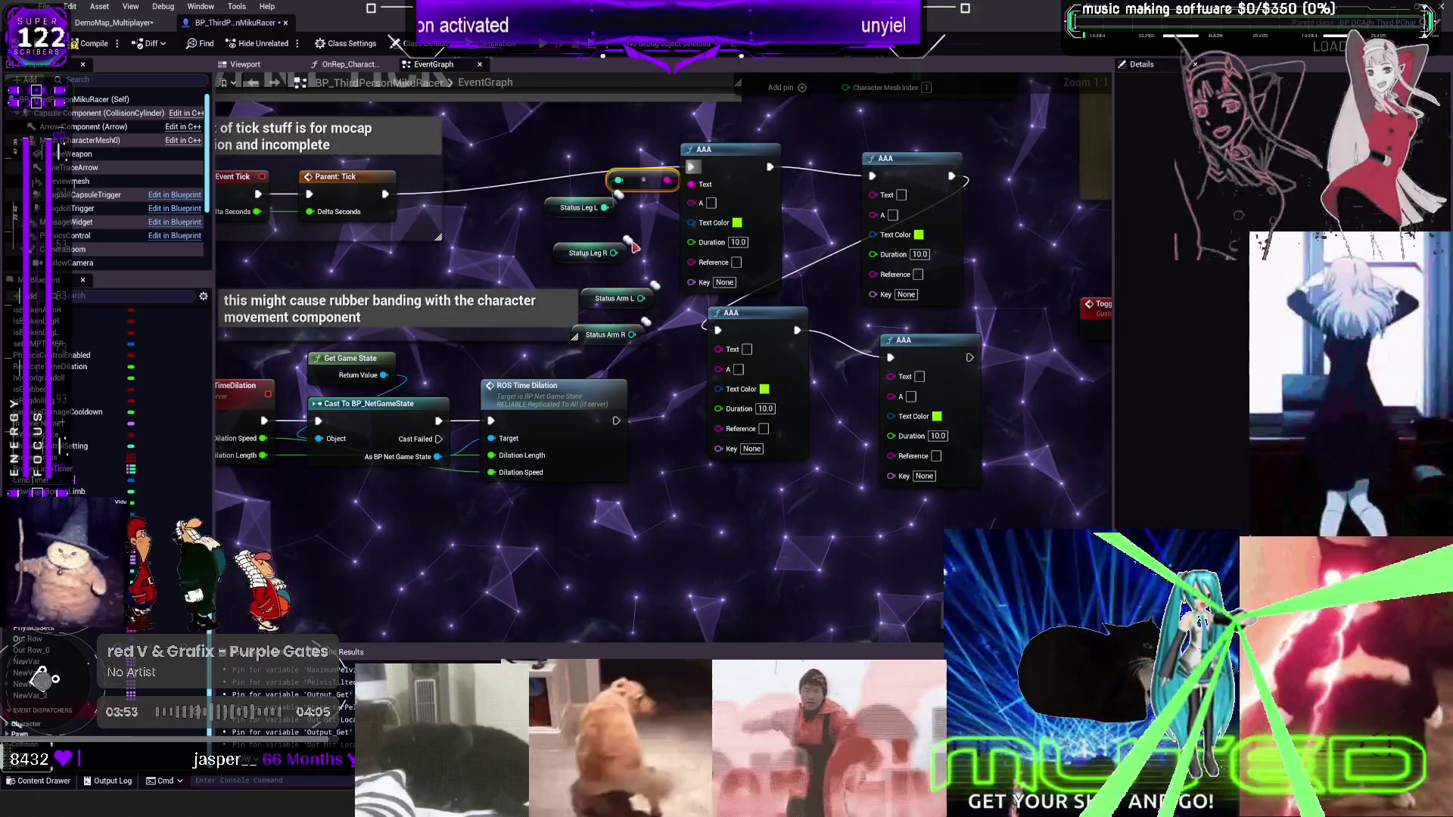
left_click_drag(634, 252, 872, 194)
left_click_drag(641, 298, 723, 351)
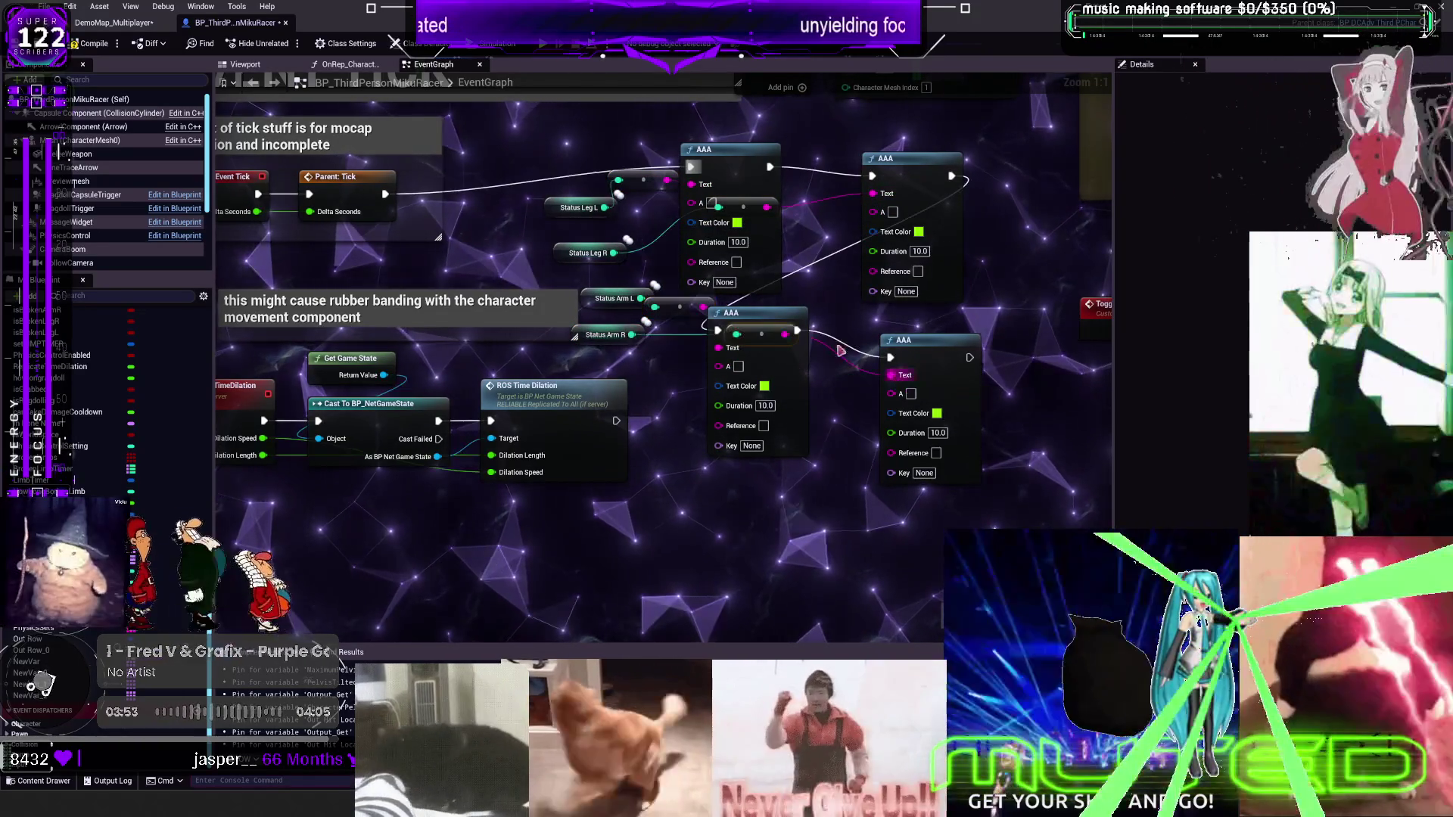
Set the AAA node Keys to LEGL, legR, ArmL and ArmR
left_click(725, 283)
key("u")
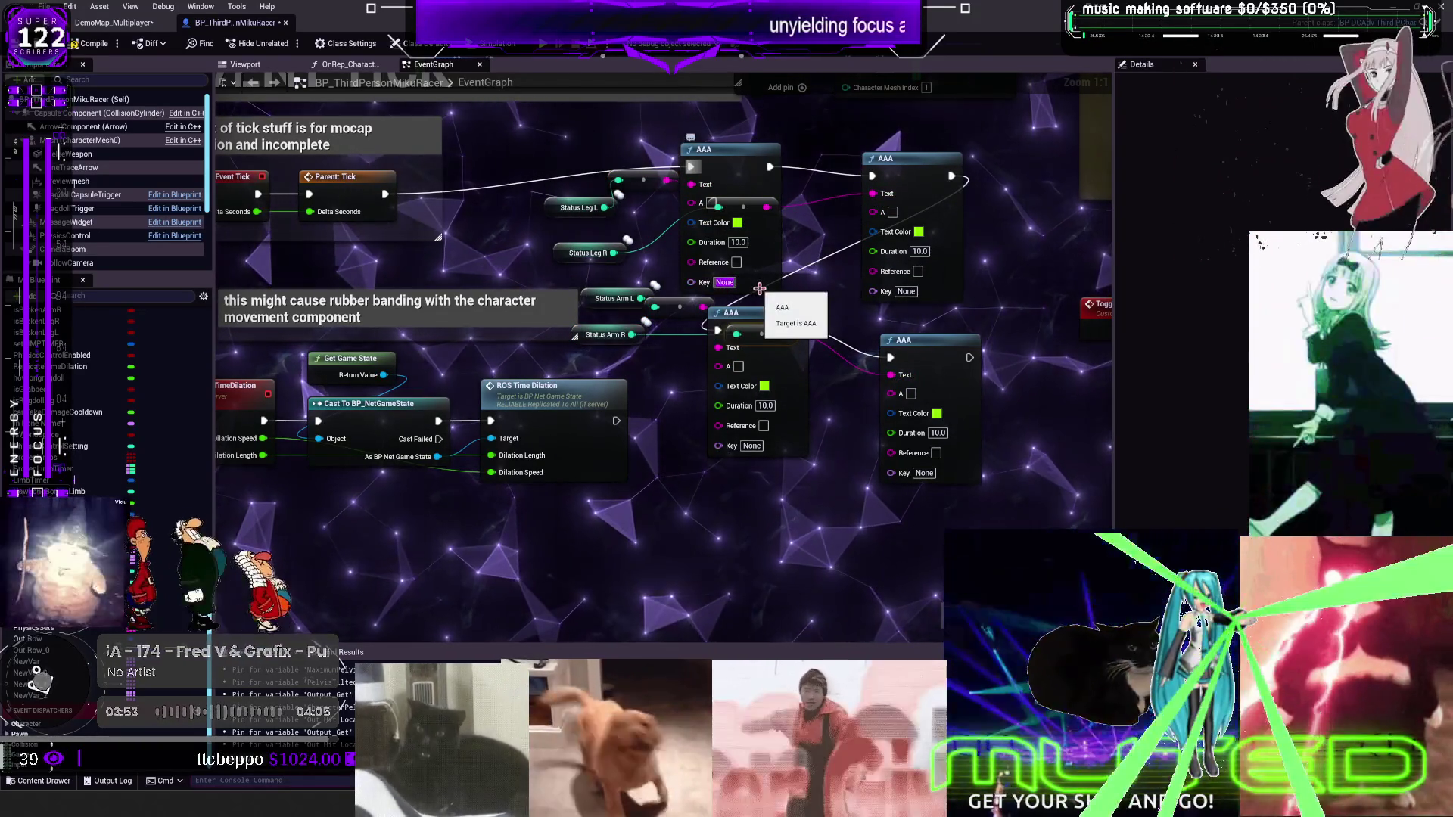
type("LEGL")
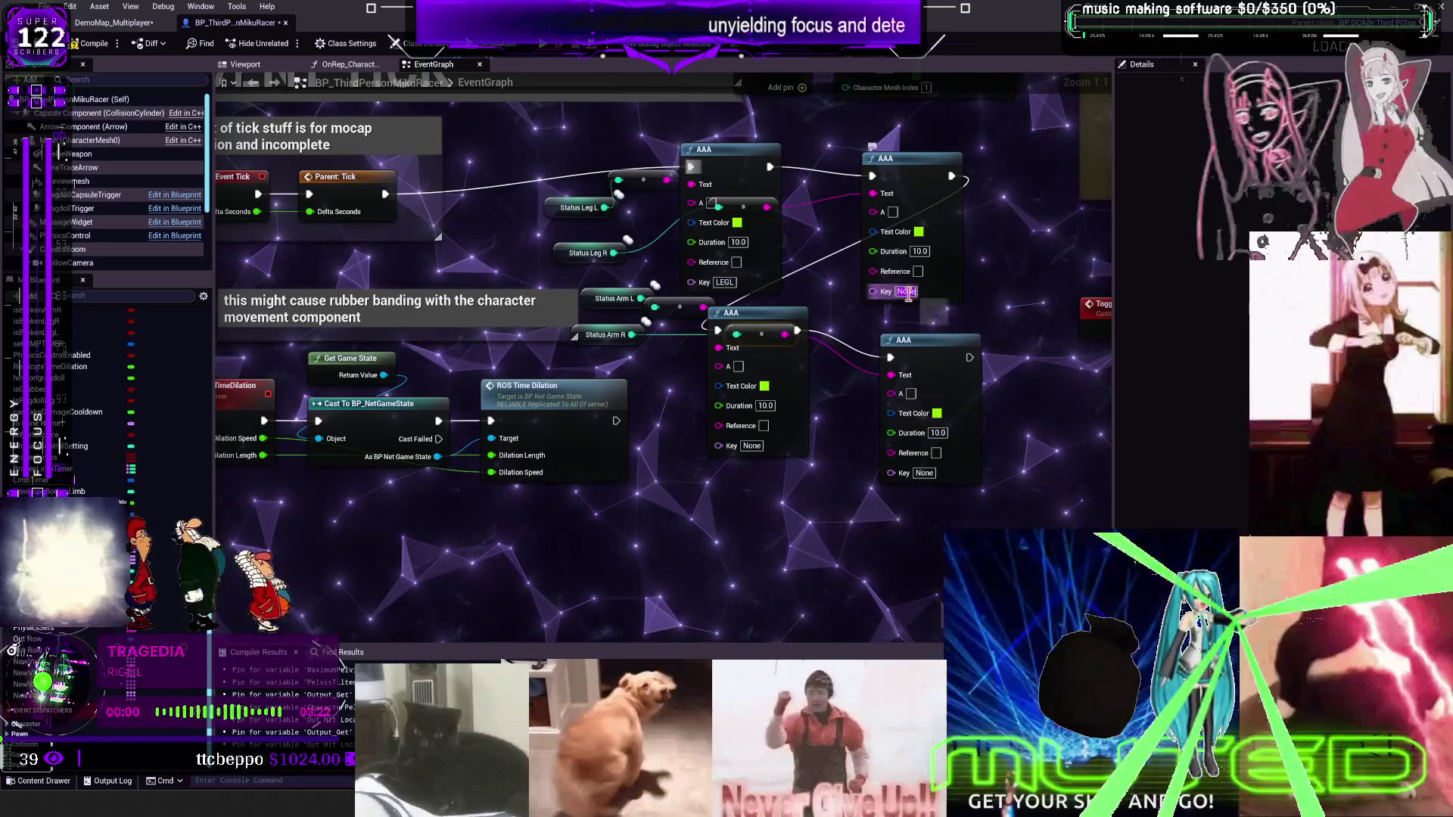
type("LEGR")
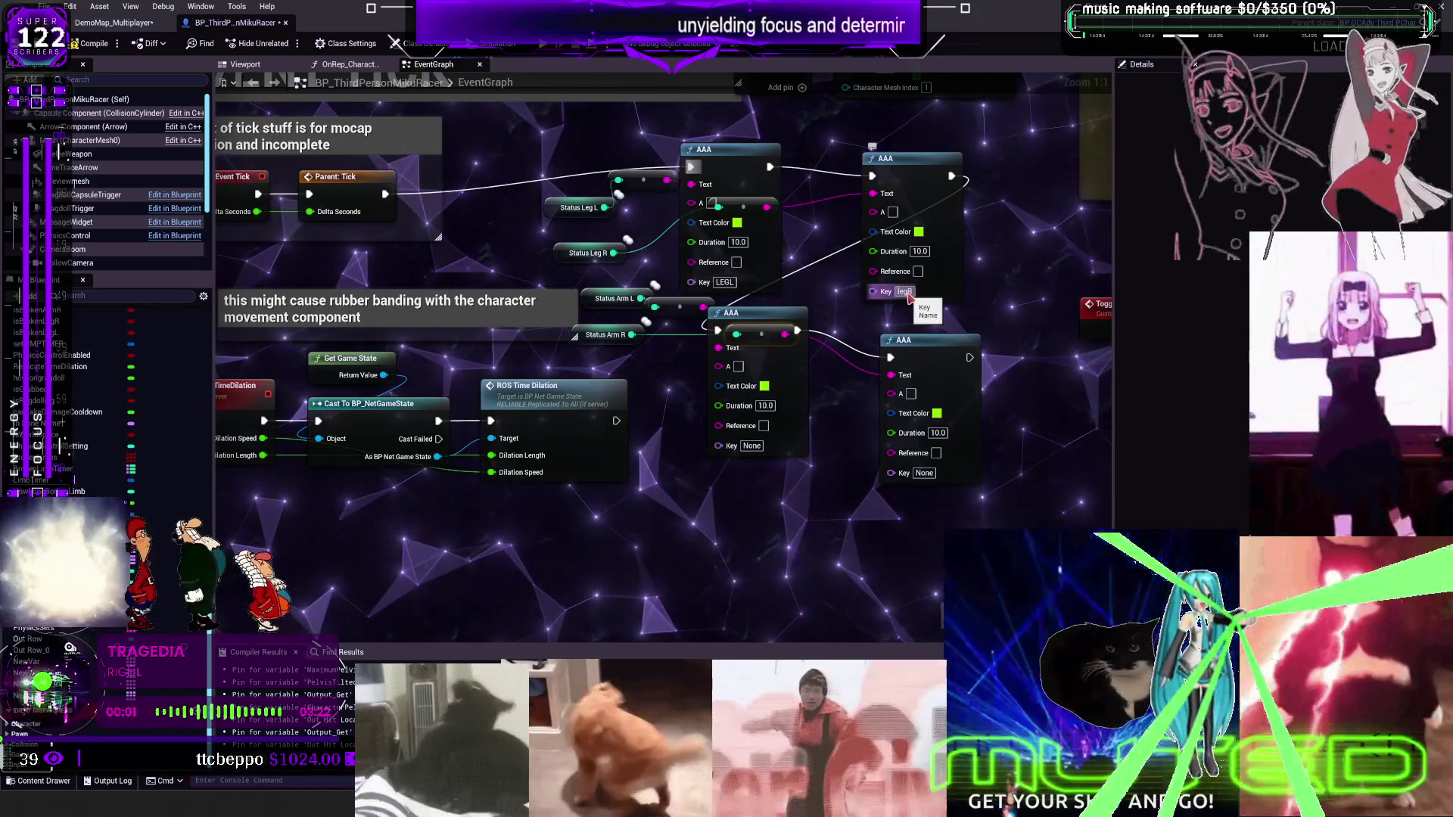
left_click(752, 446)
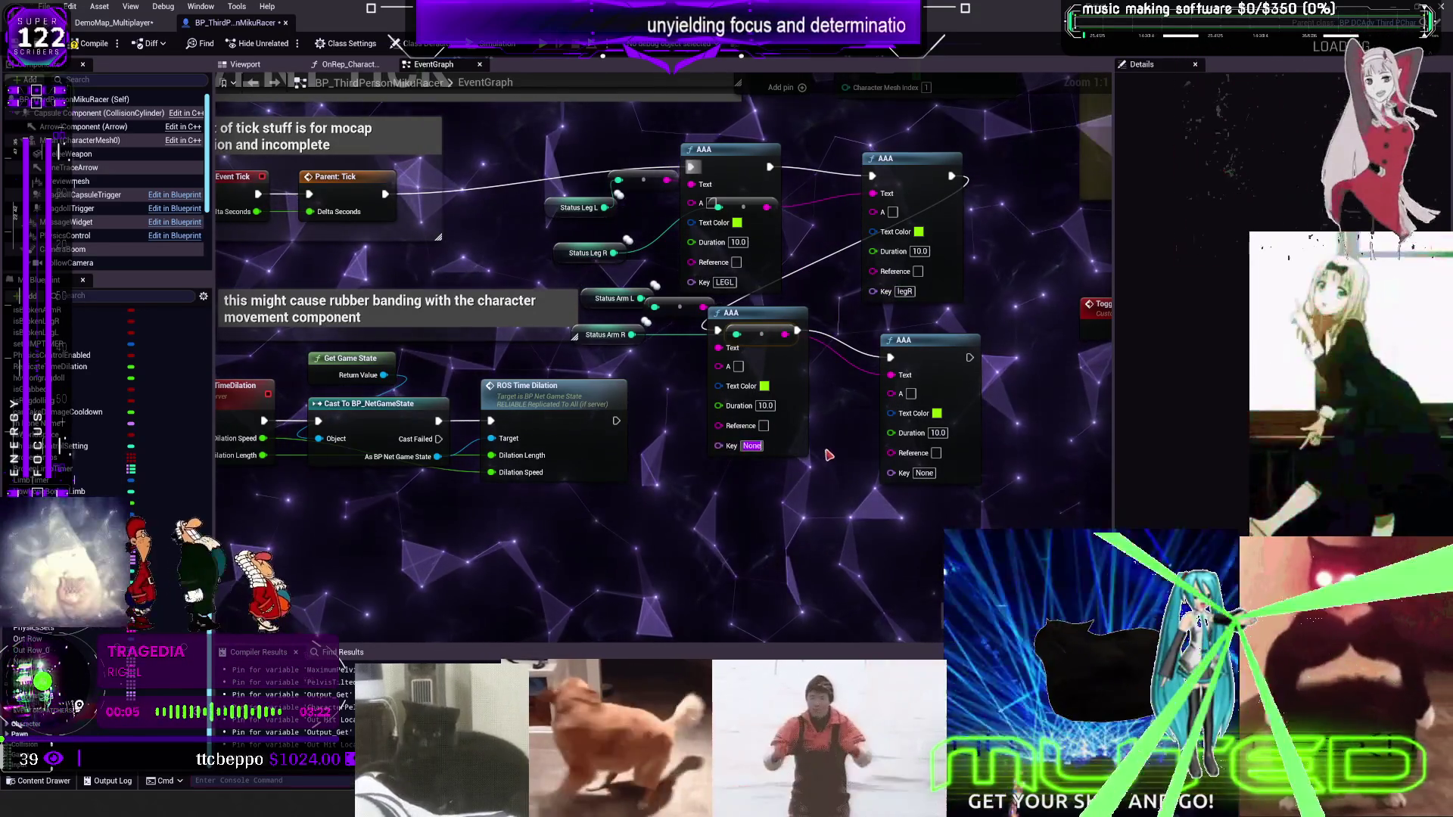
type("ArmL")
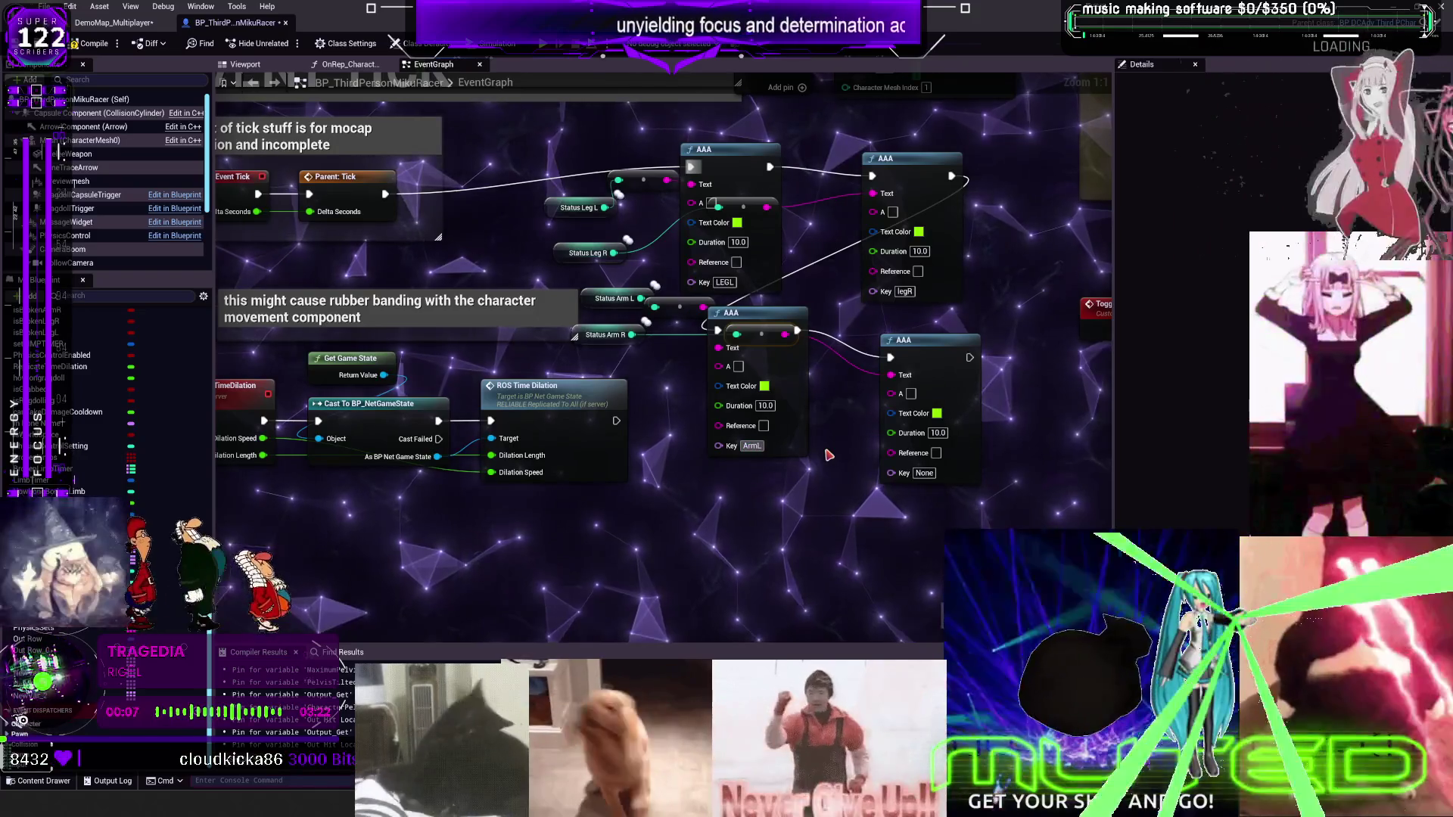
left_click(924, 473)
type("ArmR")
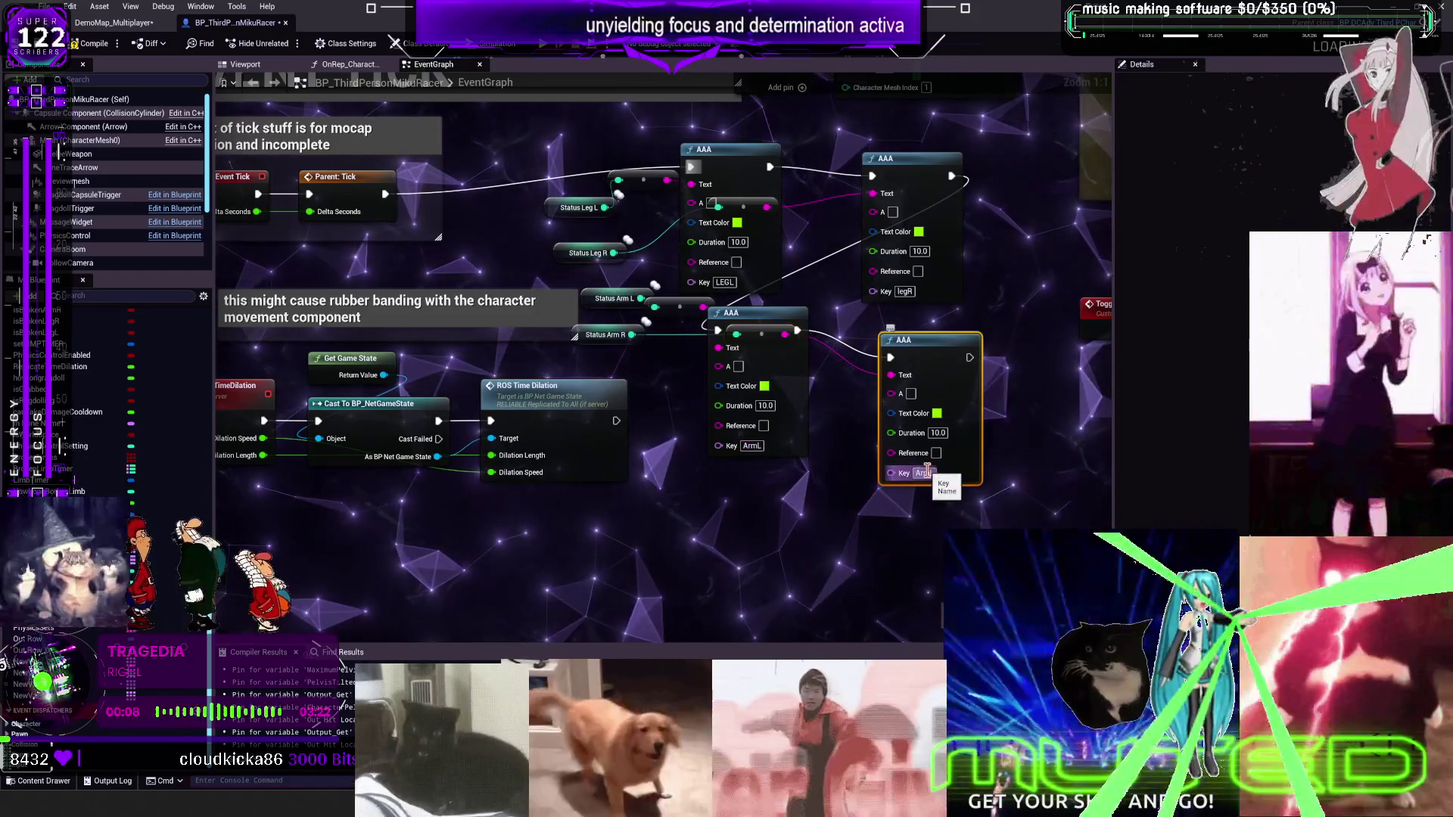
left_click(941, 335)
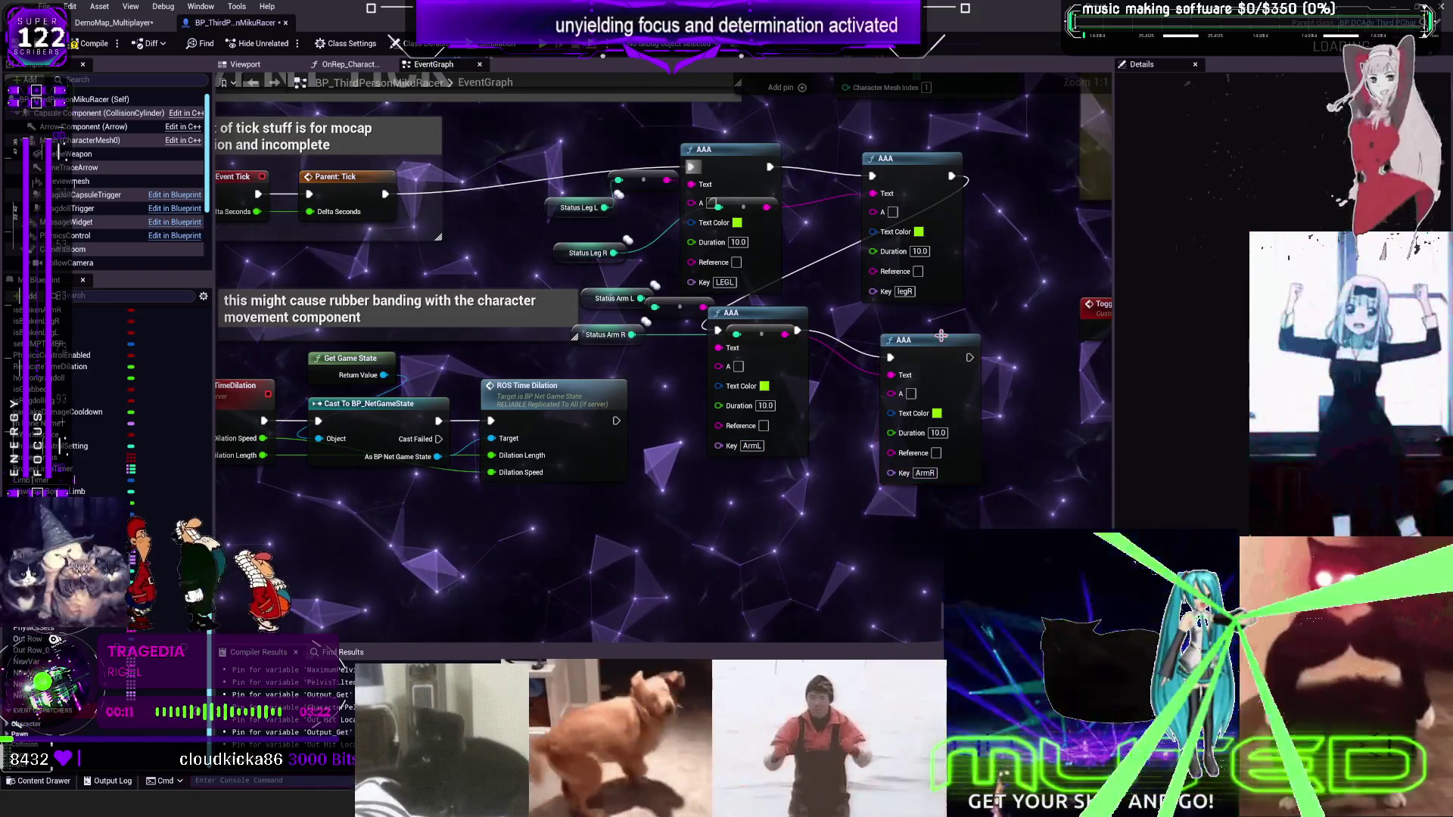
left_click_drag(940, 335, 968, 335)
Wire Status Arm R into its AAA node, tidy the getters, then compile and start play mode
right_click(806, 450)
left_click(599, 348)
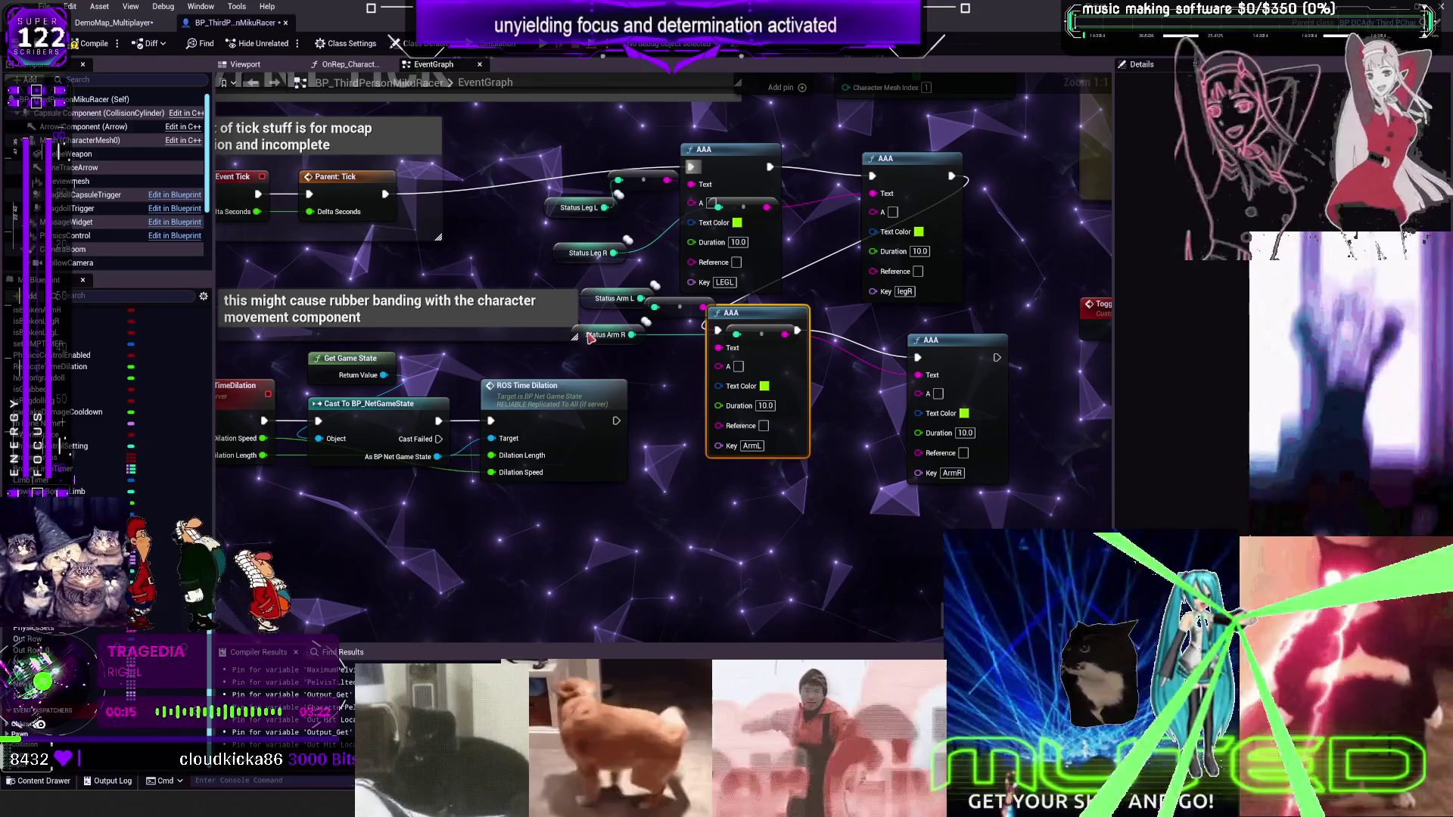
mouse_move(718, 366)
left_mouse_down()
mouse_move(741, 567)
mouse_move(638, 594)
left_mouse_up()
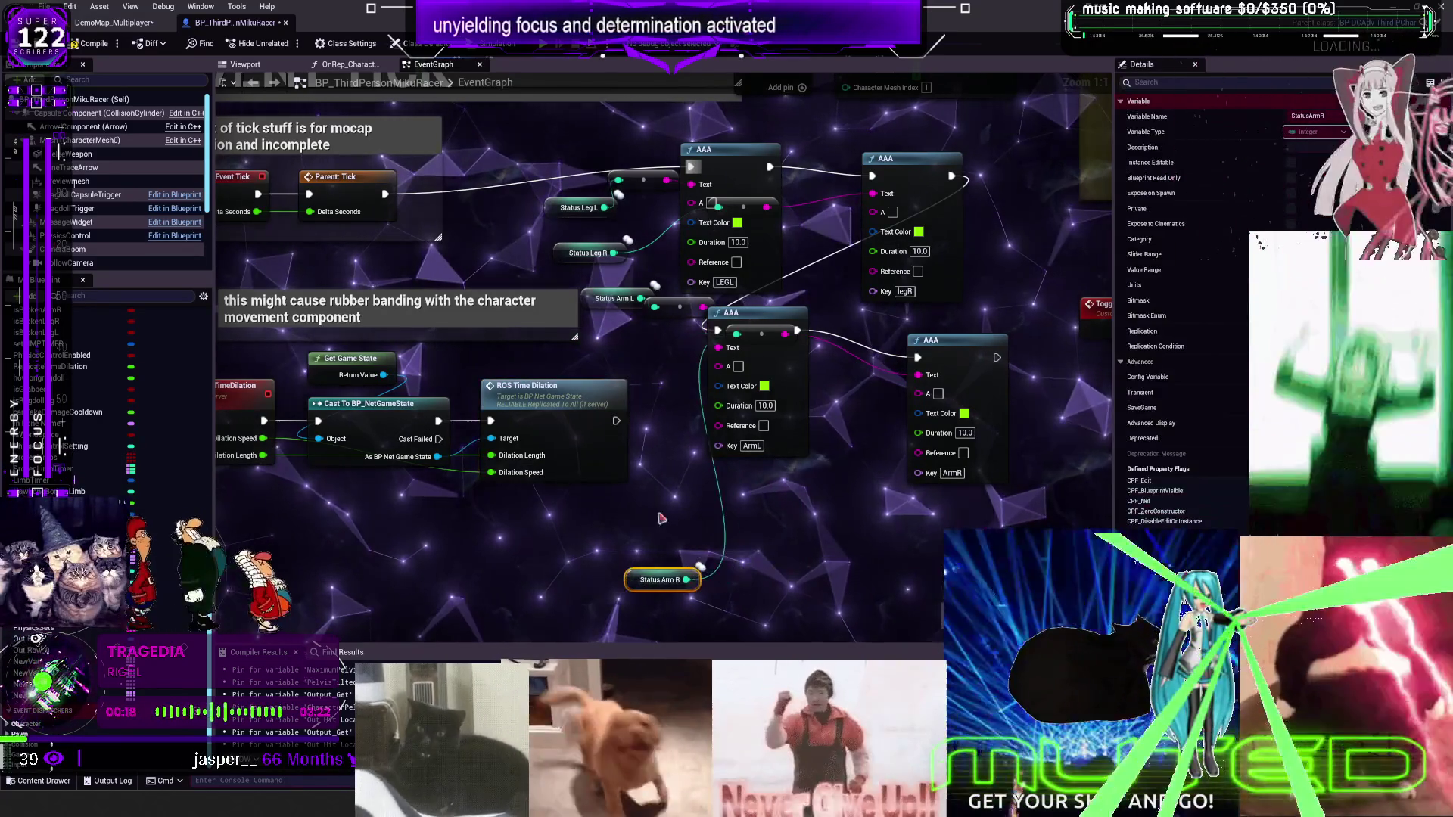
left_click_drag(779, 339, 871, 541)
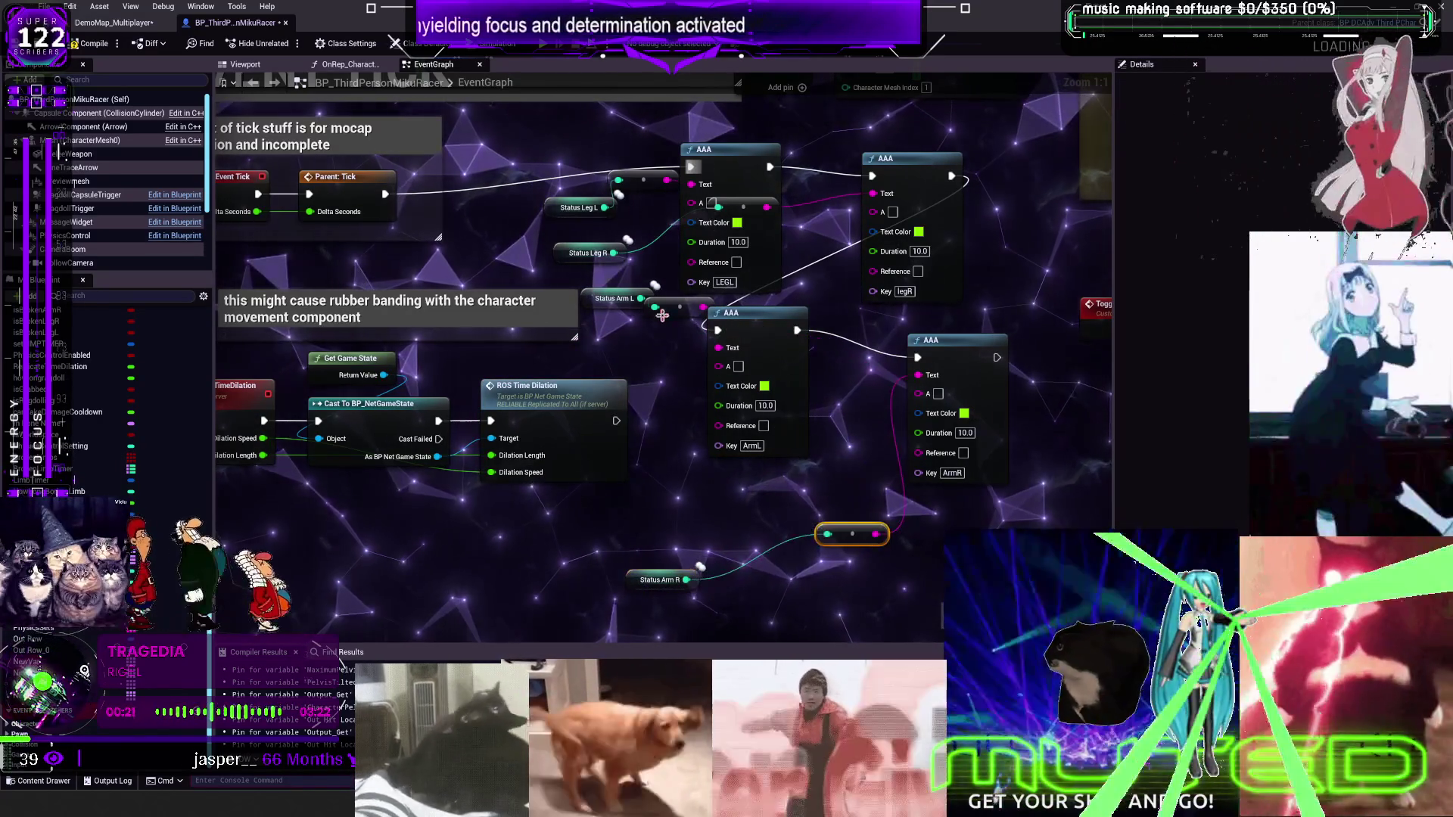
left_click_drag(679, 306, 652, 342)
left_click_drag(609, 299, 585, 326)
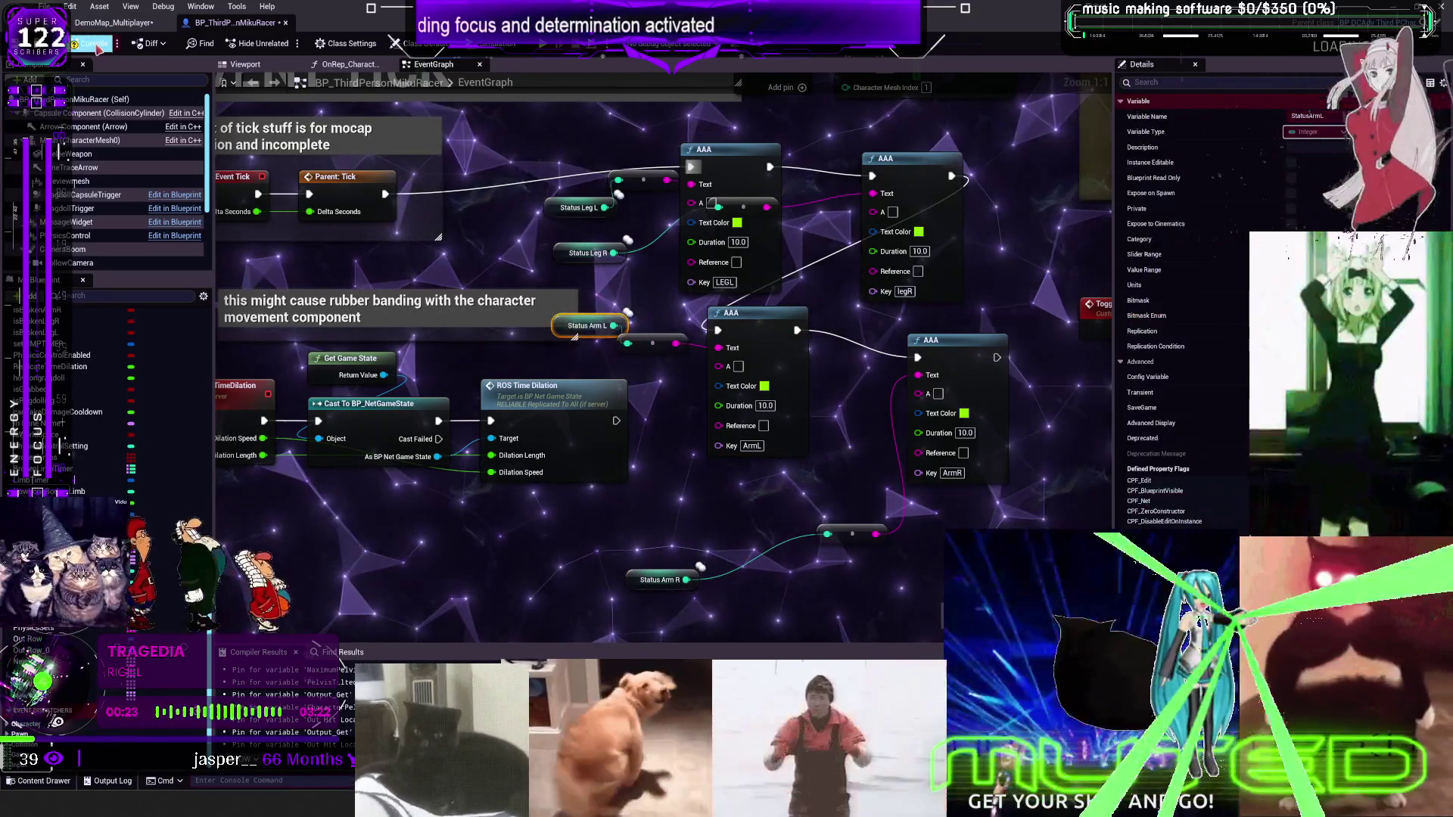
left_click(89, 43)
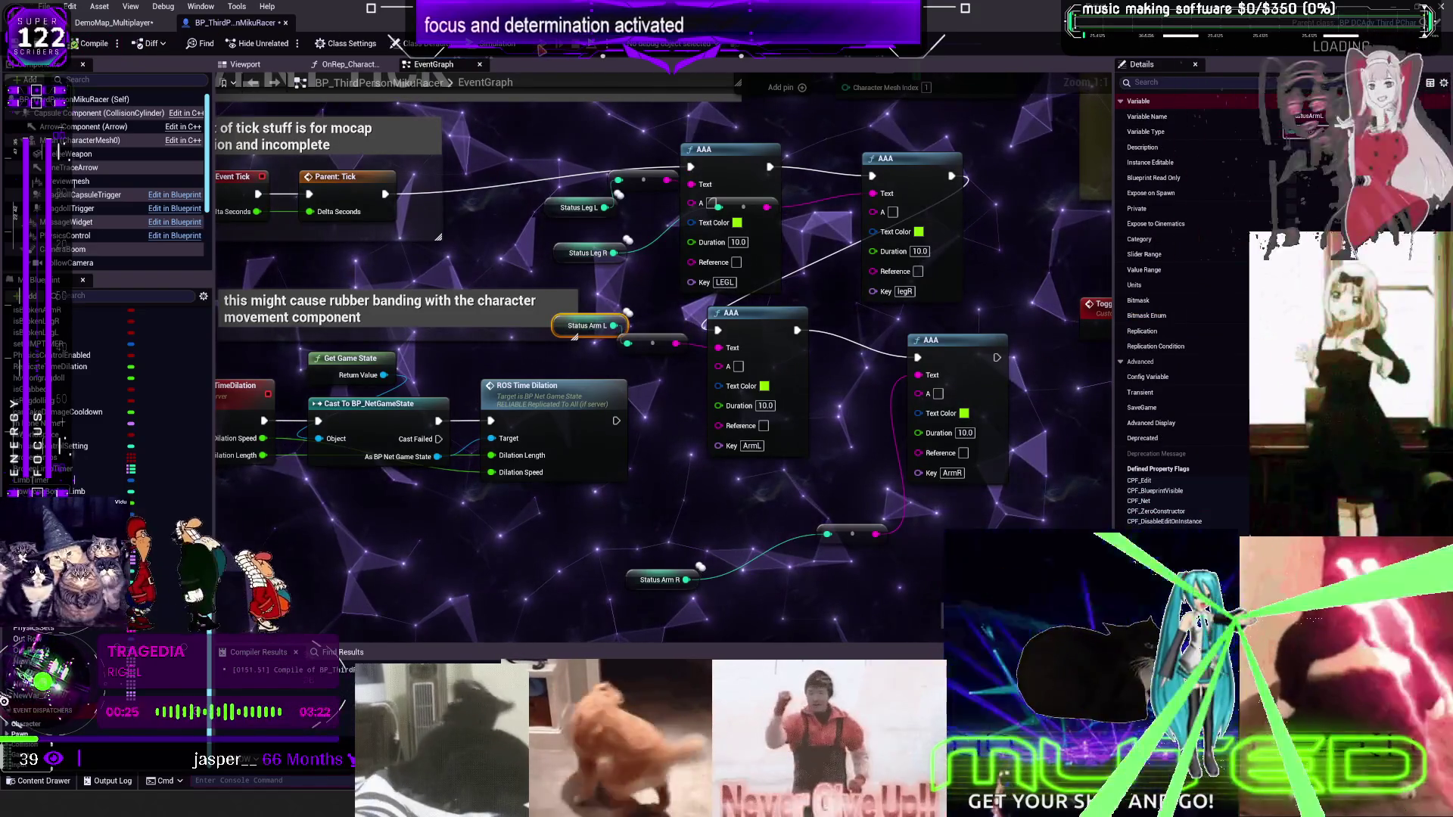
left_click(541, 50)
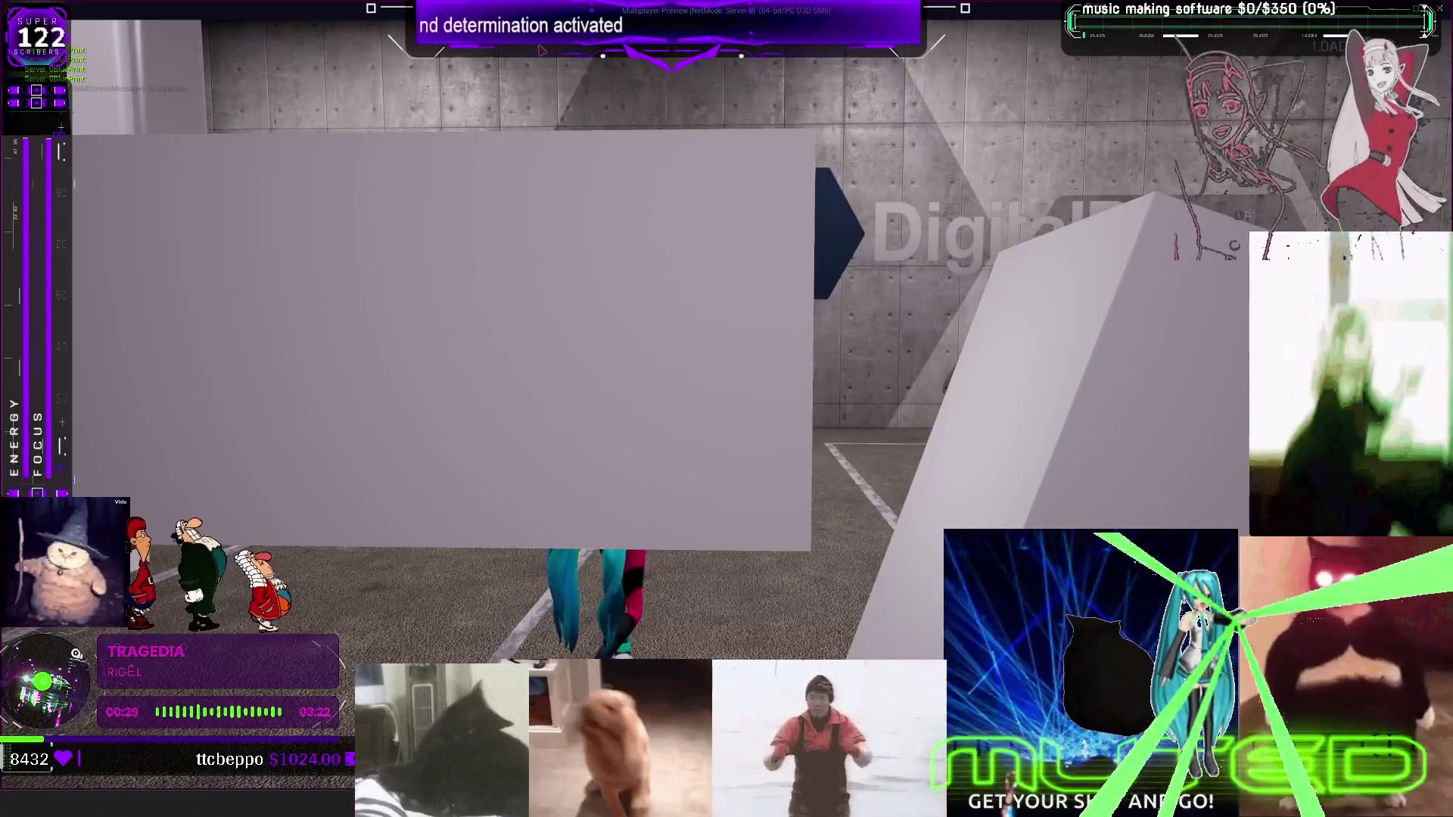
Run and jump the character into the open area, then release the mouse and shrink the preview
left_click(519, 115)
key("w")
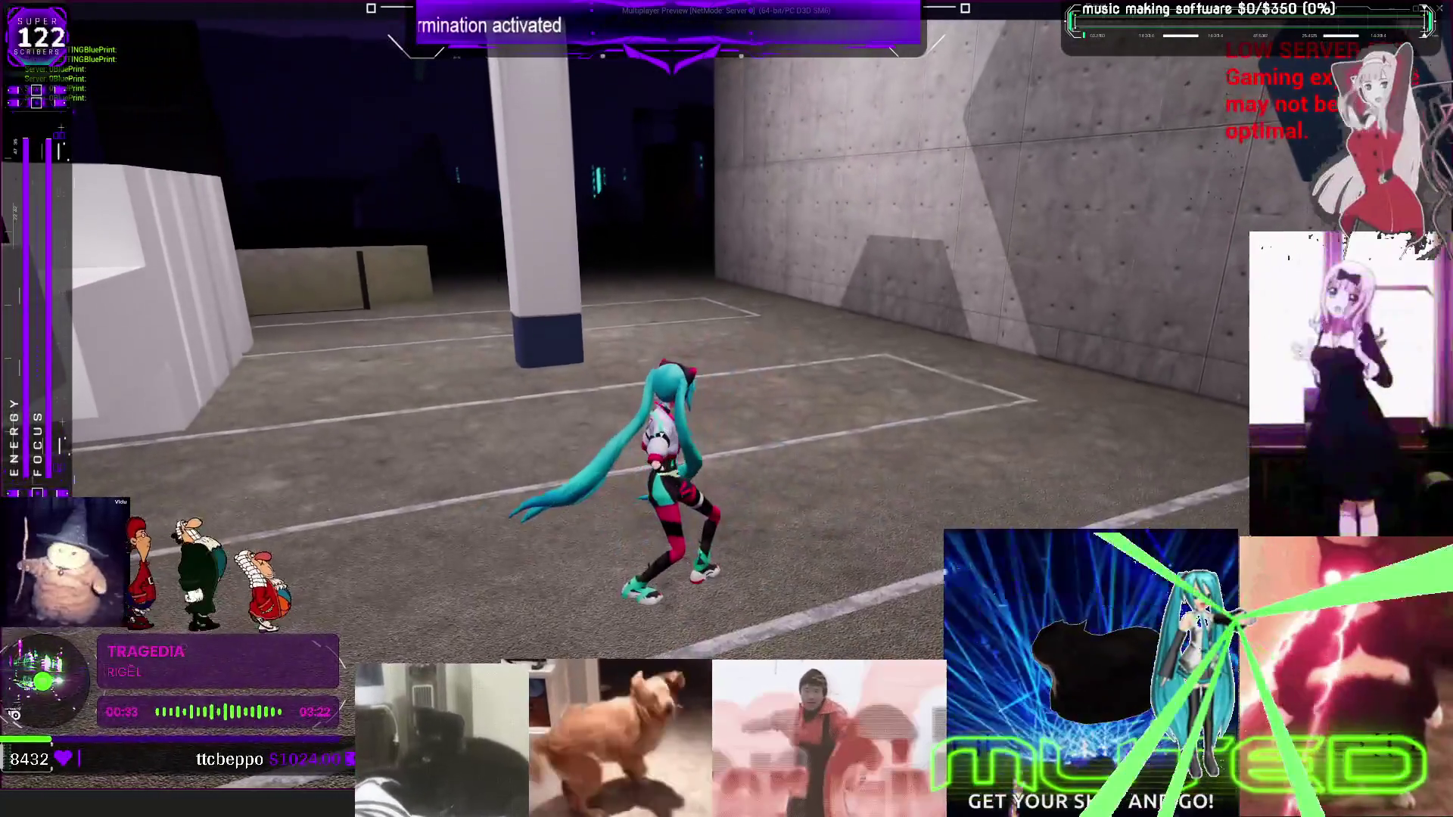
key("space")
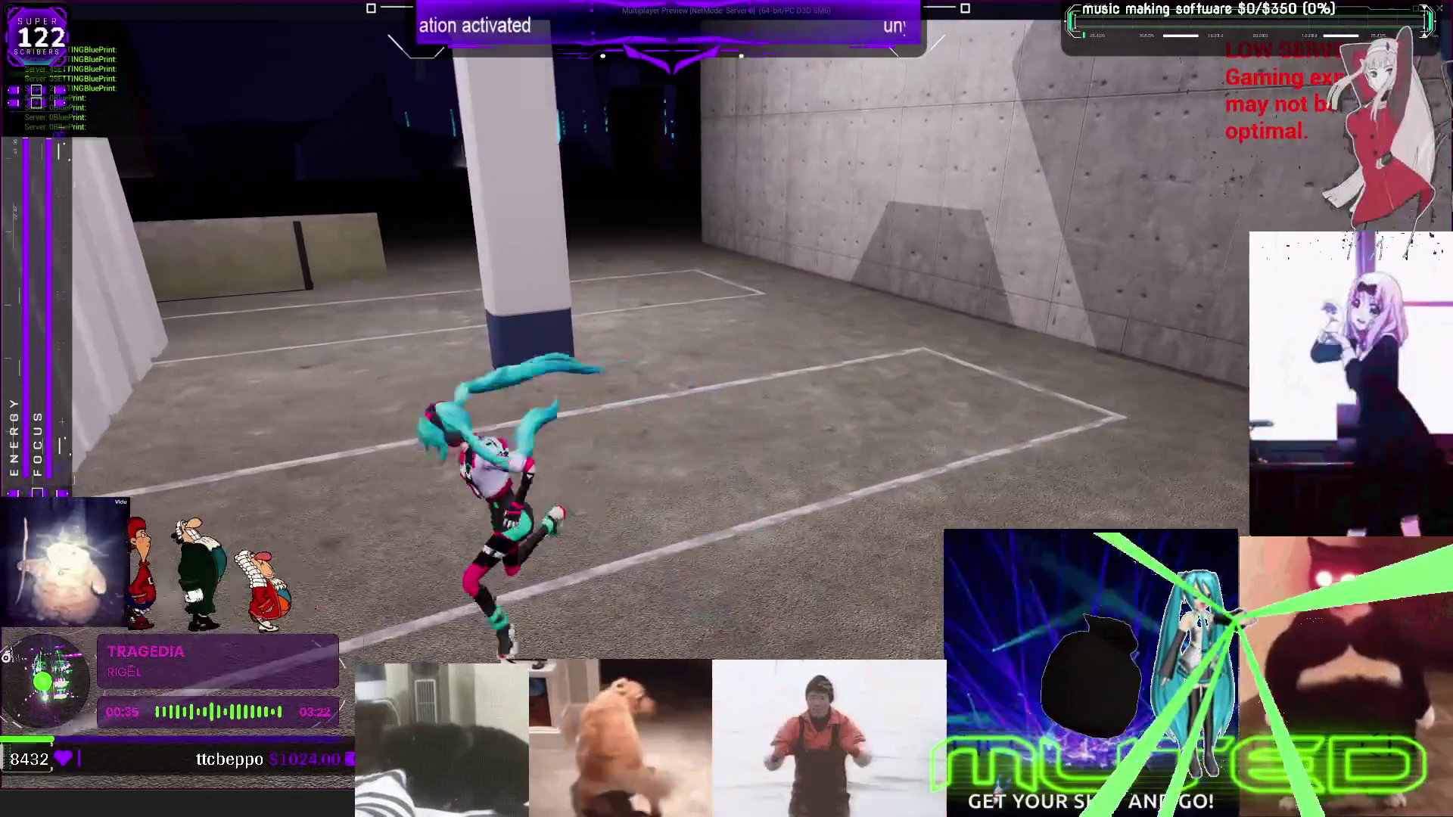
key("w")
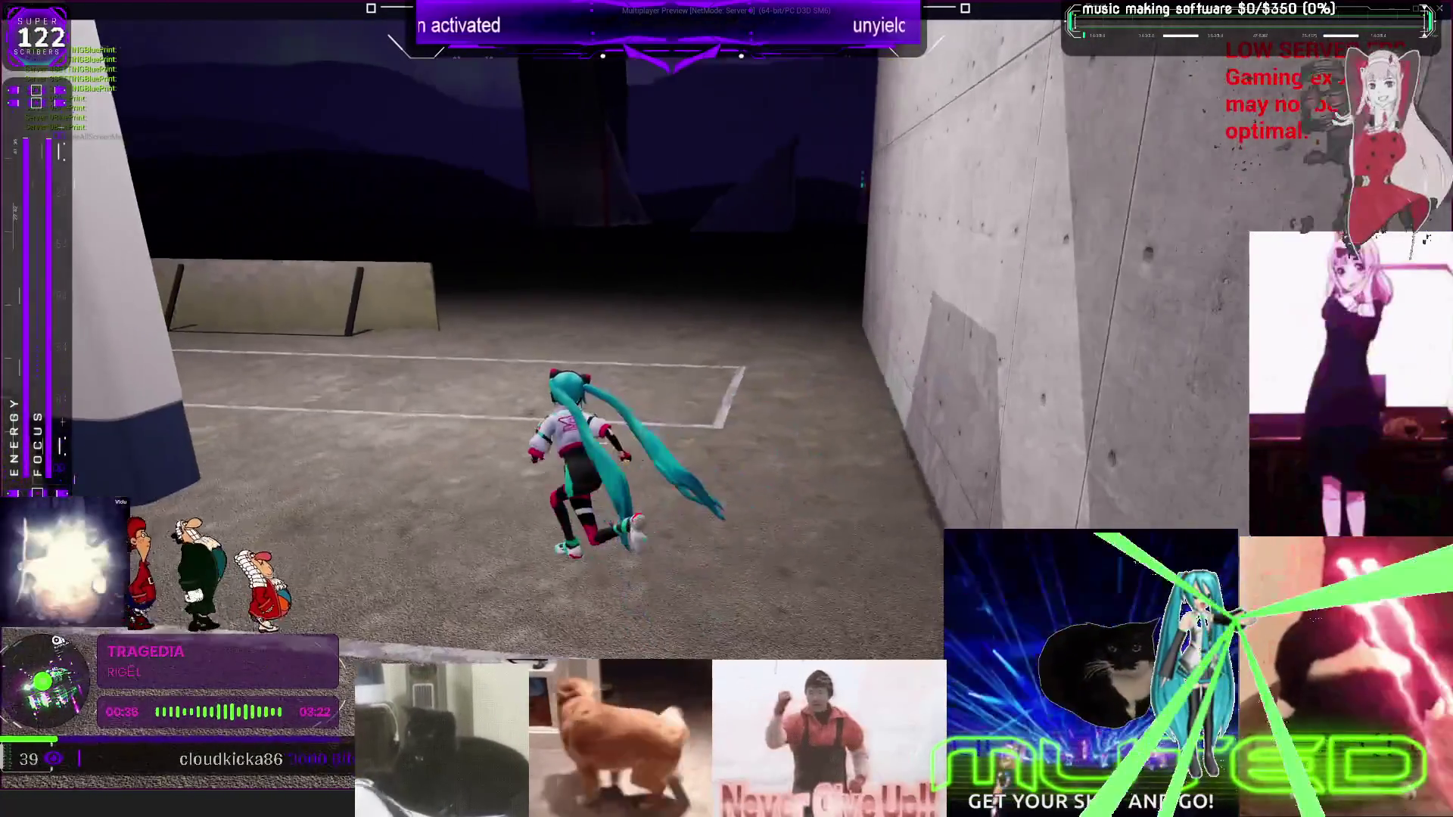
key("w")
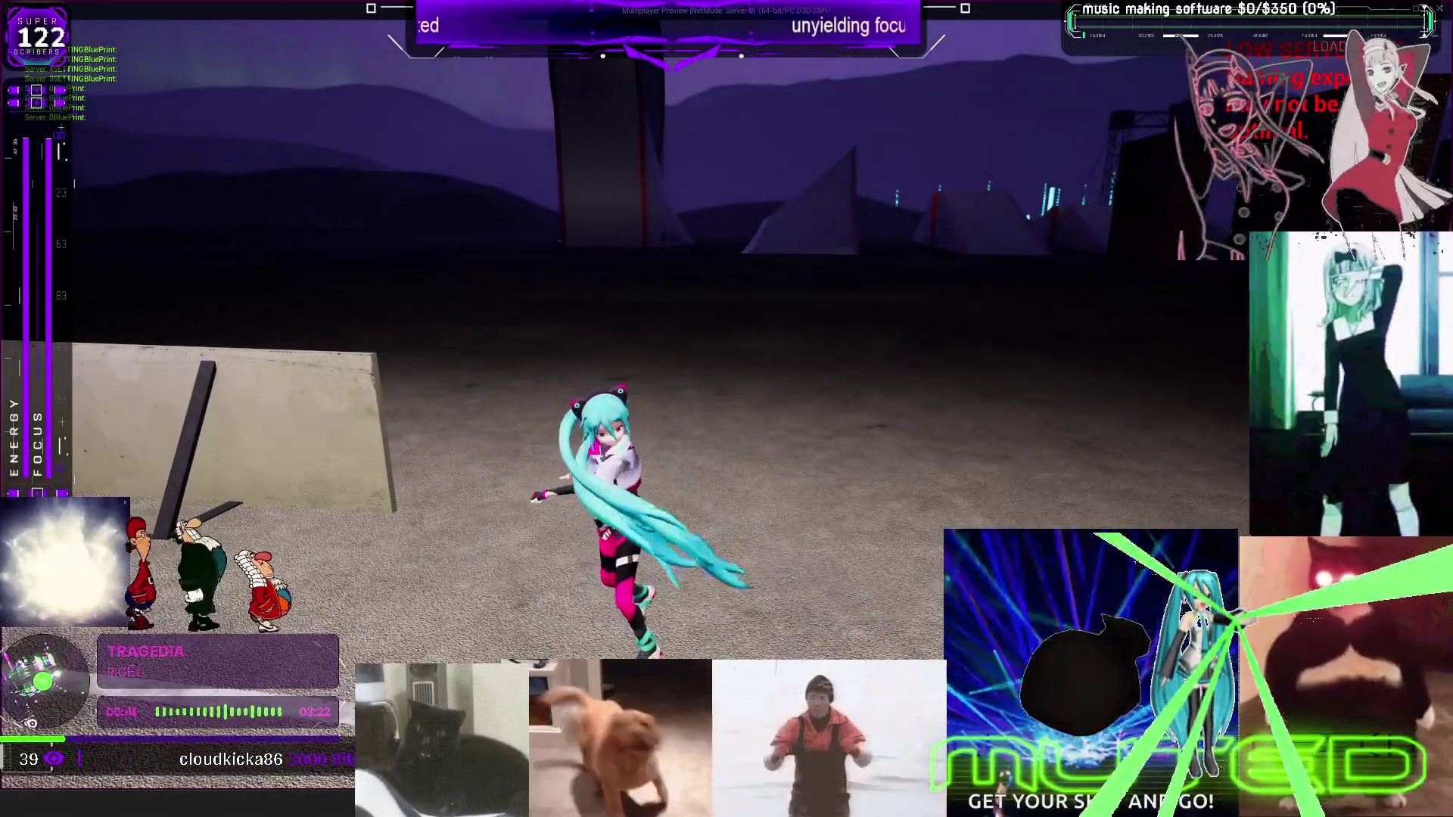
key("shift+F1")
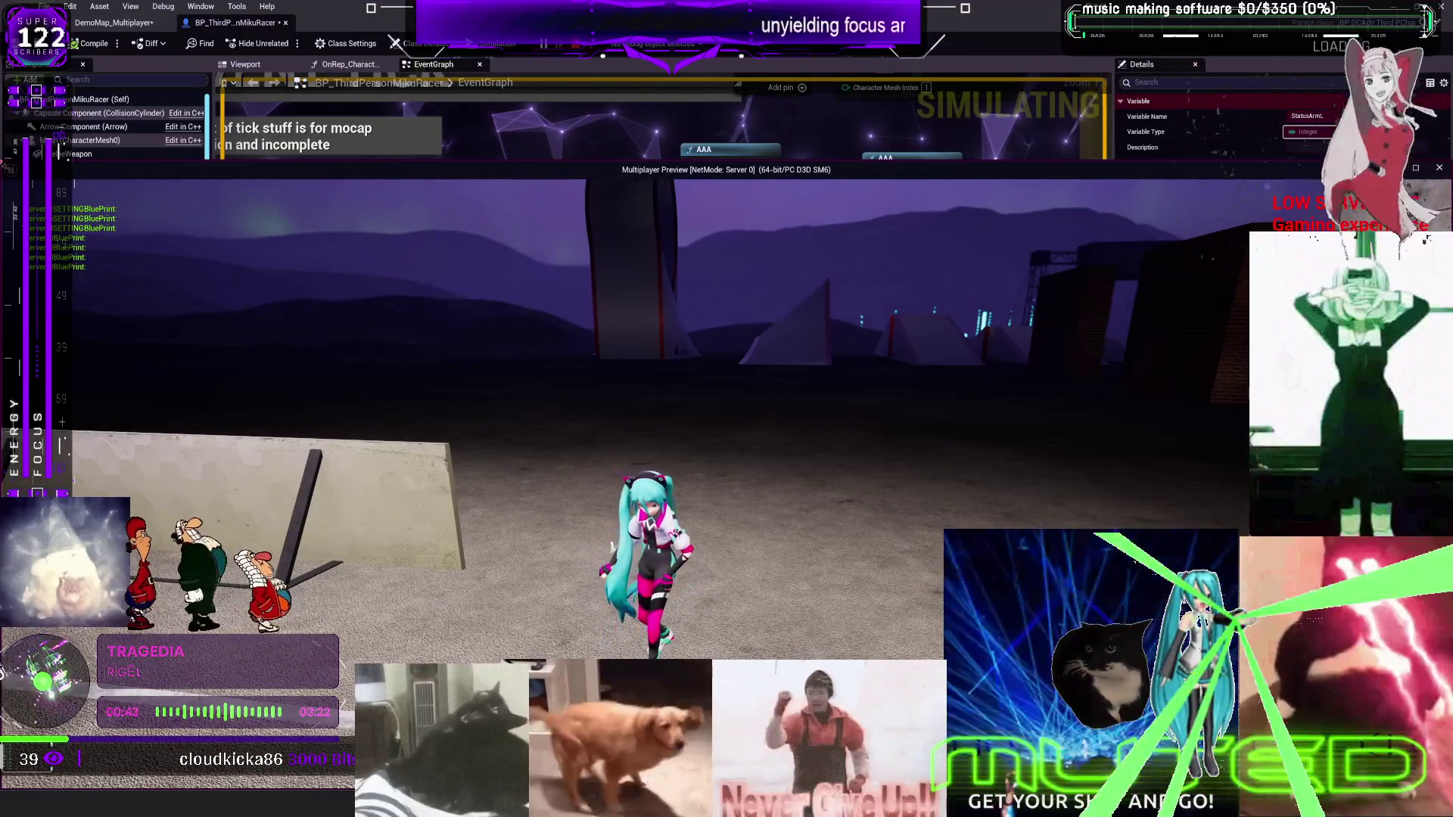
left_click_drag(540, 336, 569, 346)
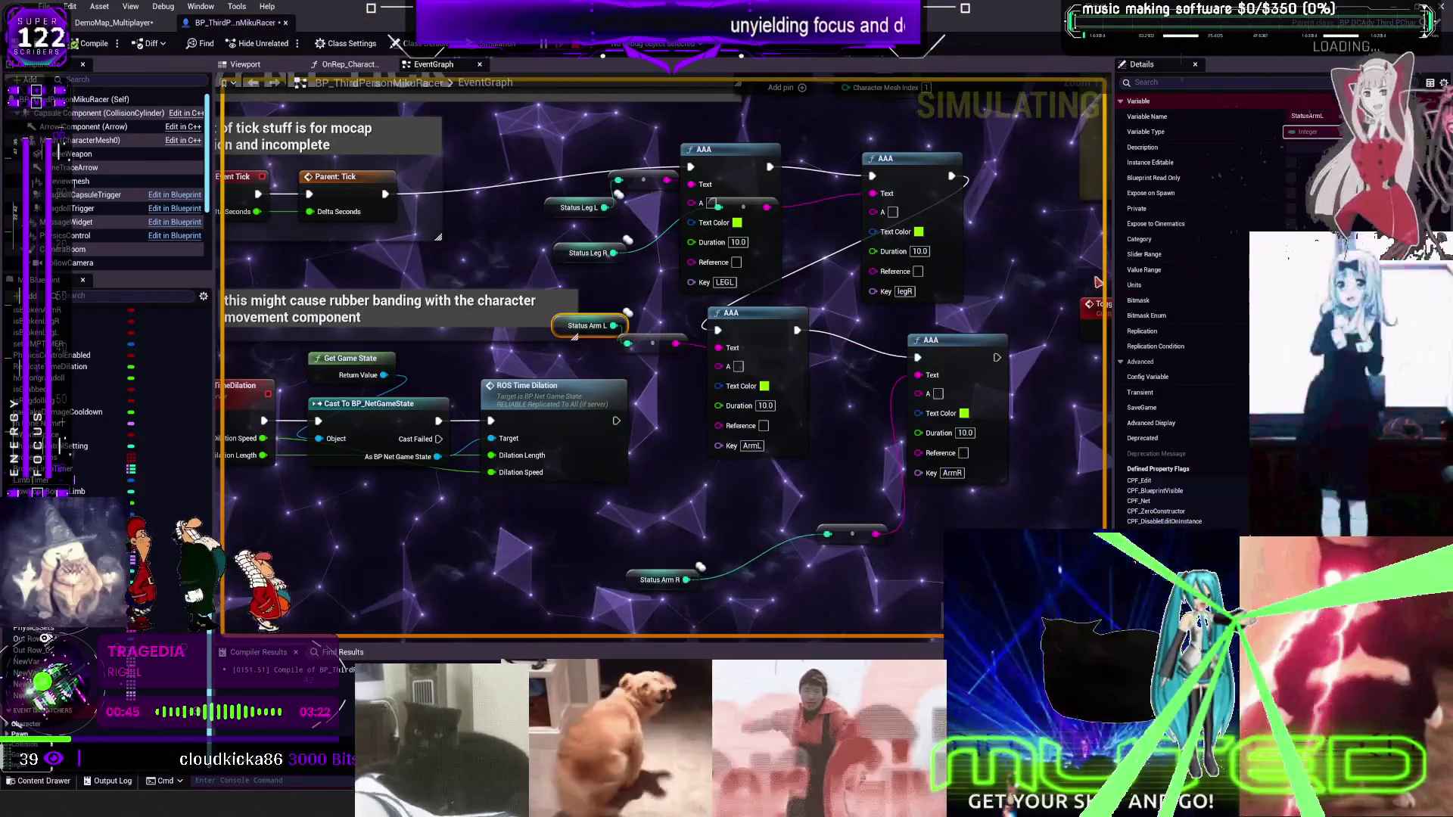
Wire the BeginPlay Sequence node's Then 1 output and recompile the blueprint
scroll(643, 360, "down", 1)
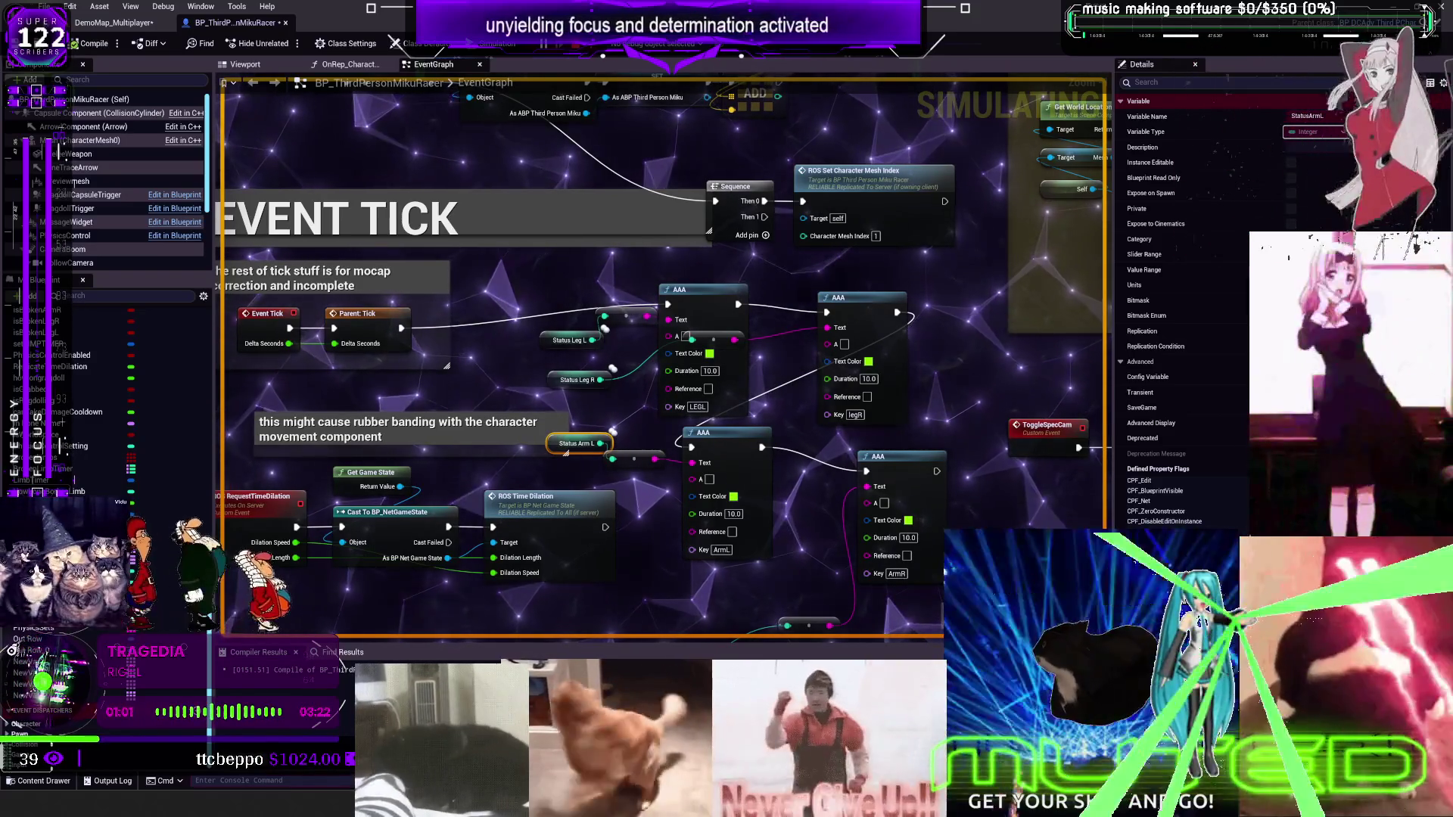
scroll(560, 290, "down", 2)
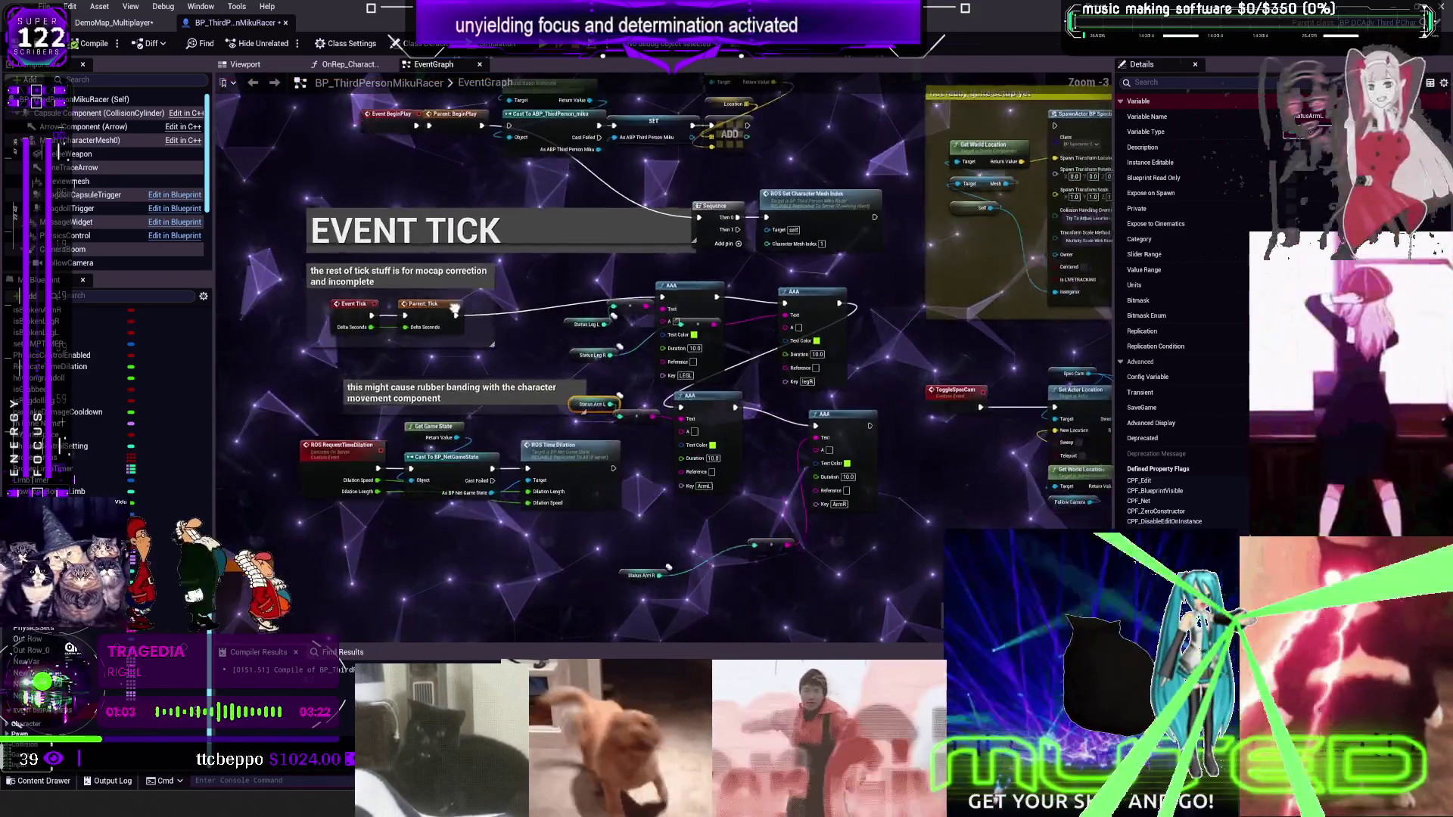
scroll(725, 311, "down", 4)
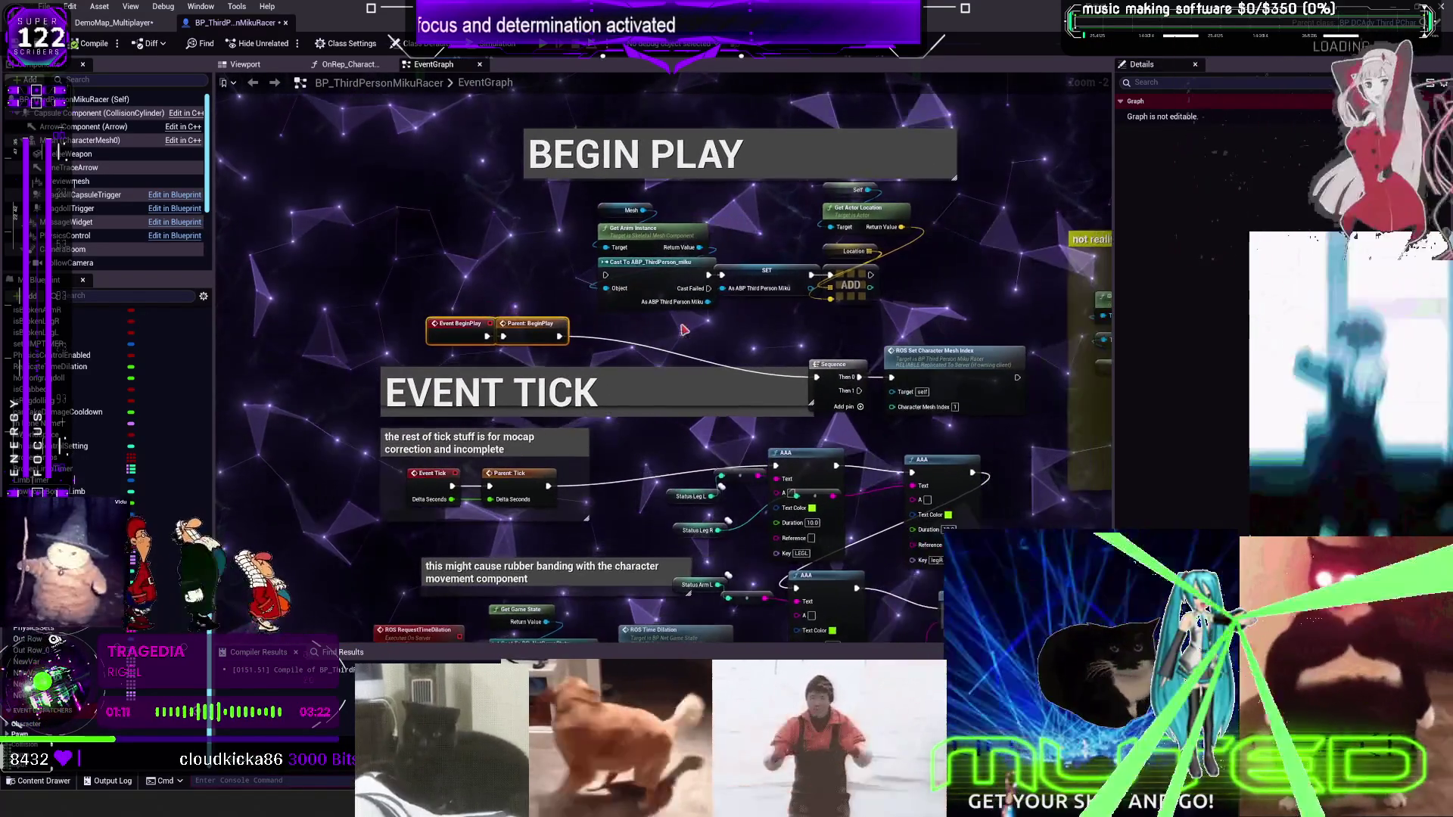
scroll(695, 337, "up", 2)
scroll(757, 361, "down", 1)
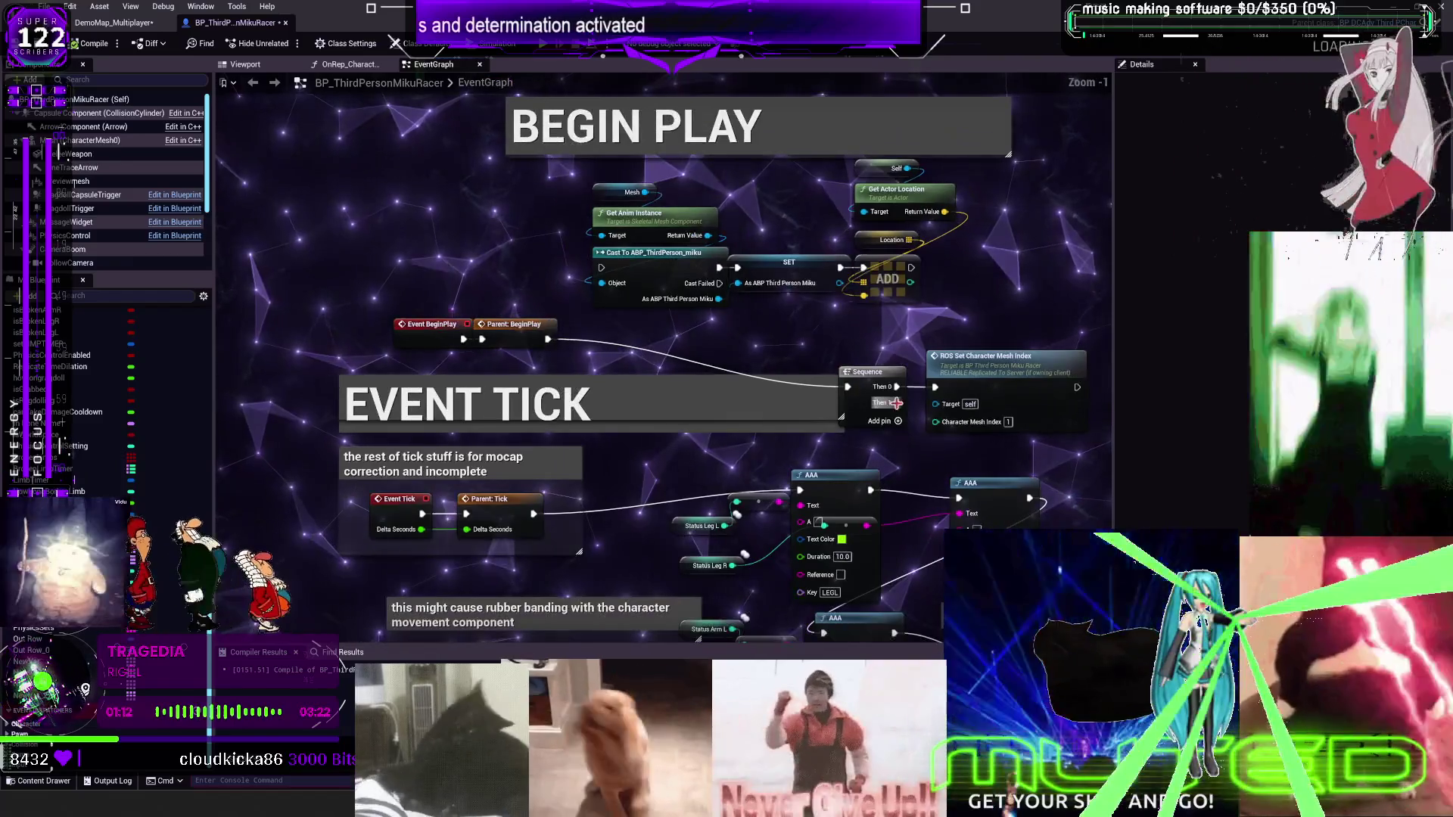
left_click_drag(896, 403, 601, 303)
left_click(87, 44)
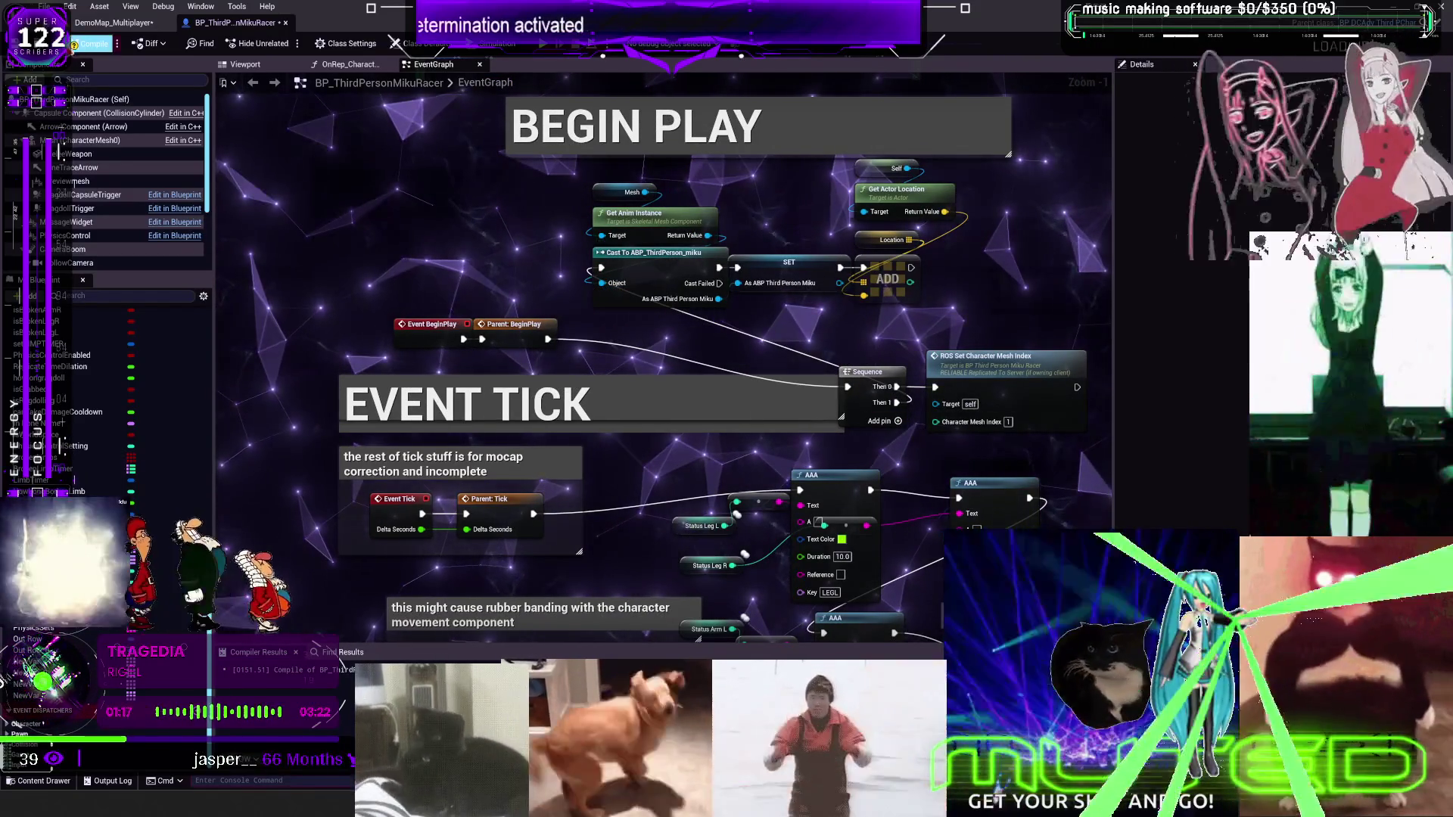
Move the two reroute points above the AAA nodes
scroll(597, 369, "down", 3)
scroll(706, 413, "up", 2)
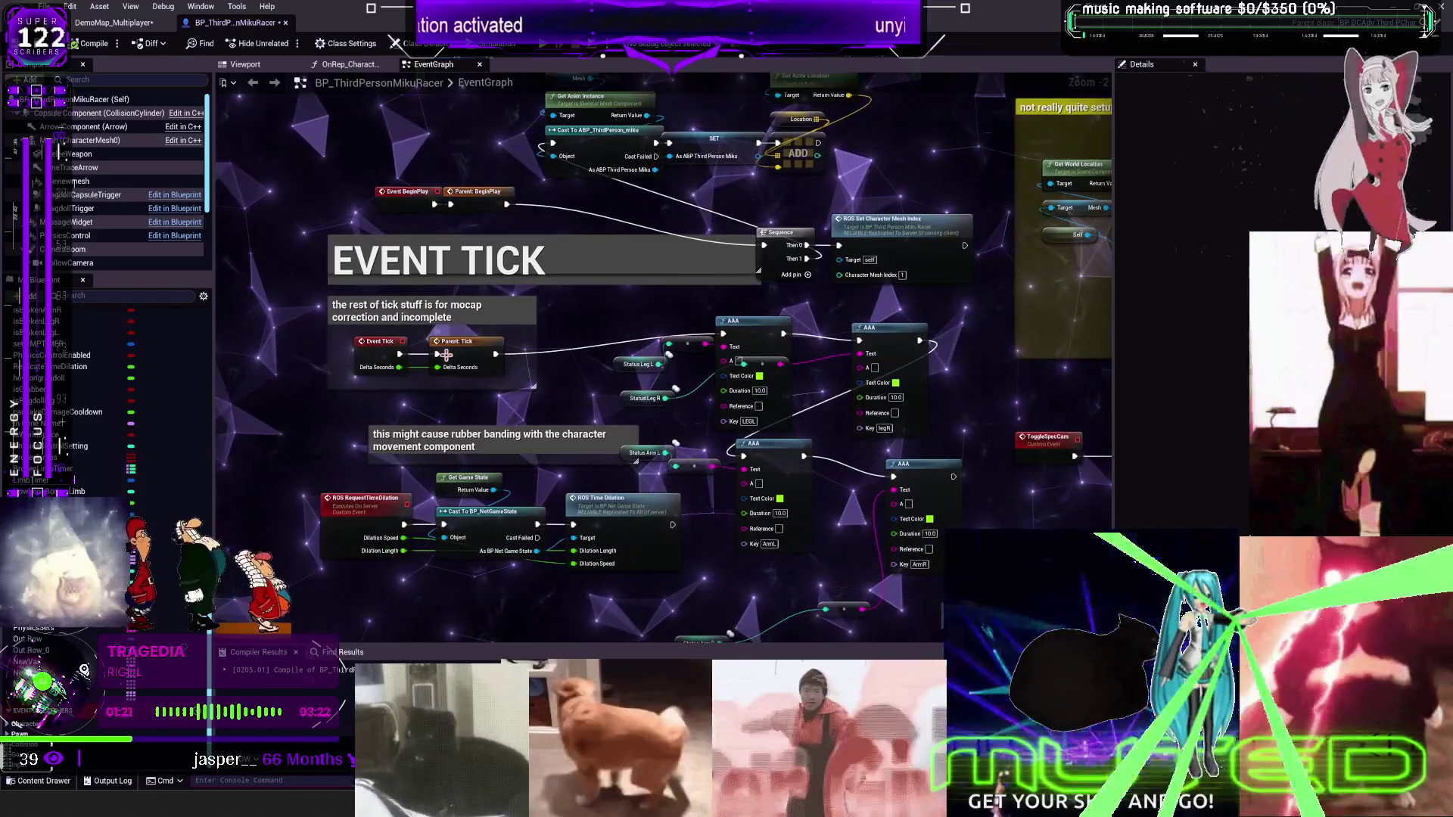
scroll(784, 359, "up", 2)
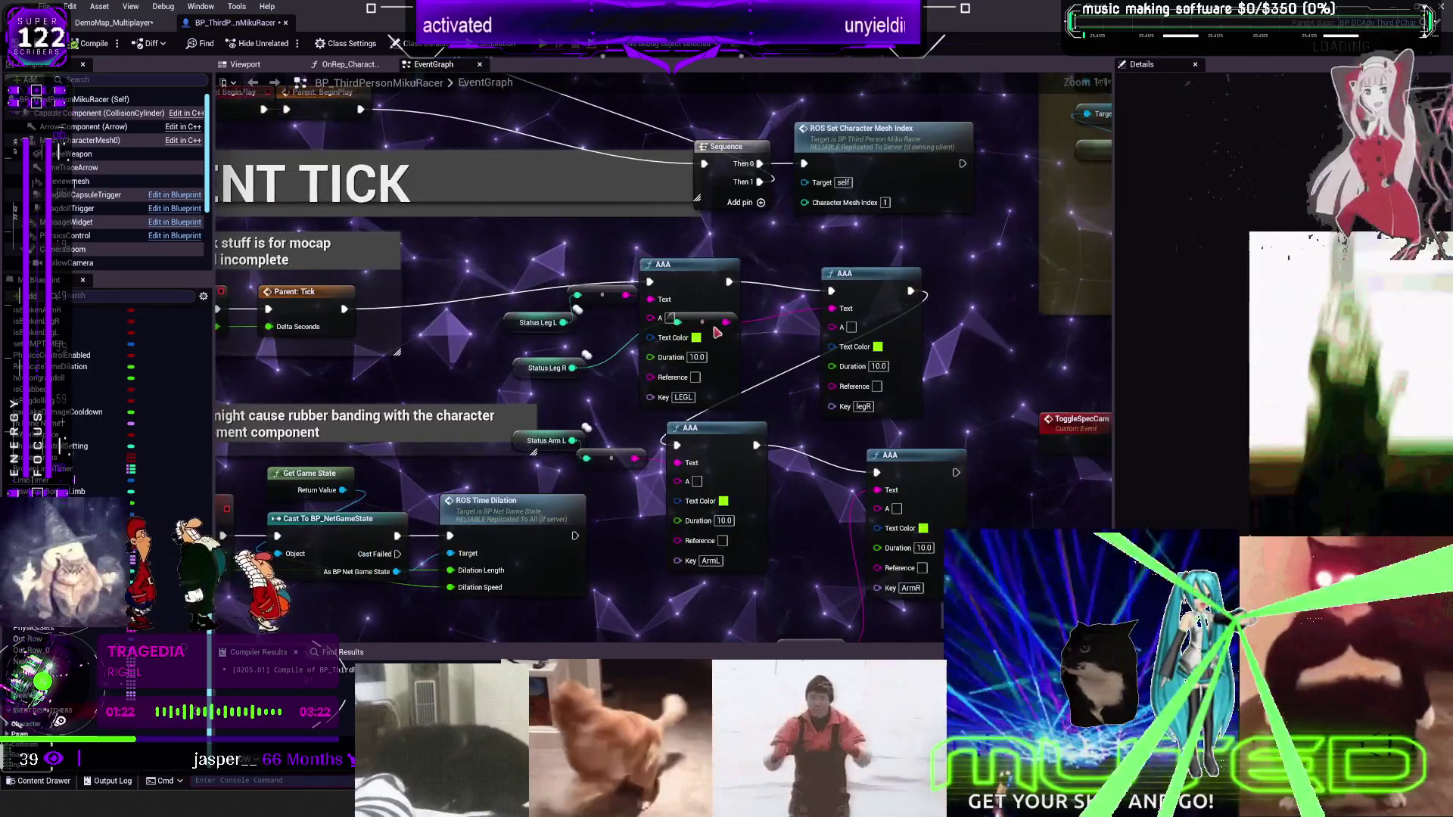
left_click_drag(783, 359, 874, 258)
mouse_move(609, 297)
left_mouse_down()
mouse_move(717, 263)
mouse_move(790, 344)
left_mouse_up()
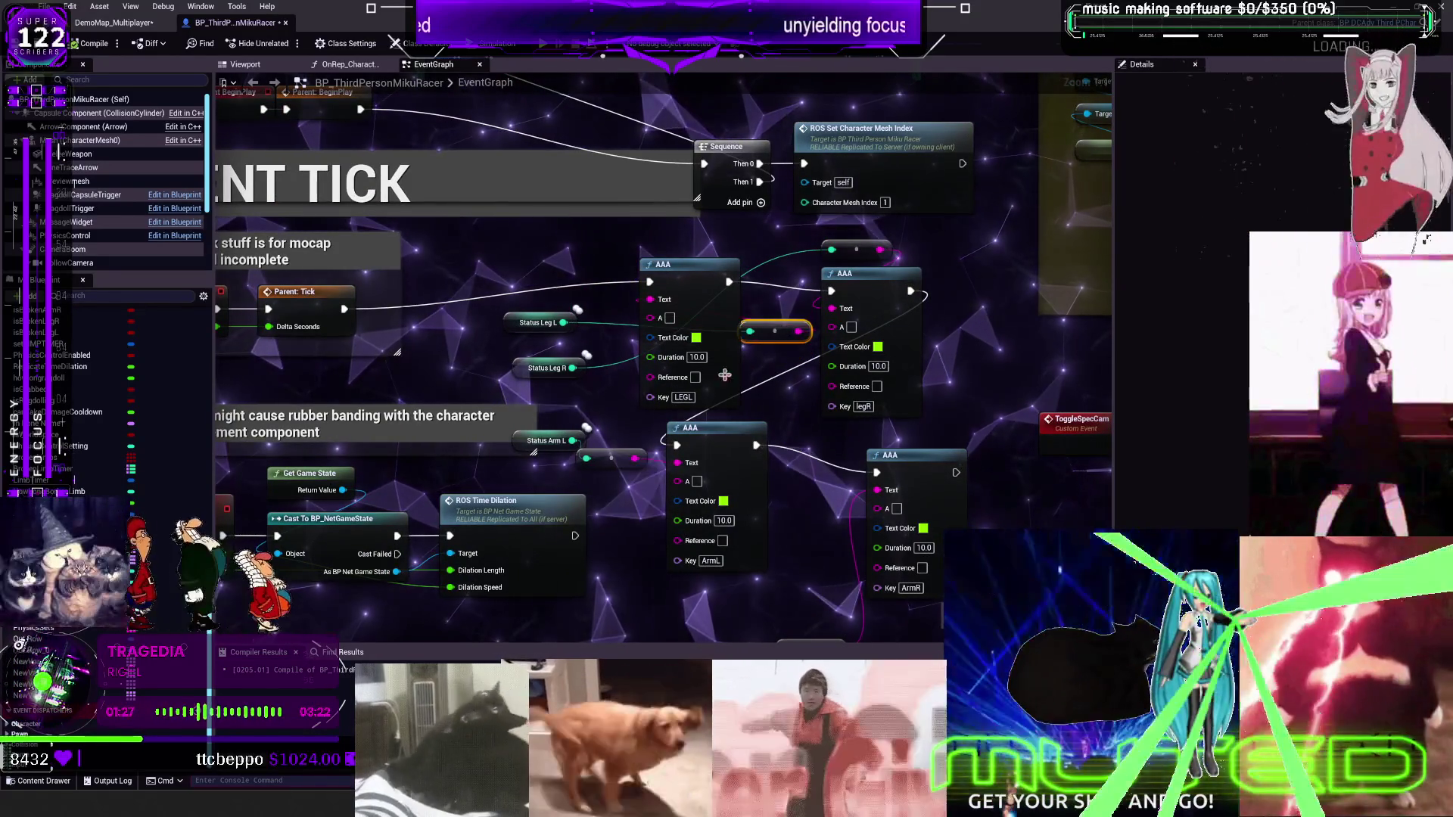
Fill the four AAA nodes' A values with LEGL, legR, ArmL and ArmR
left_click(683, 397)
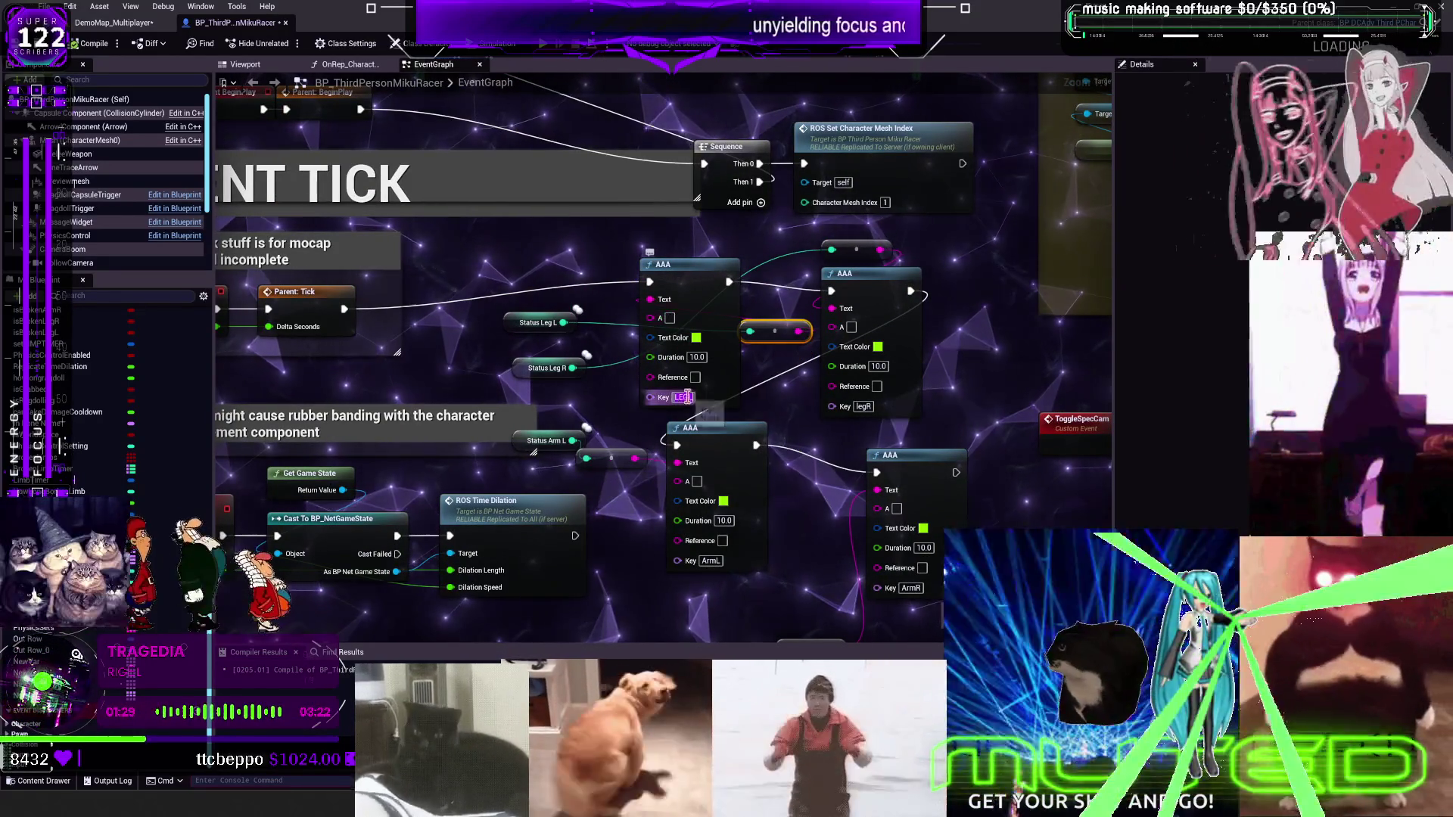
left_click(669, 318)
type("LEGL")
left_click(863, 406)
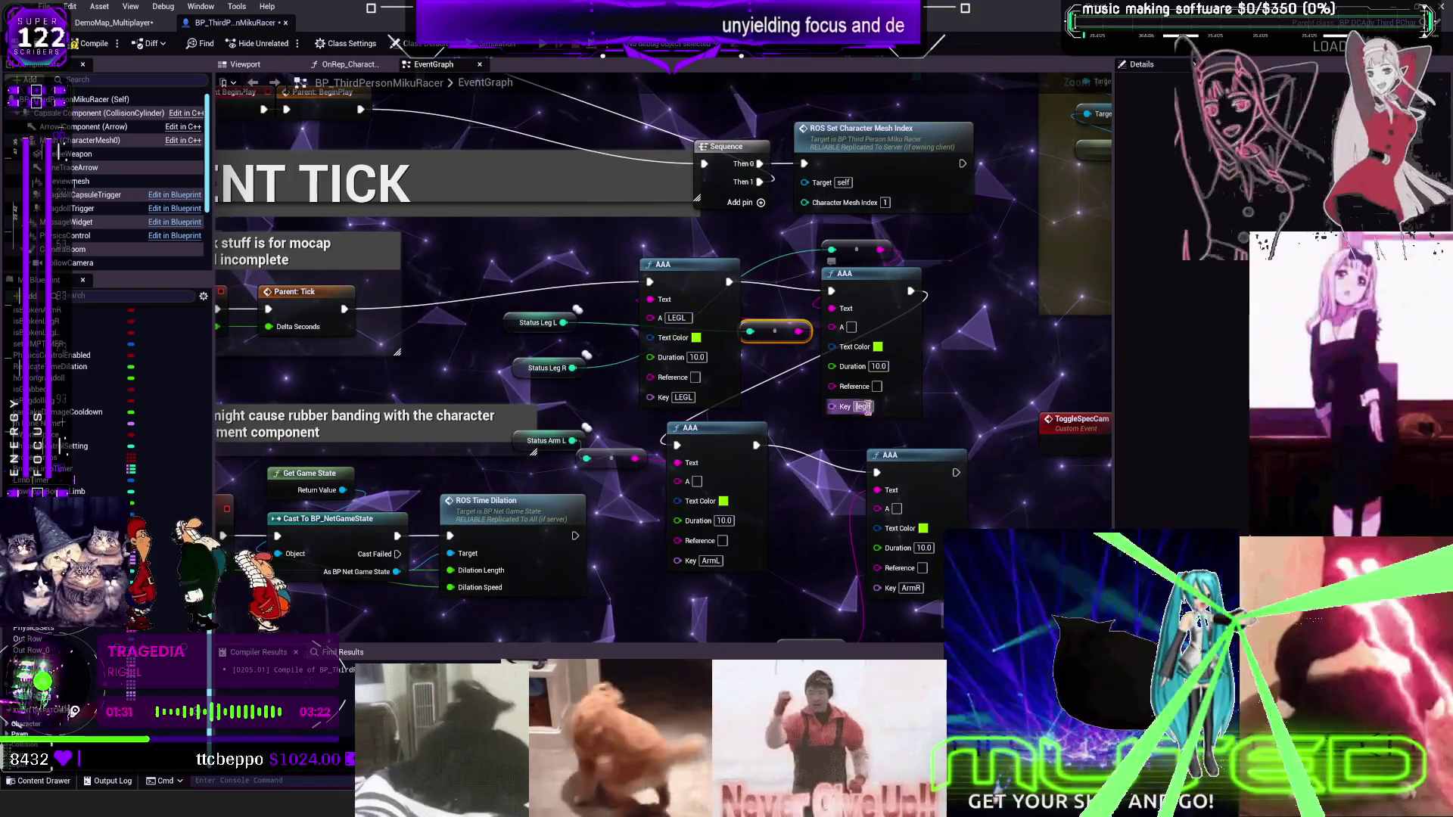
left_click(852, 326)
type("legR")
left_click(711, 561)
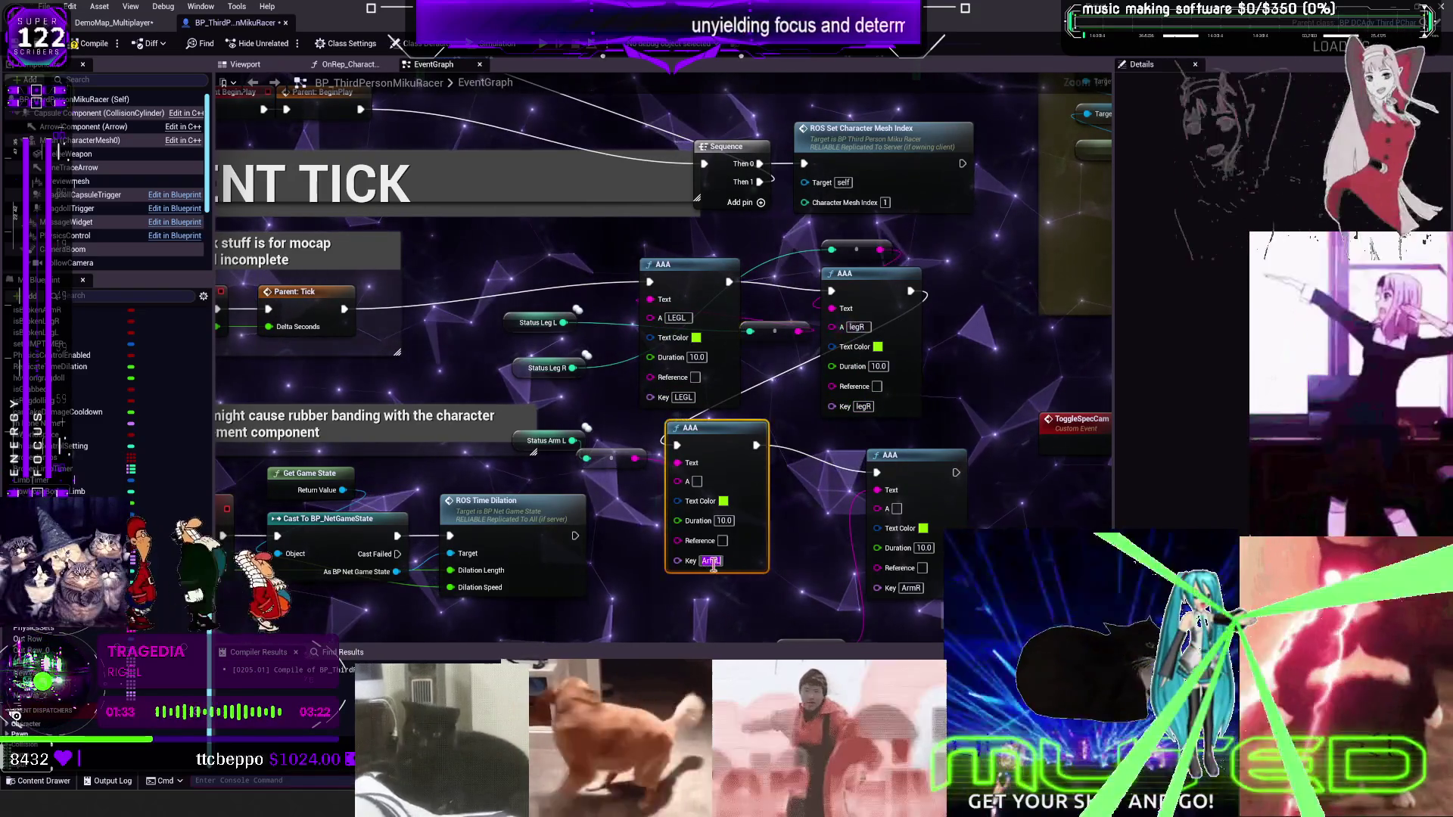
left_click(697, 482)
type("ArmL")
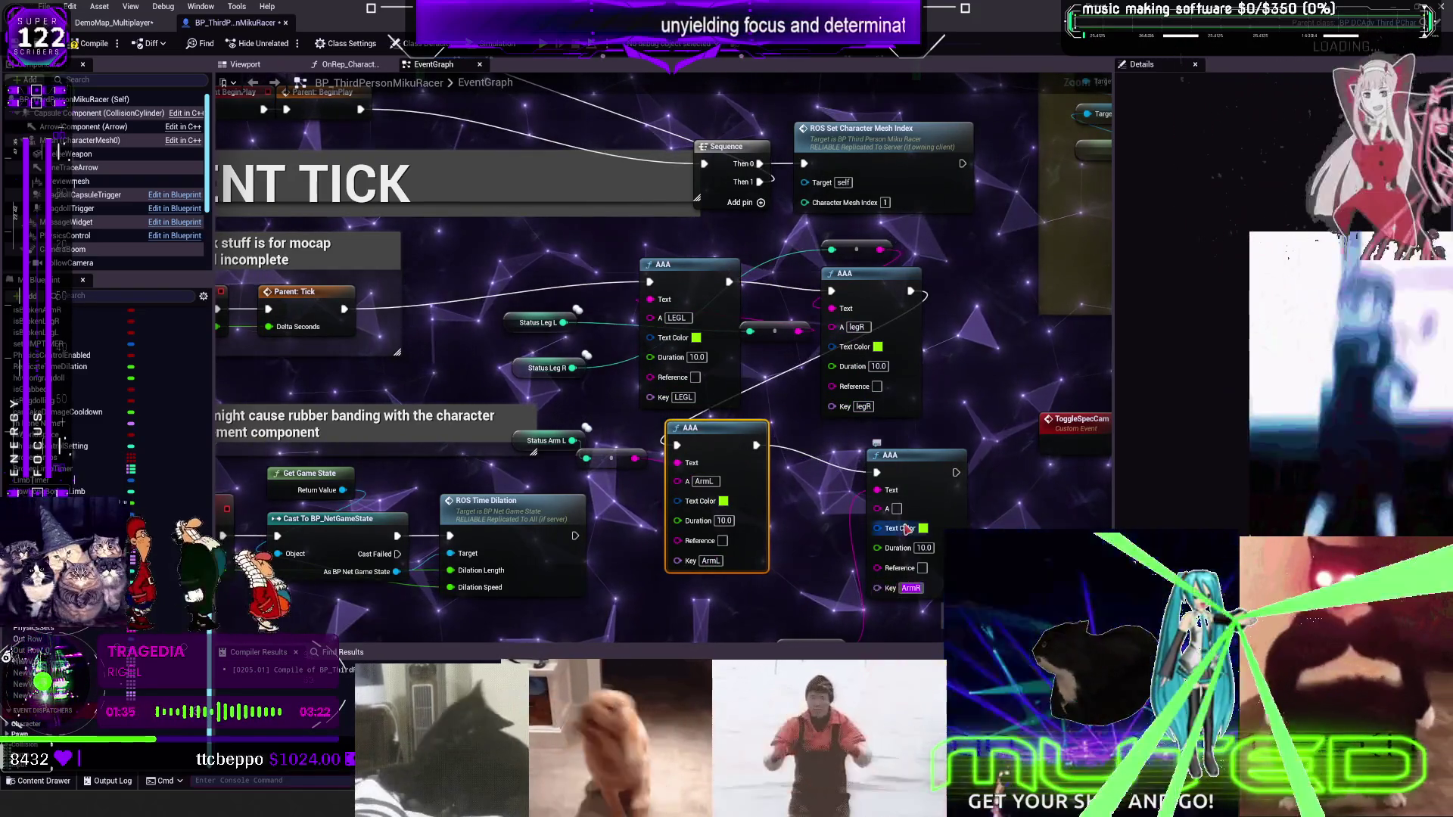
left_click(897, 508)
type("ArmR")
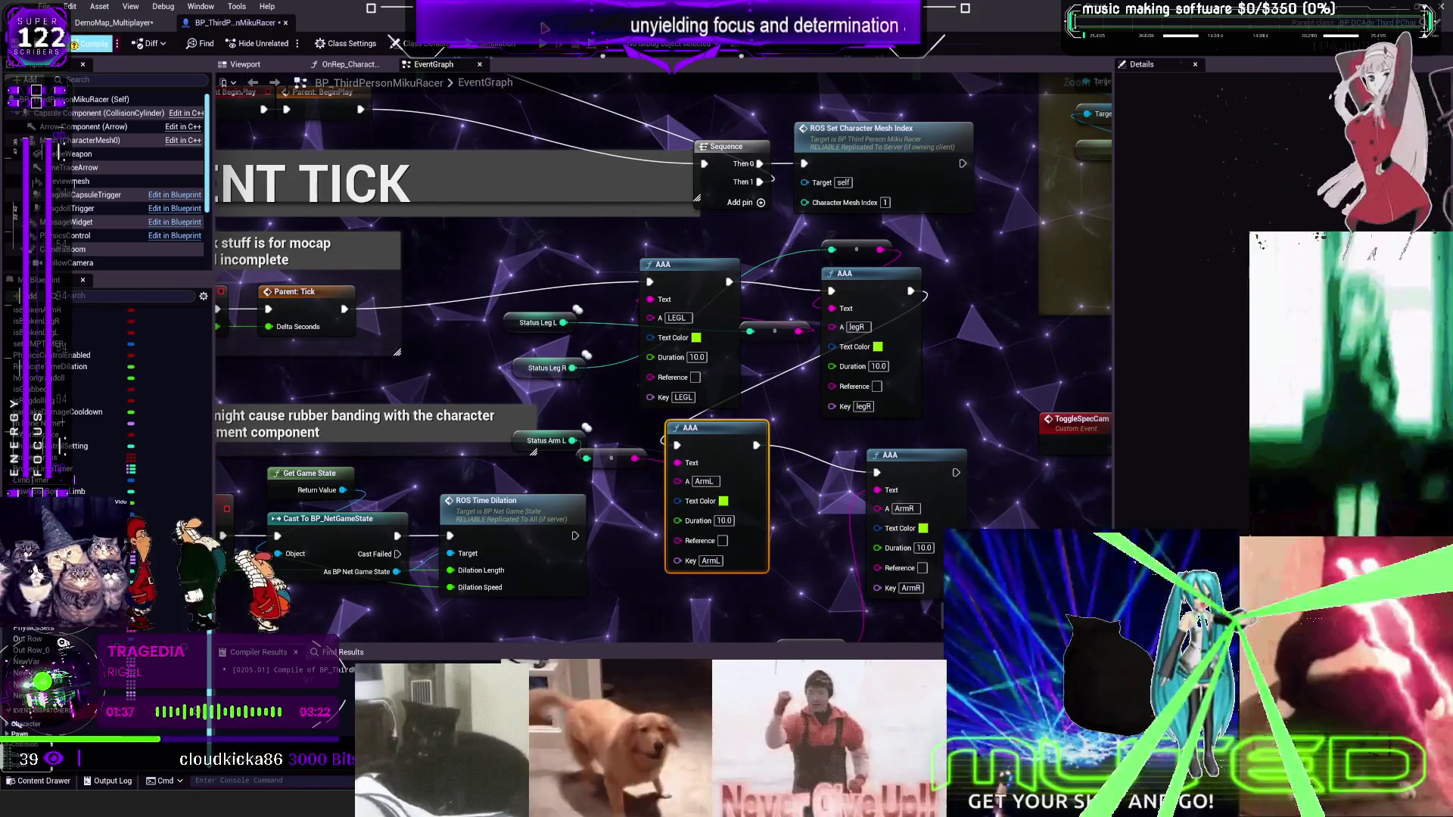
Compile the blueprint and run a brief simulation test
left_click(93, 43)
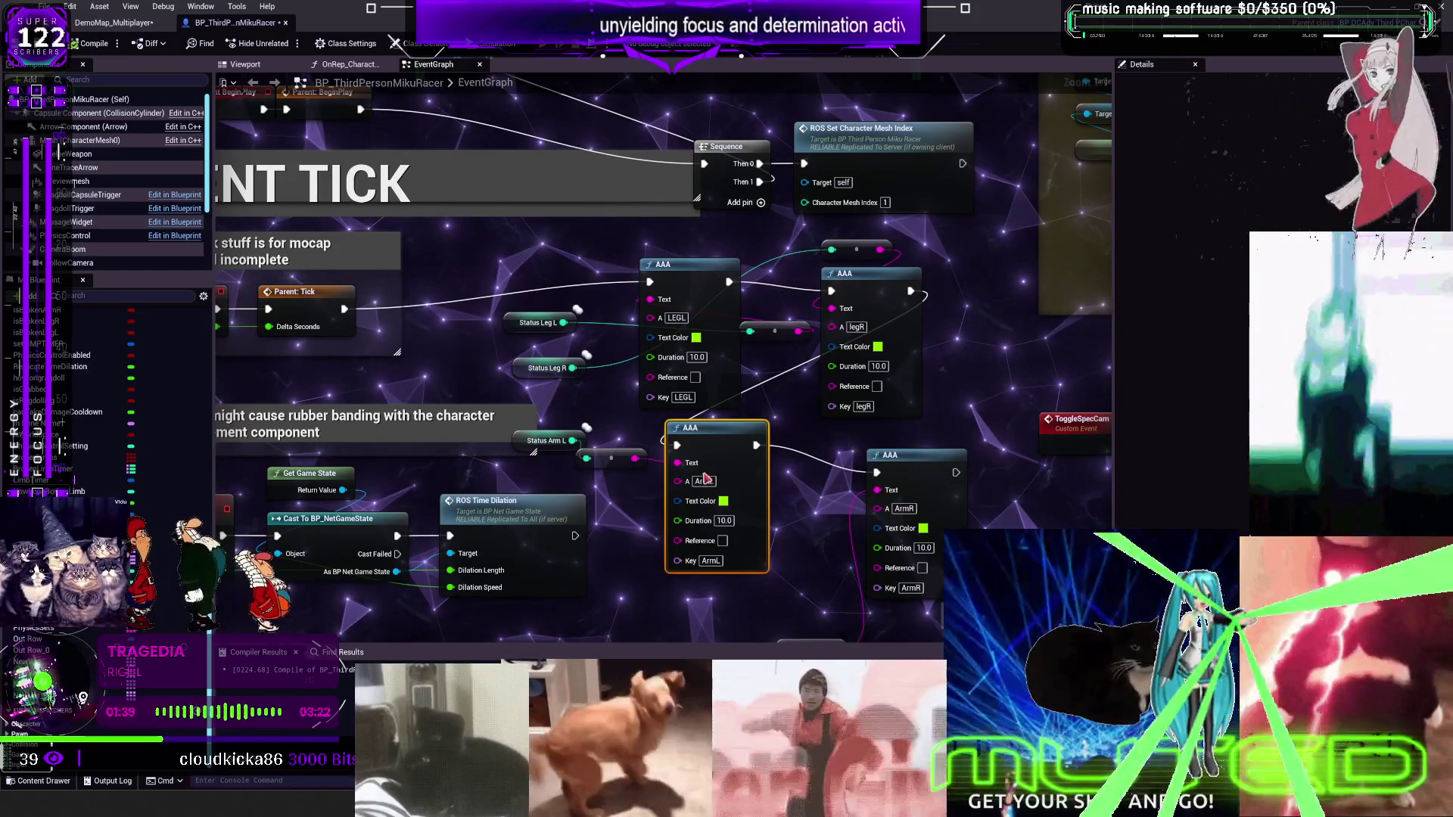
key("alt+p")
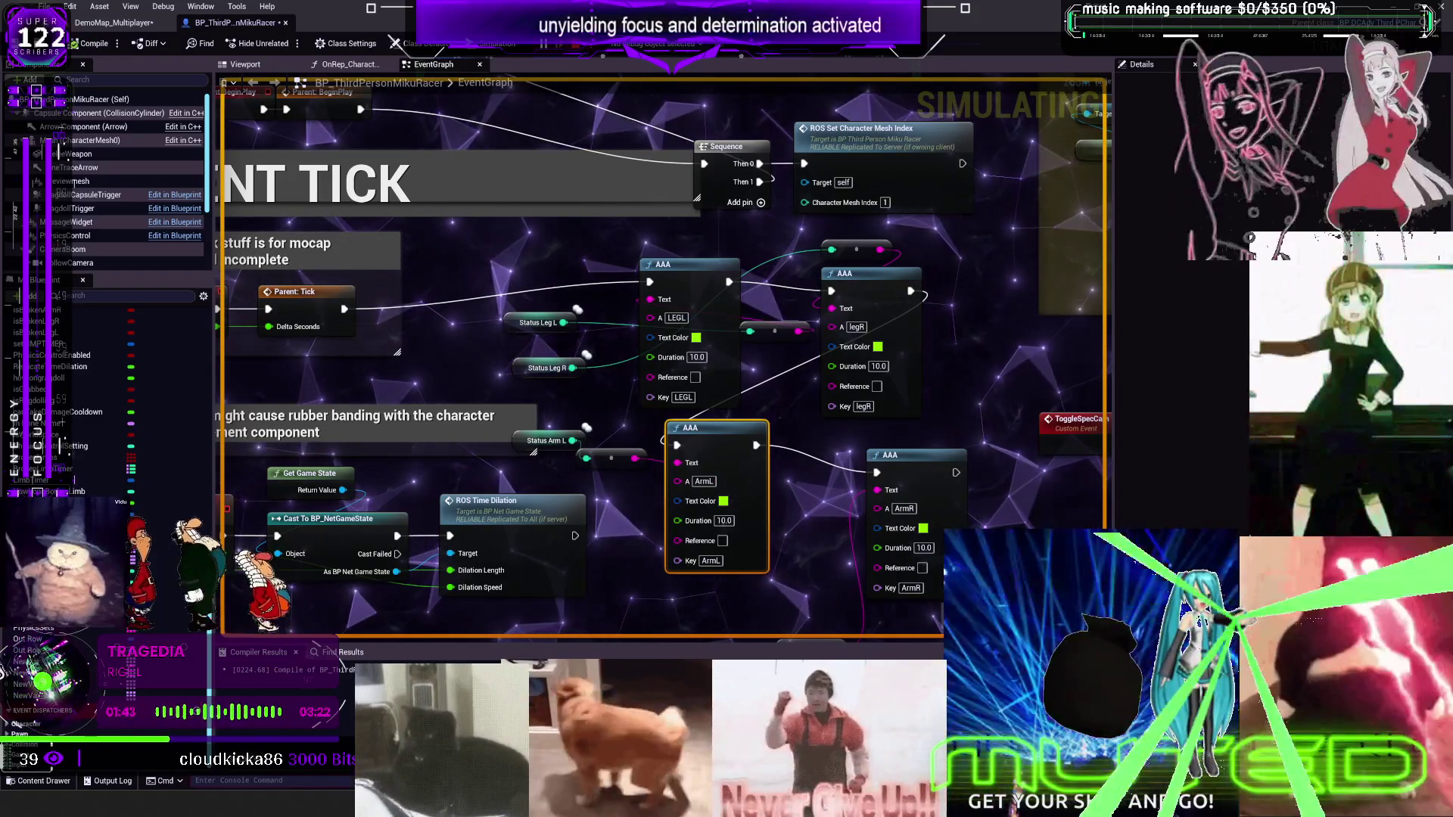
key("Escape")
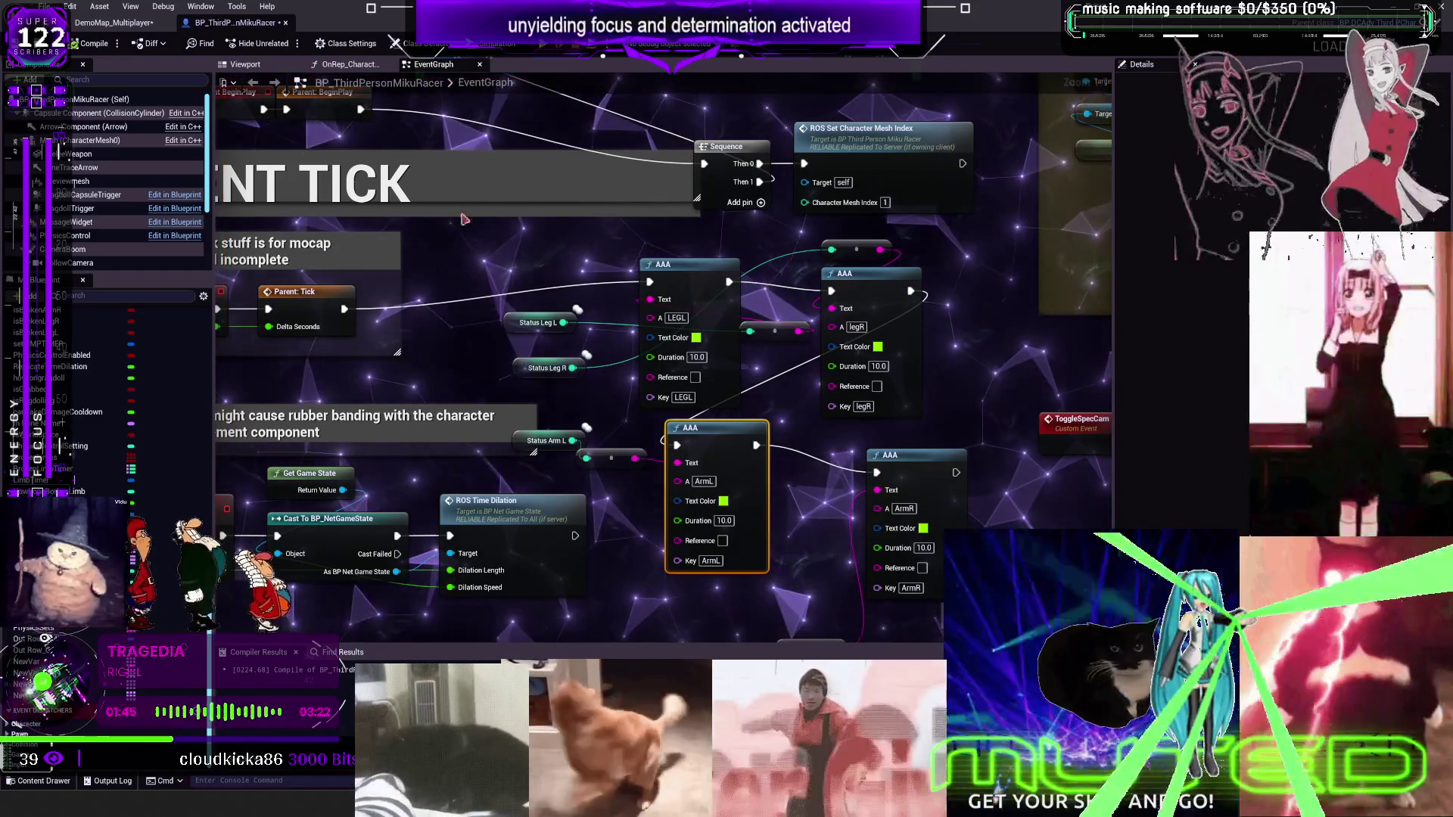
Add a Debug Key 2 input event next to the MultiGate and ROSTESTING nodes
scroll(401, 366, "down", 8)
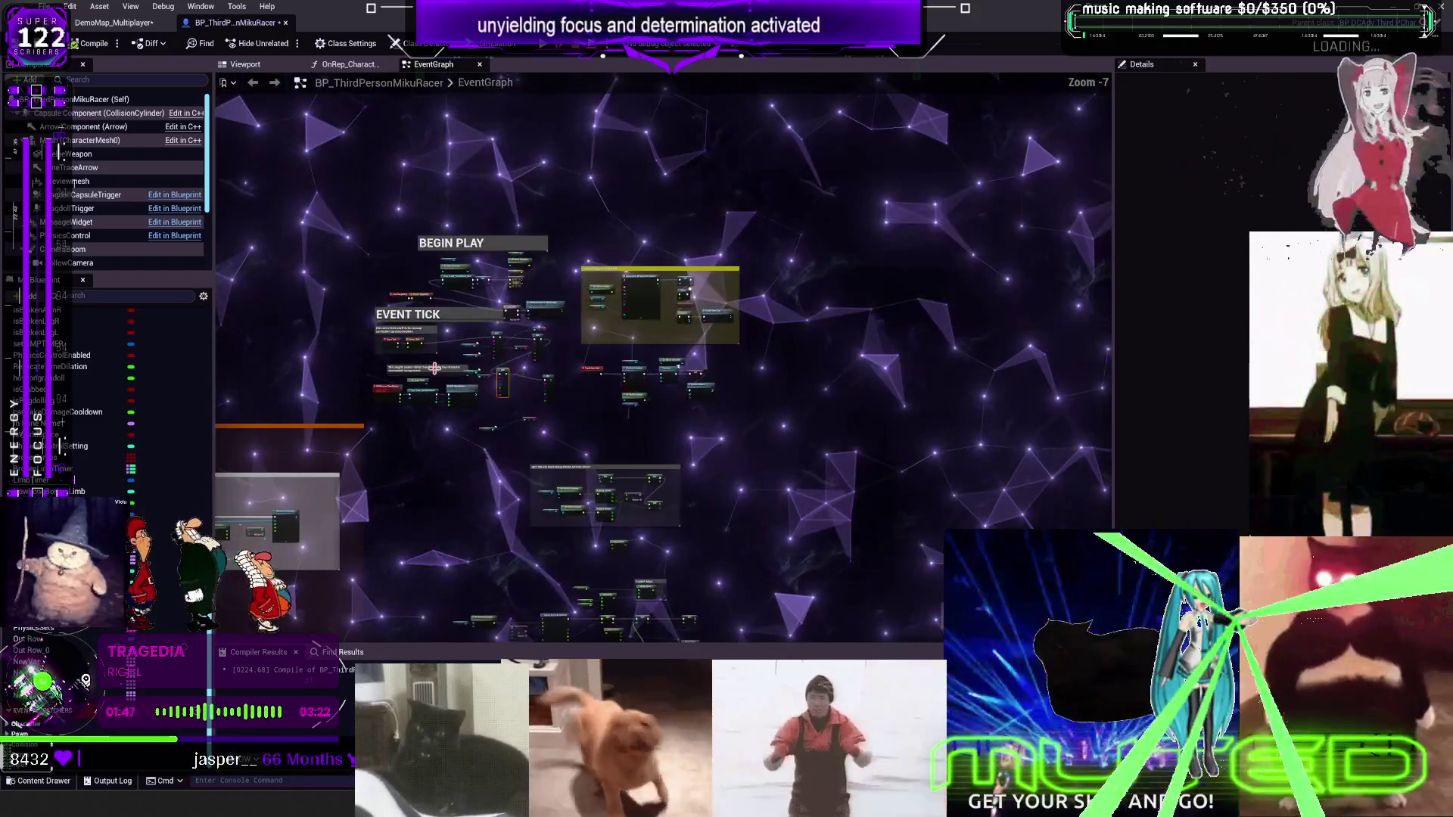
scroll(563, 320, "up", 1)
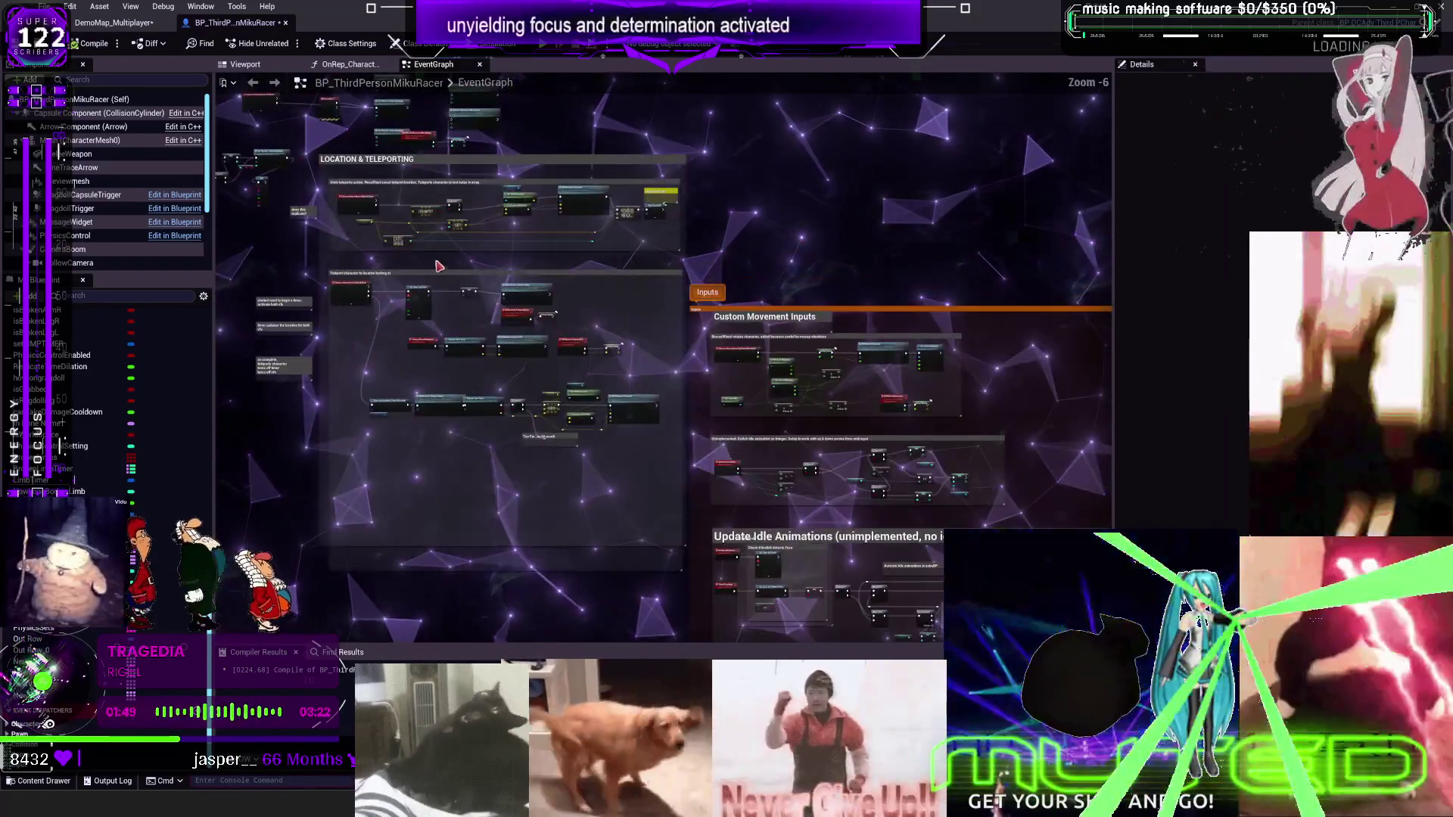
scroll(563, 319, "up", 5)
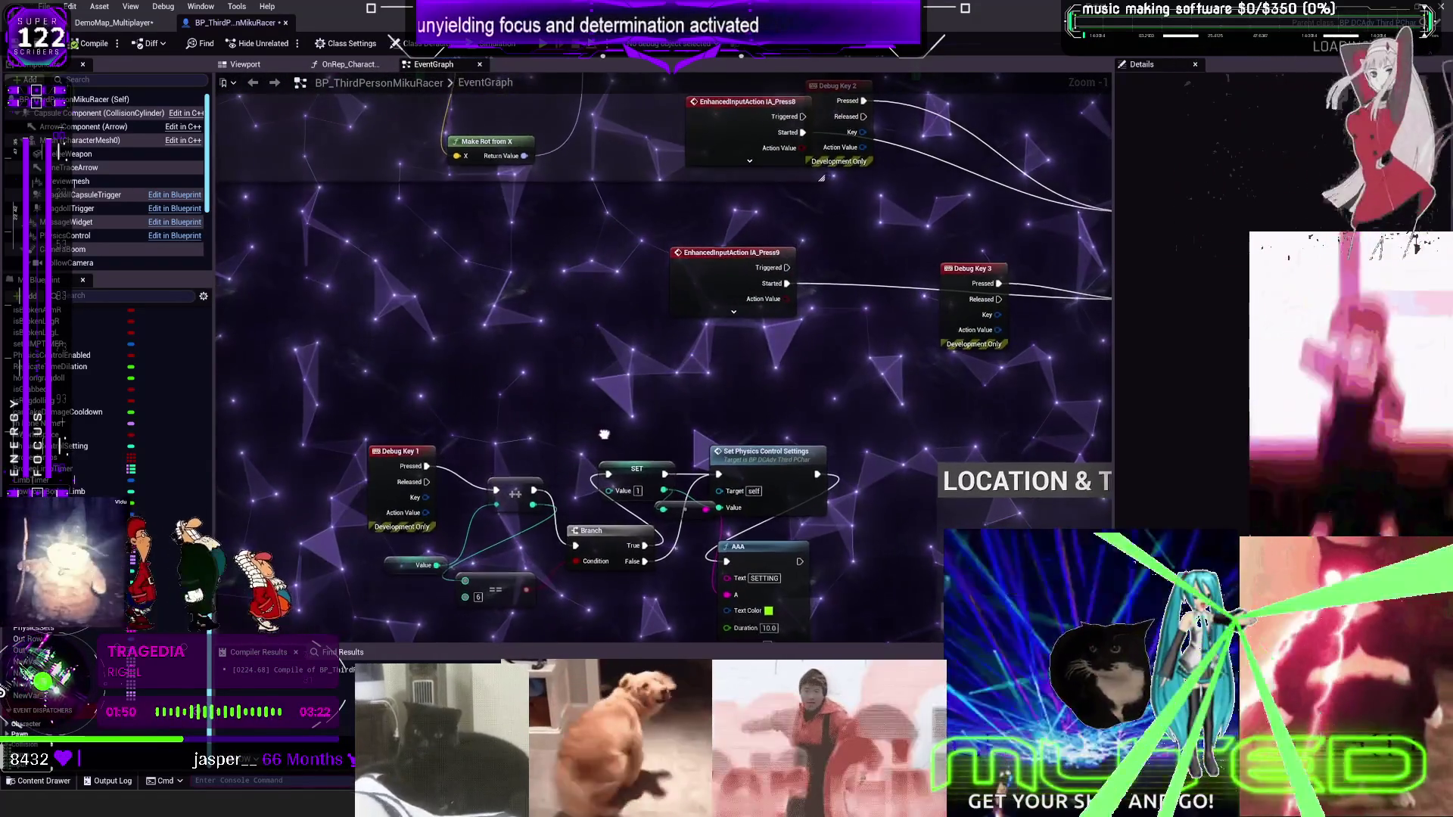
scroll(590, 423, "down", 2)
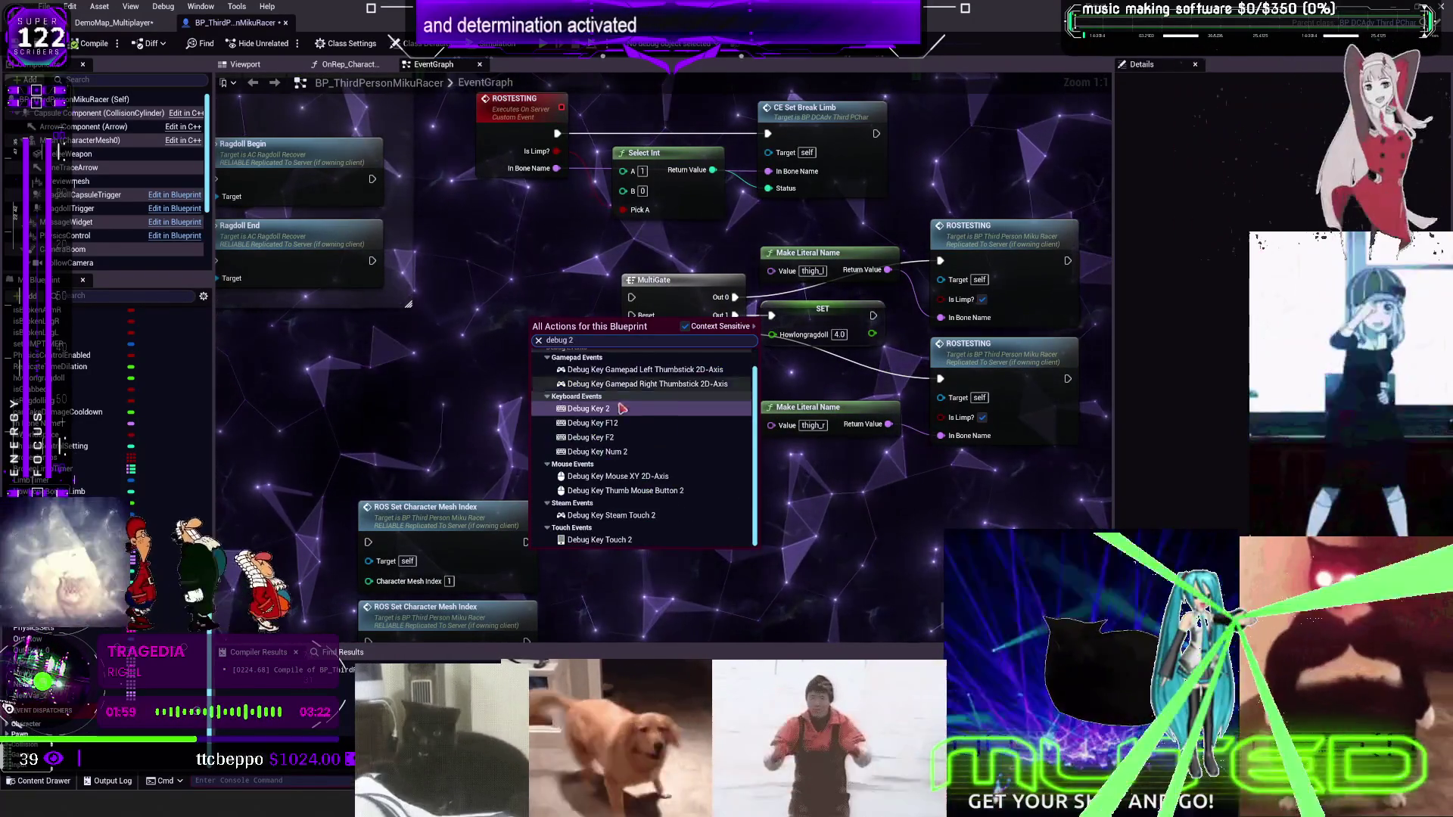
key("Return")
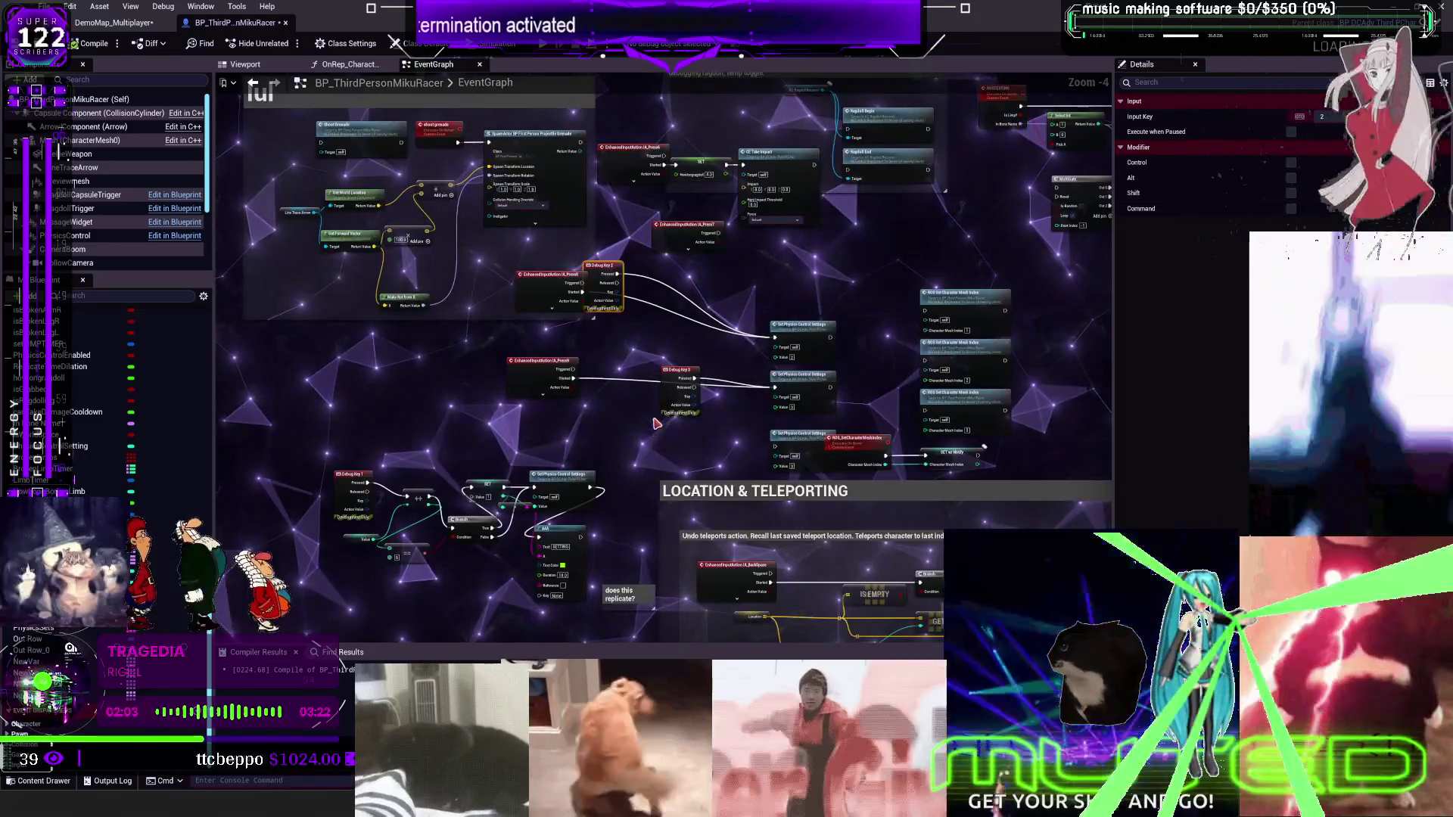
scroll(655, 431, "up", 2)
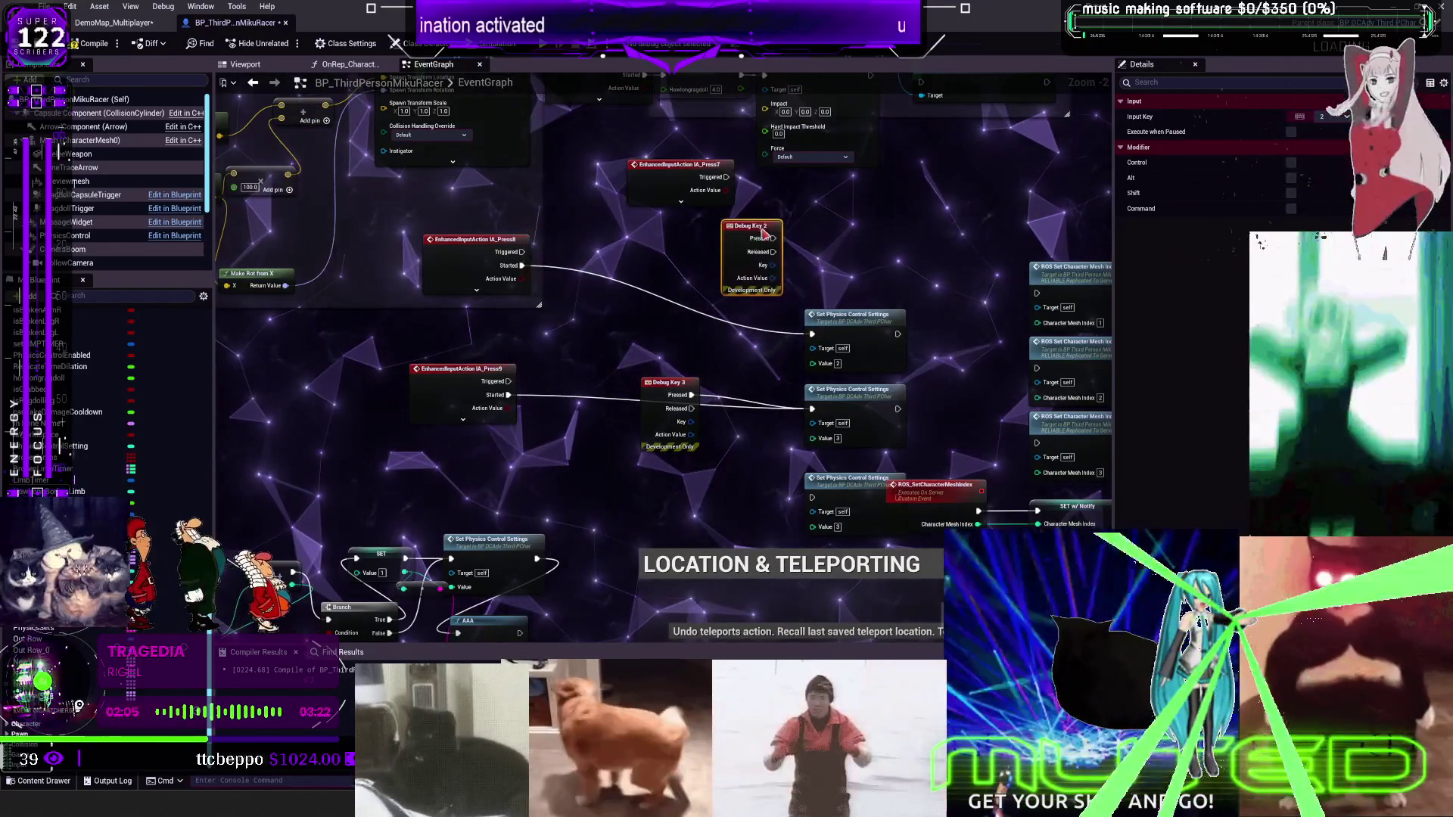
scroll(762, 234, "up", 2)
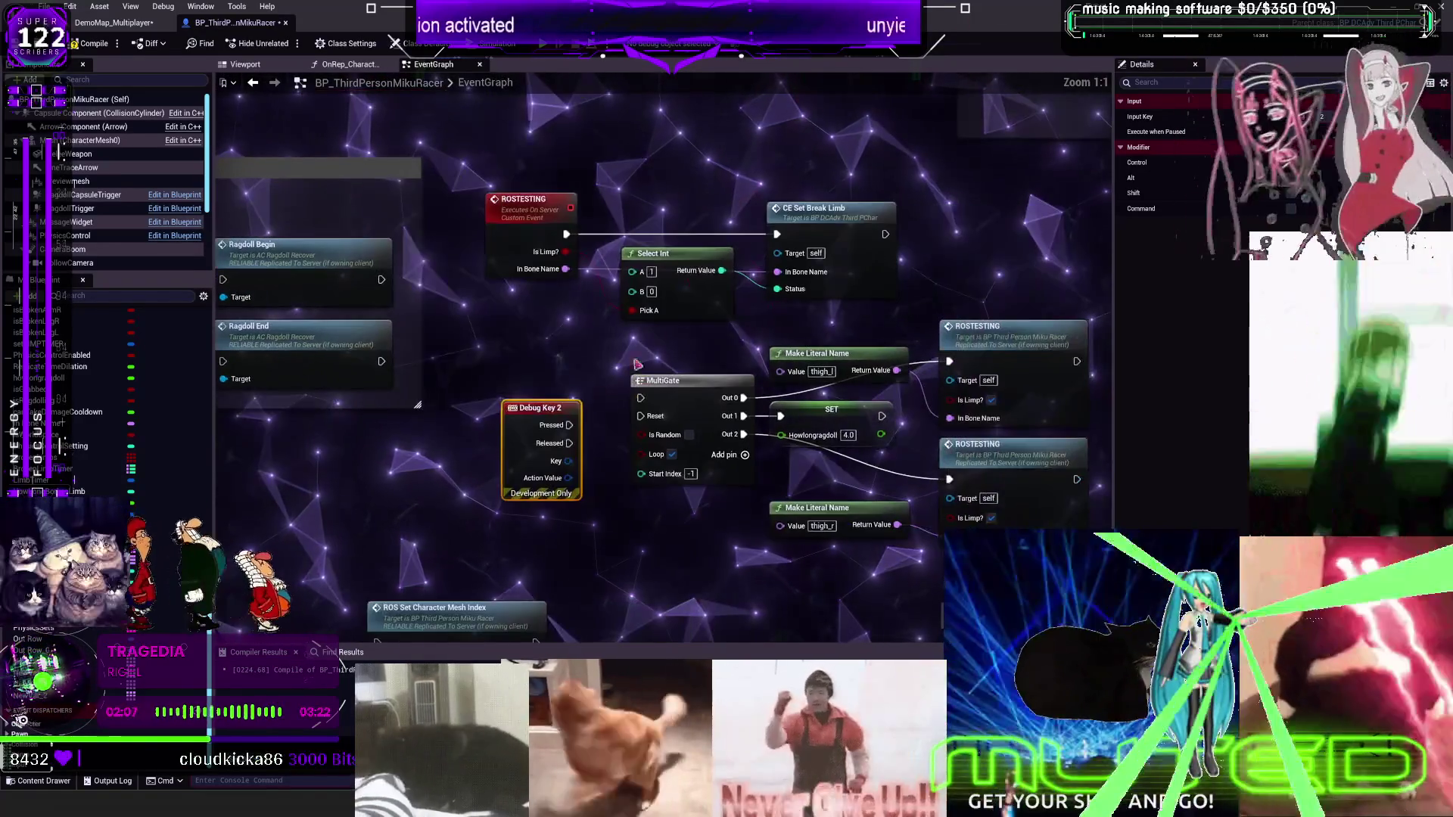
left_click_drag(1106, 414, 661, 419)
Add three AAA nodes after ROSTESTING, wired from both ROSTESTING calls and the SET node
left_click_drag(814, 260, 930, 95)
right_click(666, 377)
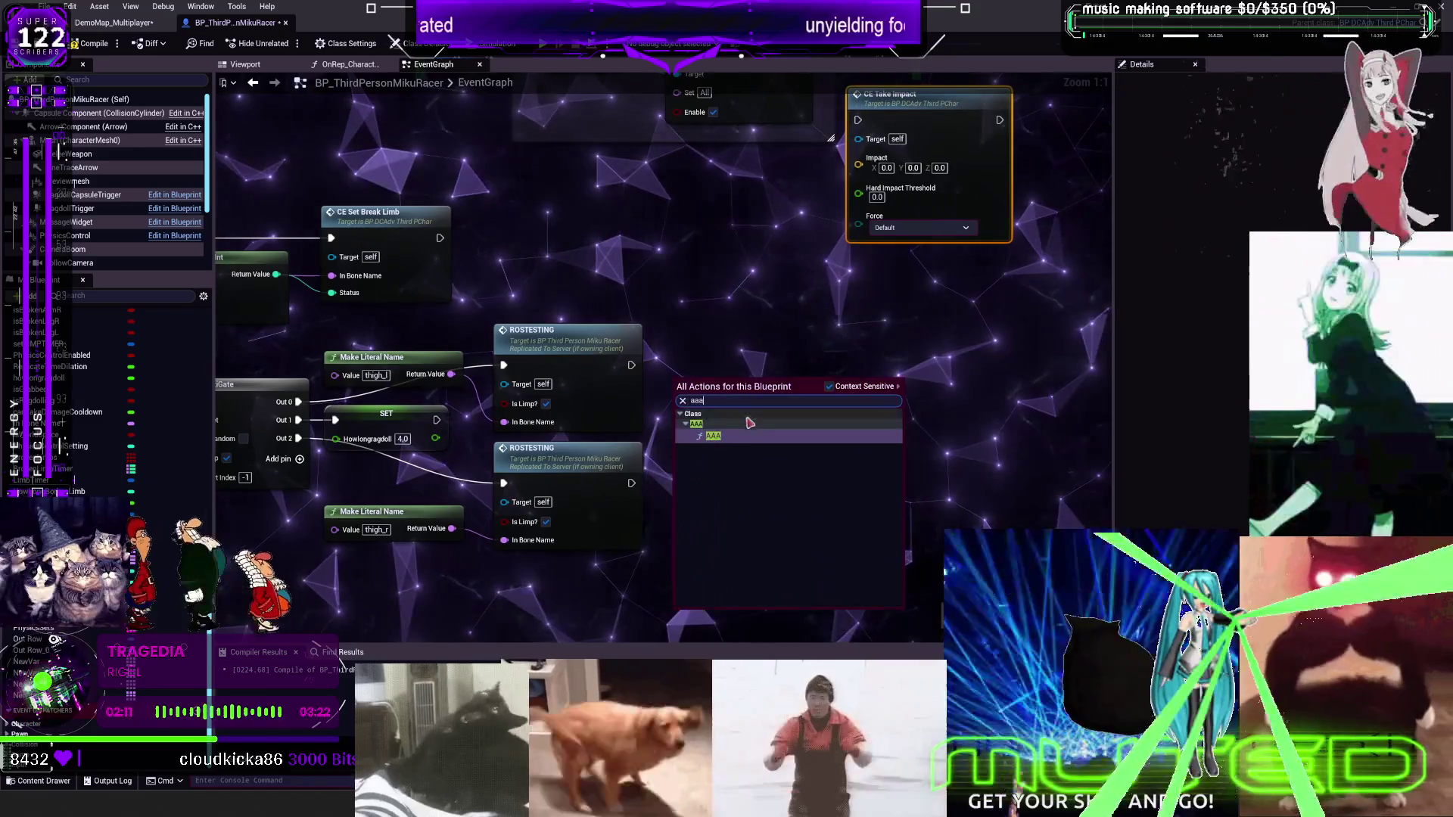
left_click(742, 436)
mouse_move(743, 436)
left_mouse_down()
mouse_move(798, 414)
mouse_move(844, 286)
left_mouse_up()
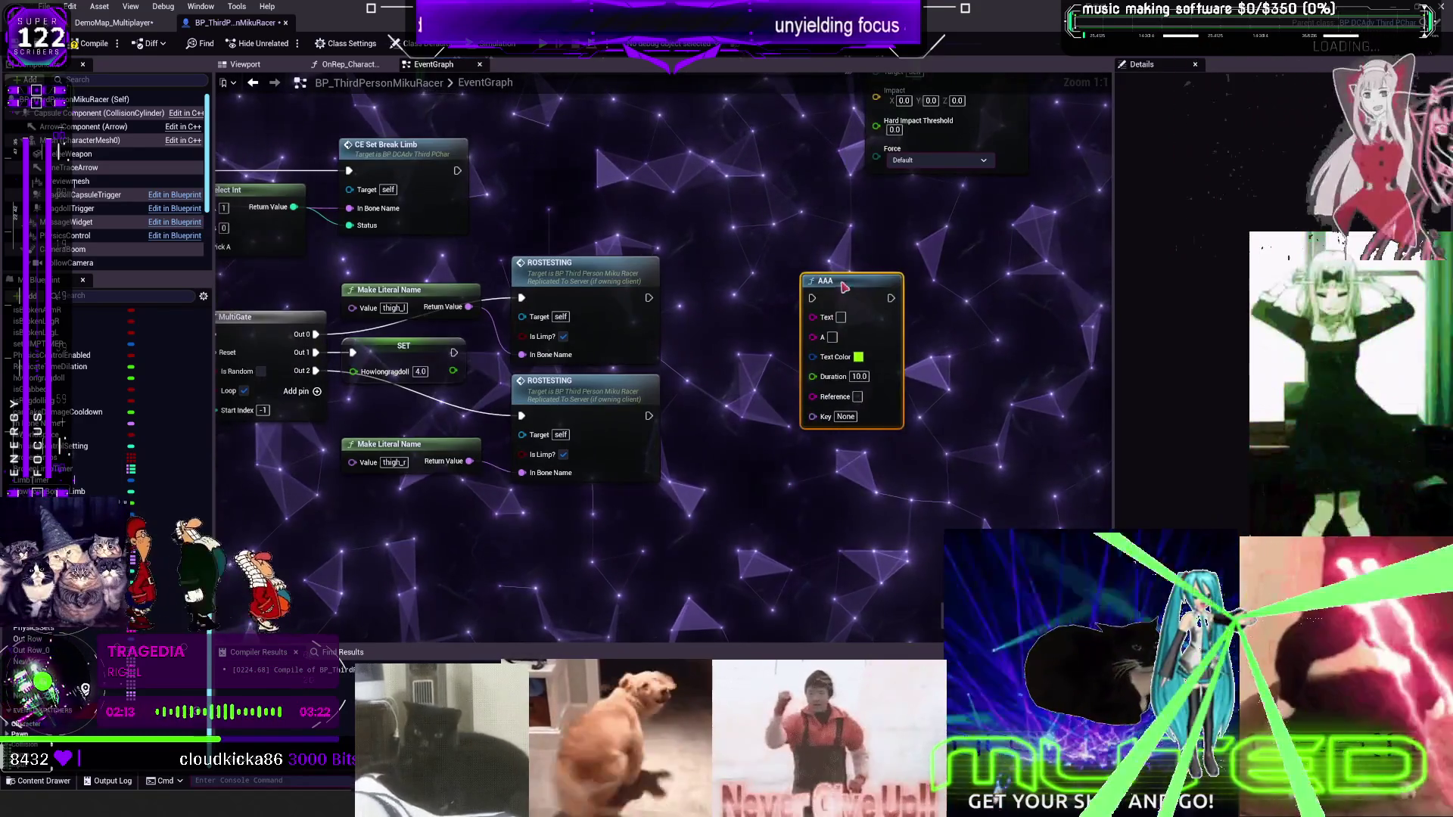
key("ctrl+w")
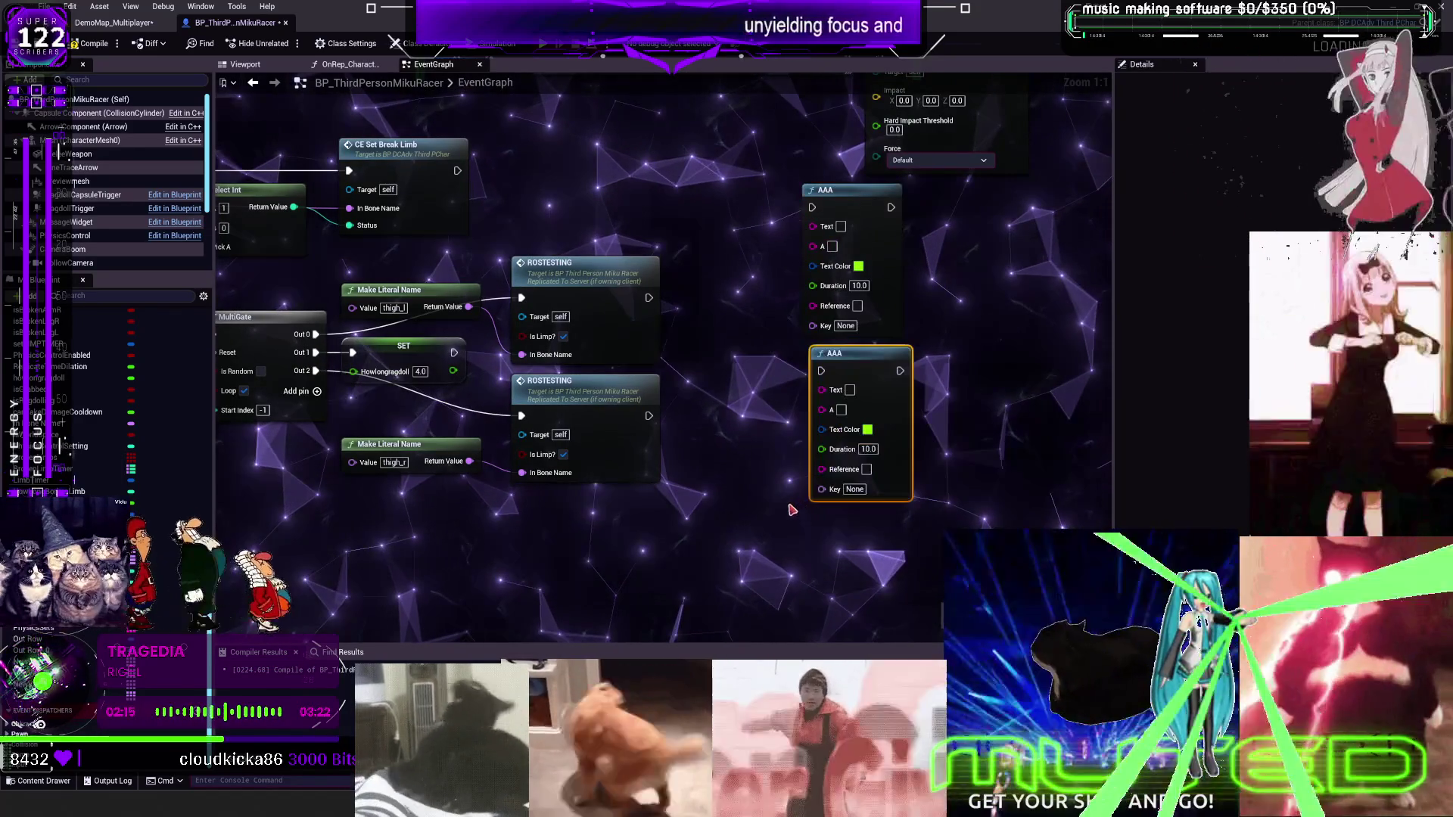
key("ctrl+w")
left_click_drag(686, 290, 812, 207)
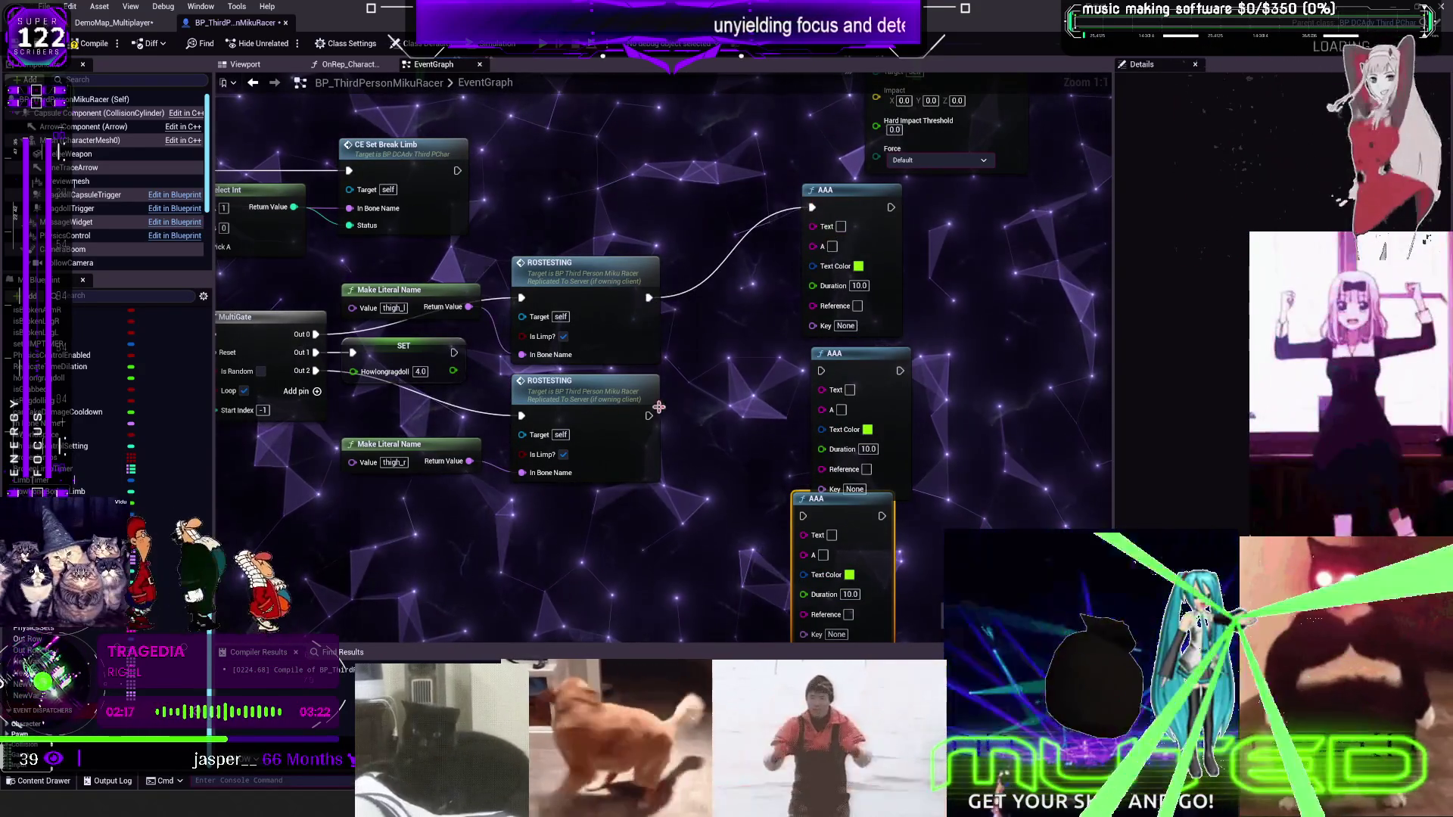
left_click_drag(454, 352, 820, 370)
left_click_drag(649, 415, 803, 516)
Give all three AAA nodes the key 'testinnnnnnngc'
left_click(846, 326)
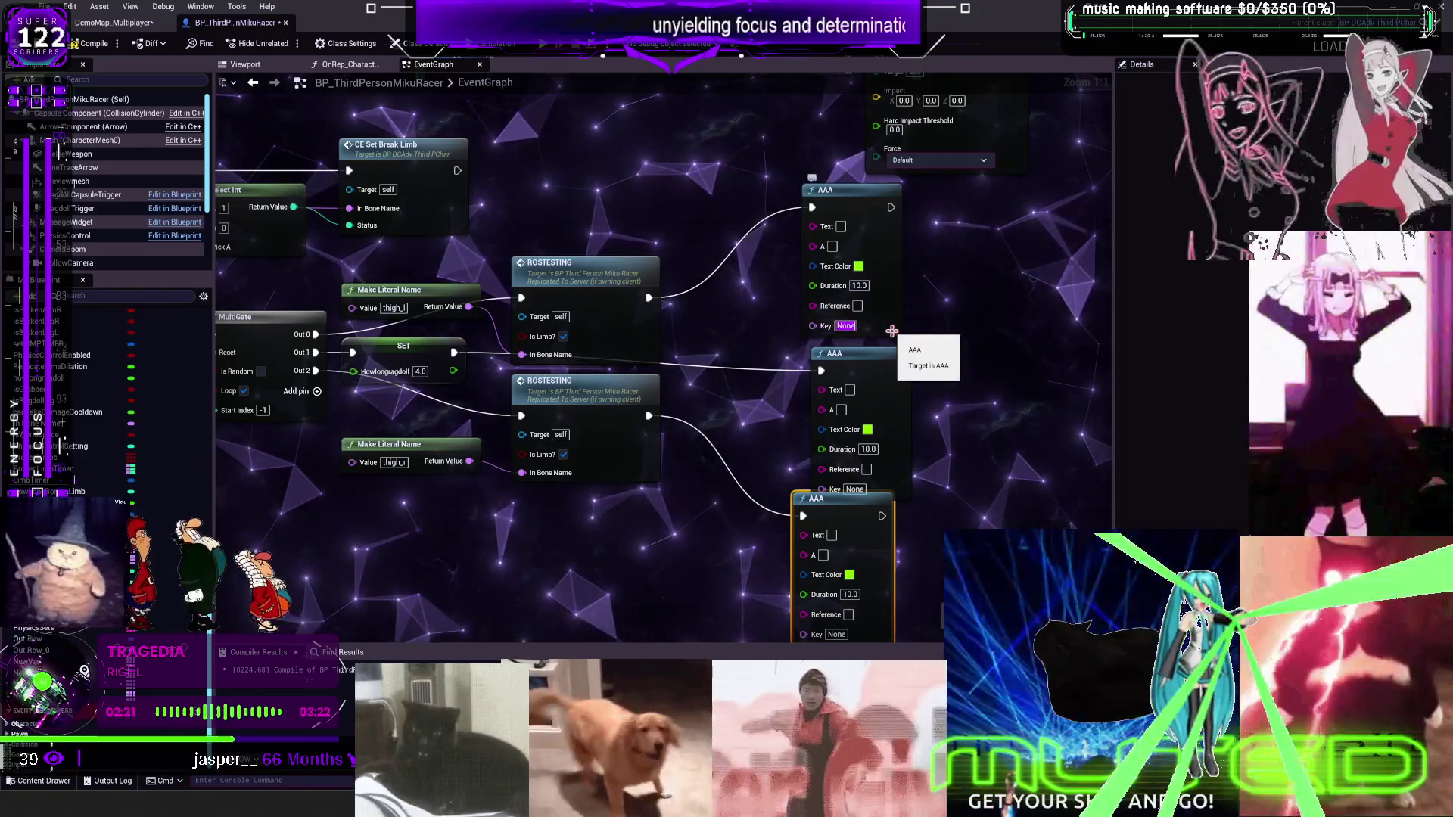
type("testin")
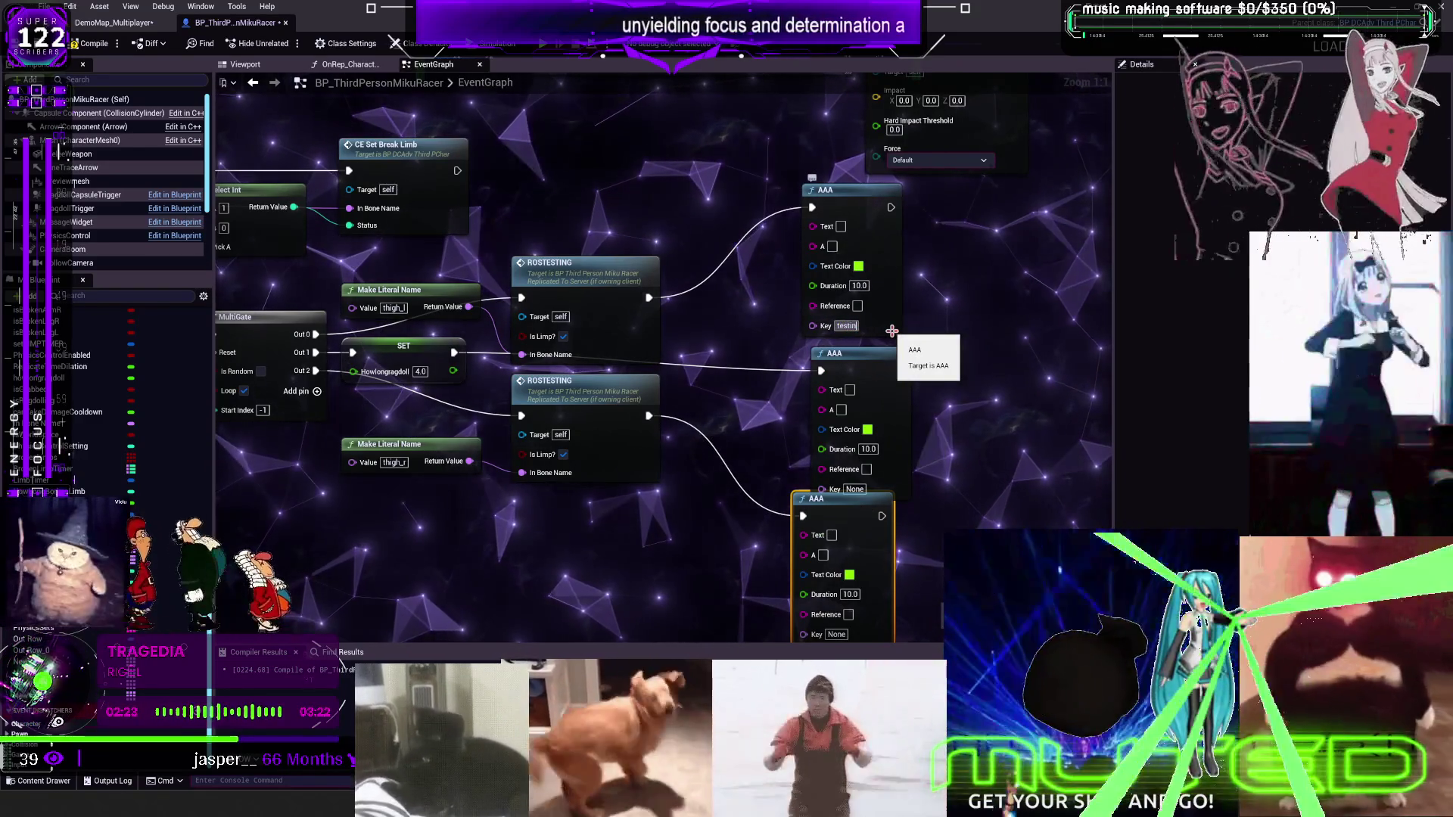
type("nnnnnngc")
left_click(854, 489)
key("ctrl+v")
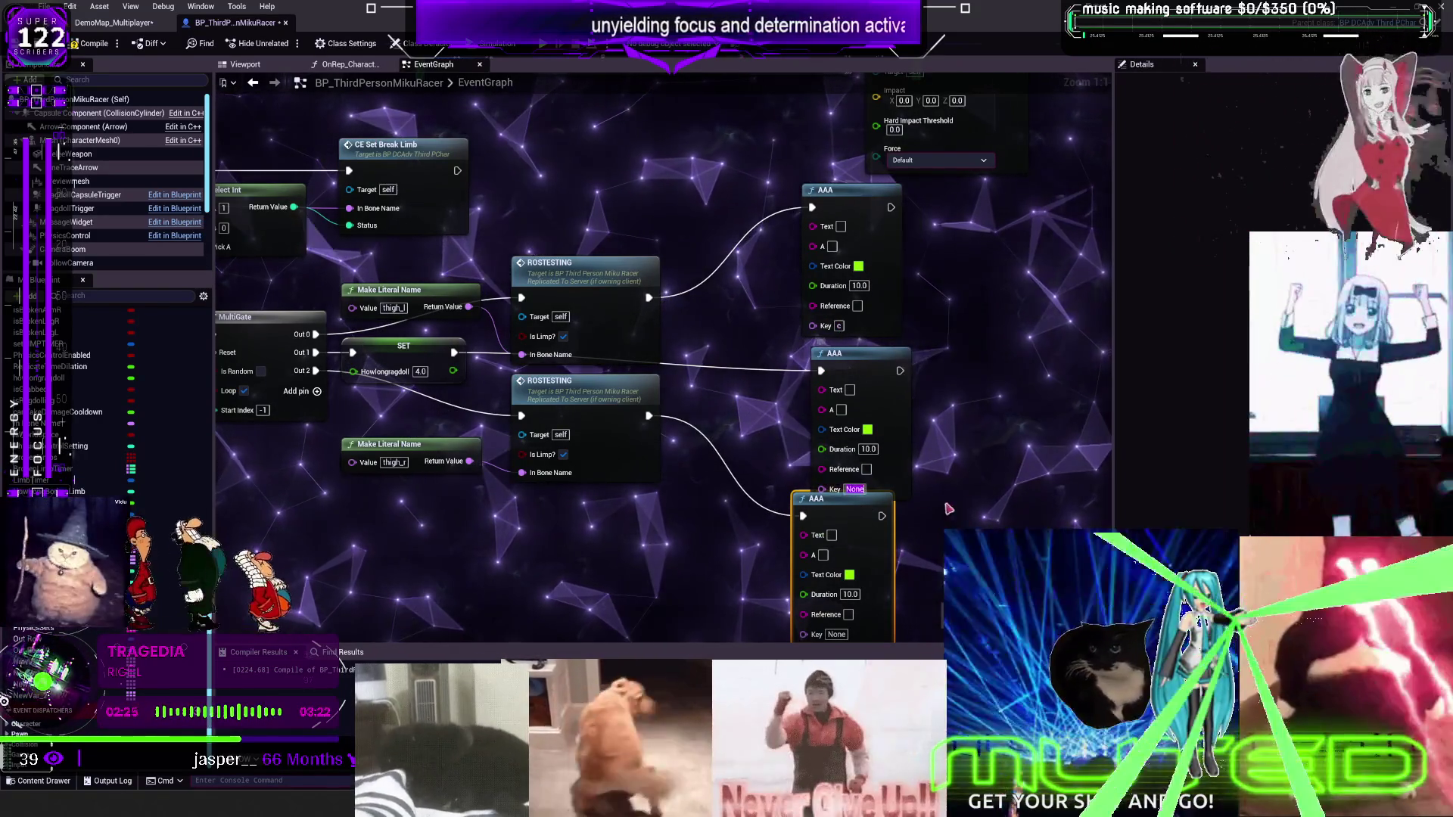
left_click_drag(850, 635, 838, 526)
left_click(837, 526)
key("ctrl+v")
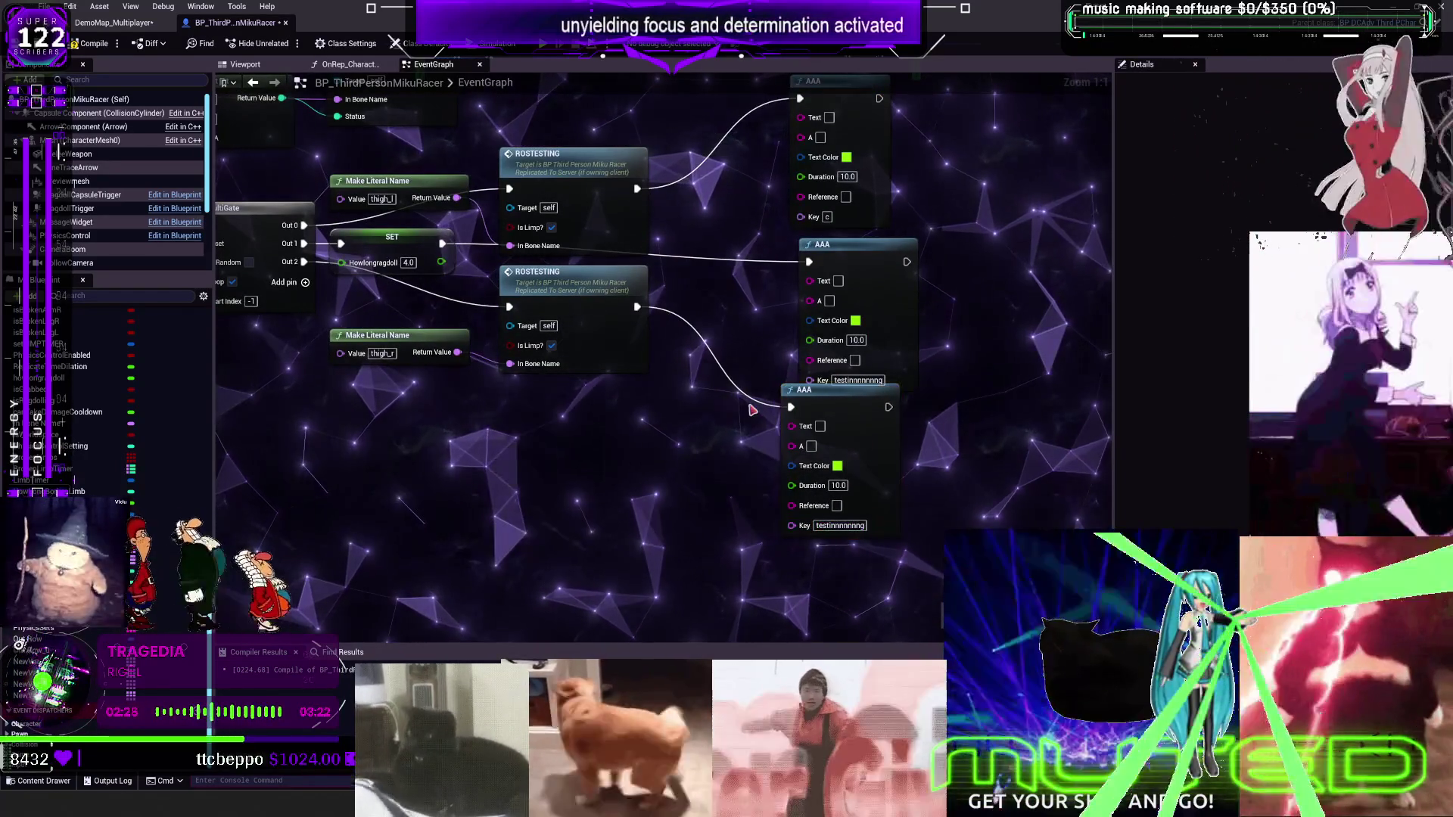
left_click_drag(839, 413, 847, 473)
Set the AAA texts to 'ragdoll', 'before ragdoll' and 'broken leg'
left_click(829, 487)
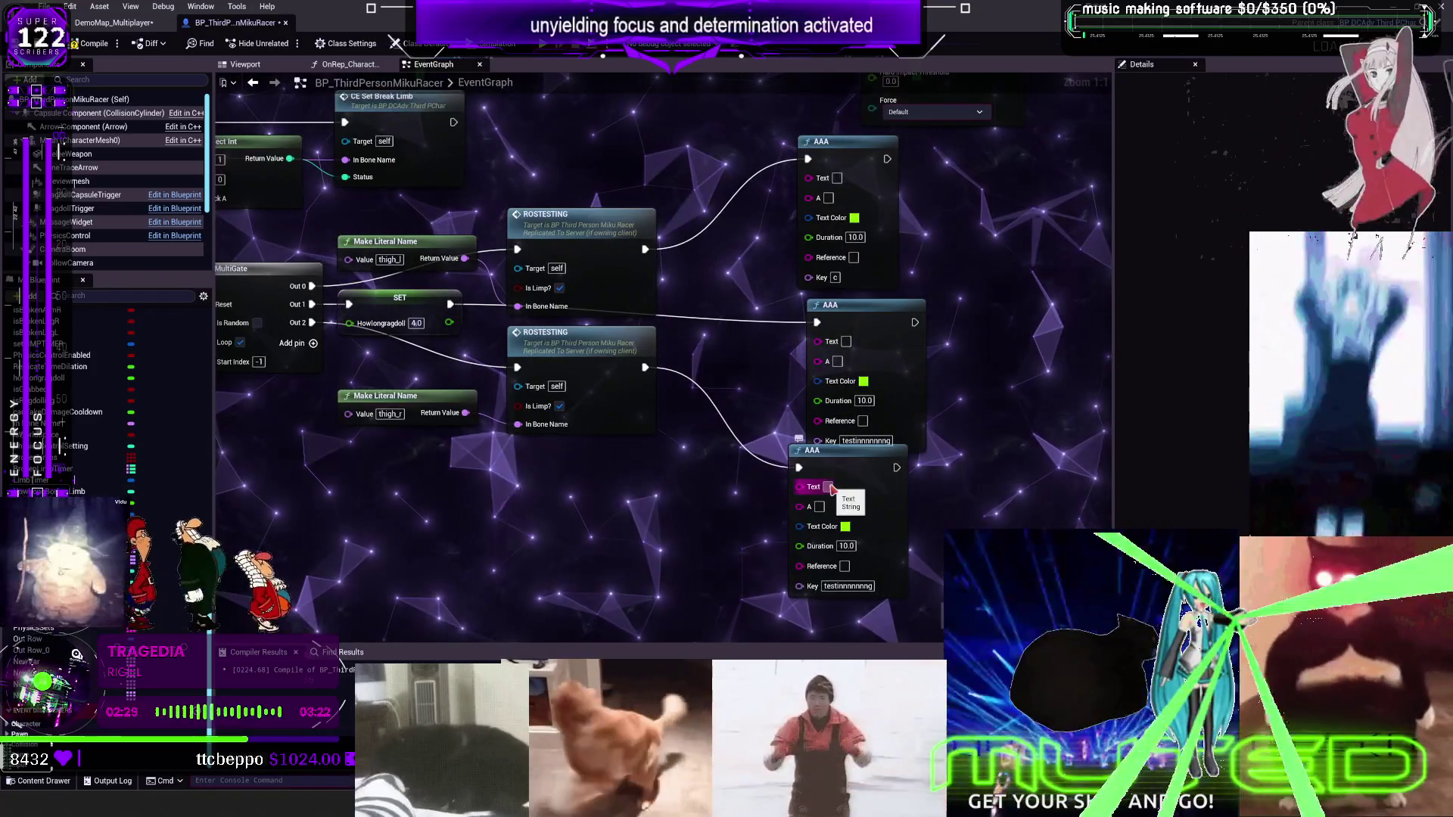
type("ragdoll")
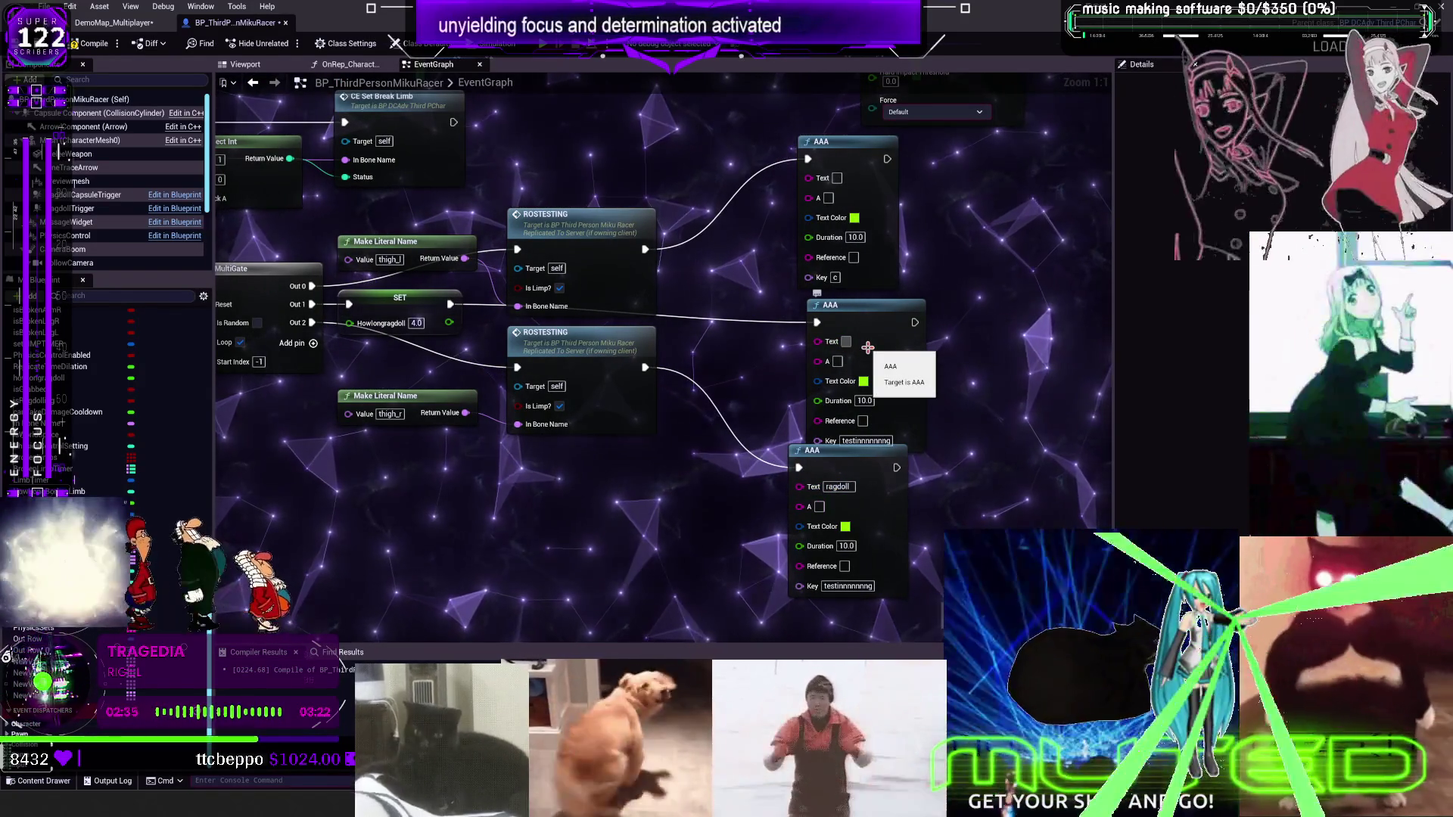
left_click(846, 341)
type("before ragdoll")
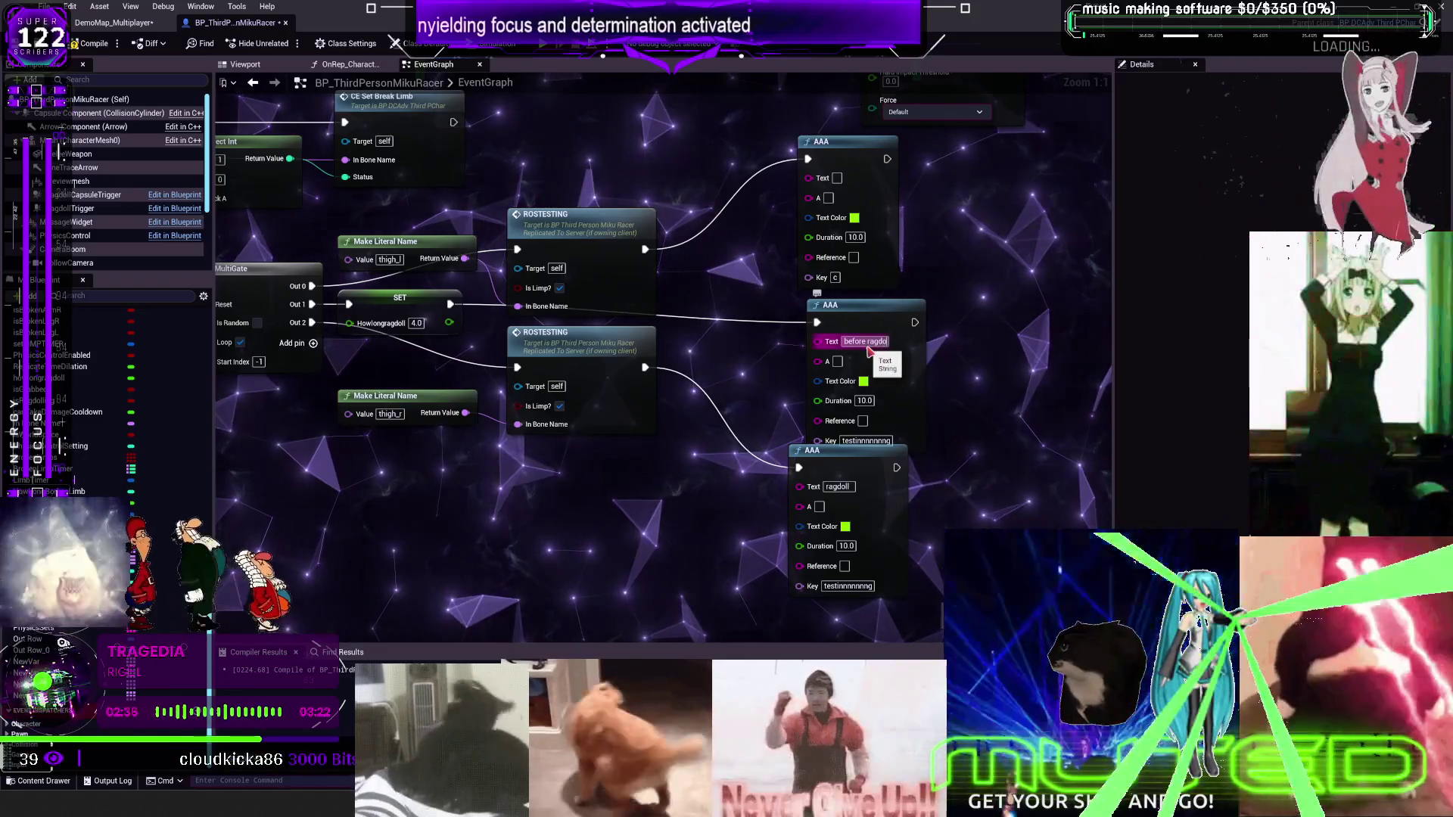
left_click(835, 178)
type("broken leg")
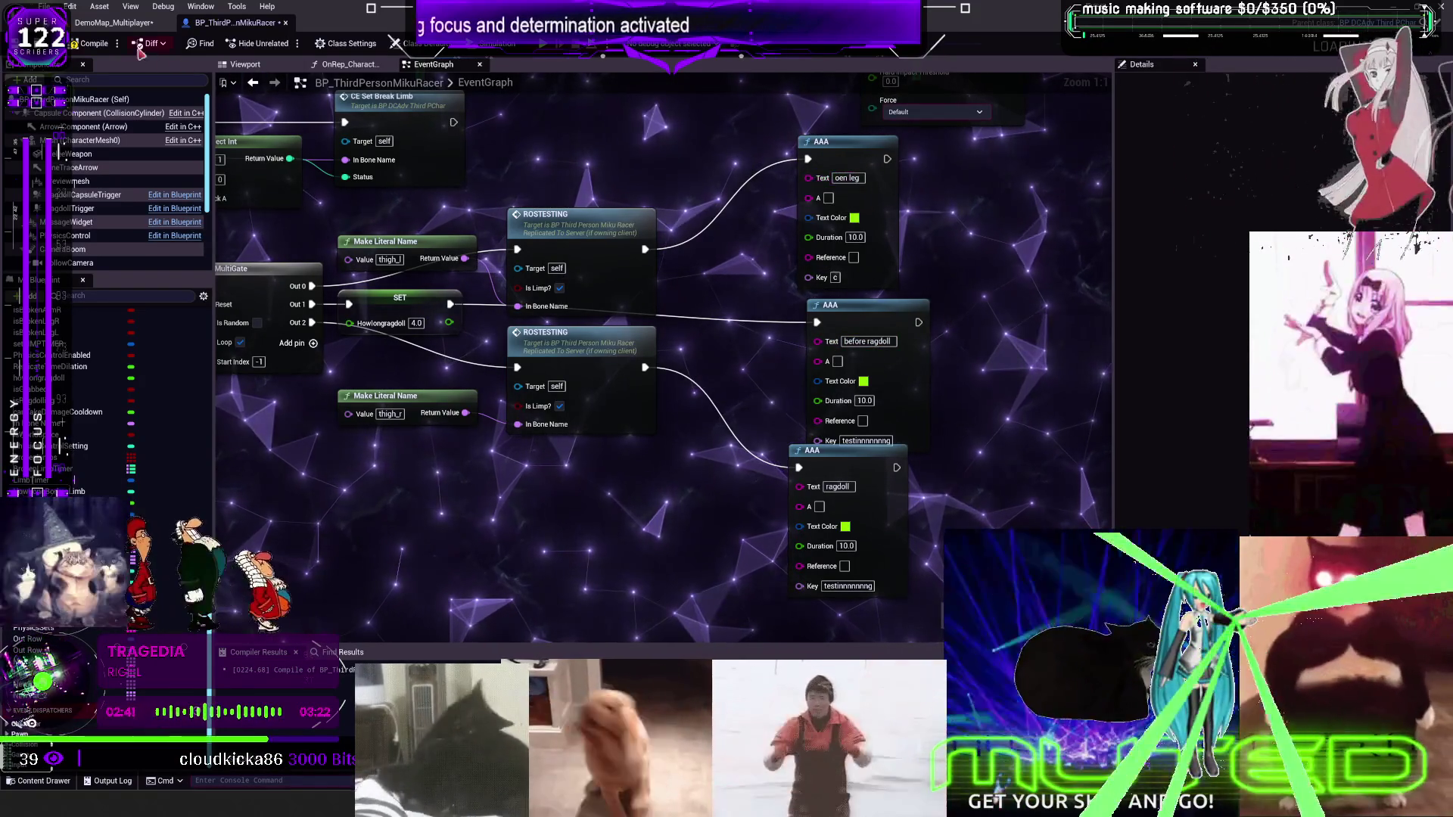
Save all from the DemoMap_Multiplayer level, then play it and run the character
left_click(122, 25)
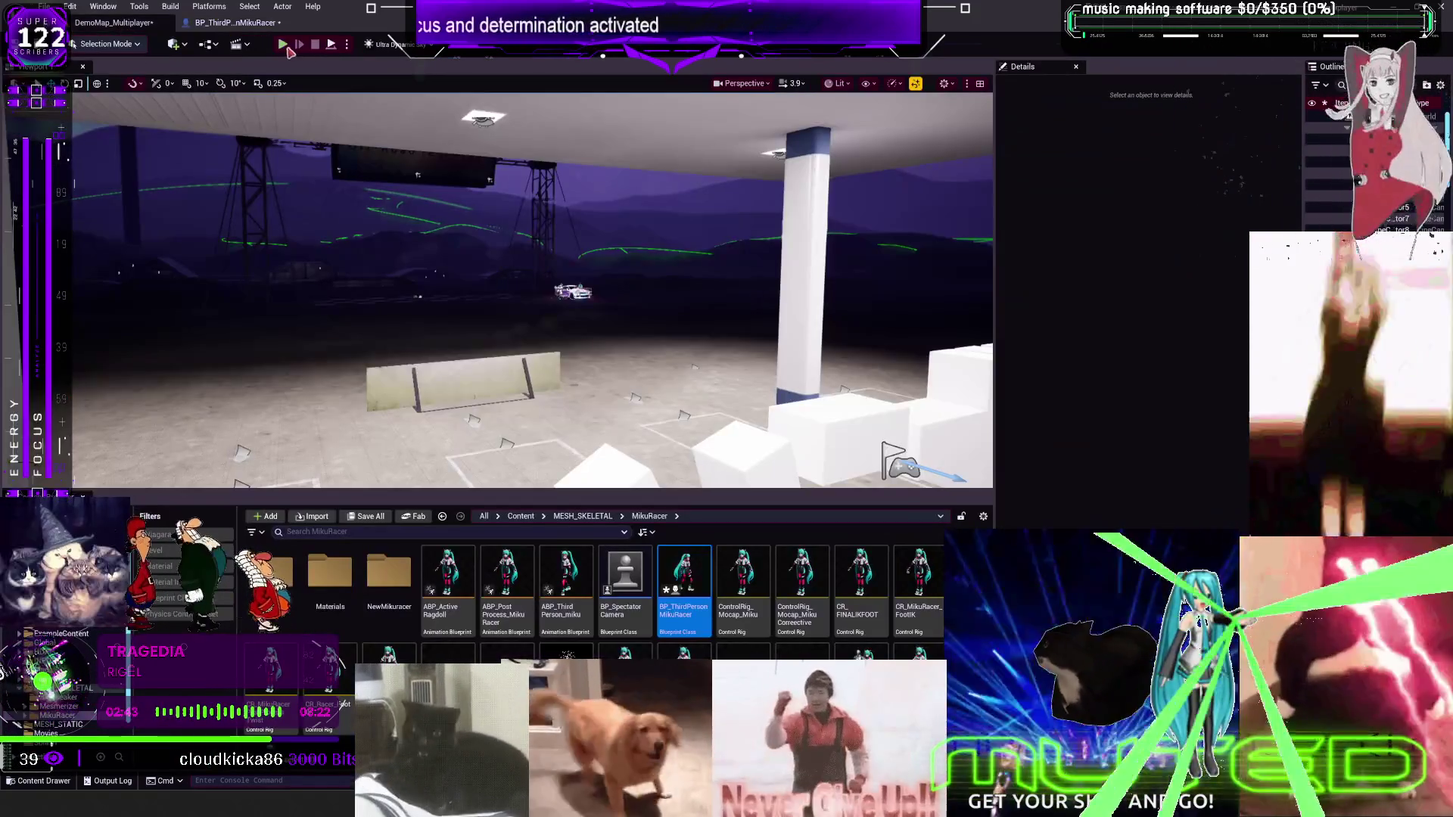
left_click(44, 6)
left_click(96, 172)
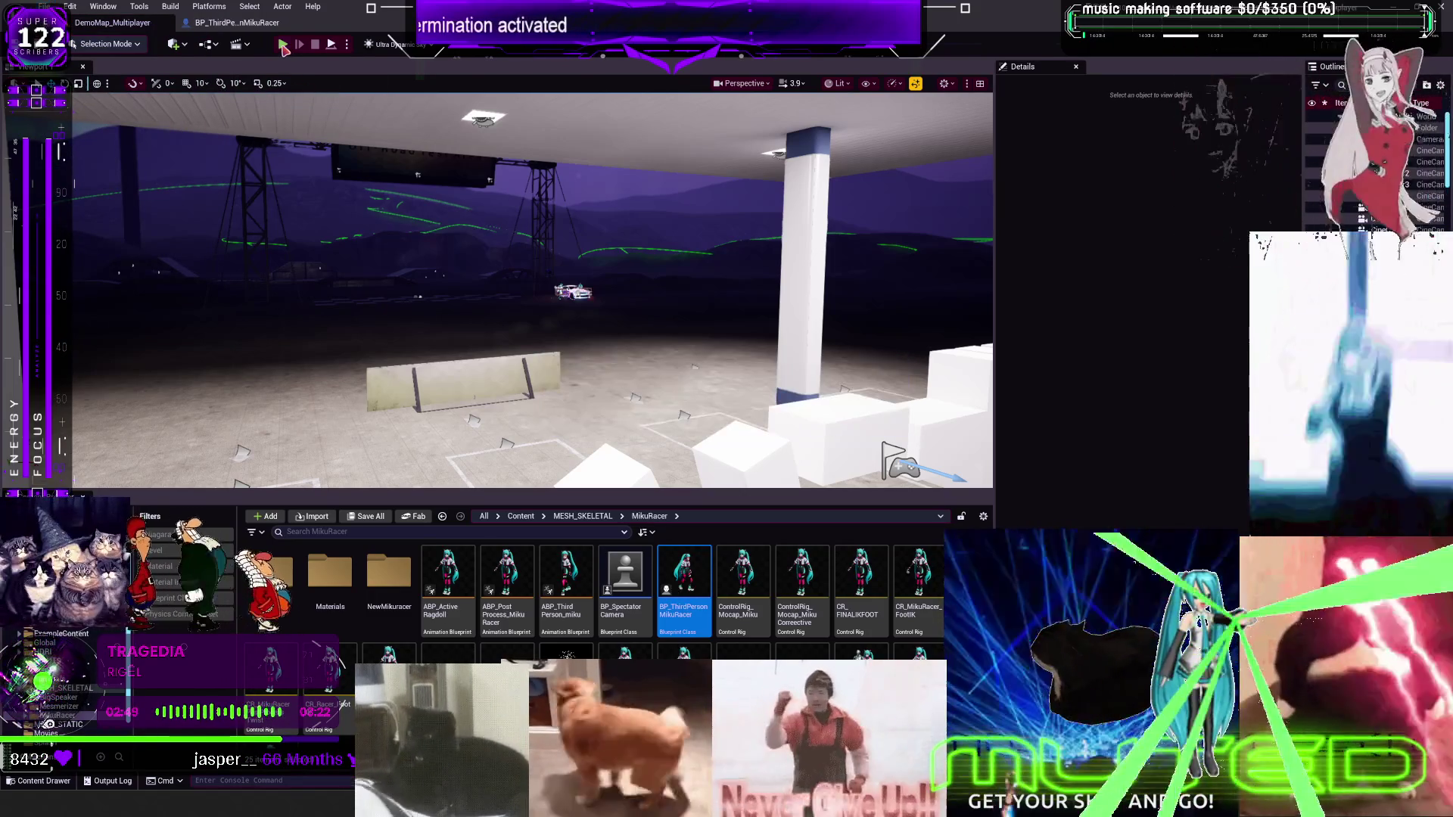
key("alt+p")
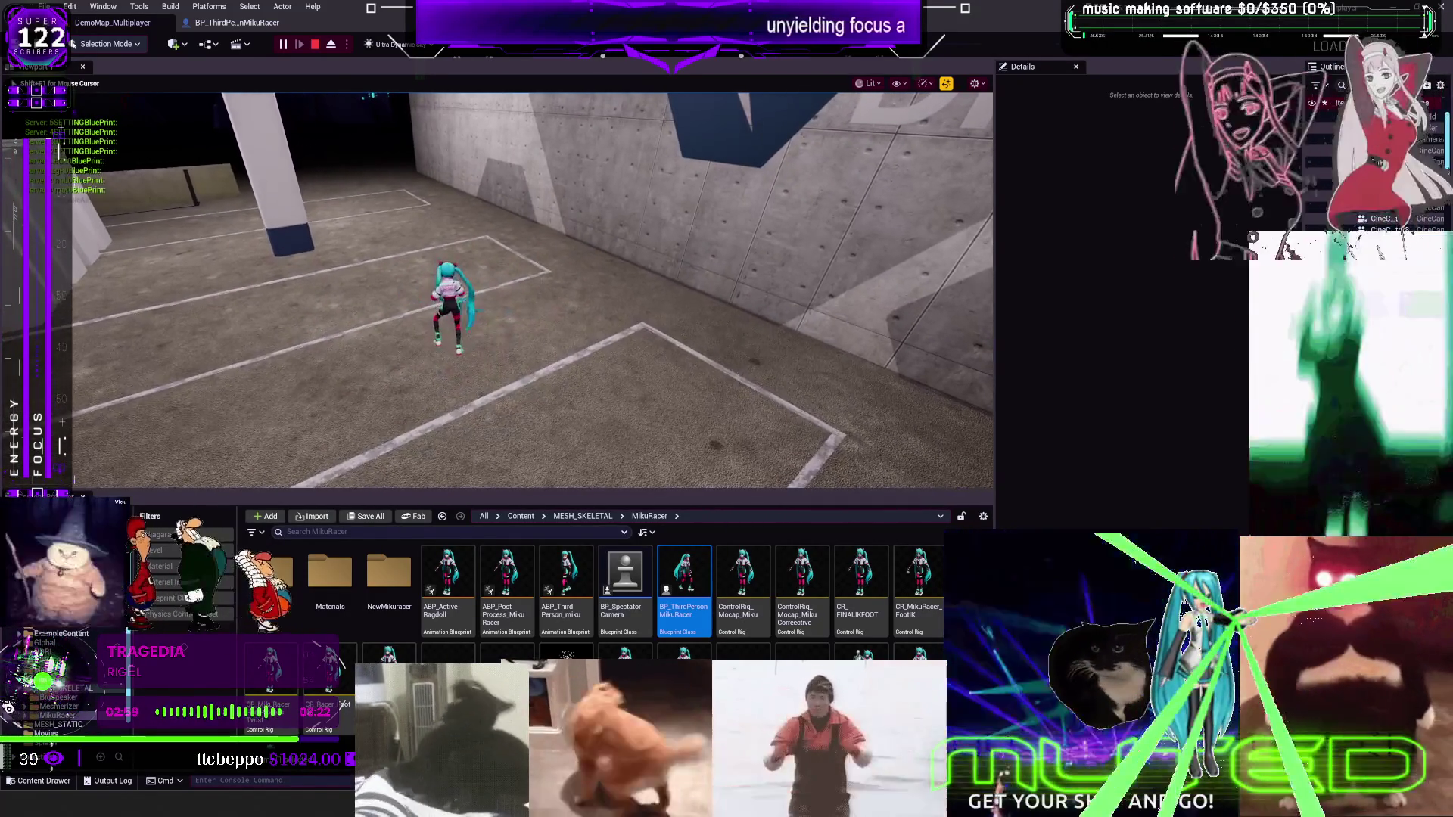
key("w")
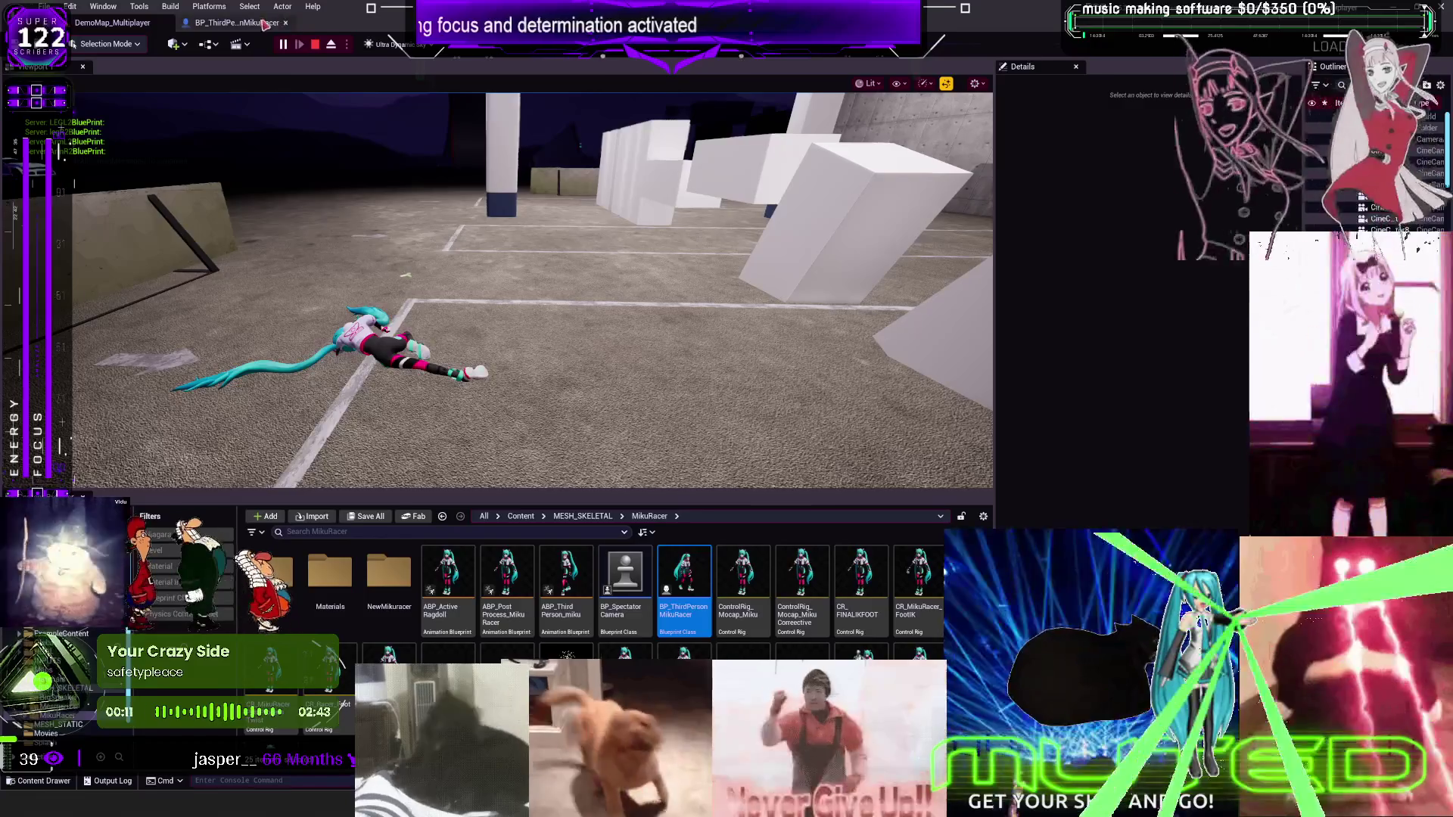
Inspect BP_DCAdv_ThirdPChar's impulse and Ragdoll Activation nodes, then return to the MikuRacer graph
left_click(235, 22)
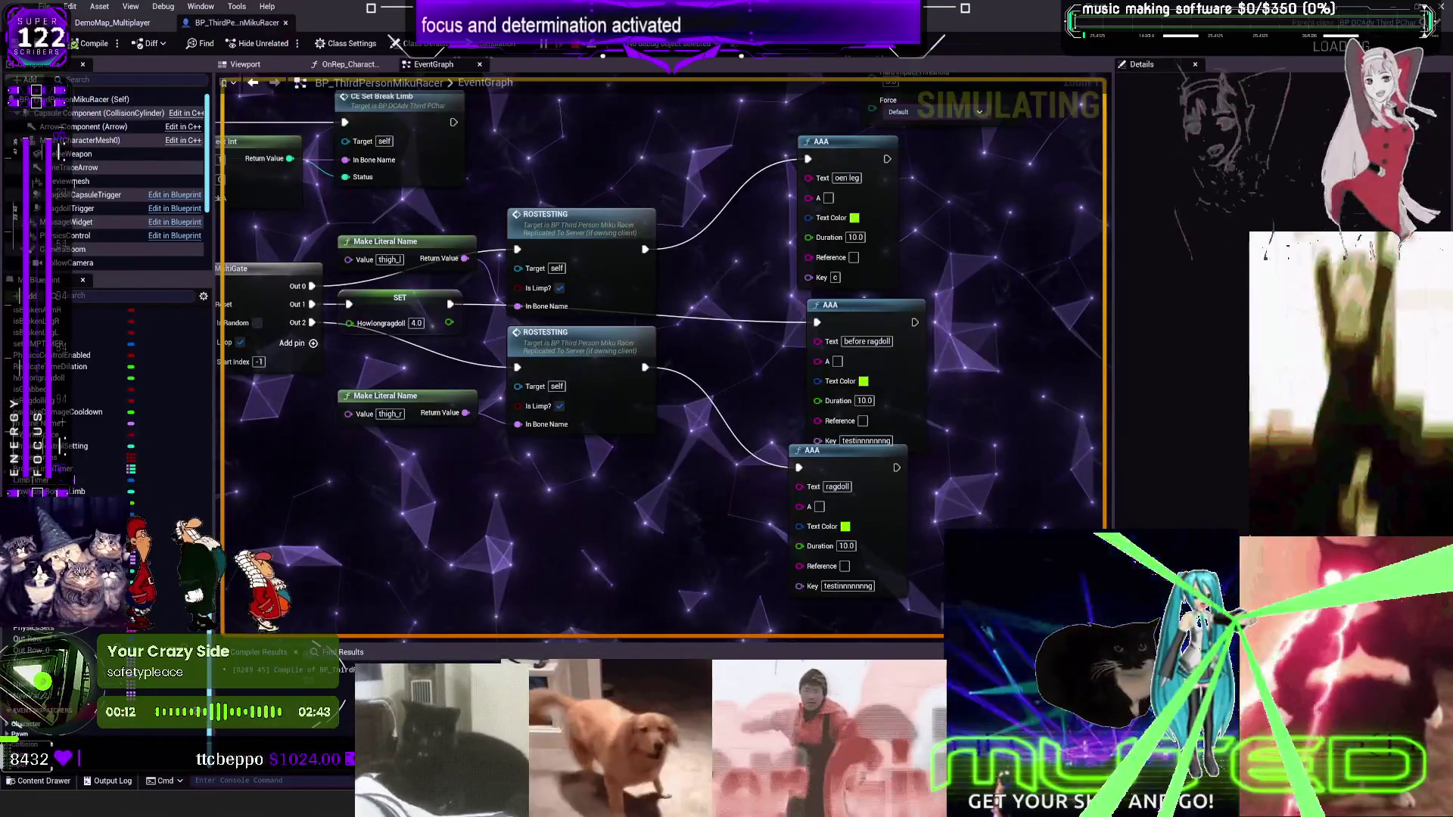
double_click(664, 221)
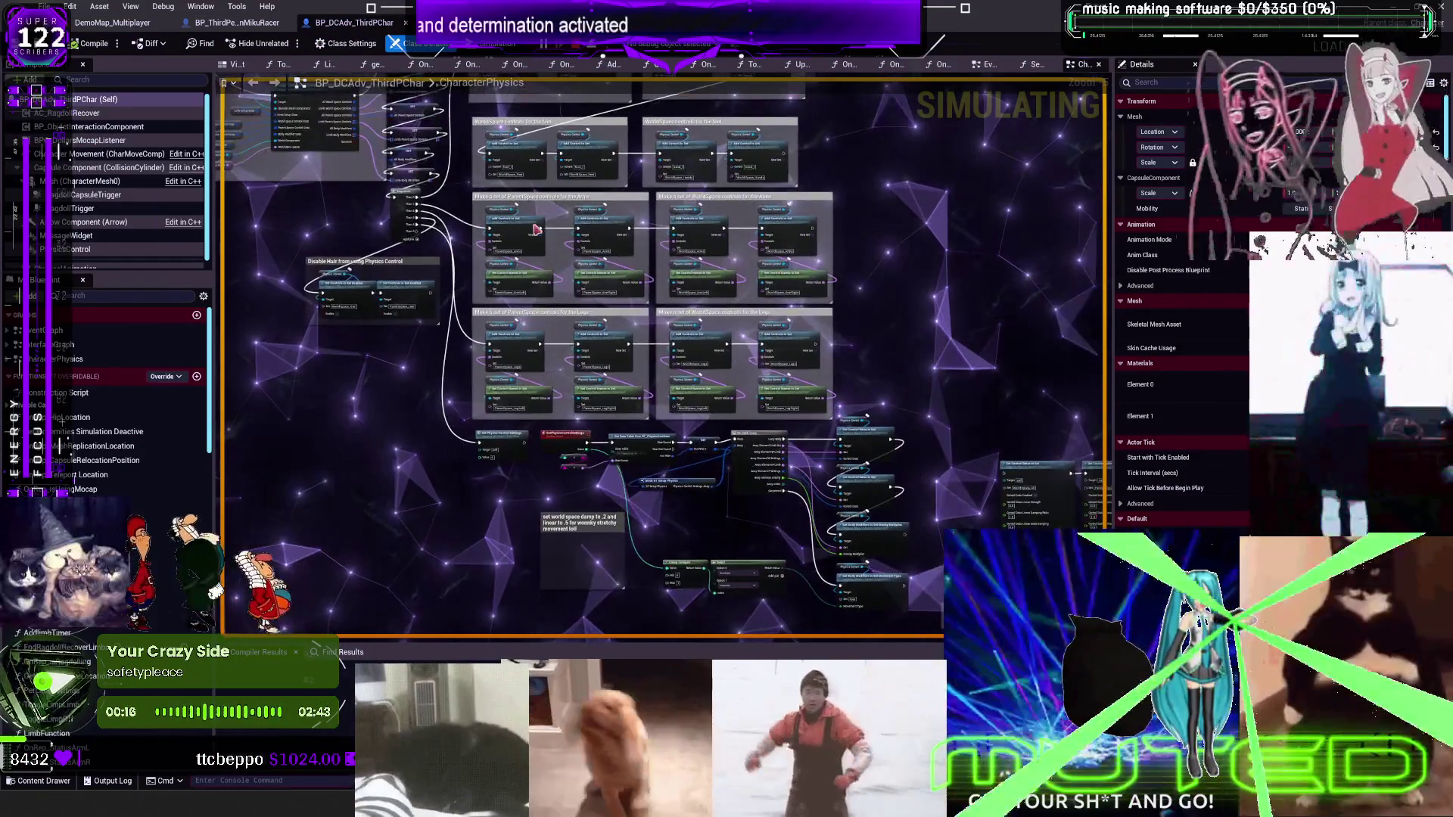
double_click(47, 330)
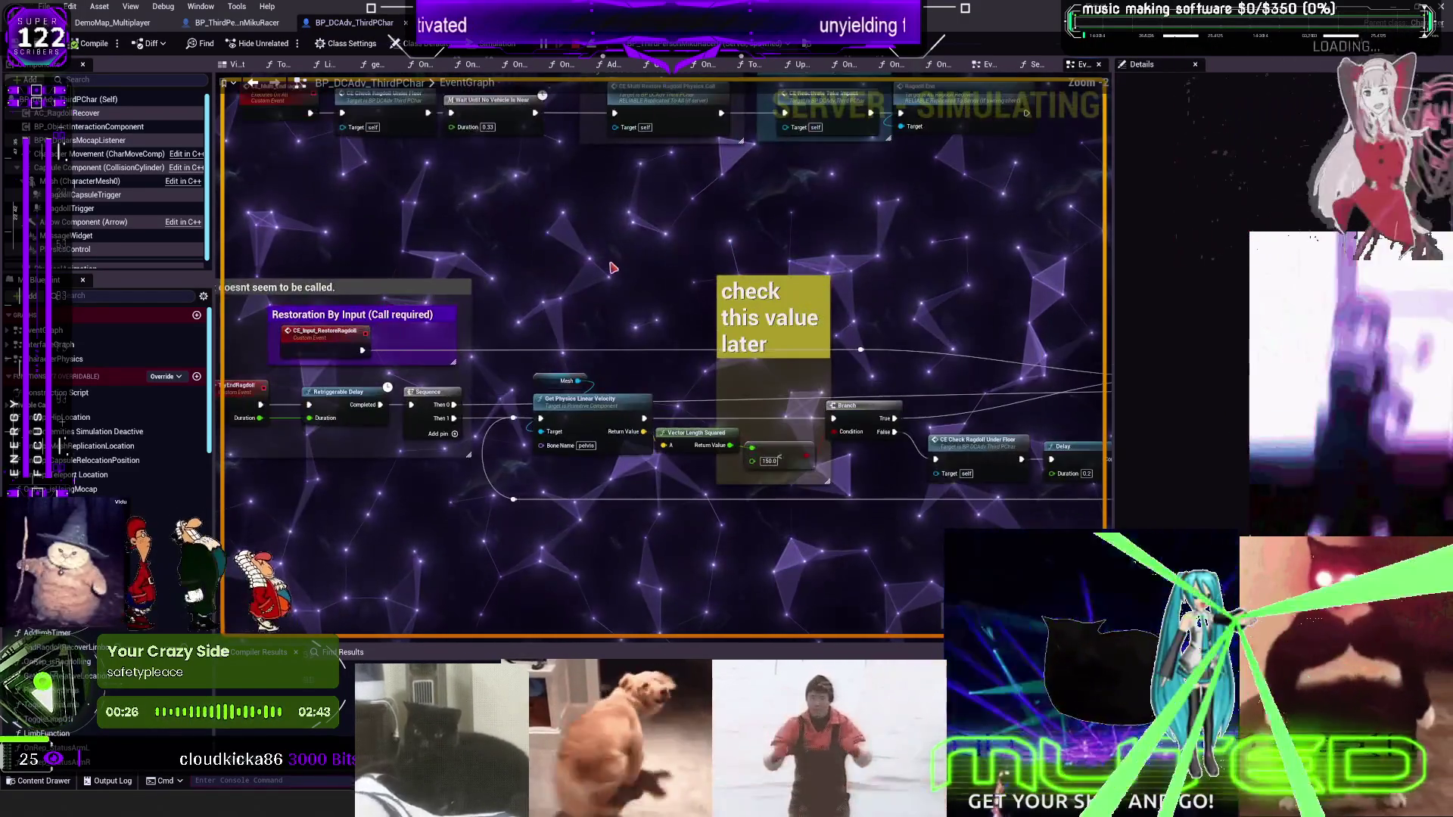
scroll(792, 266, "down", 2)
scroll(836, 207, "up", 4)
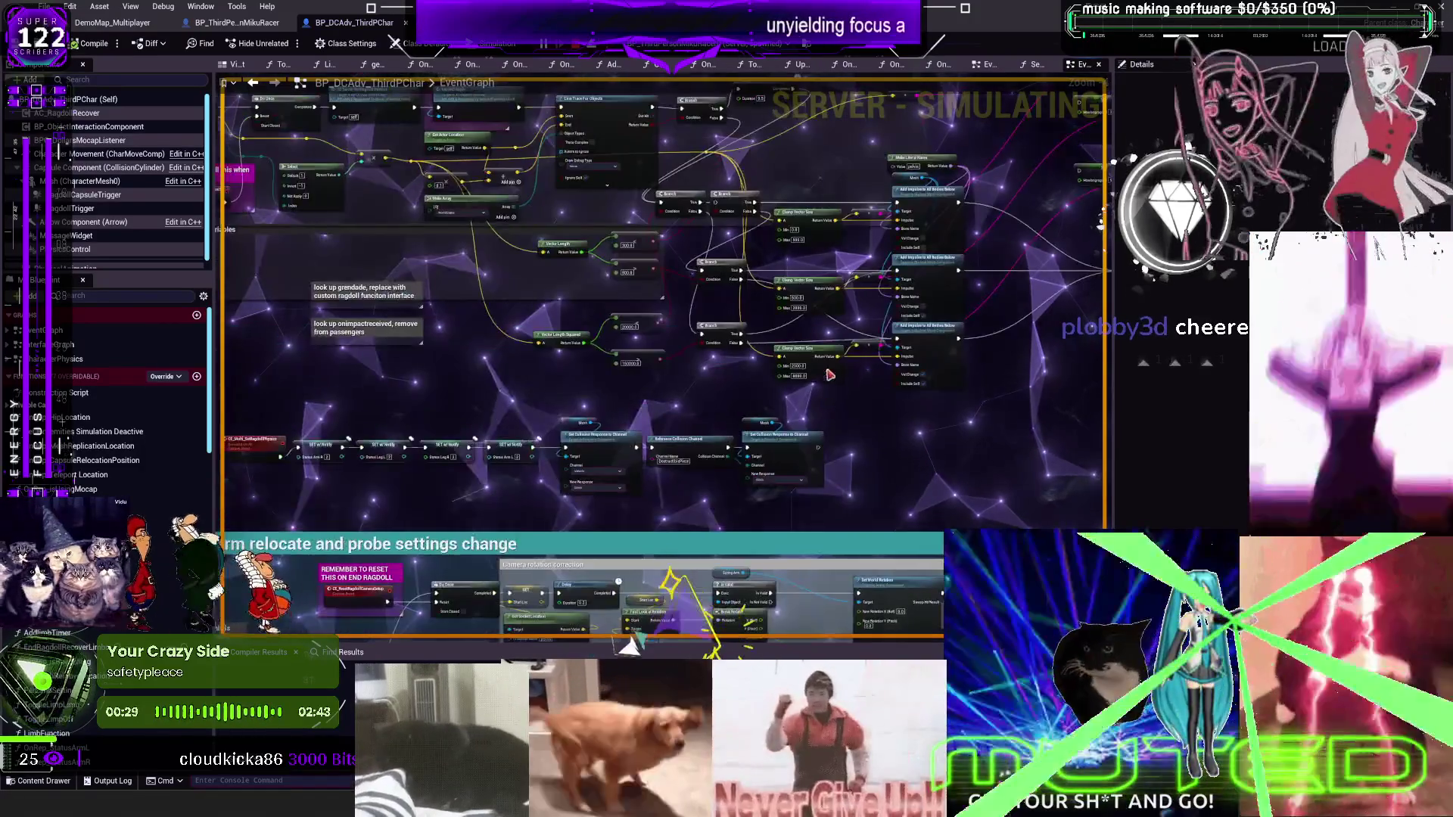
left_click_drag(830, 374, 606, 312)
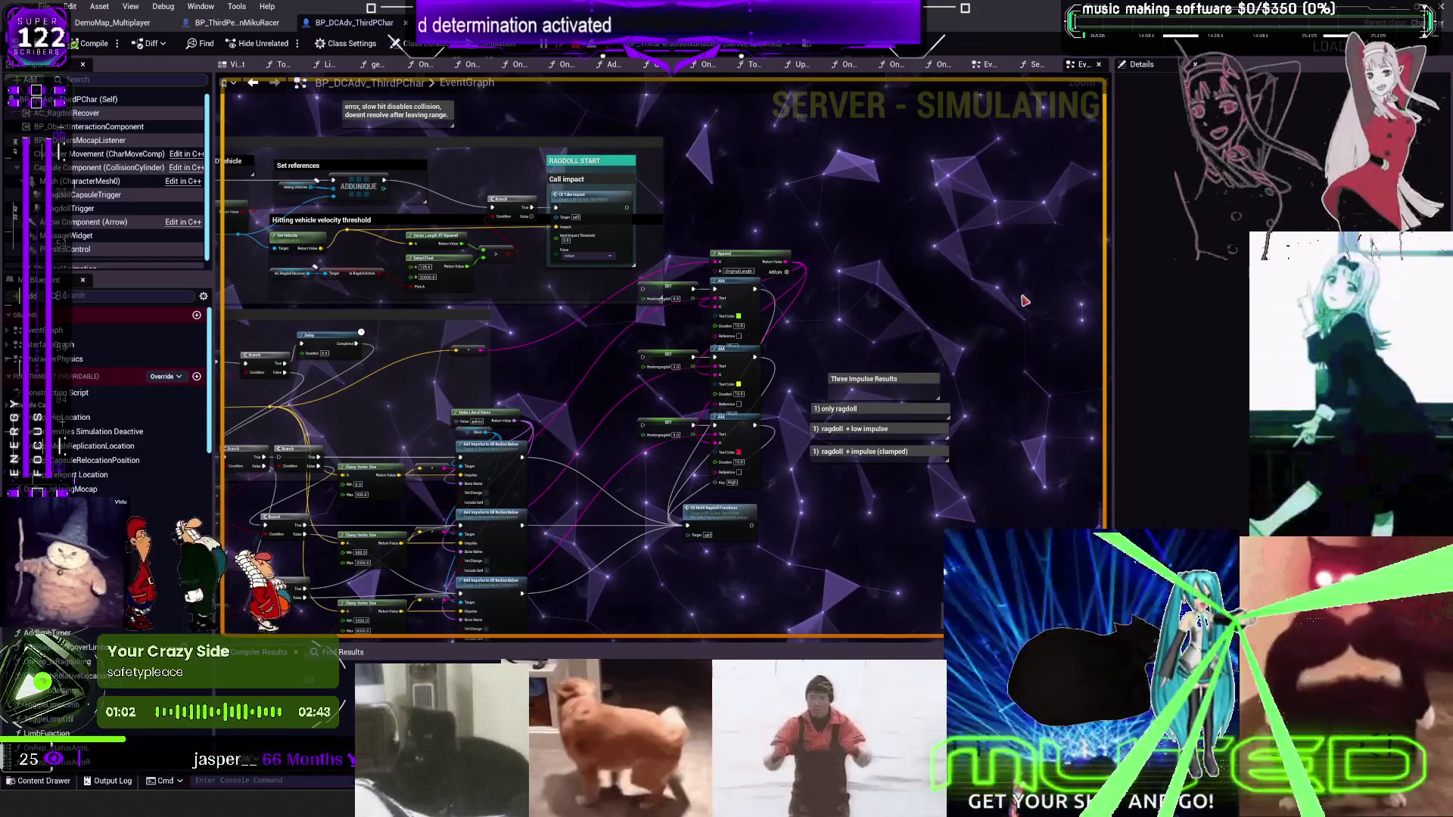
left_click_drag(1025, 301, 556, 350)
scroll(556, 349, "up", 3)
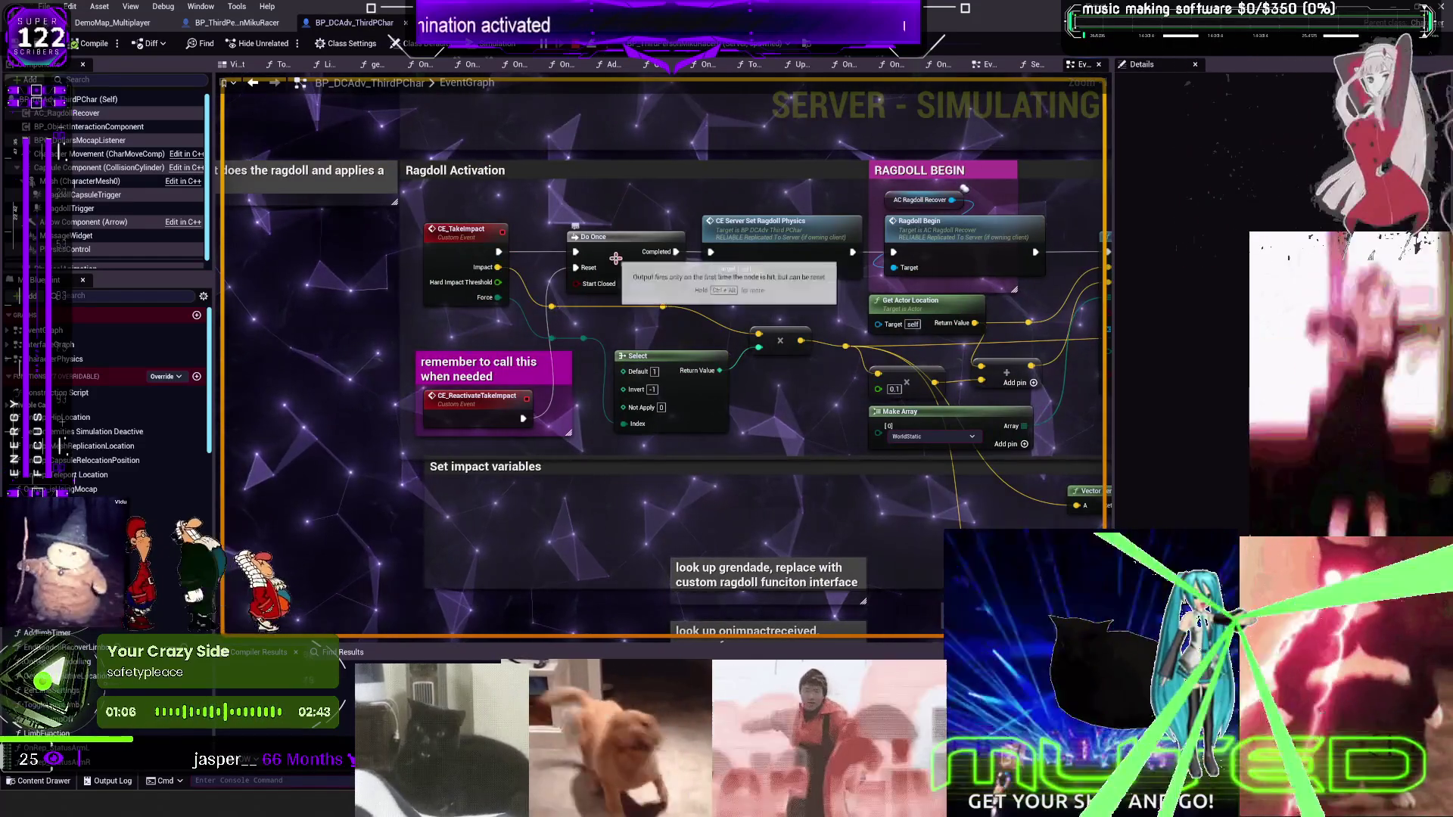
left_click(229, 27)
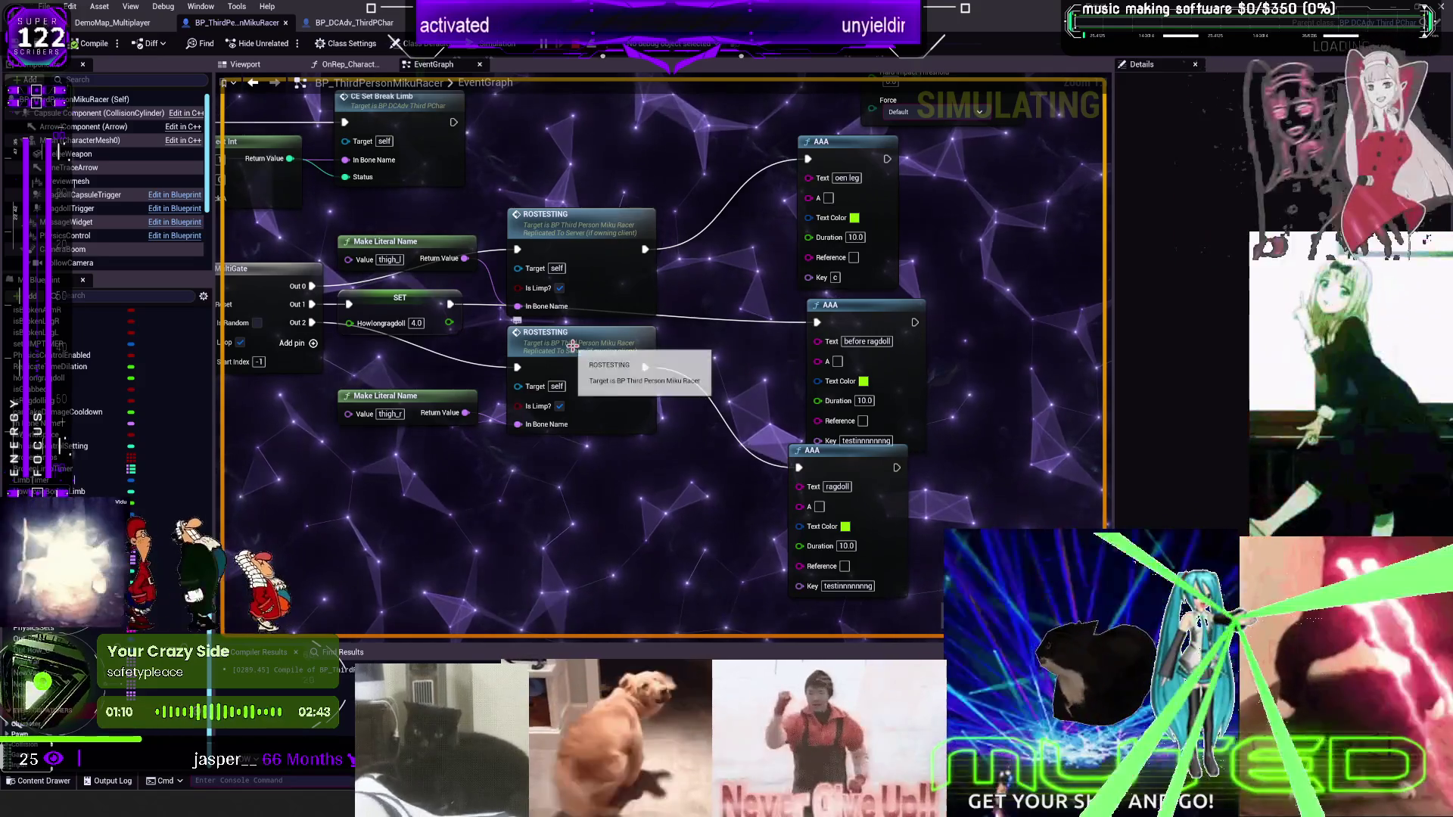
Jump from ROSTESTING to the CE Set Break Limb definition and view the leg limp and impact nodes
left_click_drag(701, 331, 799, 309)
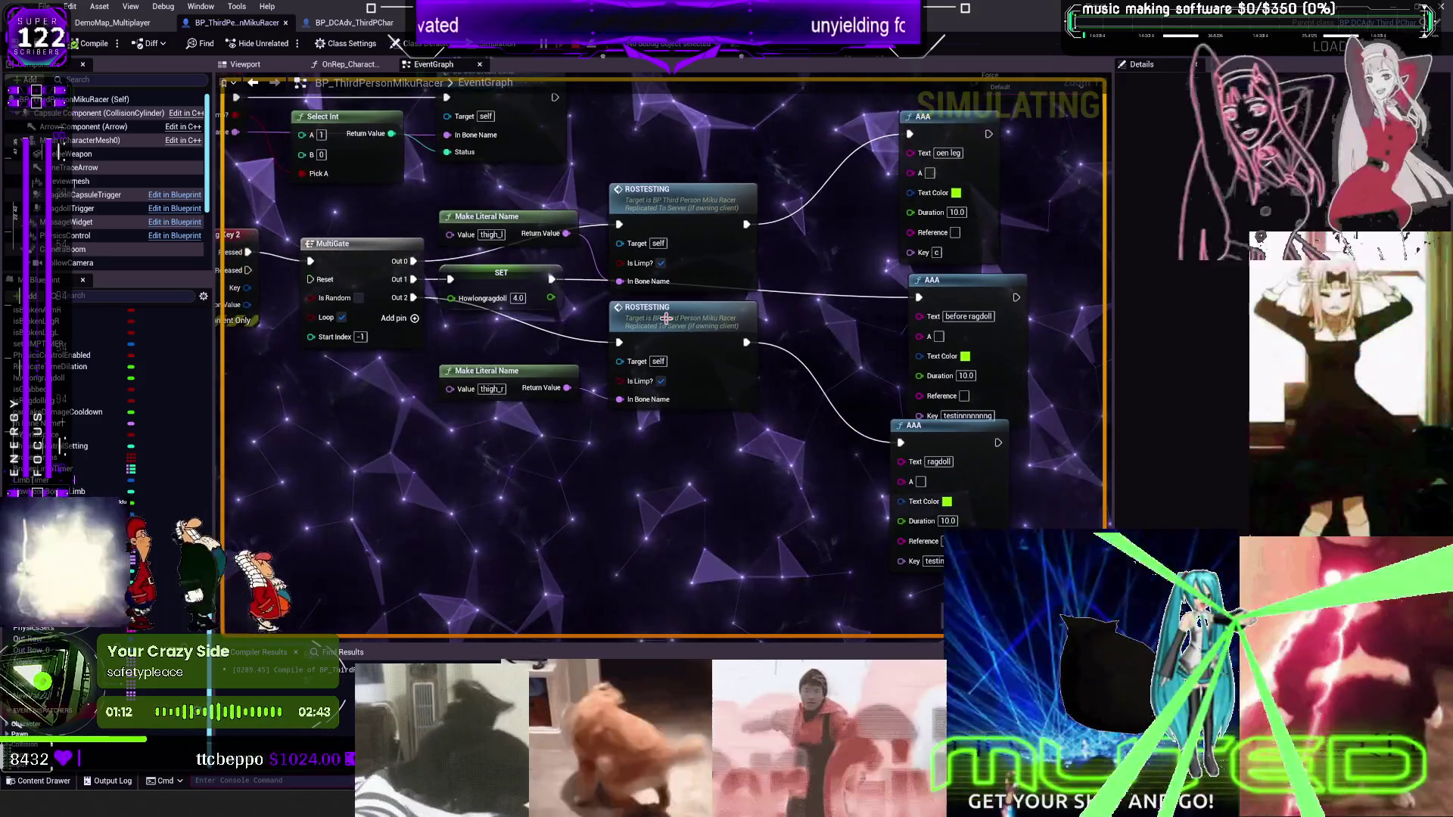
double_click(681, 314)
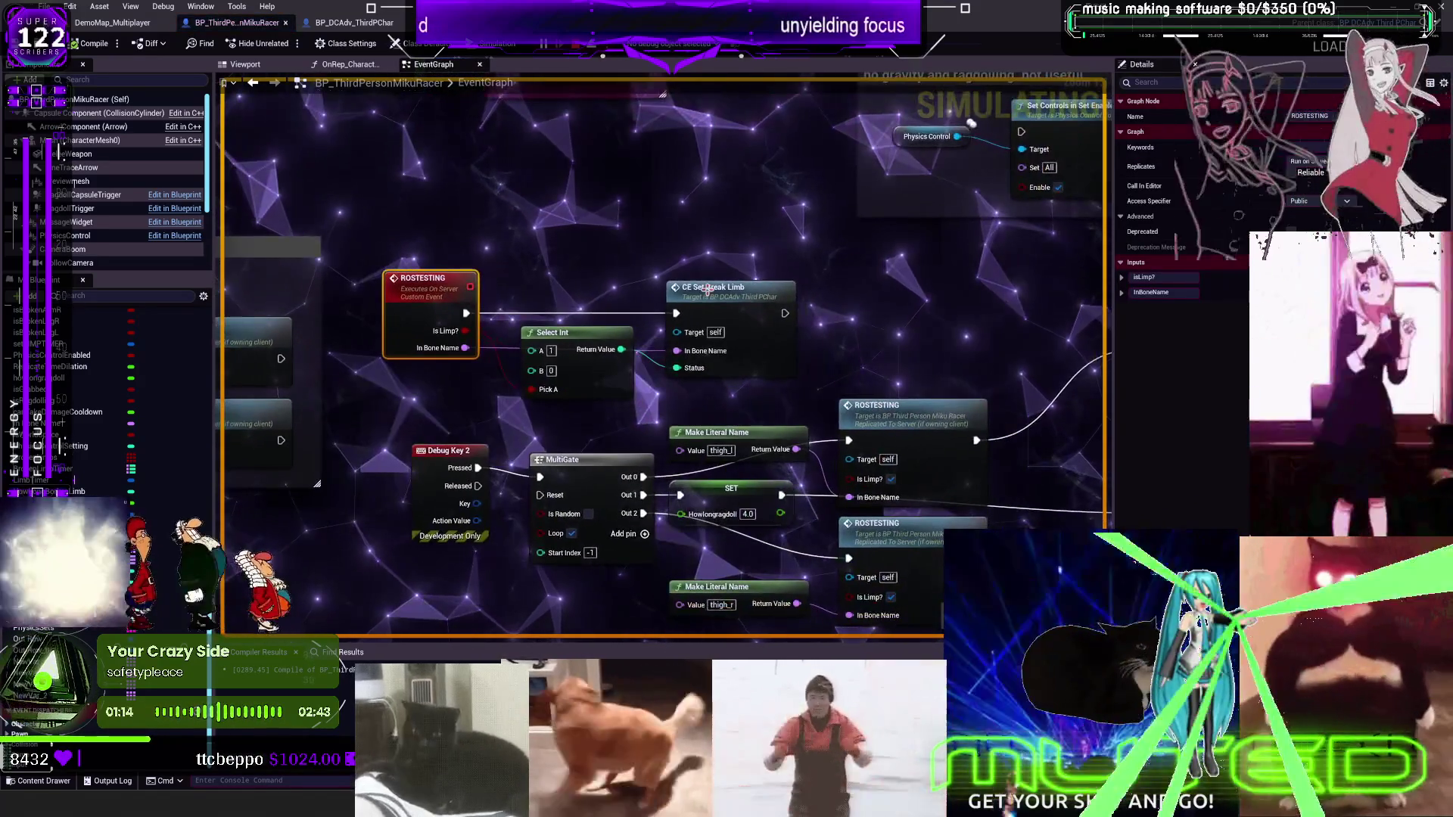
double_click(738, 306)
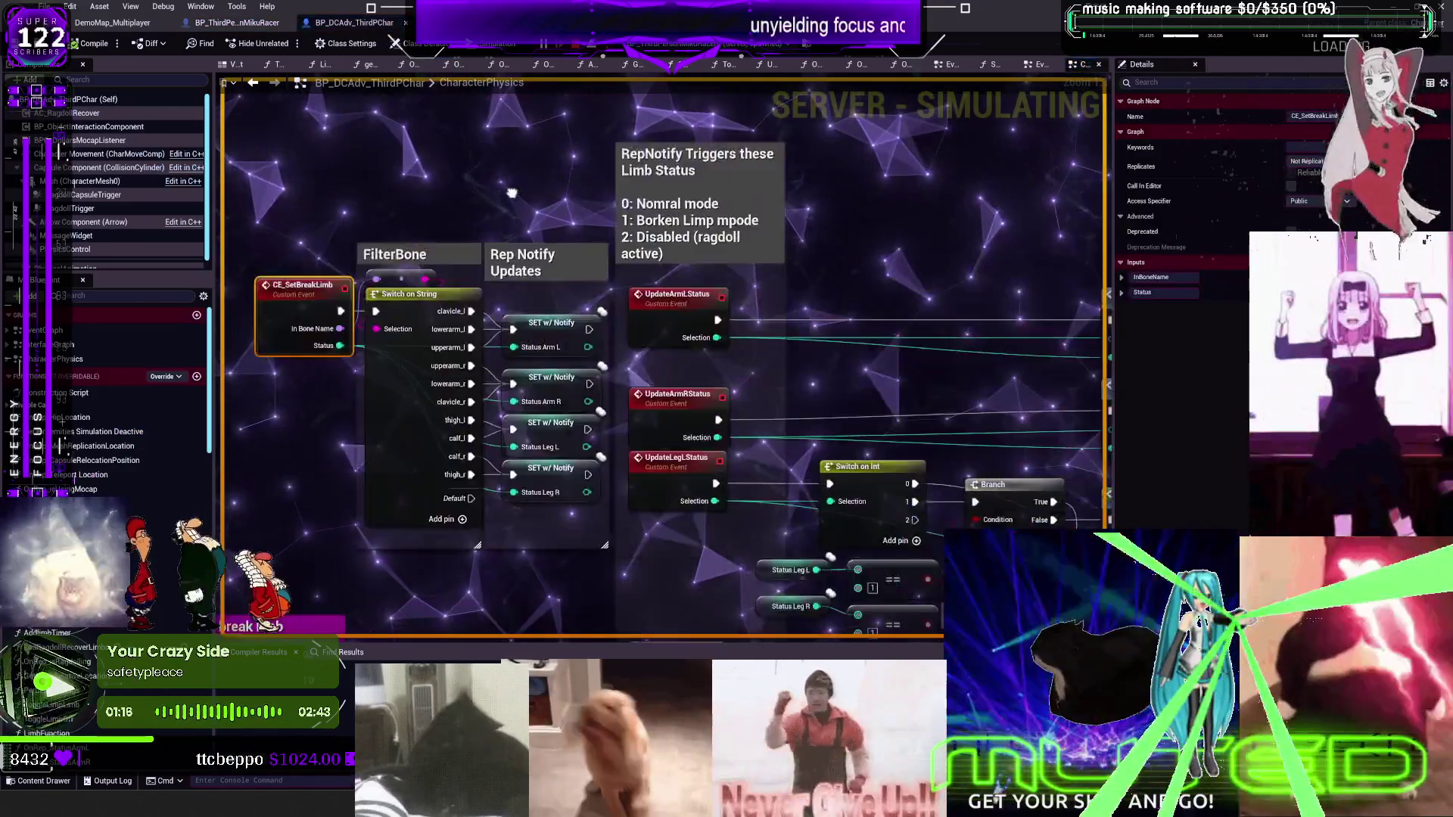
mouse_move(511, 193)
left_mouse_down()
mouse_move(284, 151)
mouse_move(110, 55)
mouse_move(532, 47)
mouse_move(461, 15)
left_mouse_up()
mouse_move(1104, 506)
left_mouse_down()
mouse_move(931, 439)
mouse_move(770, 351)
left_mouse_up()
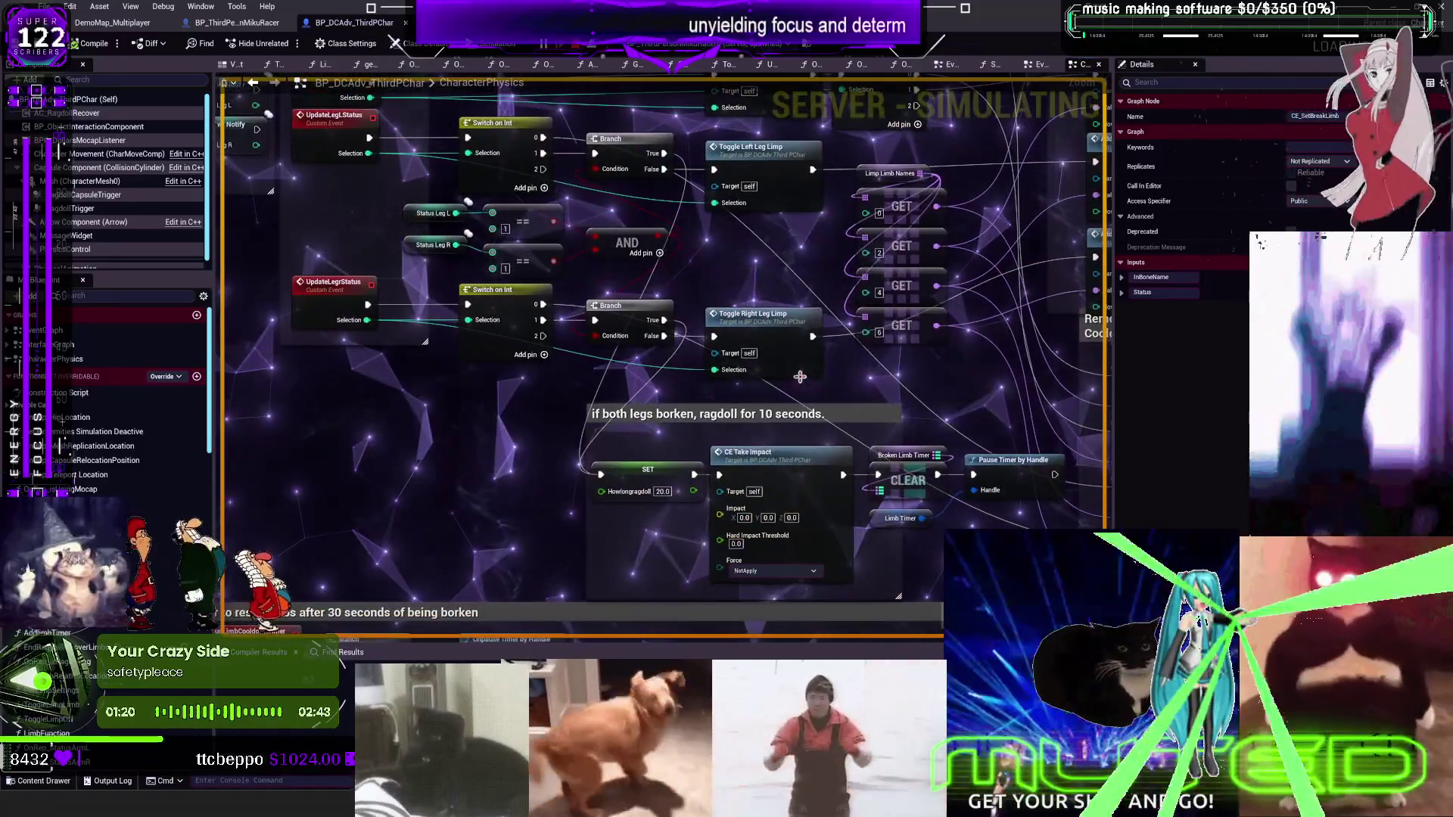
Change the SET node's Howlongragdoll value from 20.0 to 2.0 and compile the blueprint
left_click(663, 491)
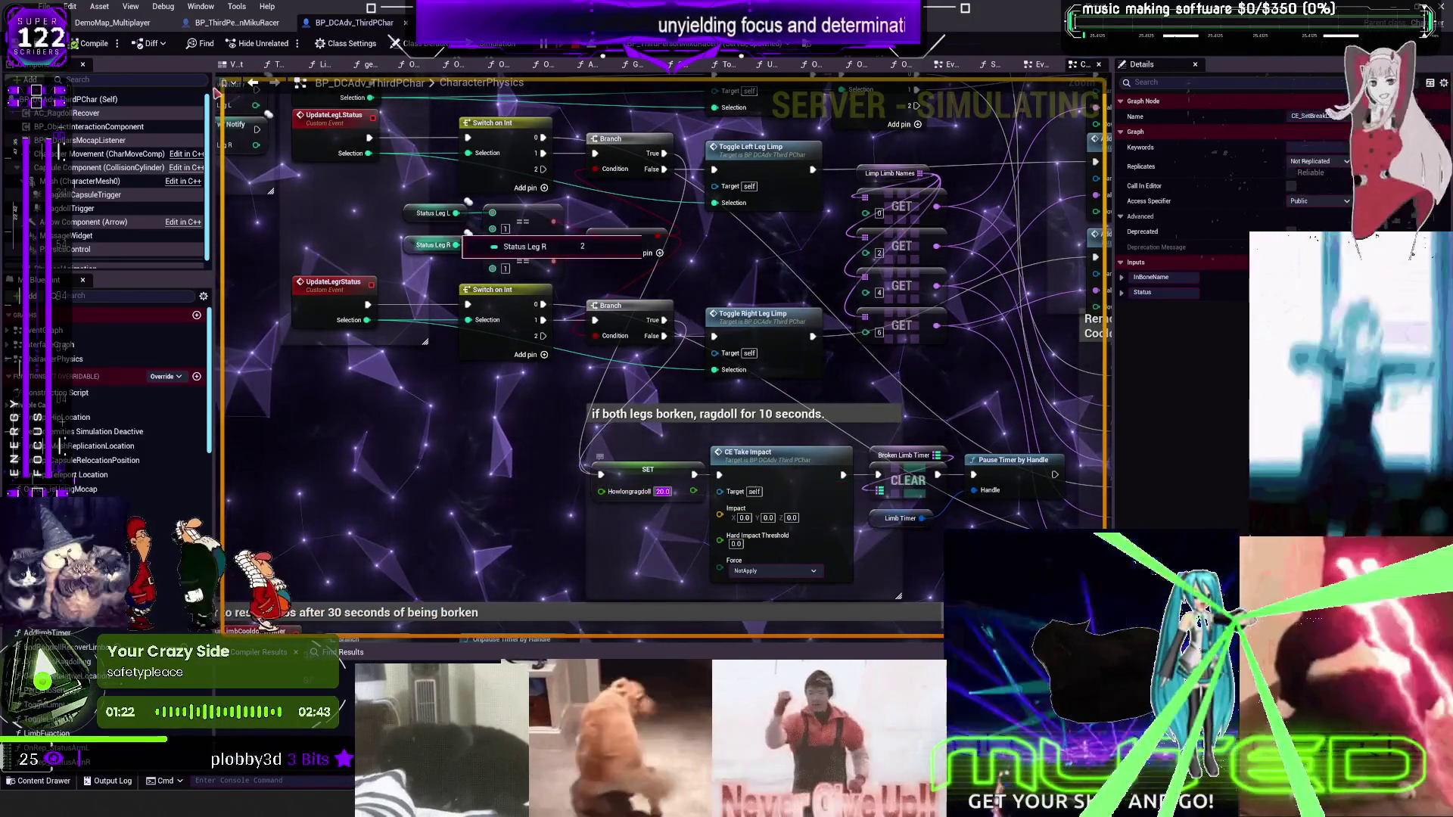
left_click(113, 23)
left_click(354, 23)
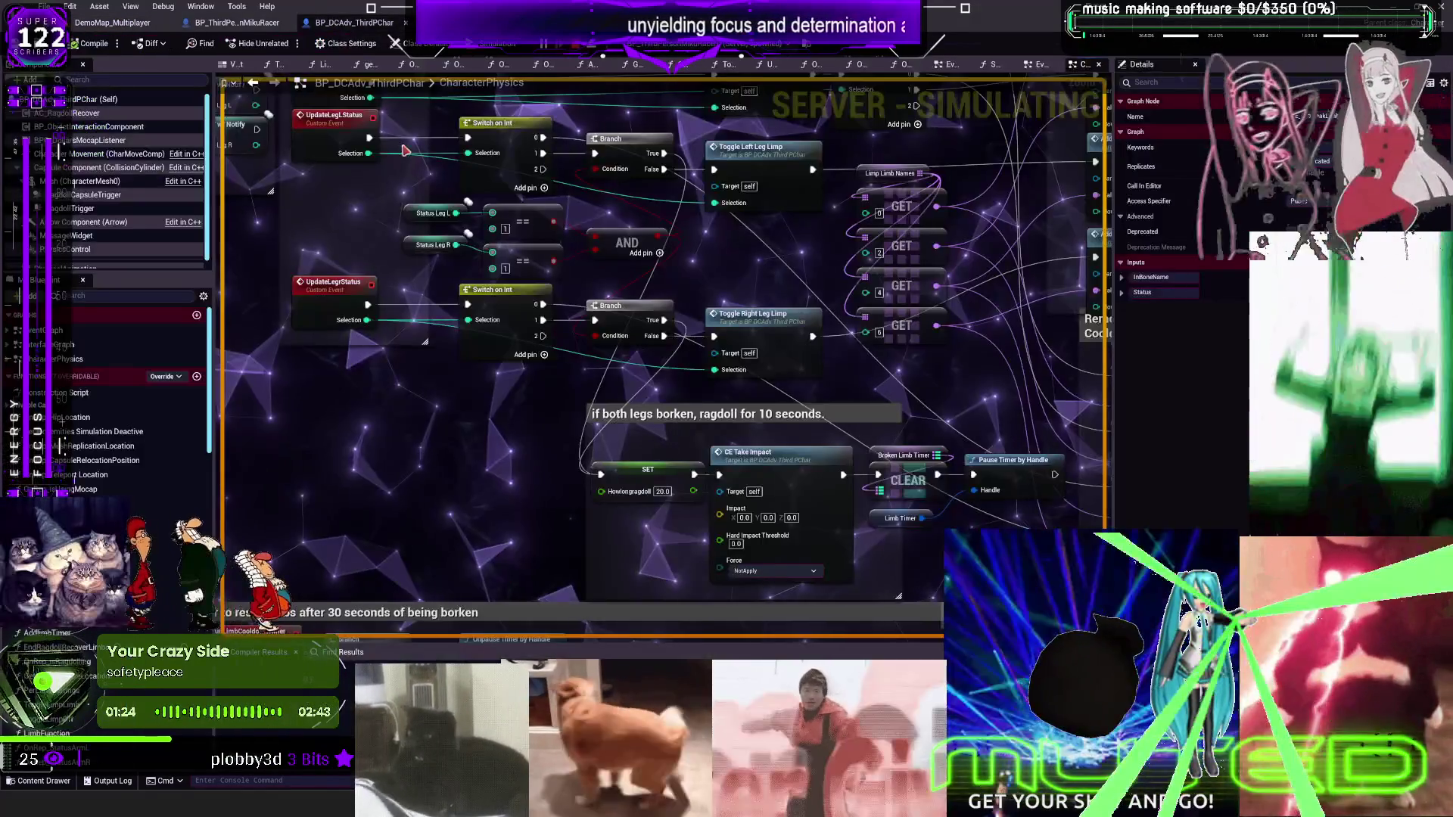
left_click(663, 491)
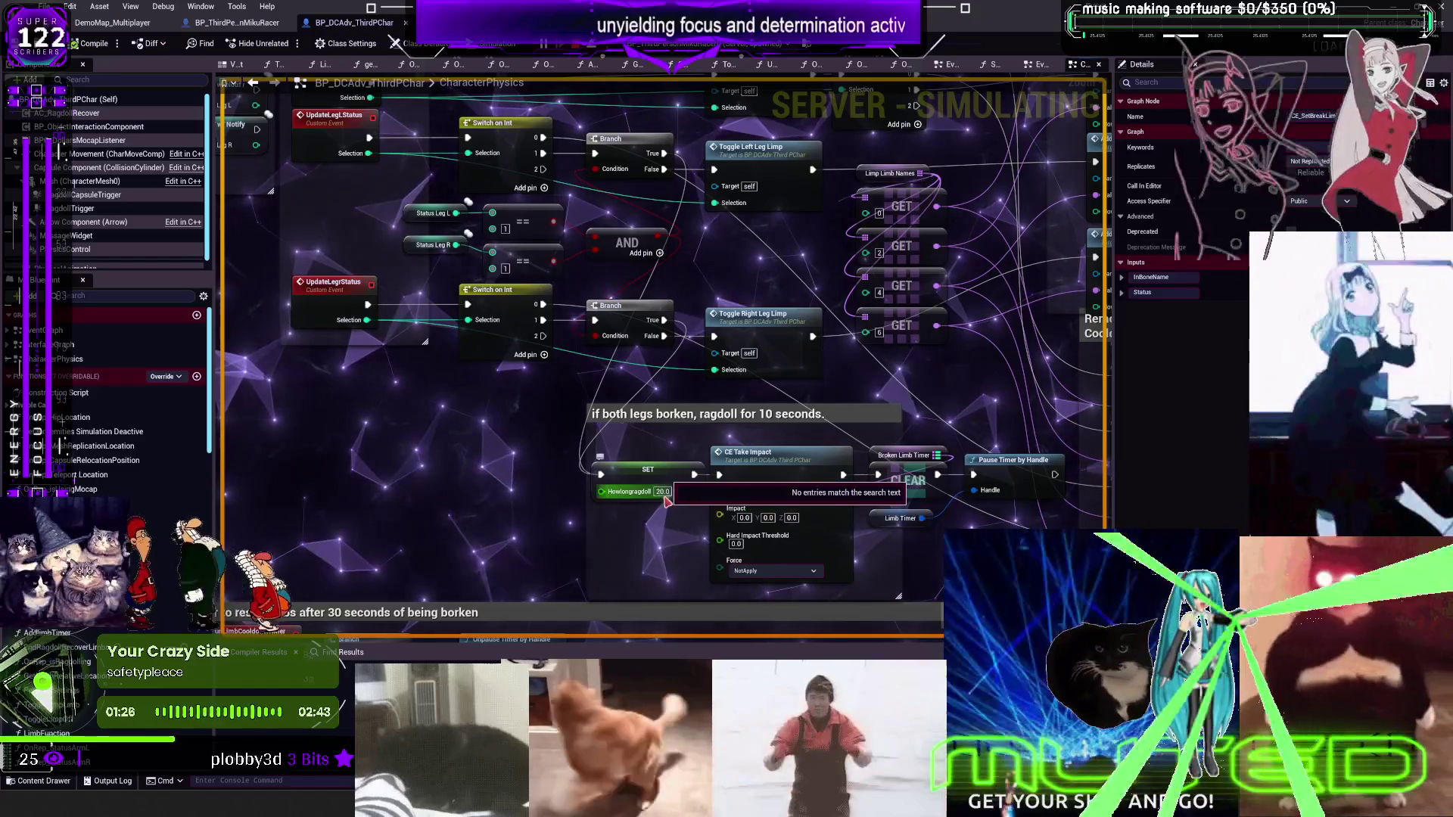
type("2")
key("Return")
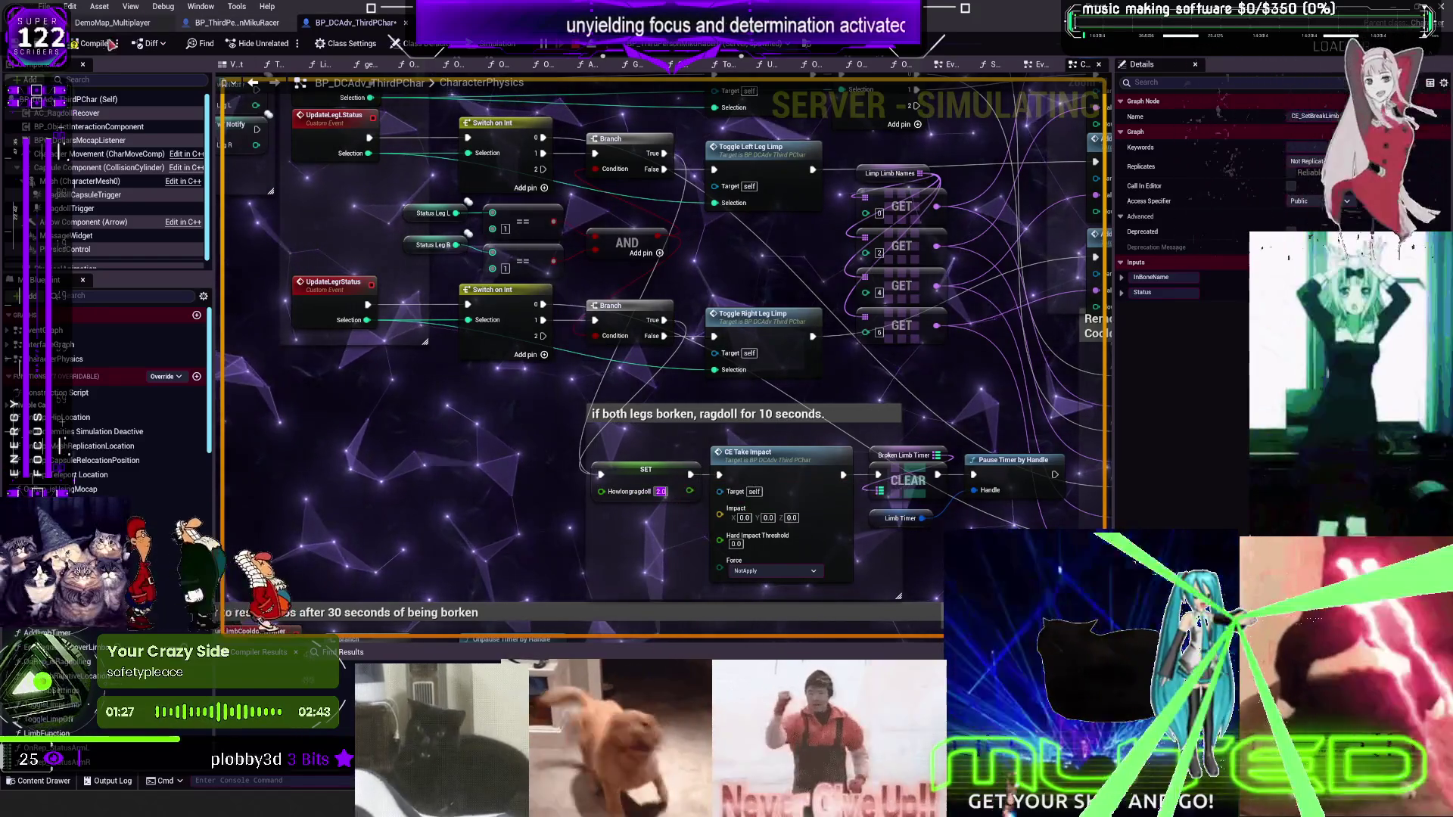
left_click(114, 42)
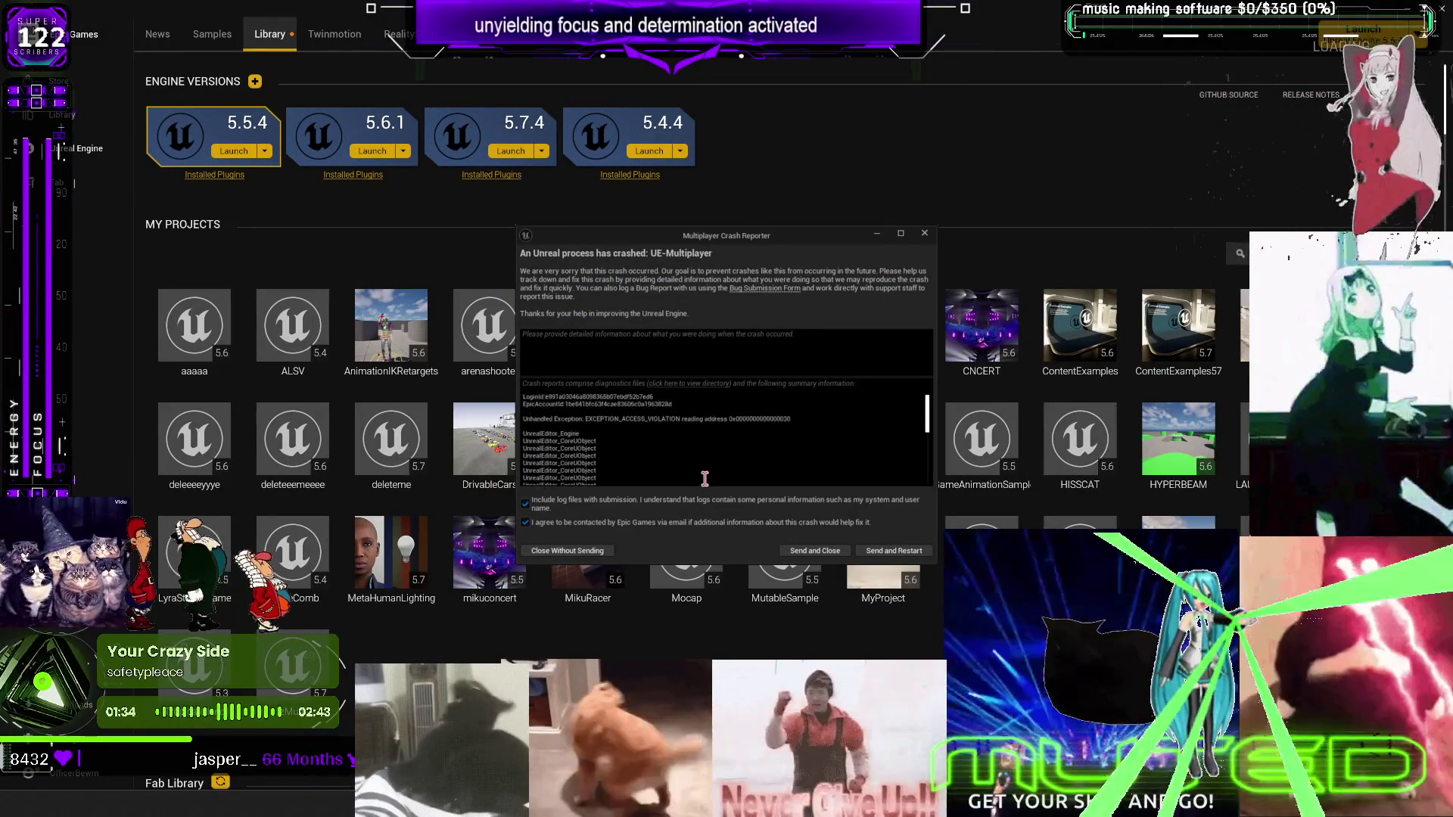
Dismiss the crash report and relaunch Unreal Engine 5.7.4 from the Library
left_click(567, 551)
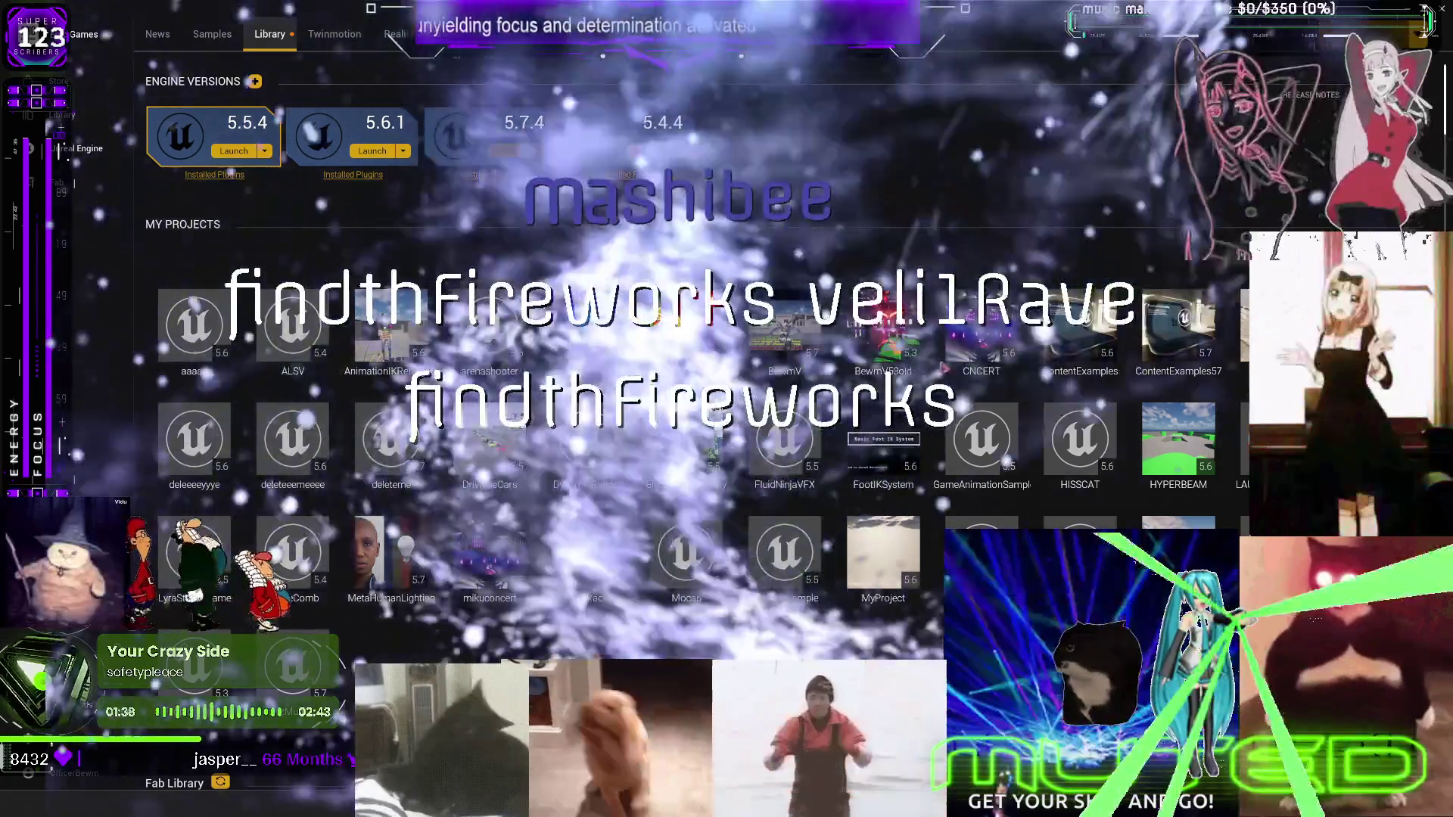
double_click(1193, 364)
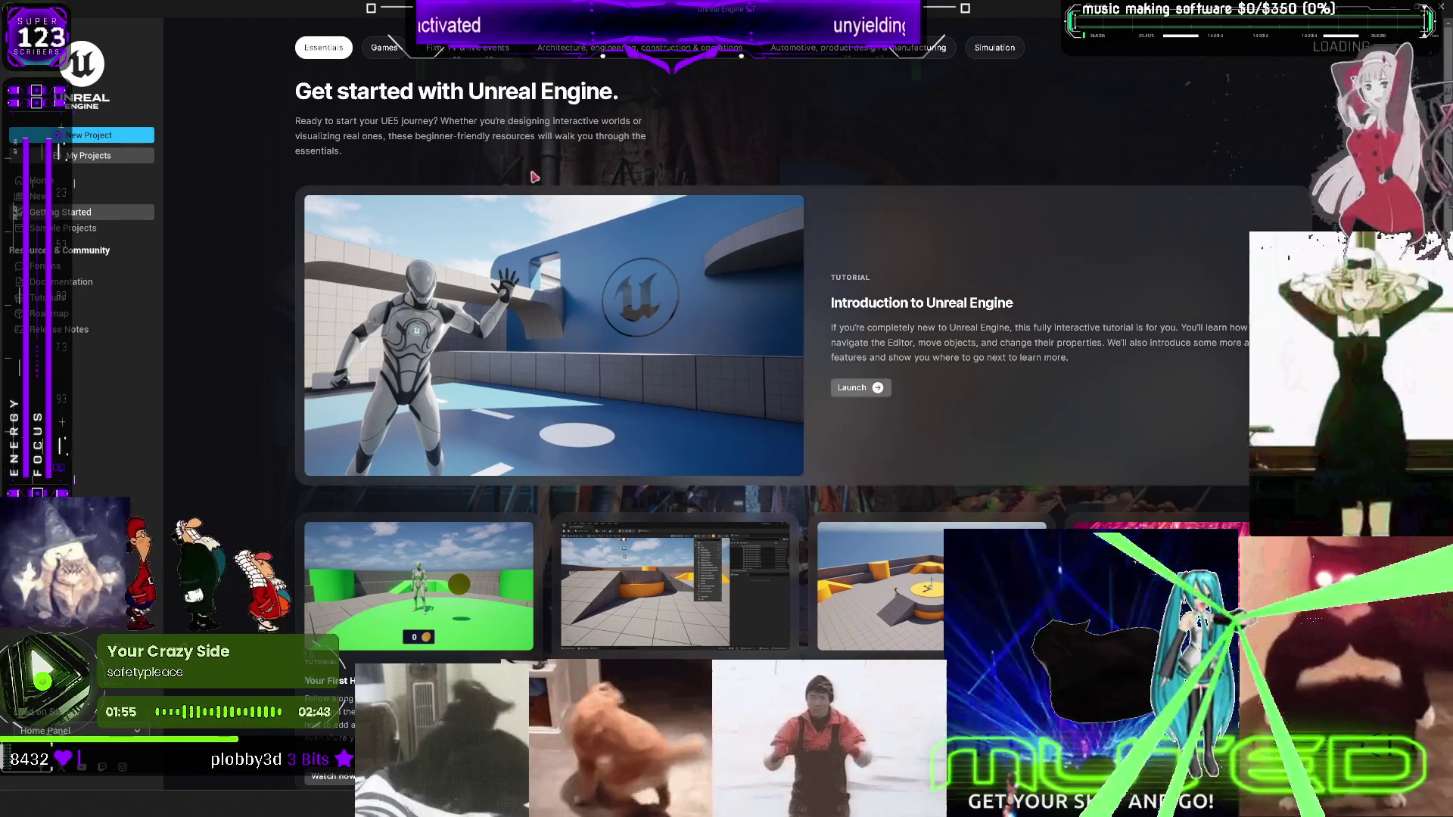
Open Multiplayer.uproject by browsing from the My Projects list
left_click(120, 157)
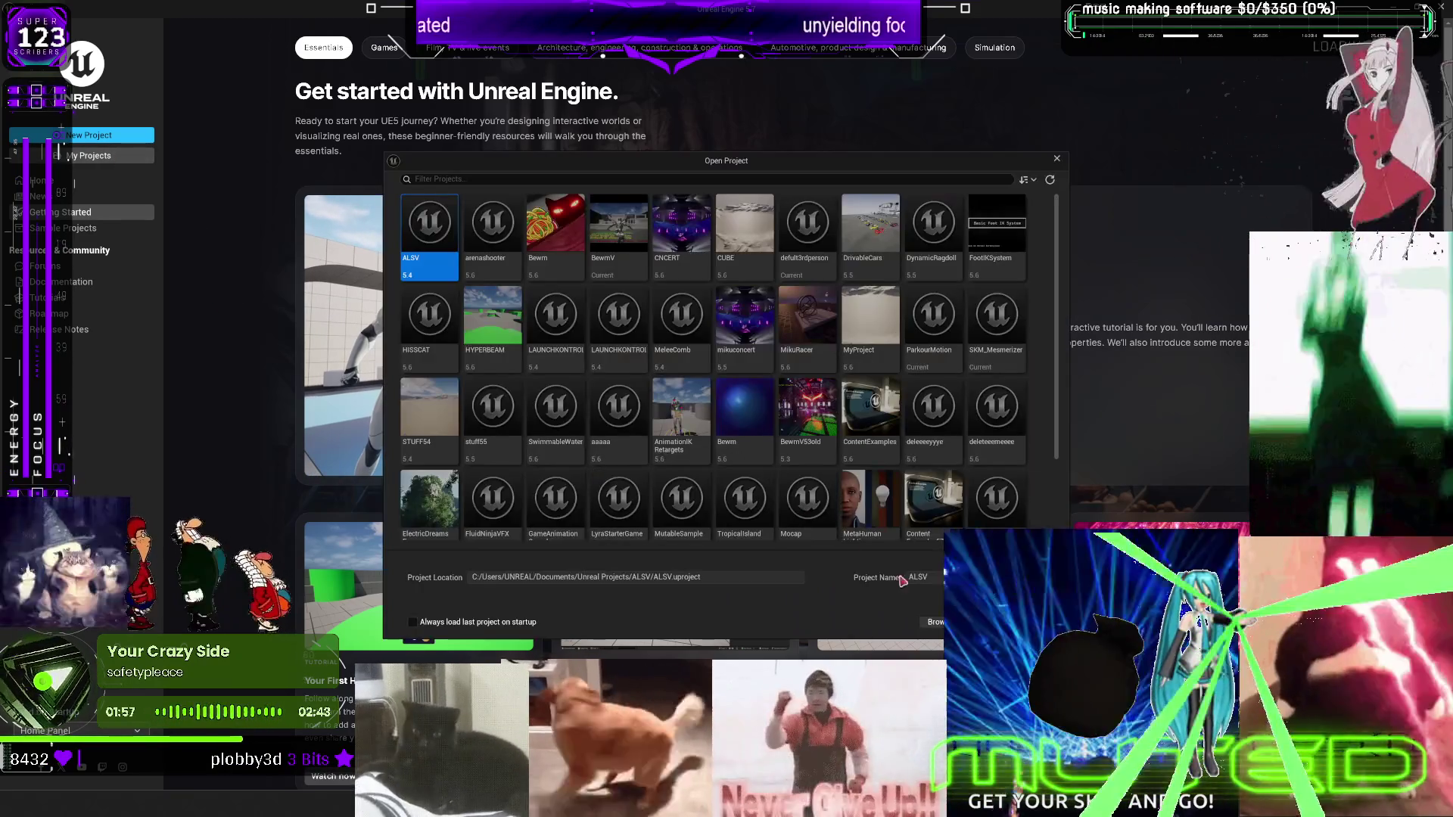
left_click(935, 623)
left_click(352, 205)
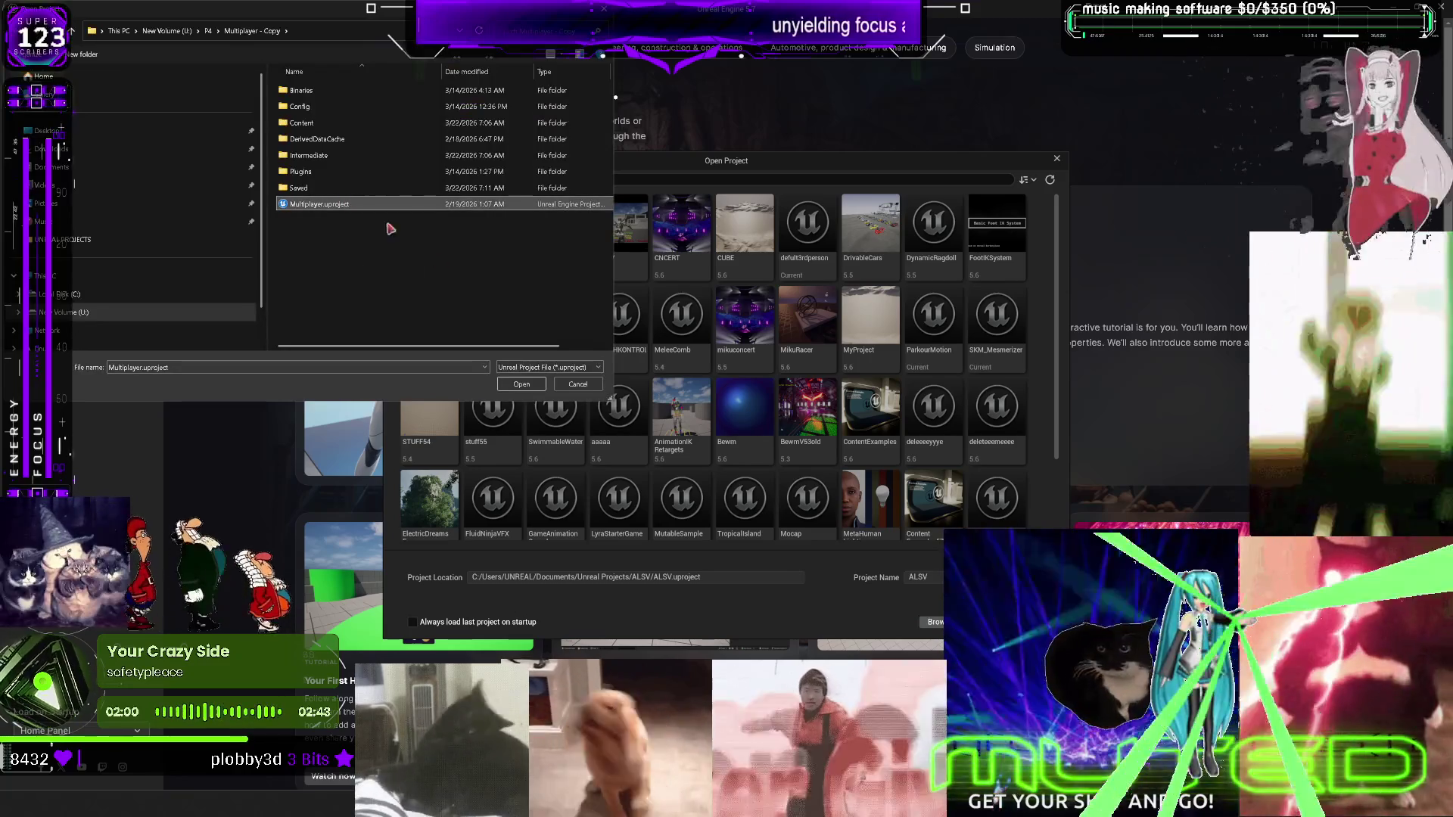
left_click(530, 383)
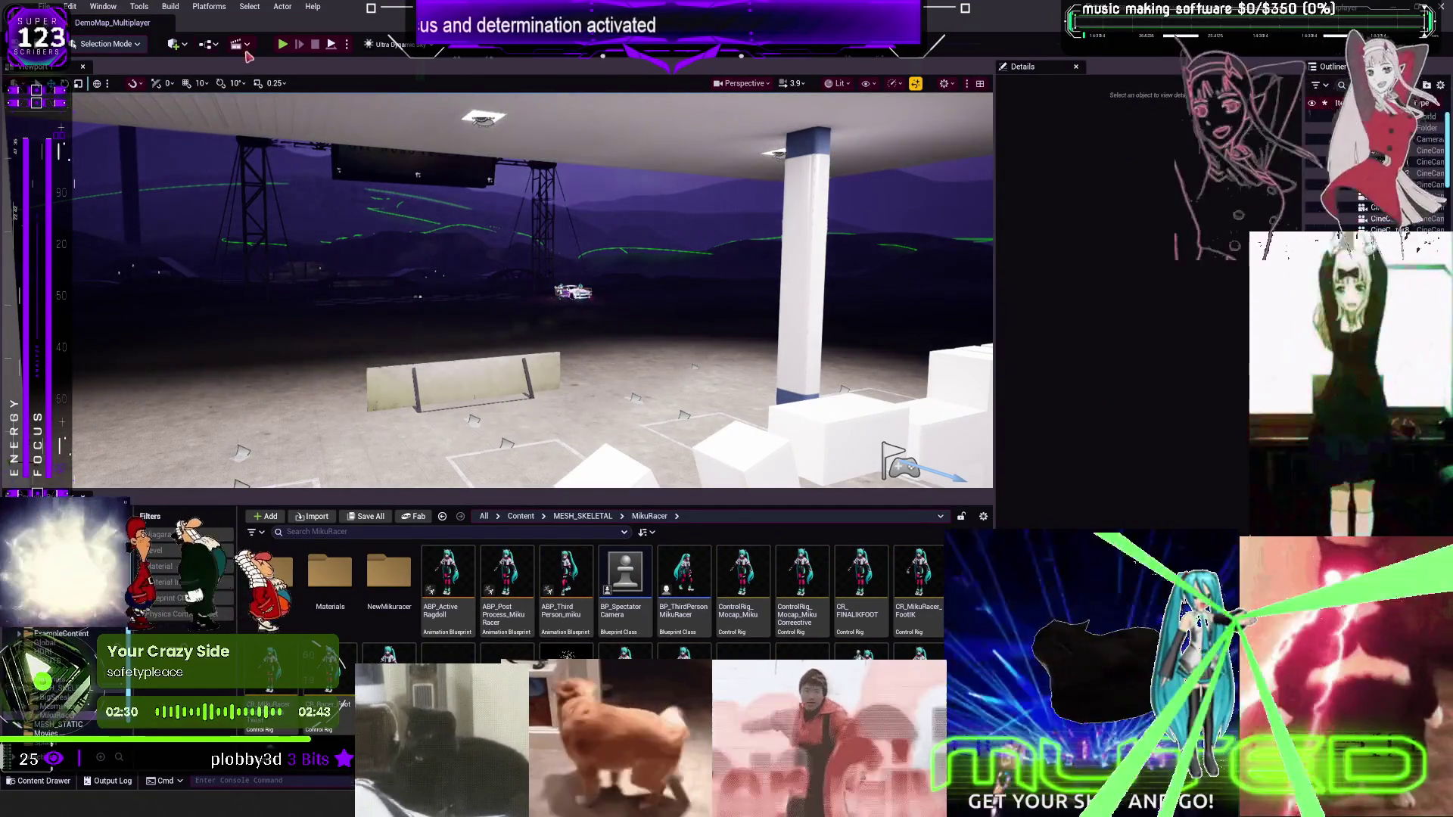
Open BP_ThirdPersonMikuRacer and follow CE Set Break Limb to the SetPhysicsControlSettings event
left_click(695, 587)
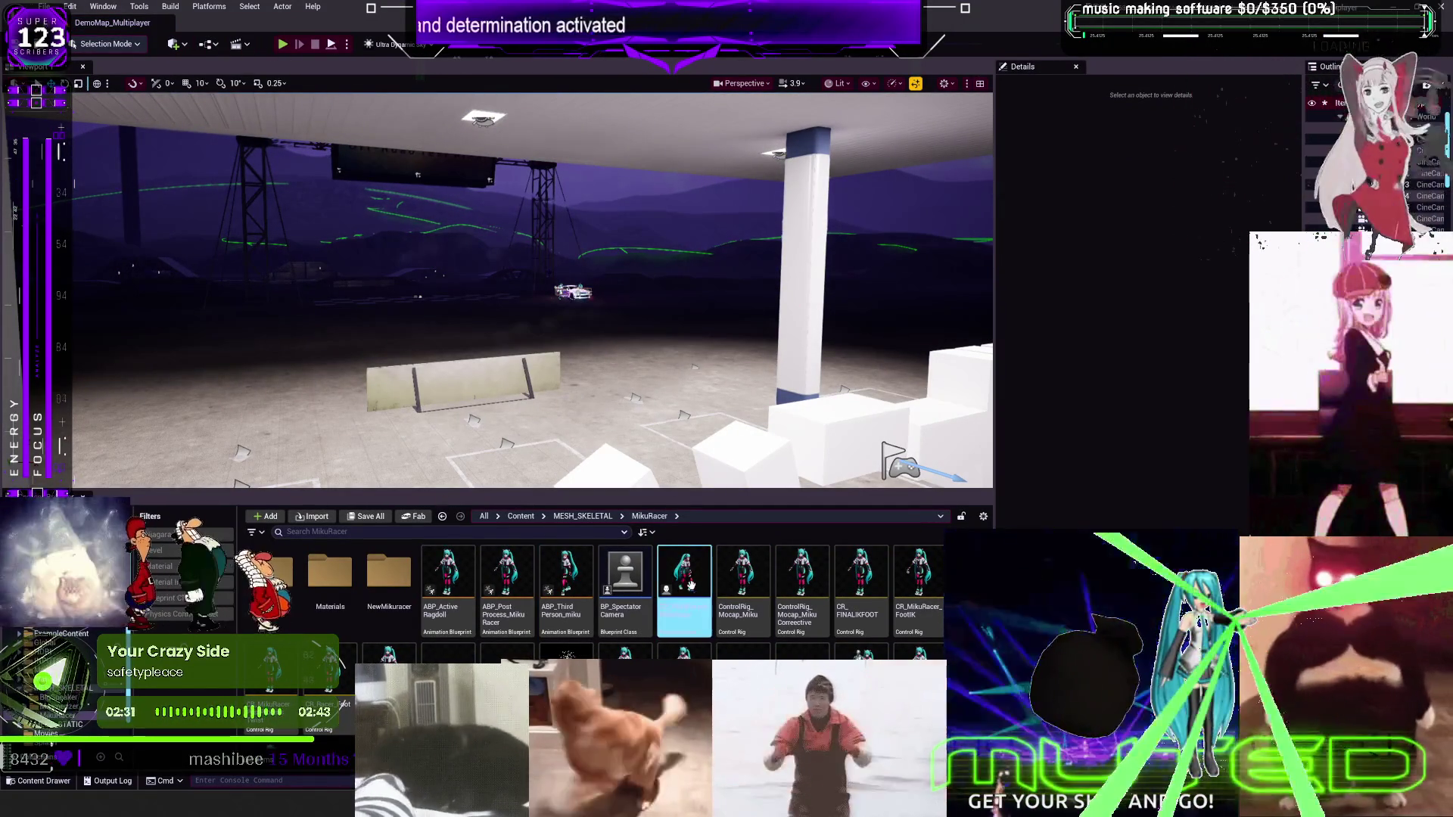
double_click(689, 579)
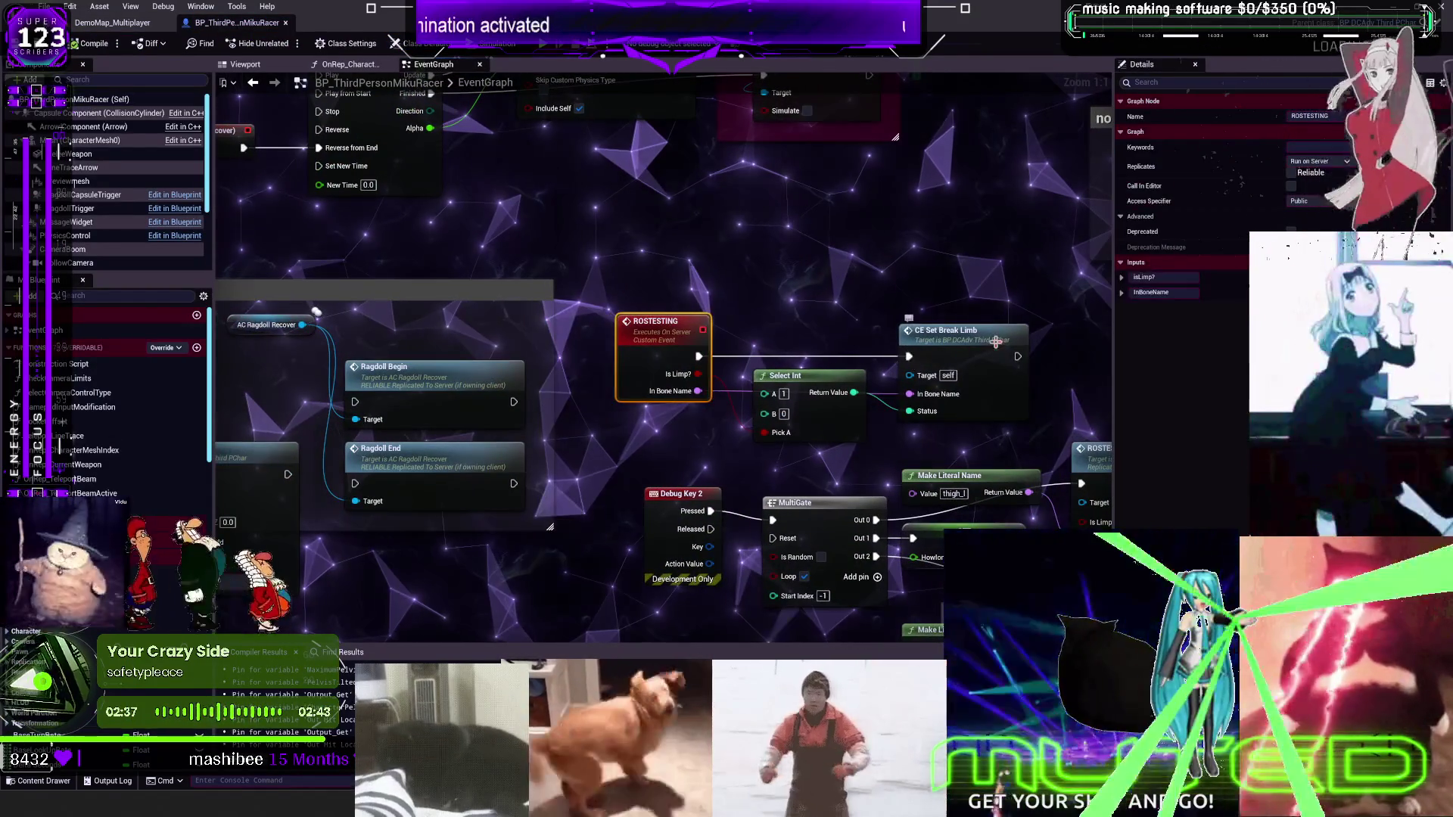
left_click(994, 340)
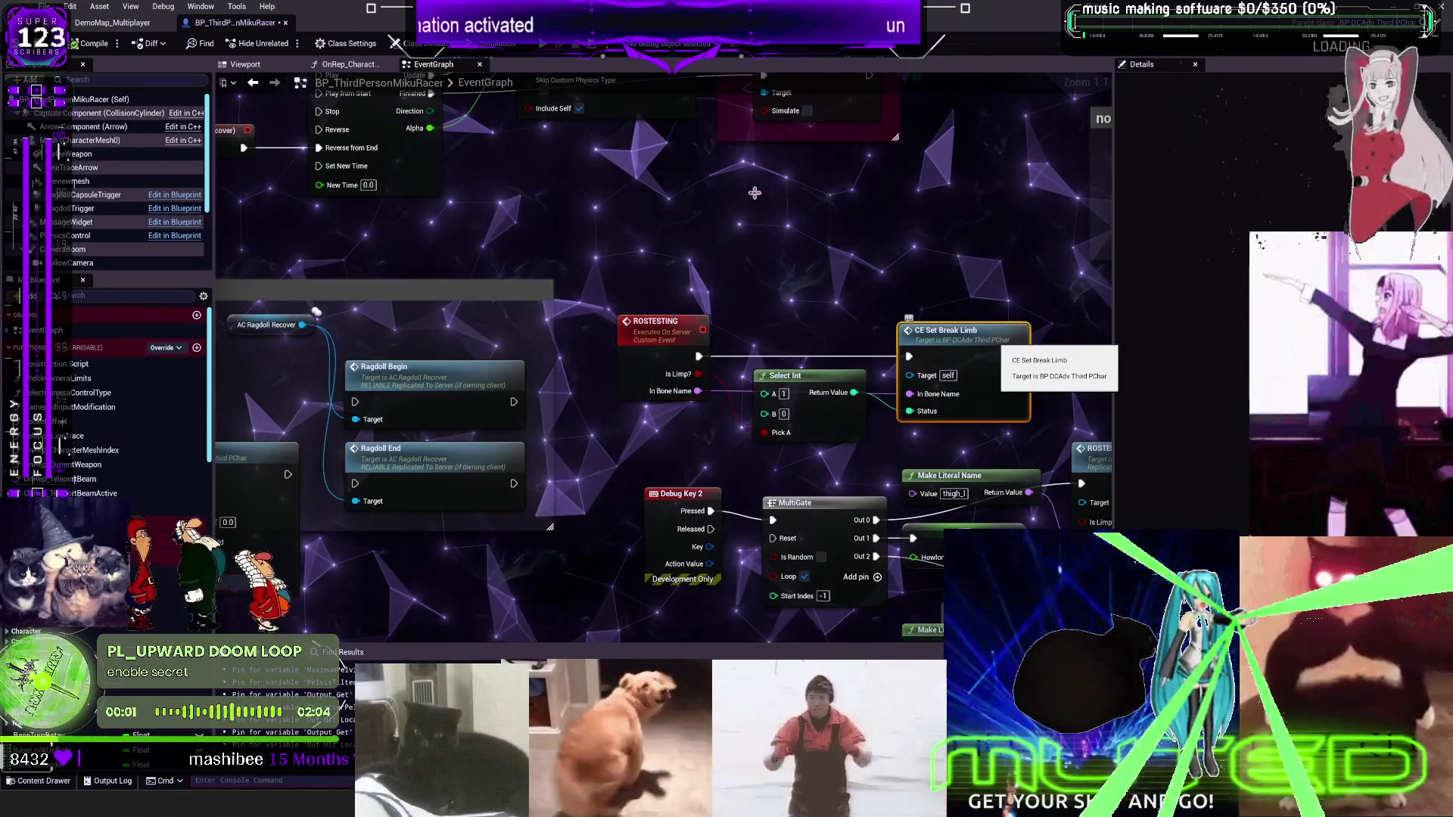
double_click(994, 341)
right_click(723, 182)
left_click(670, 282)
mouse_move(670, 281)
left_mouse_down()
mouse_move(643, 261)
mouse_move(624, 413)
mouse_move(643, 318)
mouse_move(651, 447)
mouse_move(642, 262)
left_mouse_up()
scroll(651, 447, "up", 1)
scroll(642, 262, "down", 7)
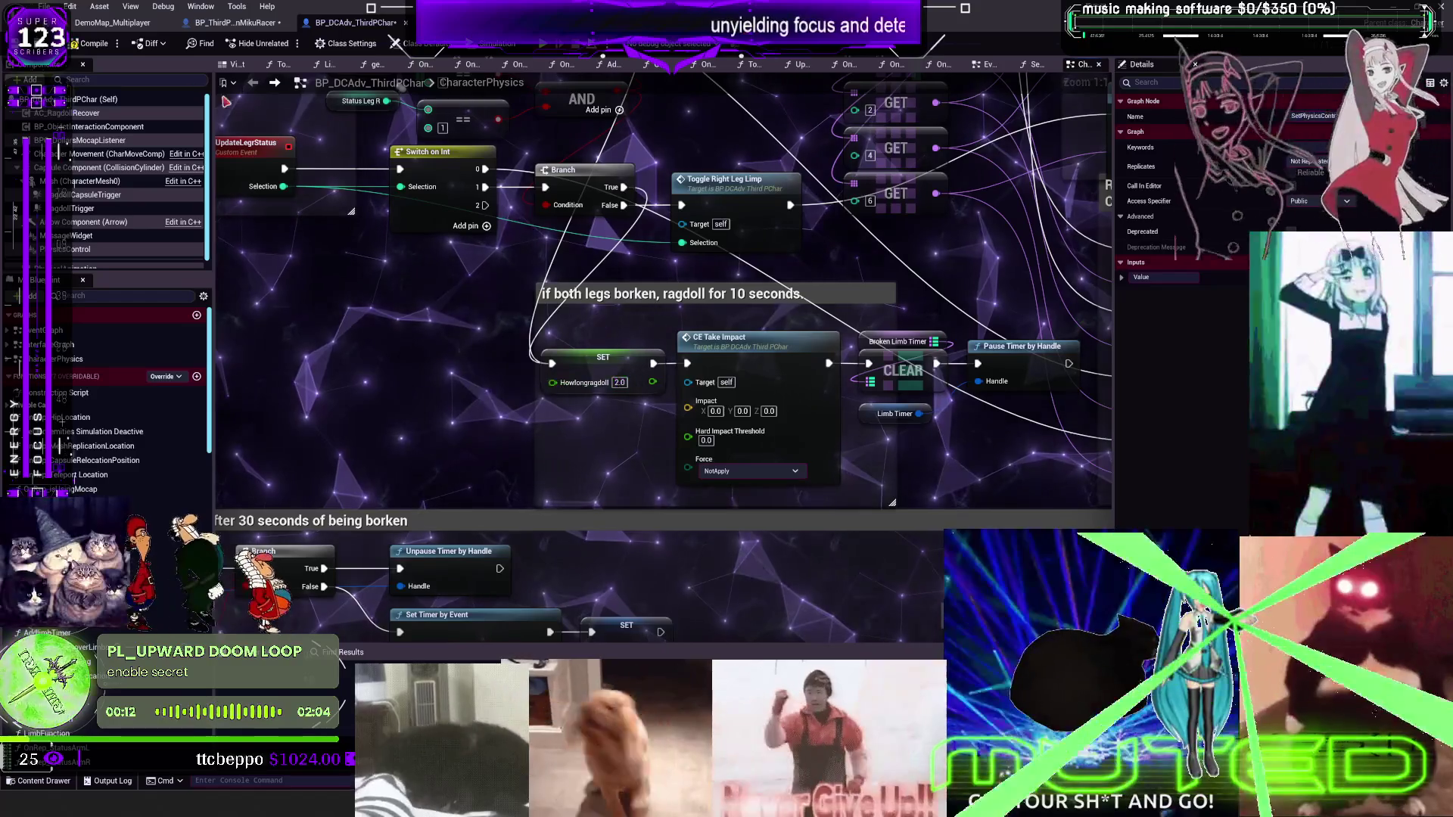
Compile the character blueprint, check the ragdoll timer nodes, and switch to DemoMap_Multiplayer
left_click(89, 43)
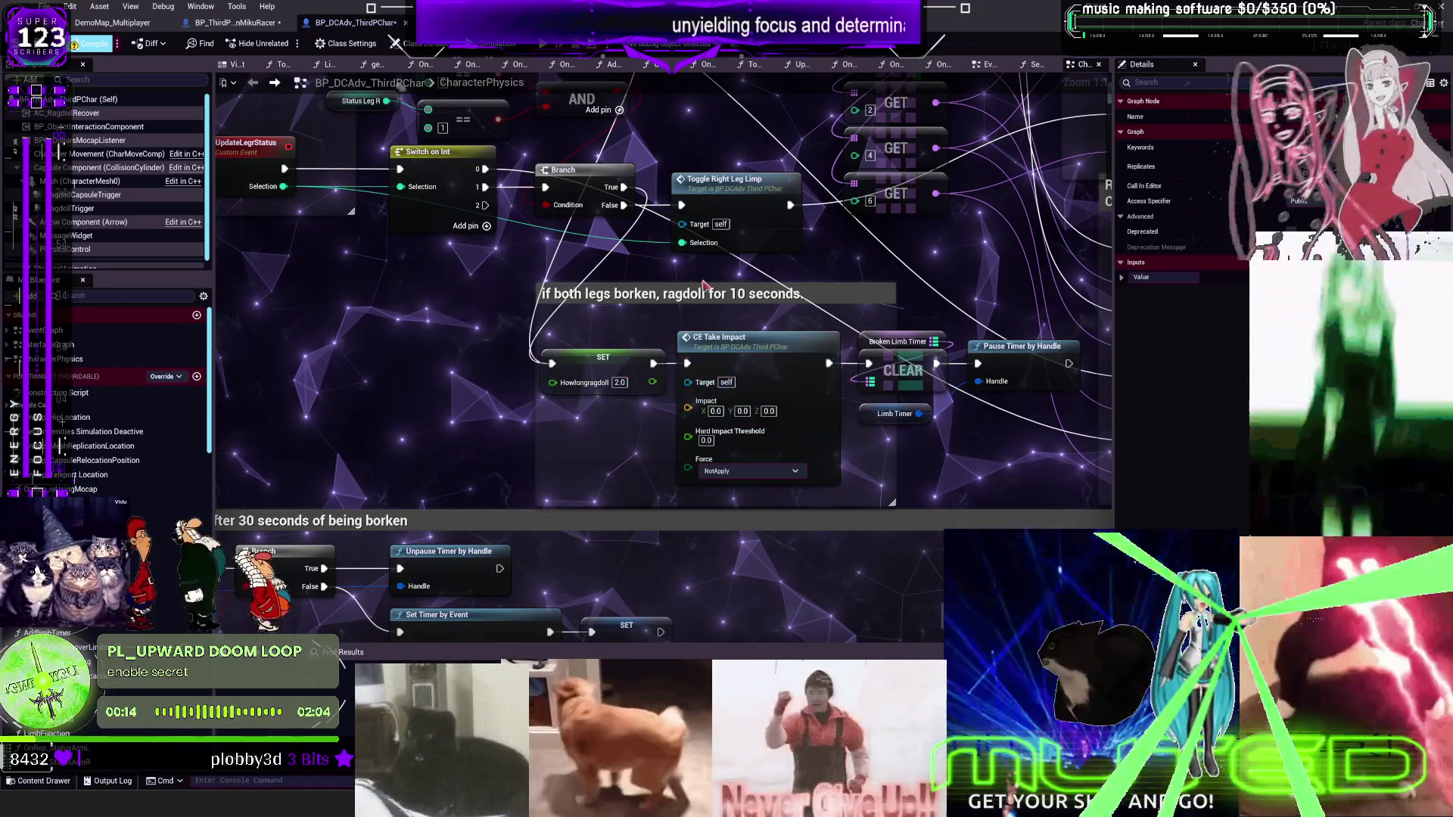
left_click_drag(717, 305, 752, 209)
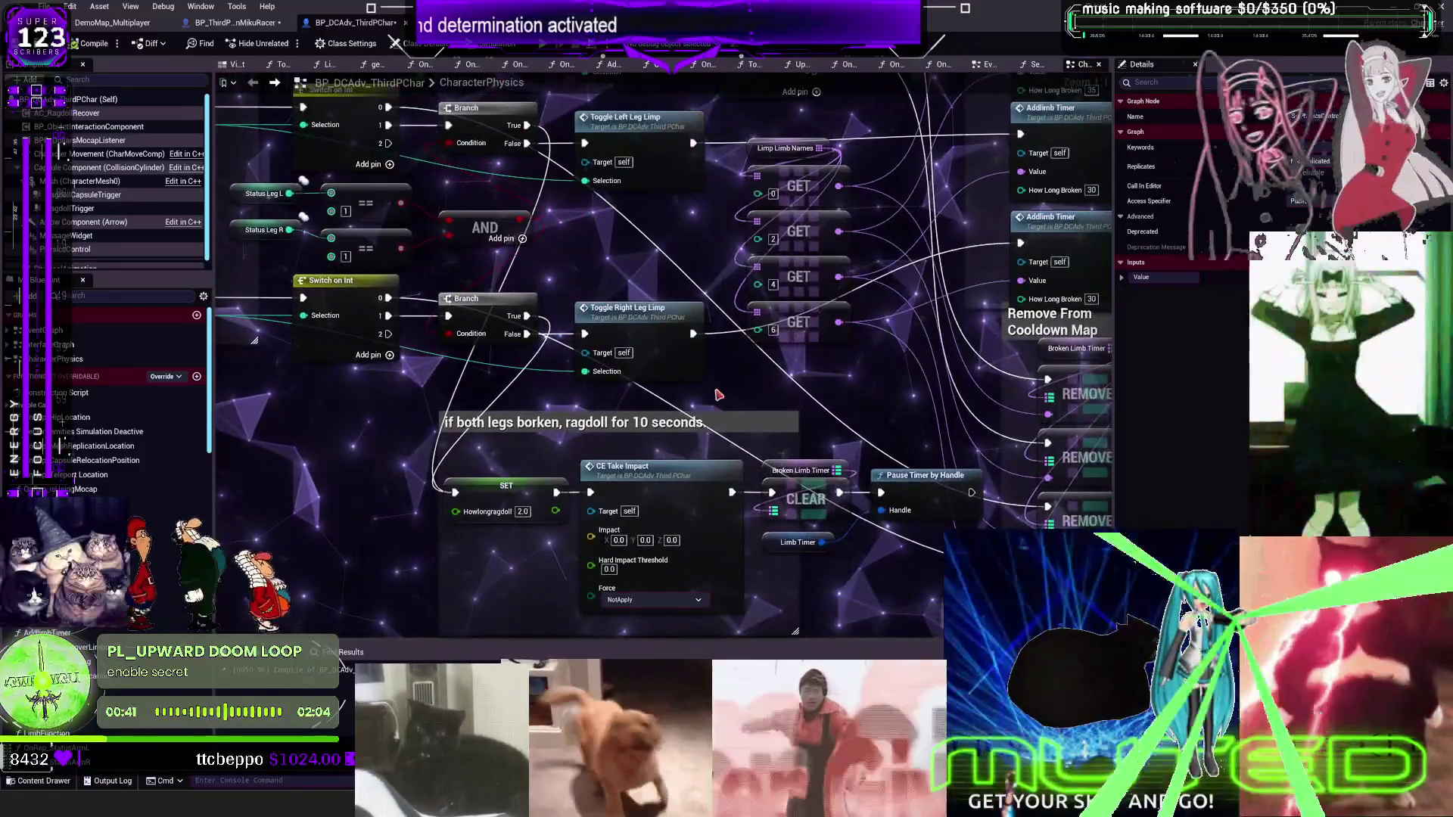
left_click(133, 25)
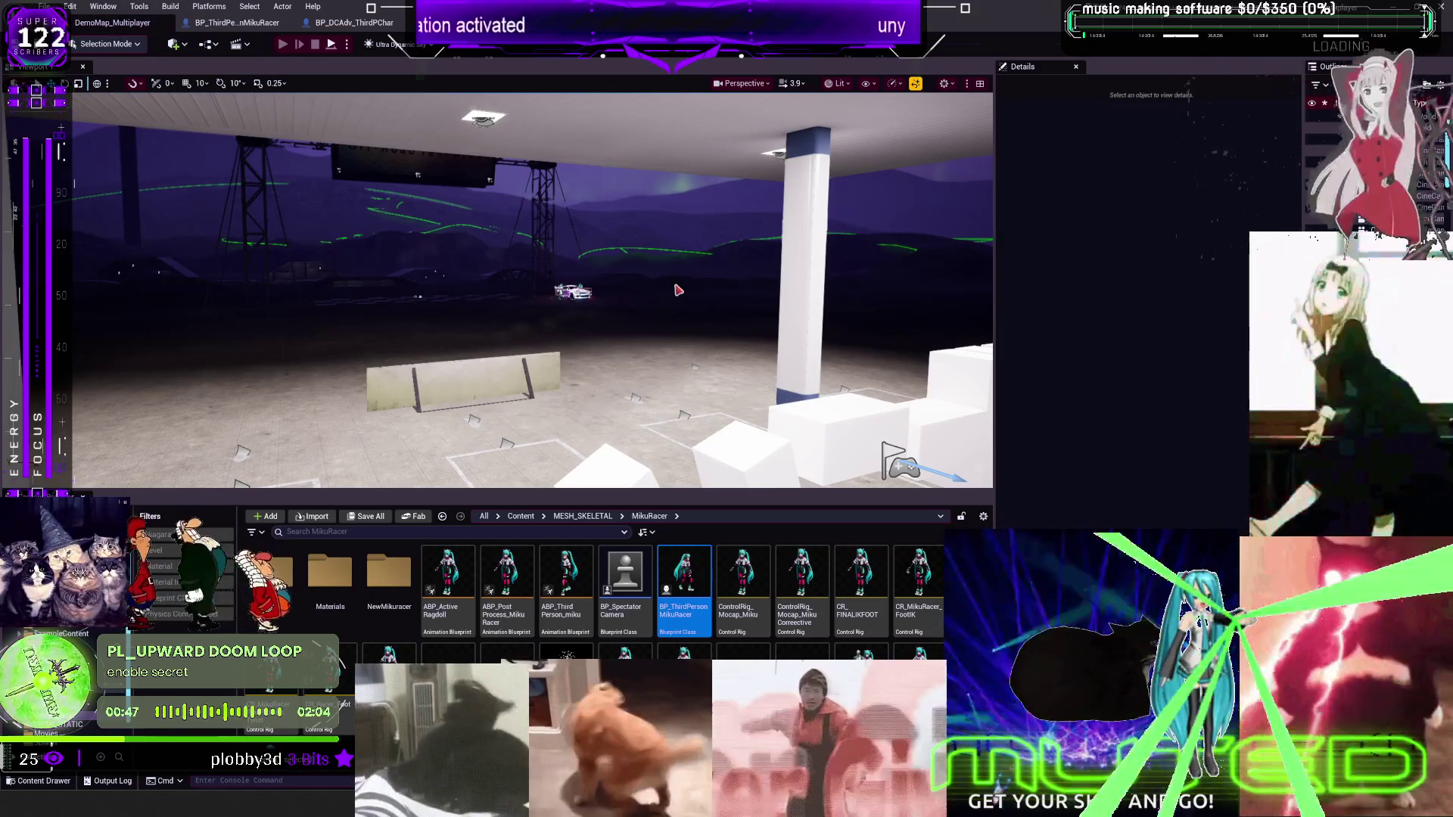
Playtest the character in editor with Alt+P, then return to the character Blueprint graph
key("alt+p")
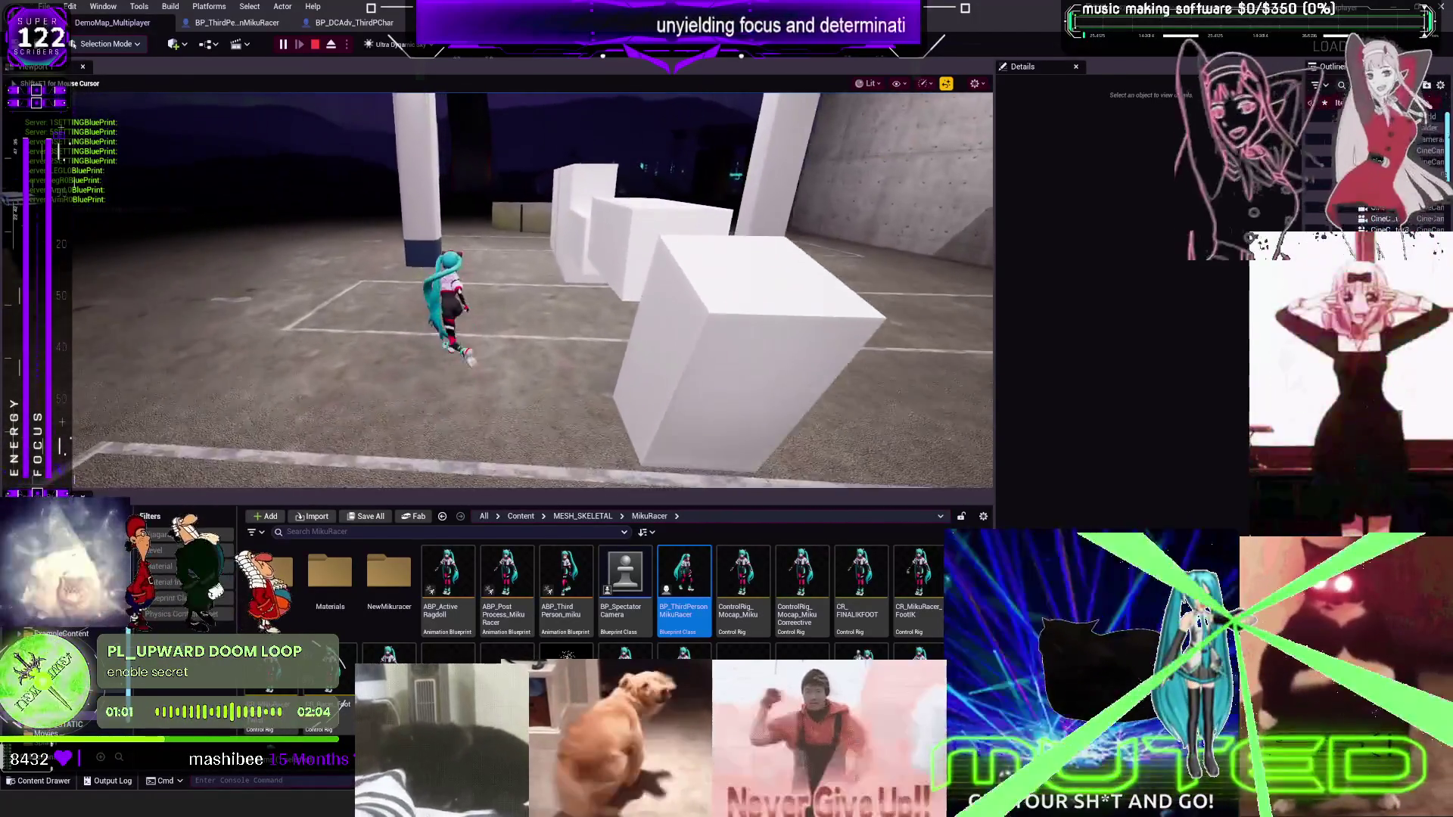
left_click(354, 22)
type("COOLDOWN STILL RUNNING.")
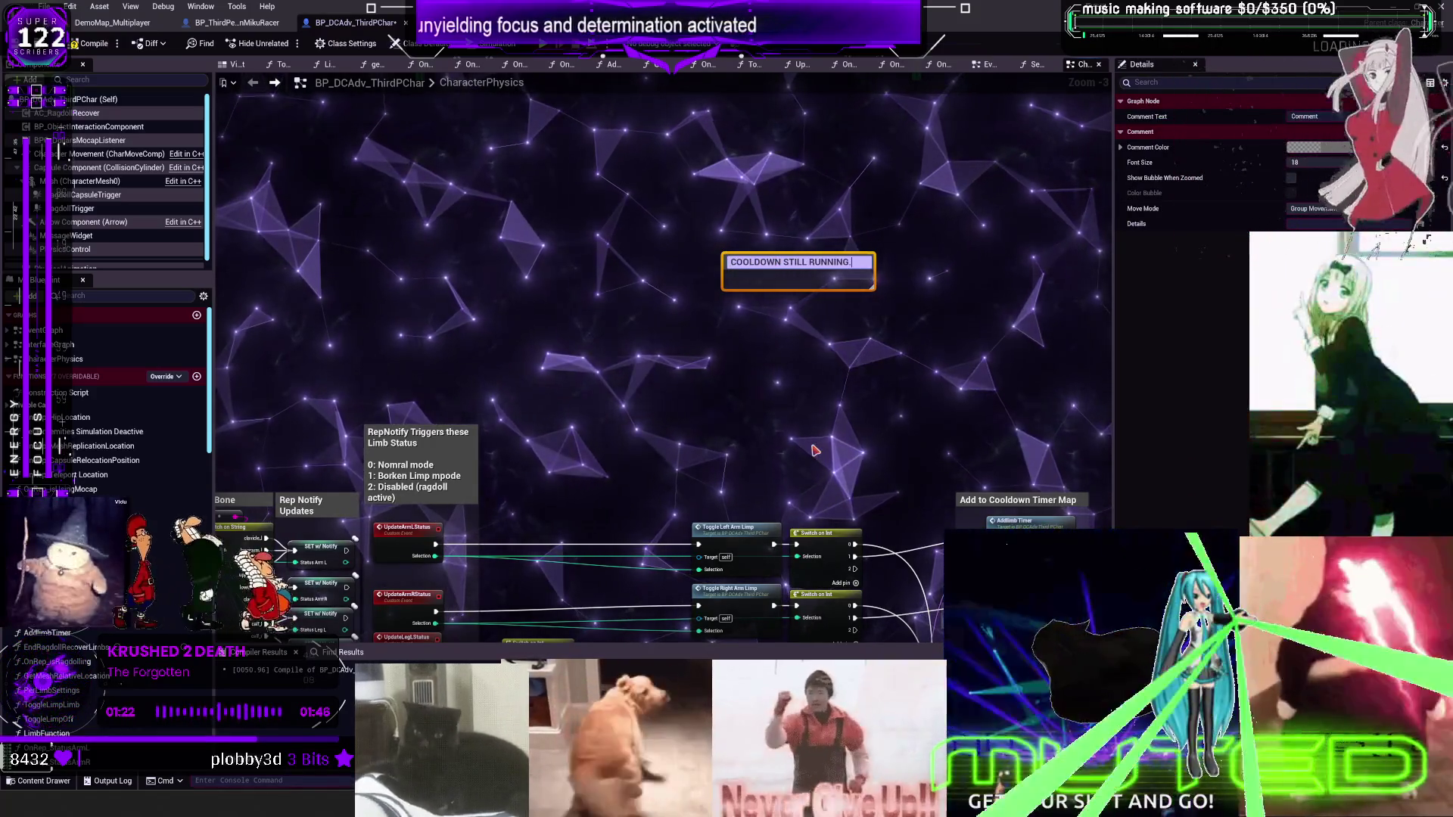
Duplicate the COOLDOWN STILL RUNNING comment below it and retitle the copy NO LONGER LIMP
key("ctrl+d")
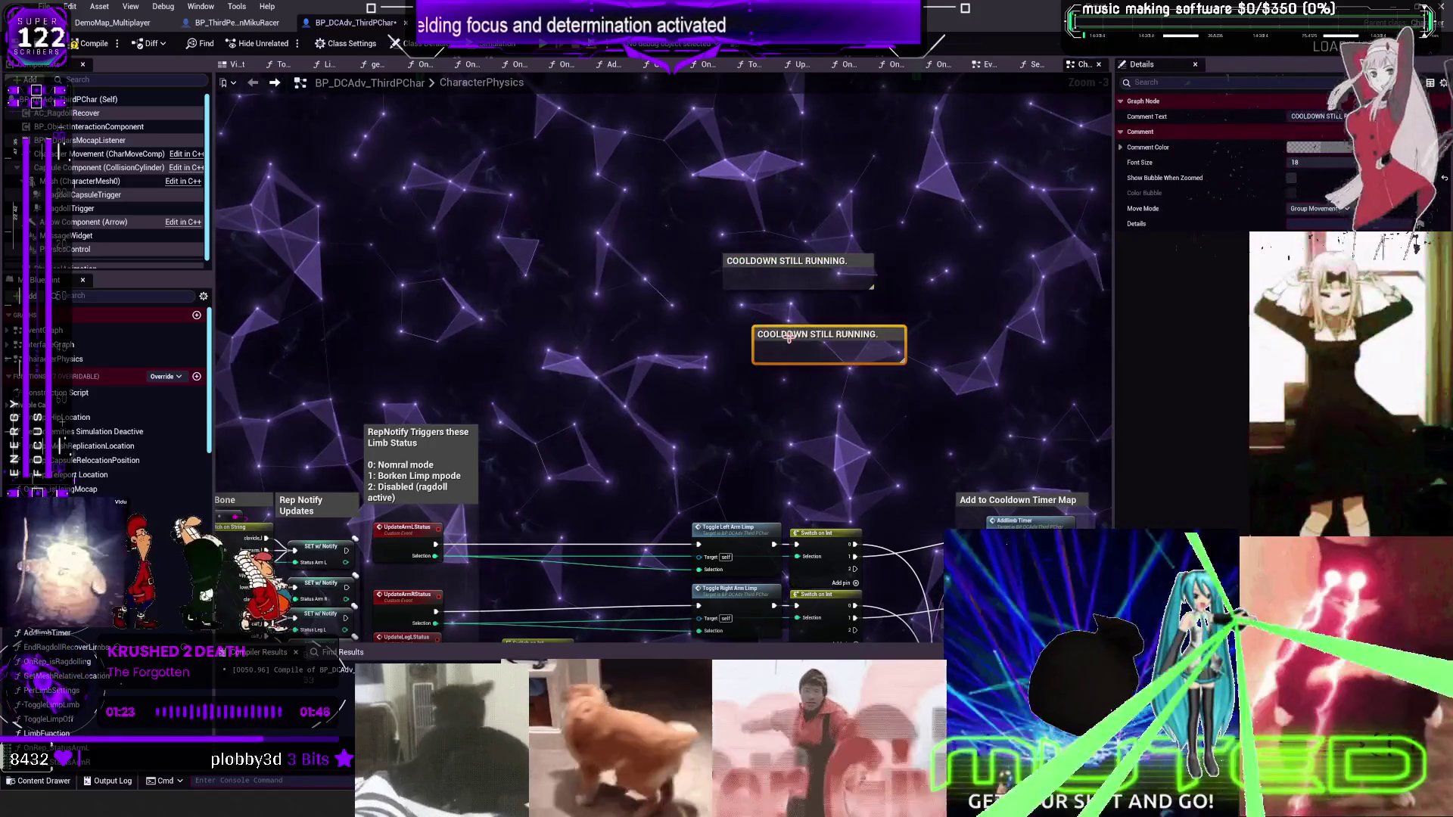
left_click_drag(807, 330, 768, 331)
double_click(768, 331)
type("NO L")
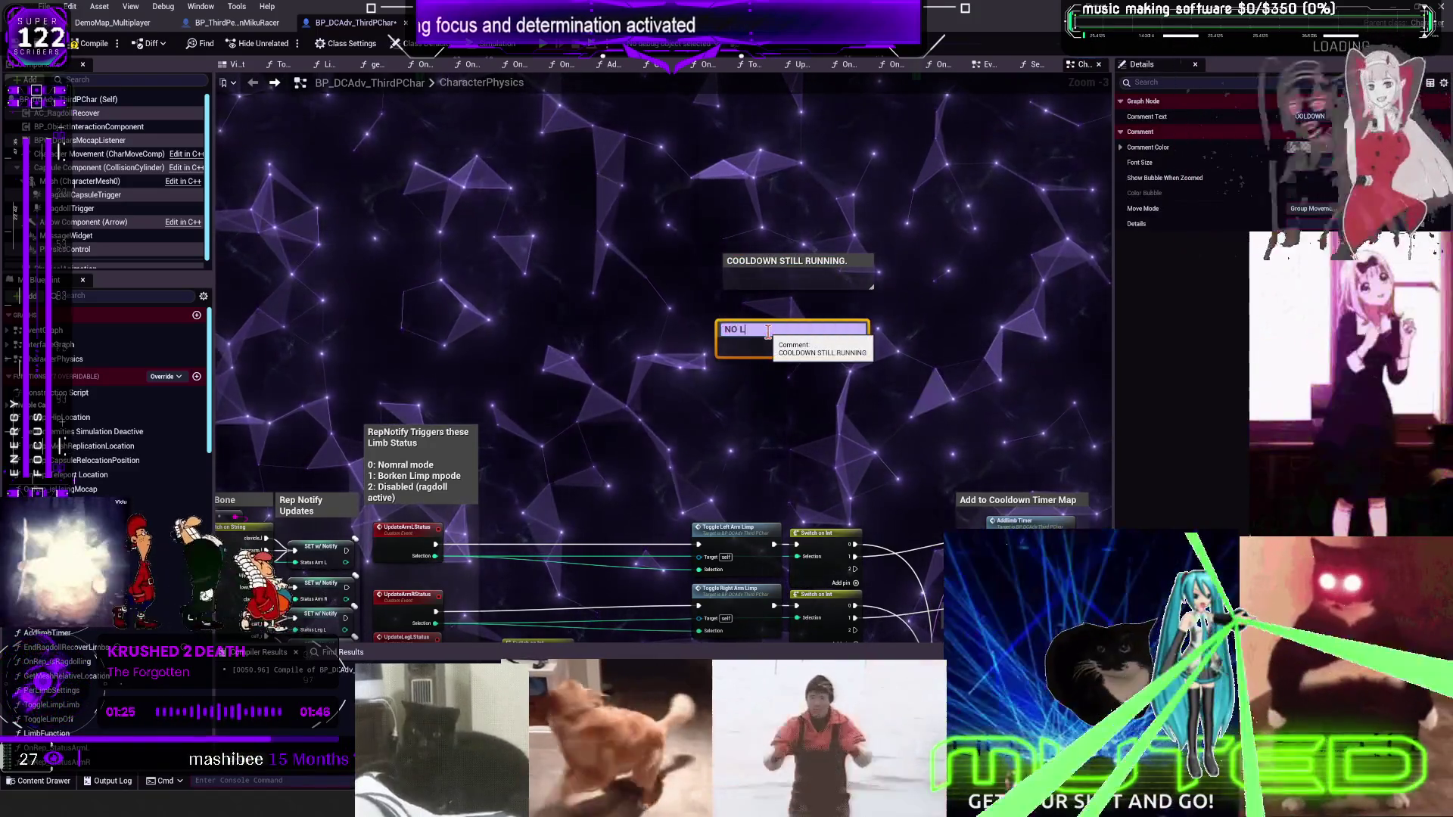
type("ONGER LIMP")
key("Return")
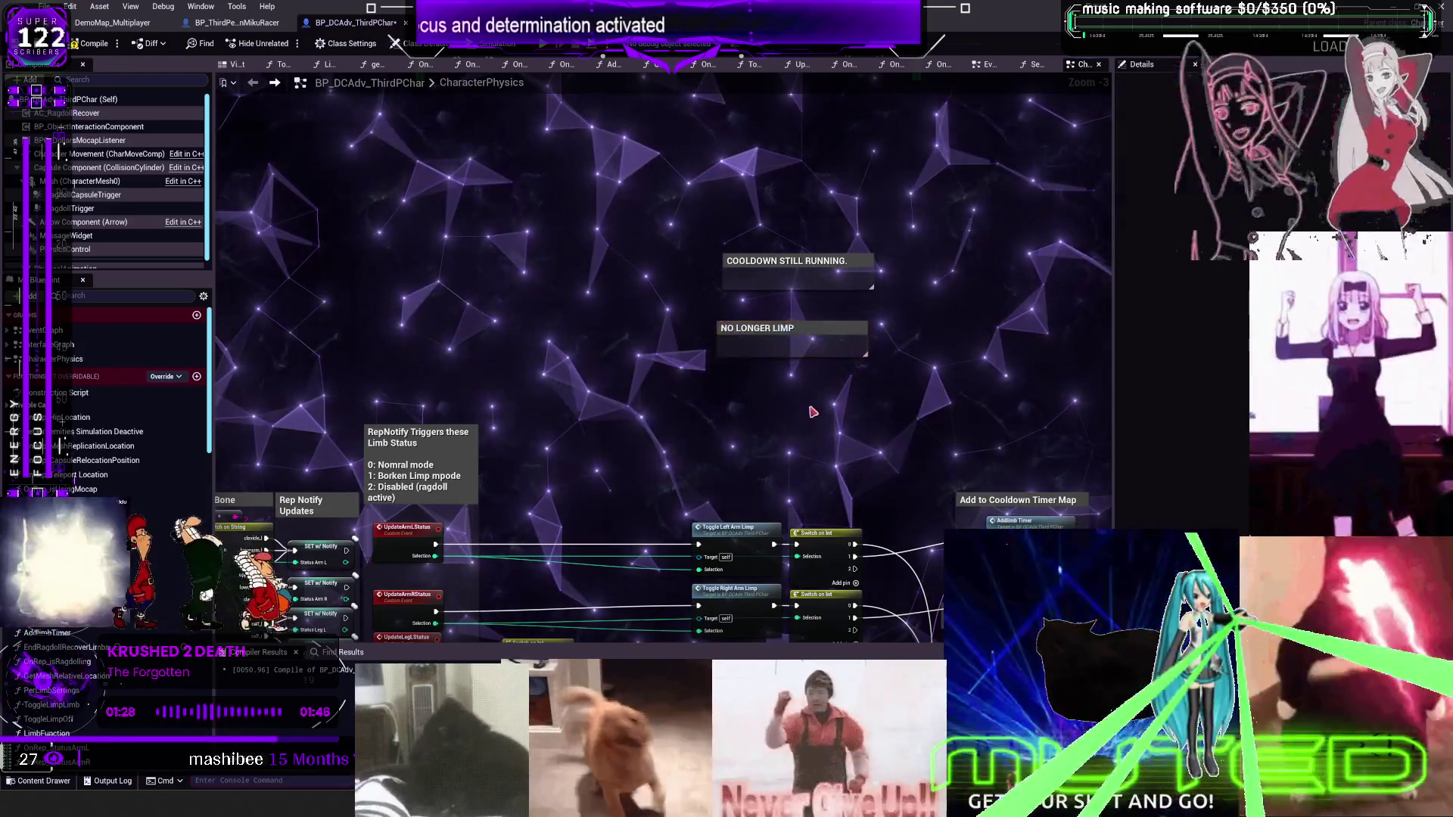
left_click_drag(819, 332, 826, 313)
Add another comment copy below NO LONGER LIMP titled VARIABLE UNCHANGED
key("ctrl+d")
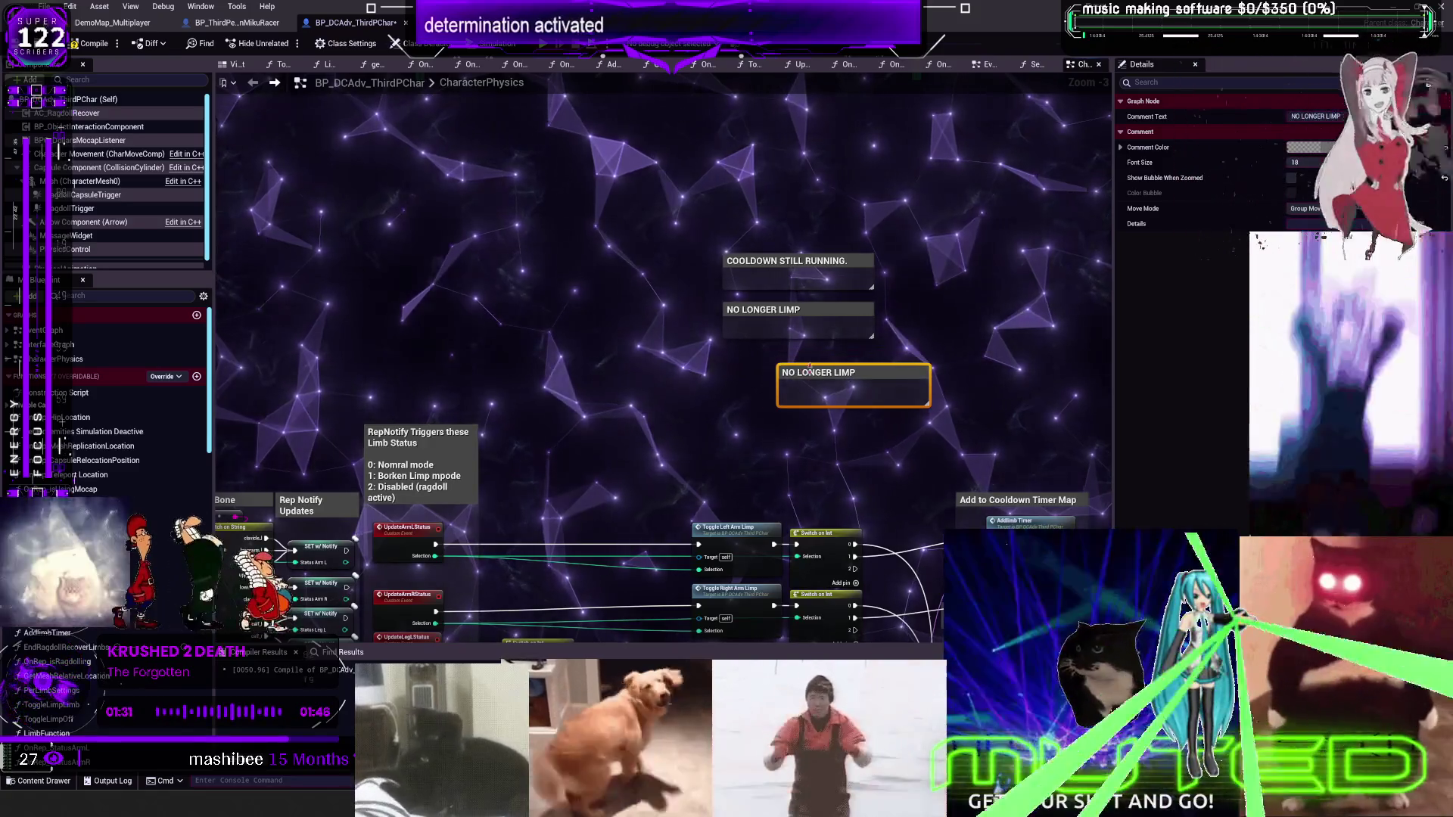
left_click_drag(811, 386, 755, 367)
double_click(762, 359)
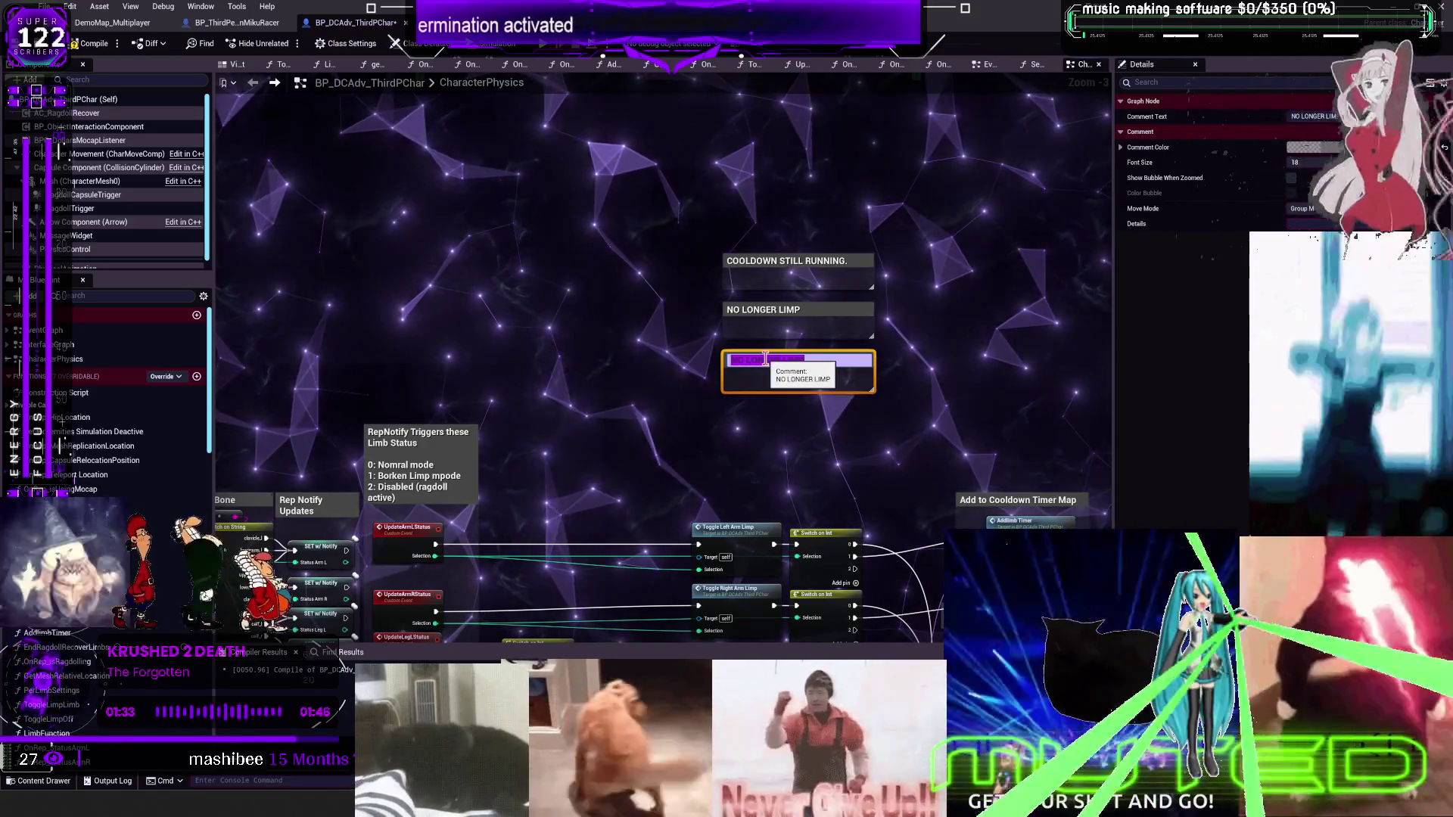
type("VARIABLE")
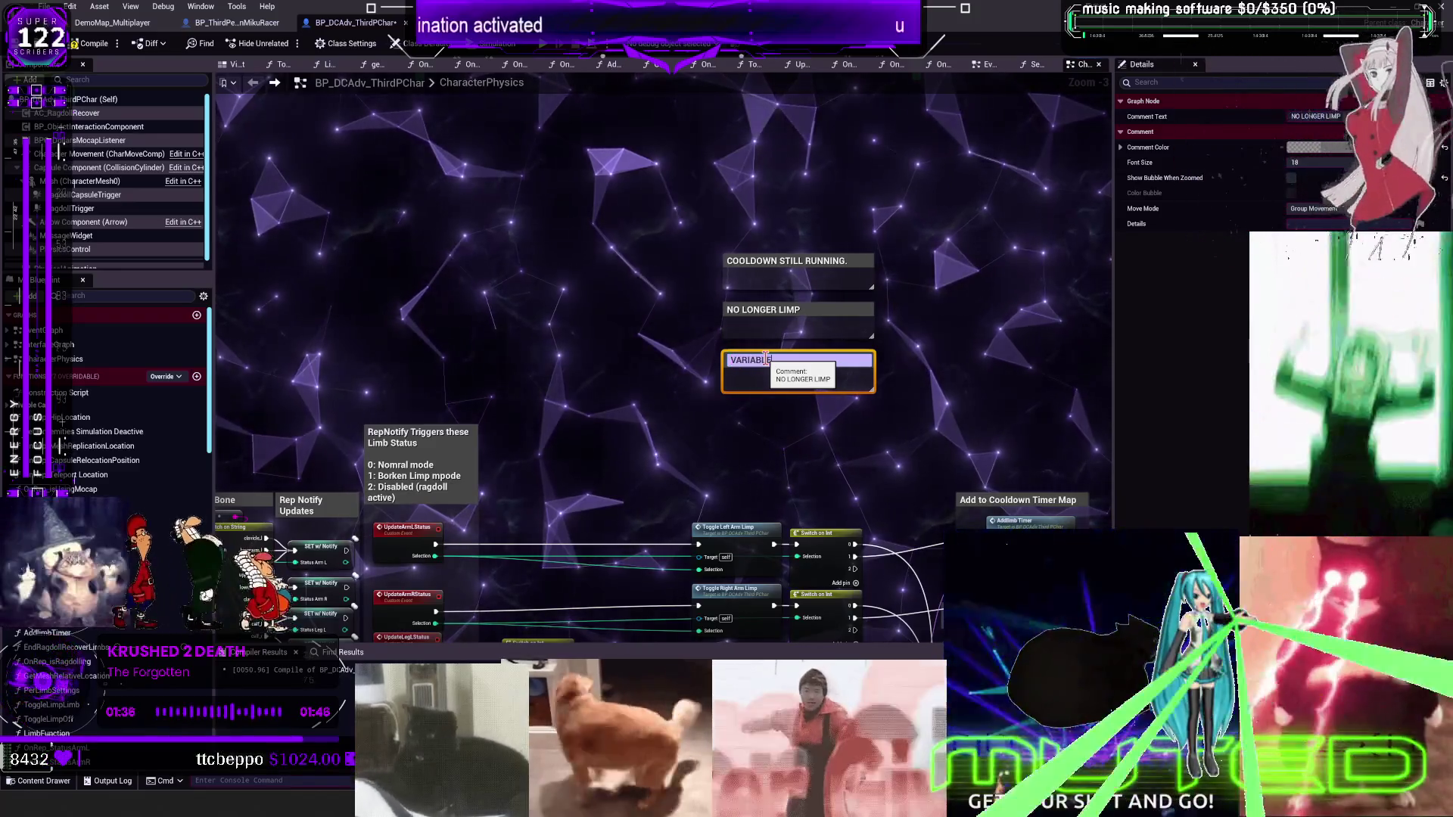
type(" UNCHANGED")
key("Return")
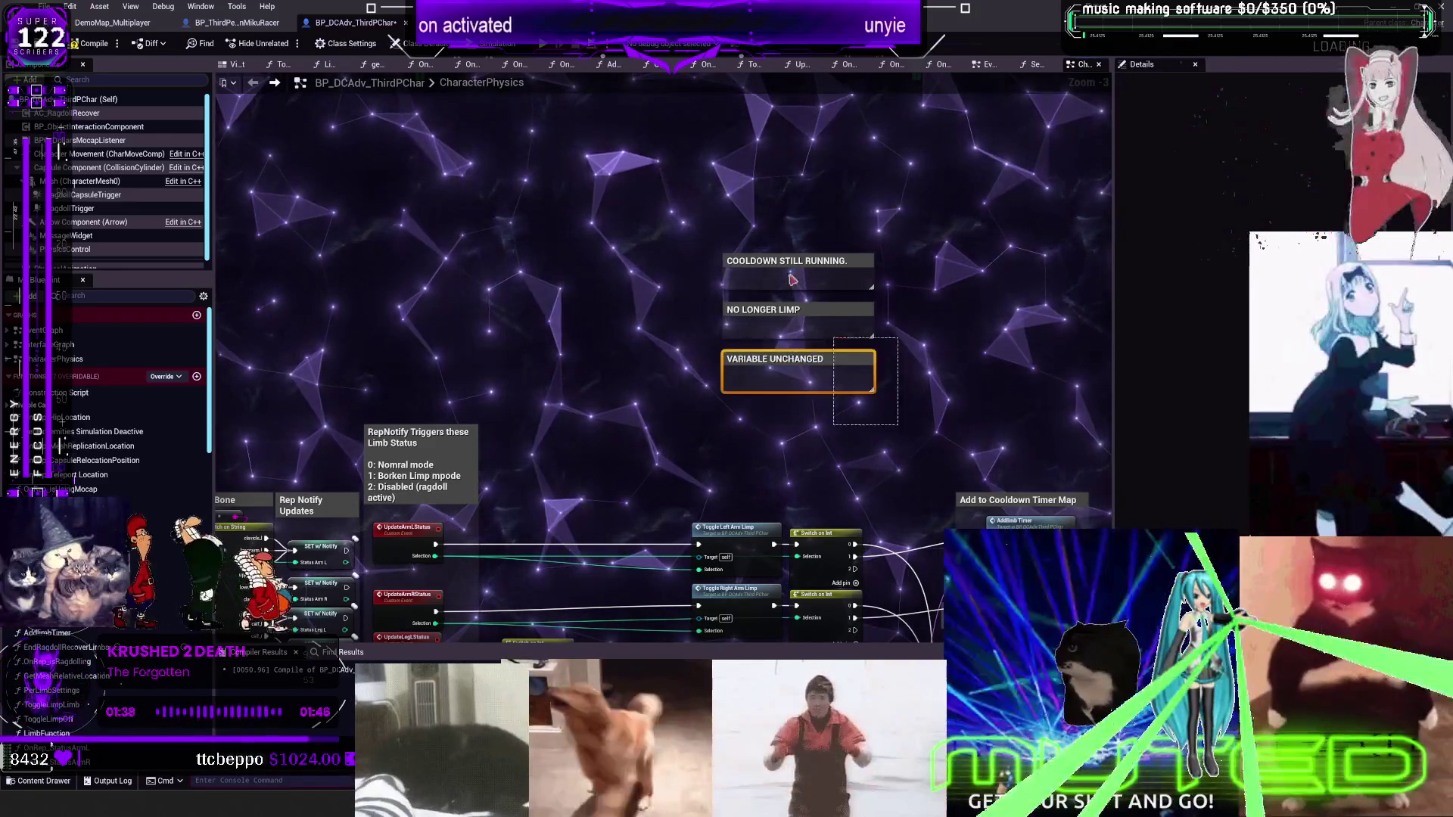
Move the three comments together up-left and recentre the graph on them
left_click_drag(908, 243, 712, 401)
left_click_drag(795, 261, 758, 188)
left_click(923, 271)
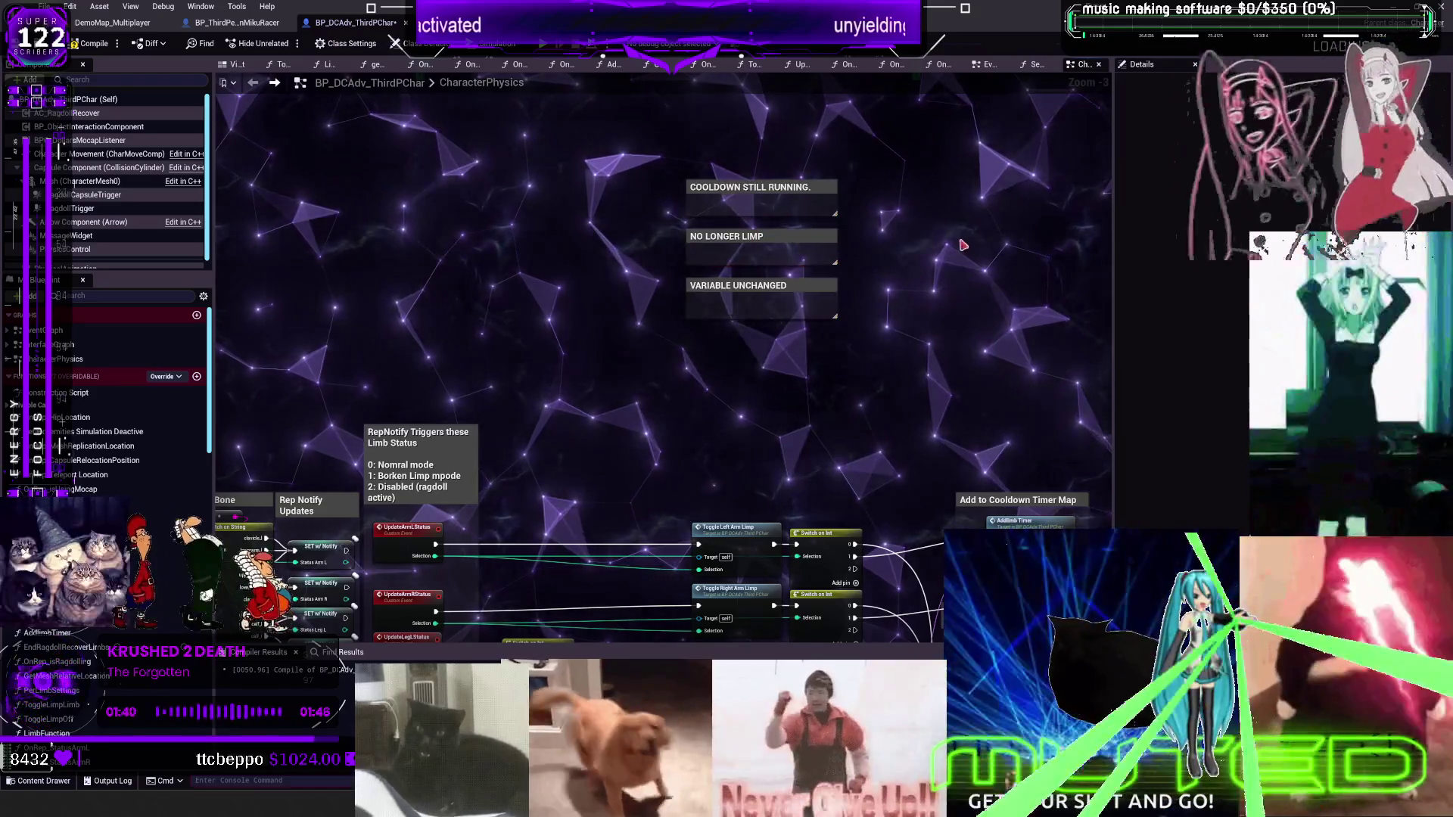
left_click_drag(924, 271, 777, 356)
Paste a copy of VARIABLE UNCHANGED and begin titling it 'PHYSICS CONTROL AT SOME POINT I'
left_click(605, 371)
key("ctrl+c")
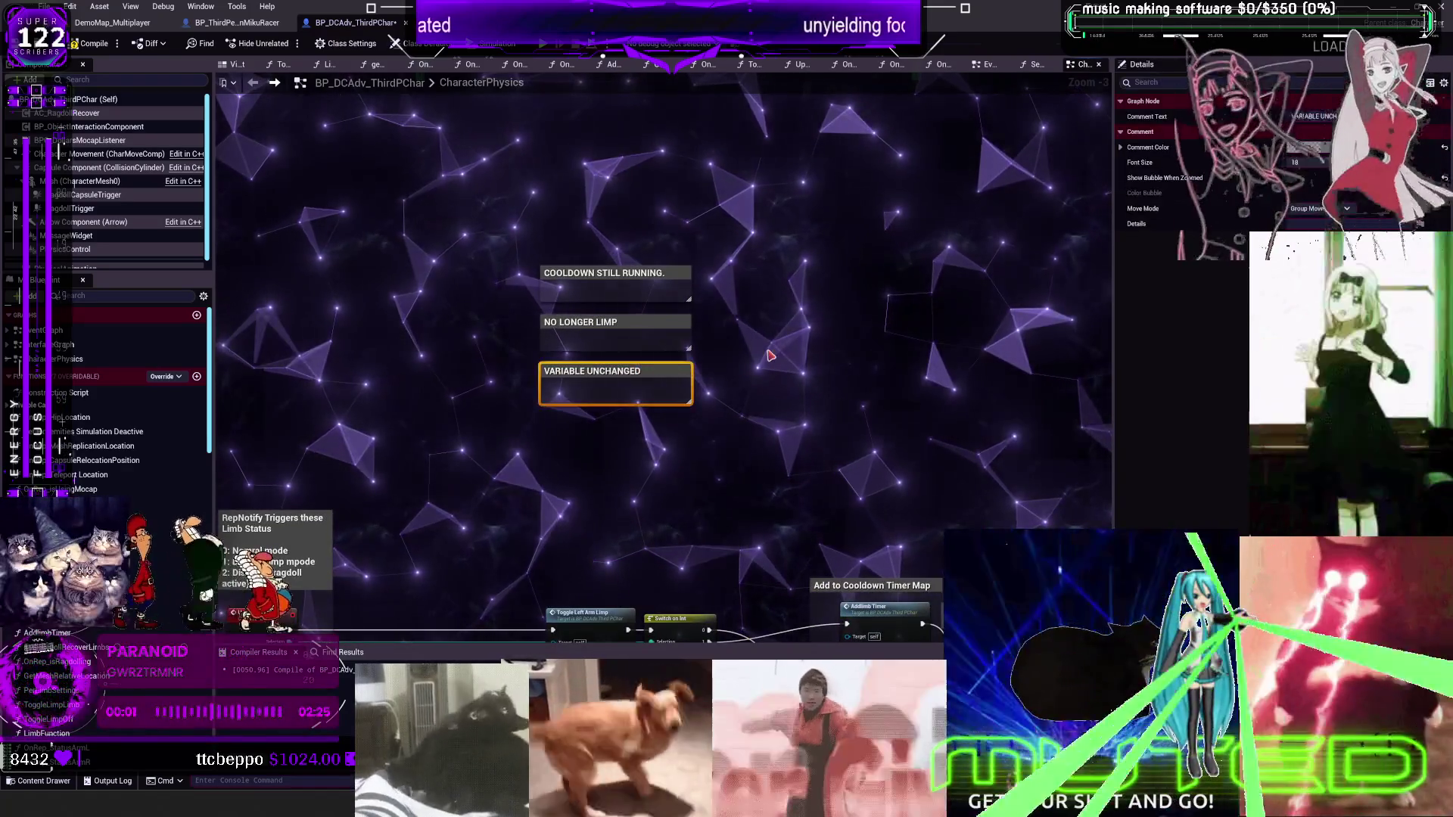
key("ctrl+v")
left_click_drag(805, 369, 756, 382)
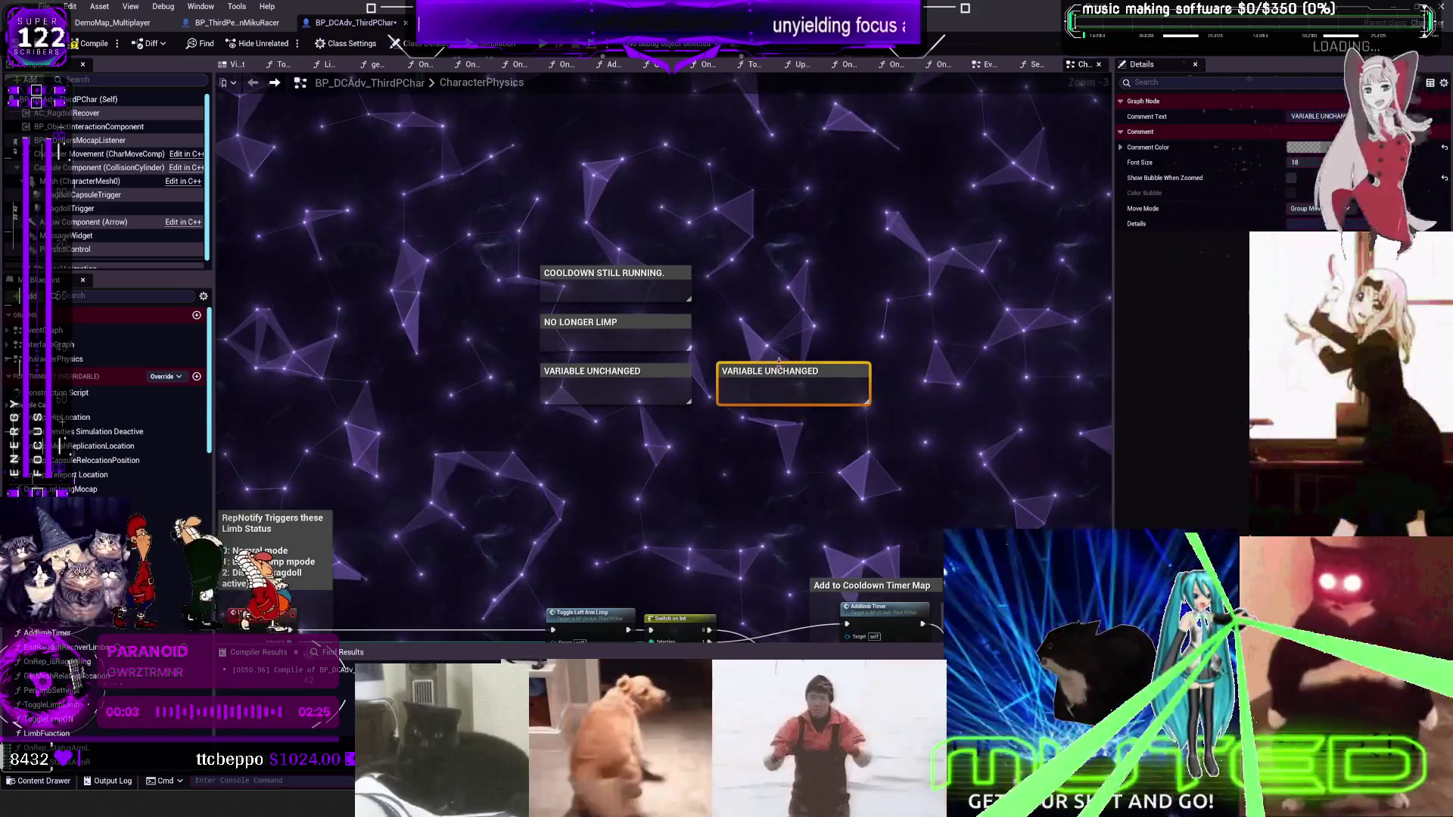
left_click_drag(877, 274, 795, 443)
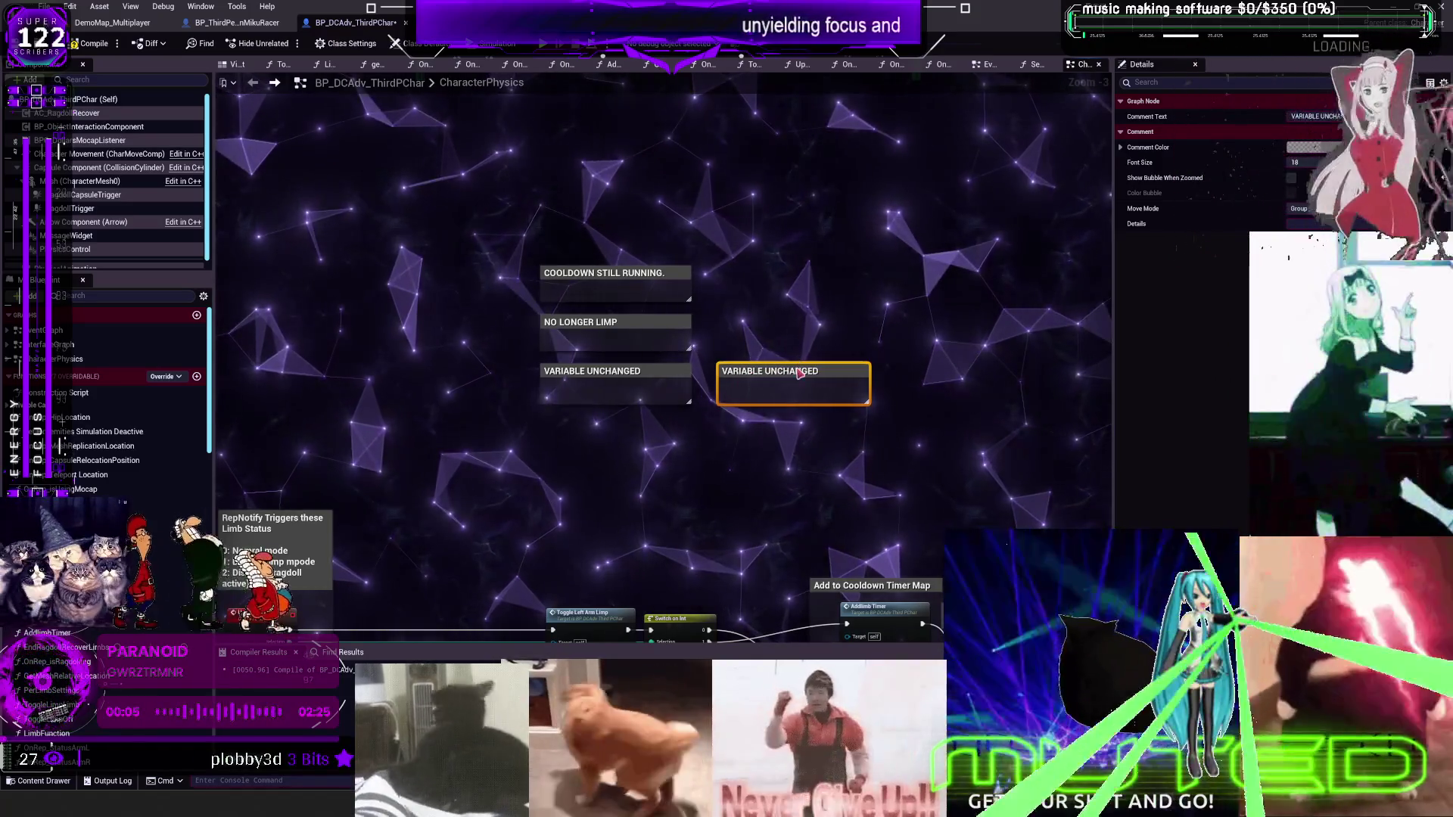
double_click(799, 371)
type("A")
key("BackSpace")
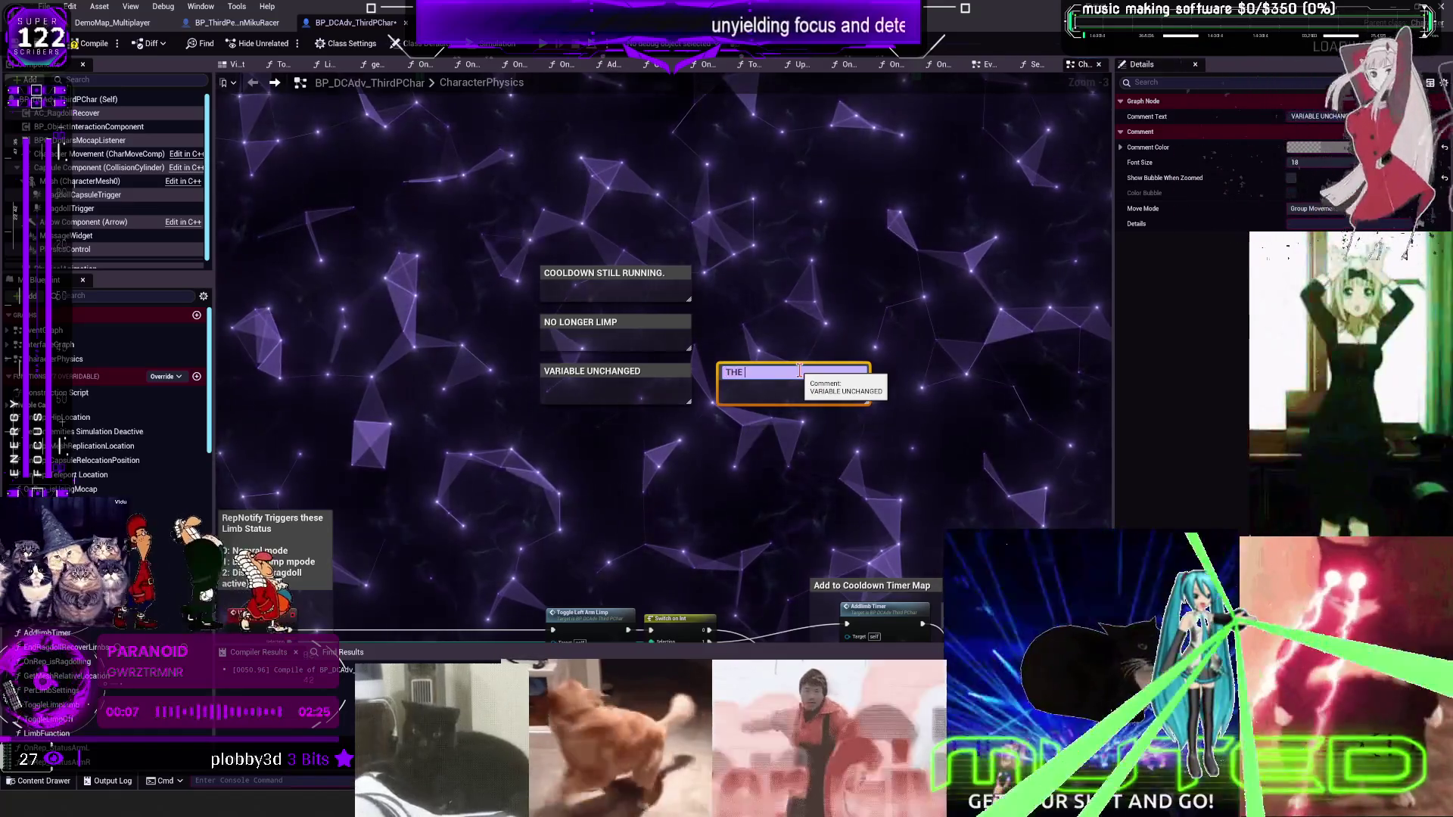
type("PHYS")
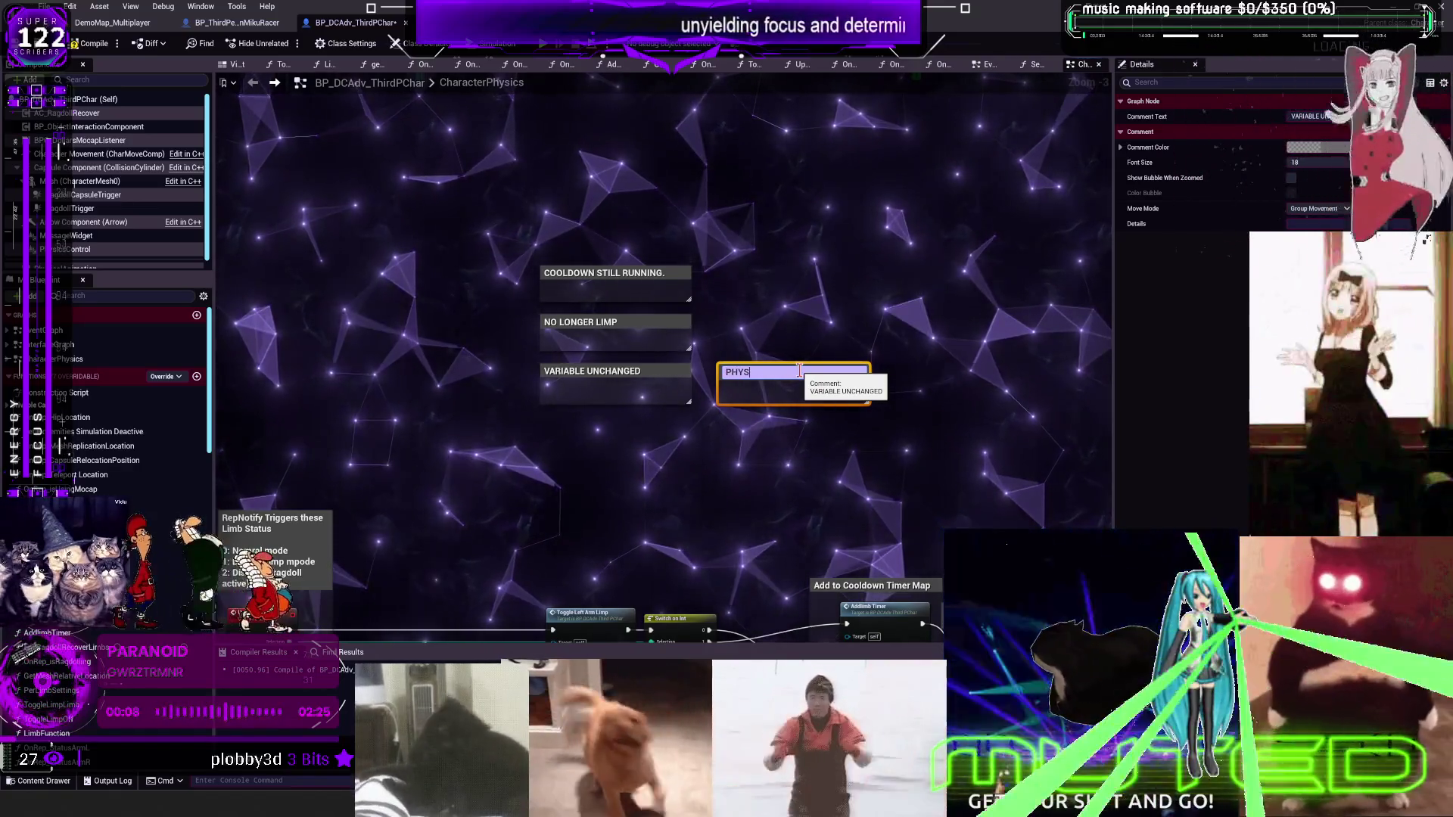
type("ICS CONTROL AT")
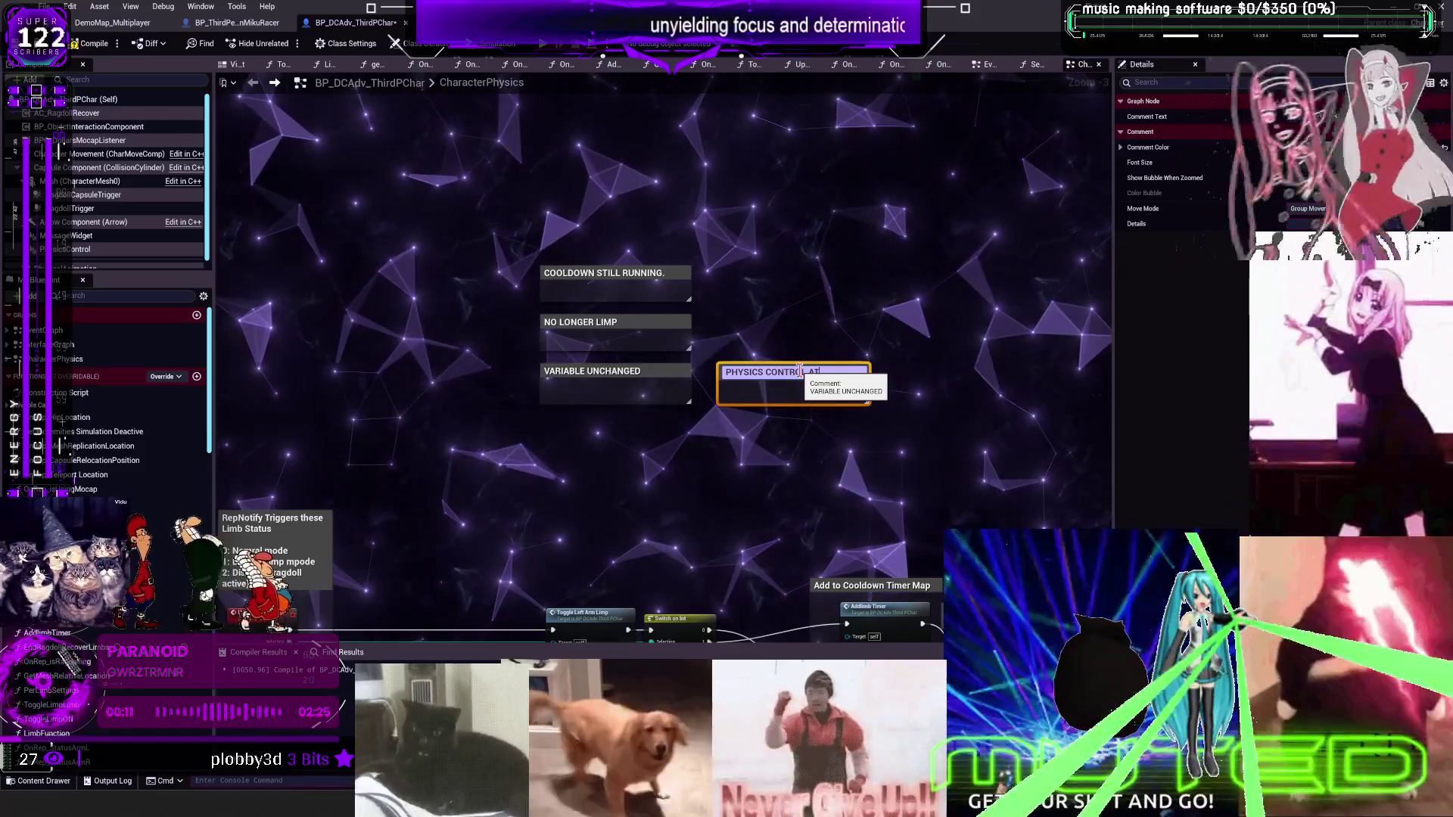
type(" SOME POINT I")
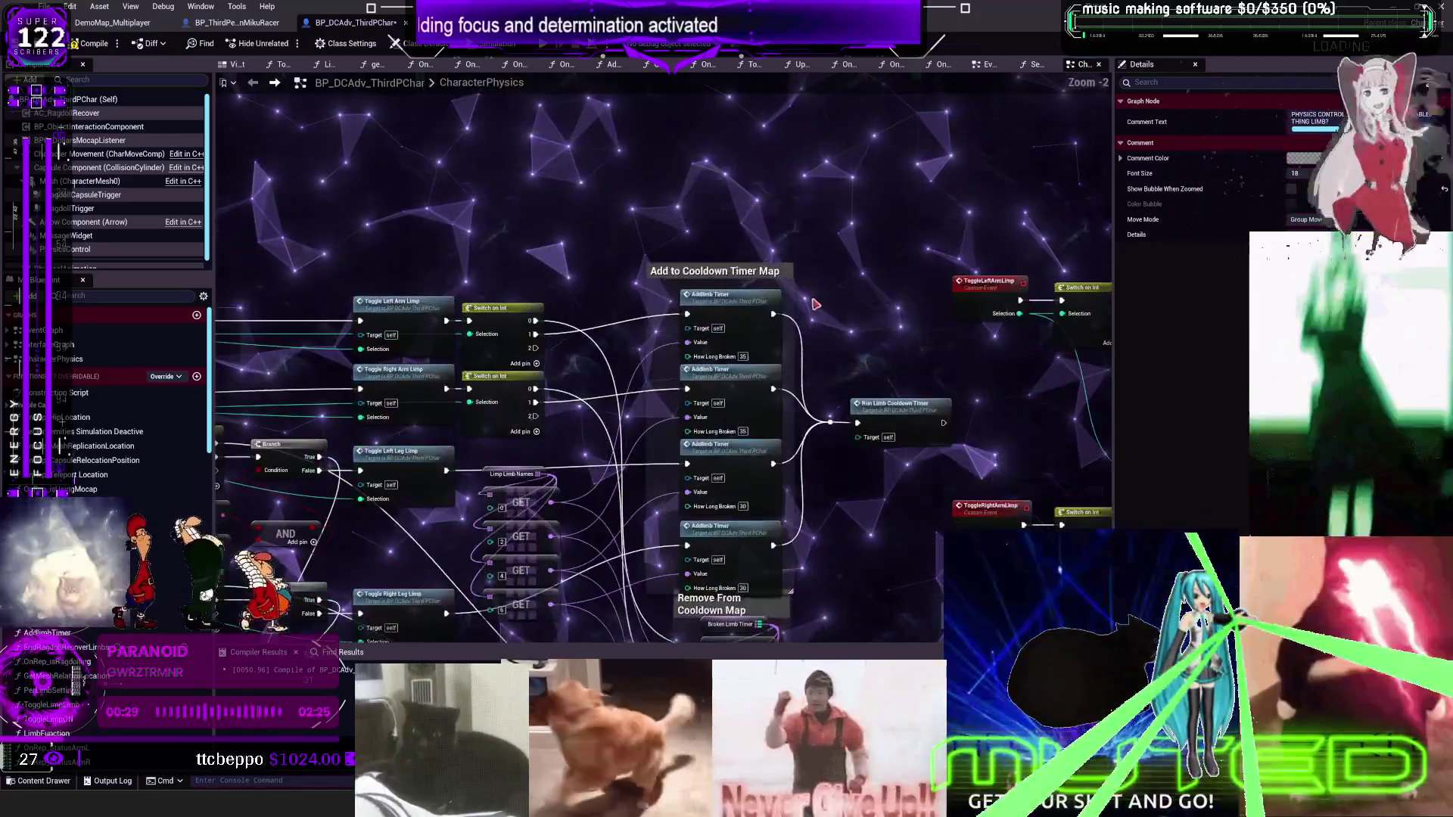
Open the ToggleLimpLimb function graph and box-select its physics control nodes
left_click(294, 108)
scroll(294, 108, "down", 5)
scroll(739, 257, "up", 2)
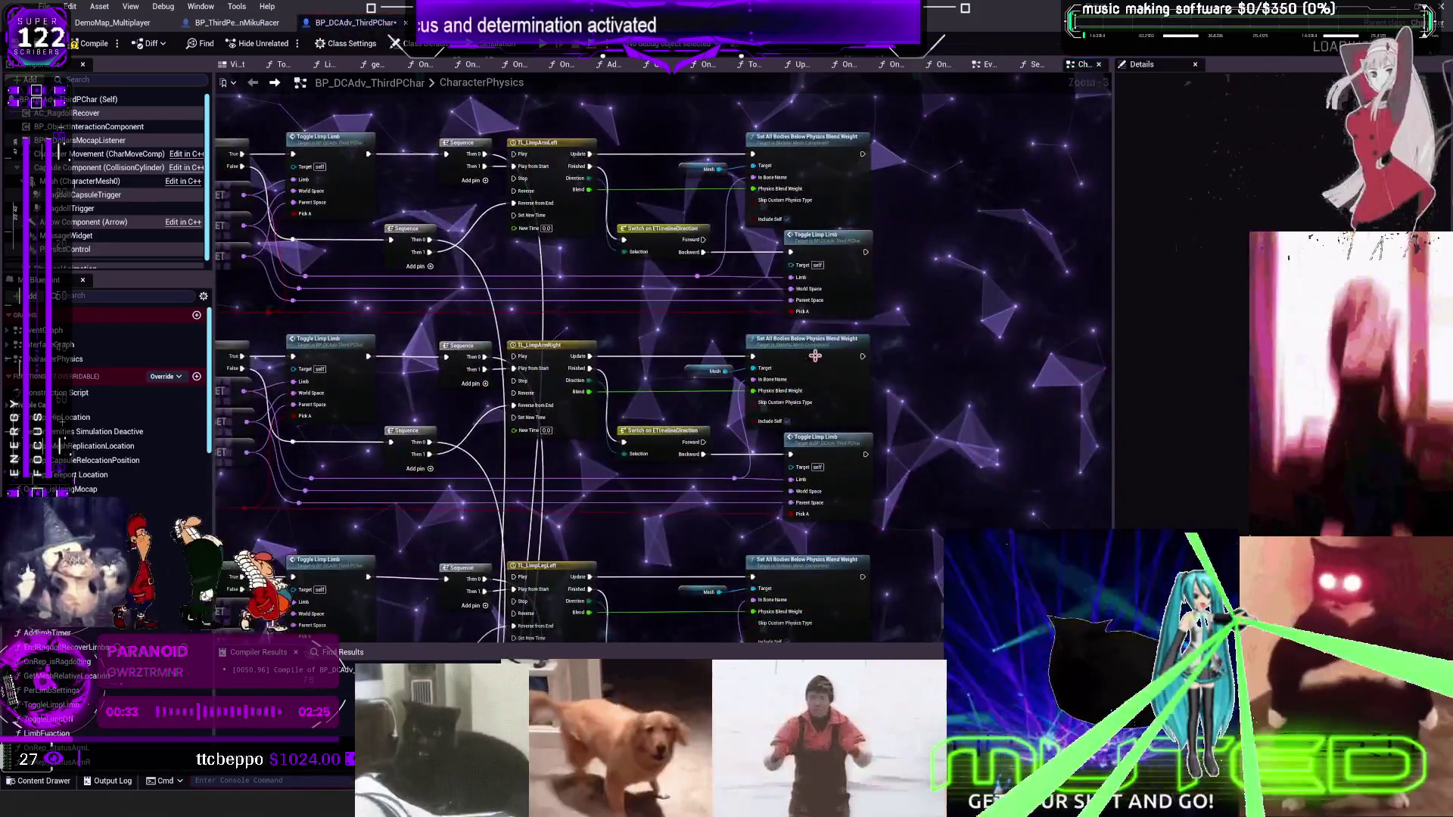
double_click(813, 324)
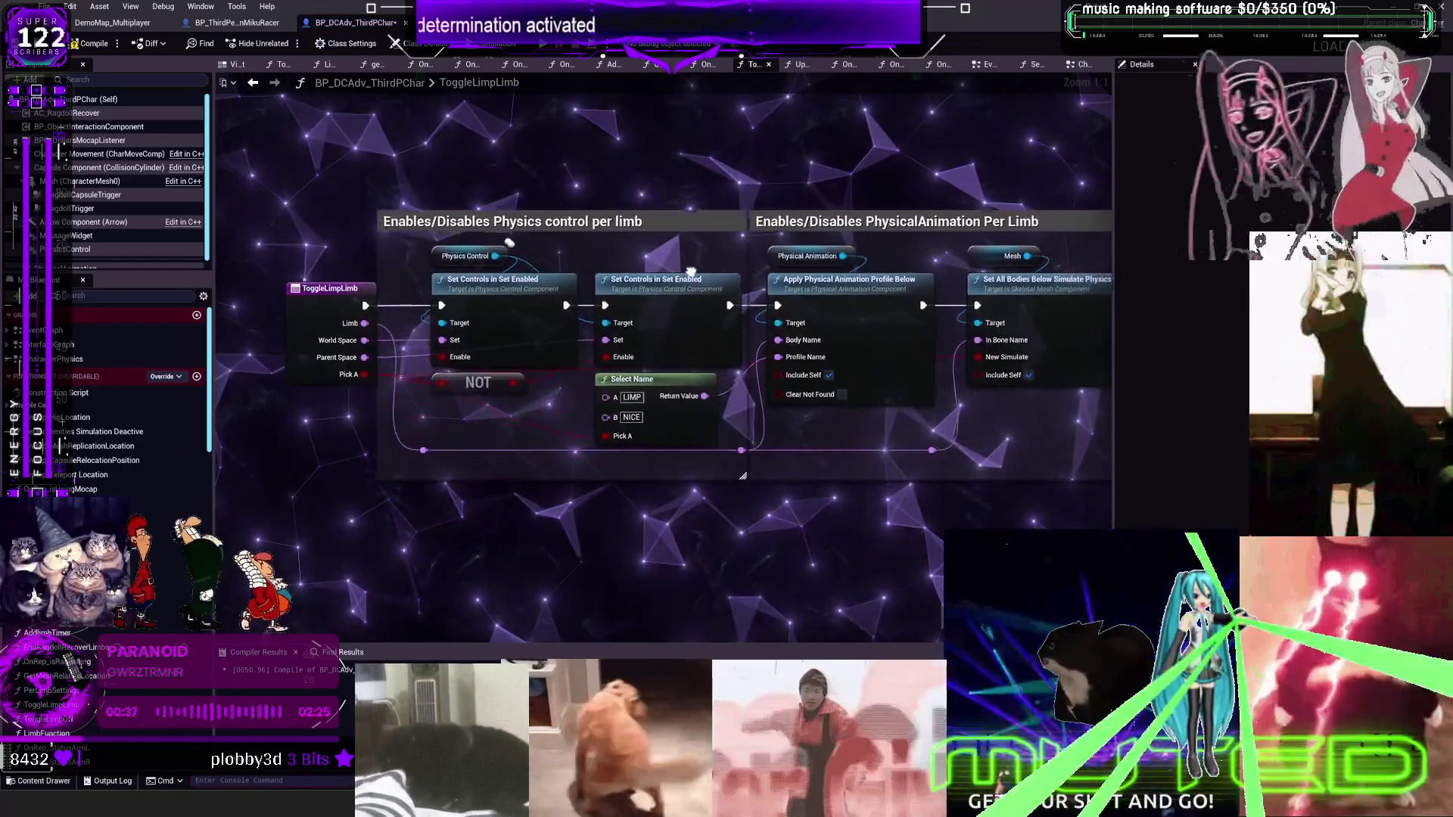
mouse_move(712, 267)
left_mouse_down()
mouse_move(555, 264)
mouse_move(517, 245)
mouse_move(594, 241)
mouse_move(684, 274)
mouse_move(753, 266)
left_mouse_up()
mouse_move(790, 437)
left_mouse_down()
mouse_move(657, 318)
mouse_move(525, 280)
left_mouse_up()
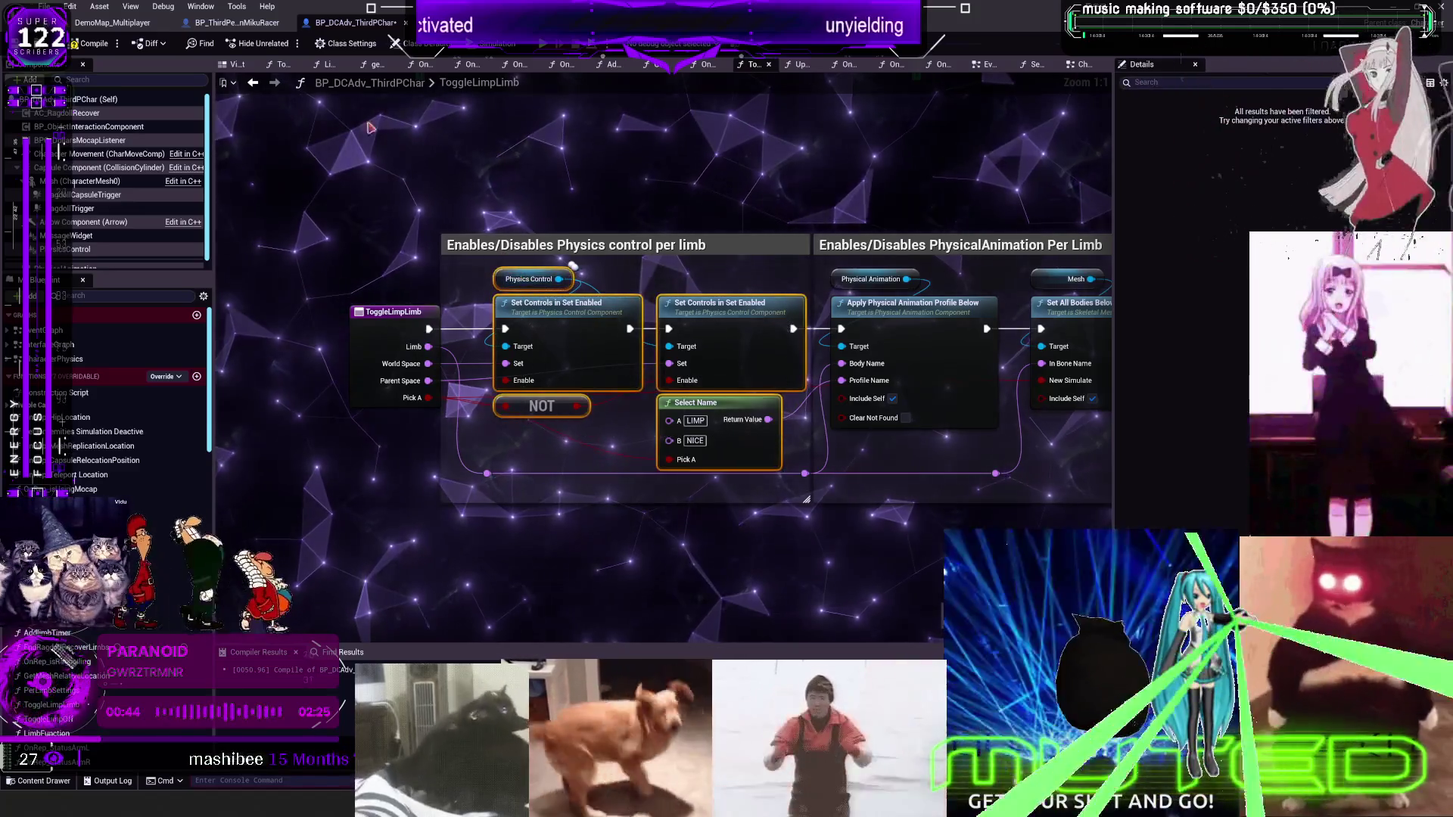
Go back to CharacterPhysics, reopen ToggleLimpLimb, then return to CharacterPhysics
key("alt+Left")
scroll(420, 215, "up", 5)
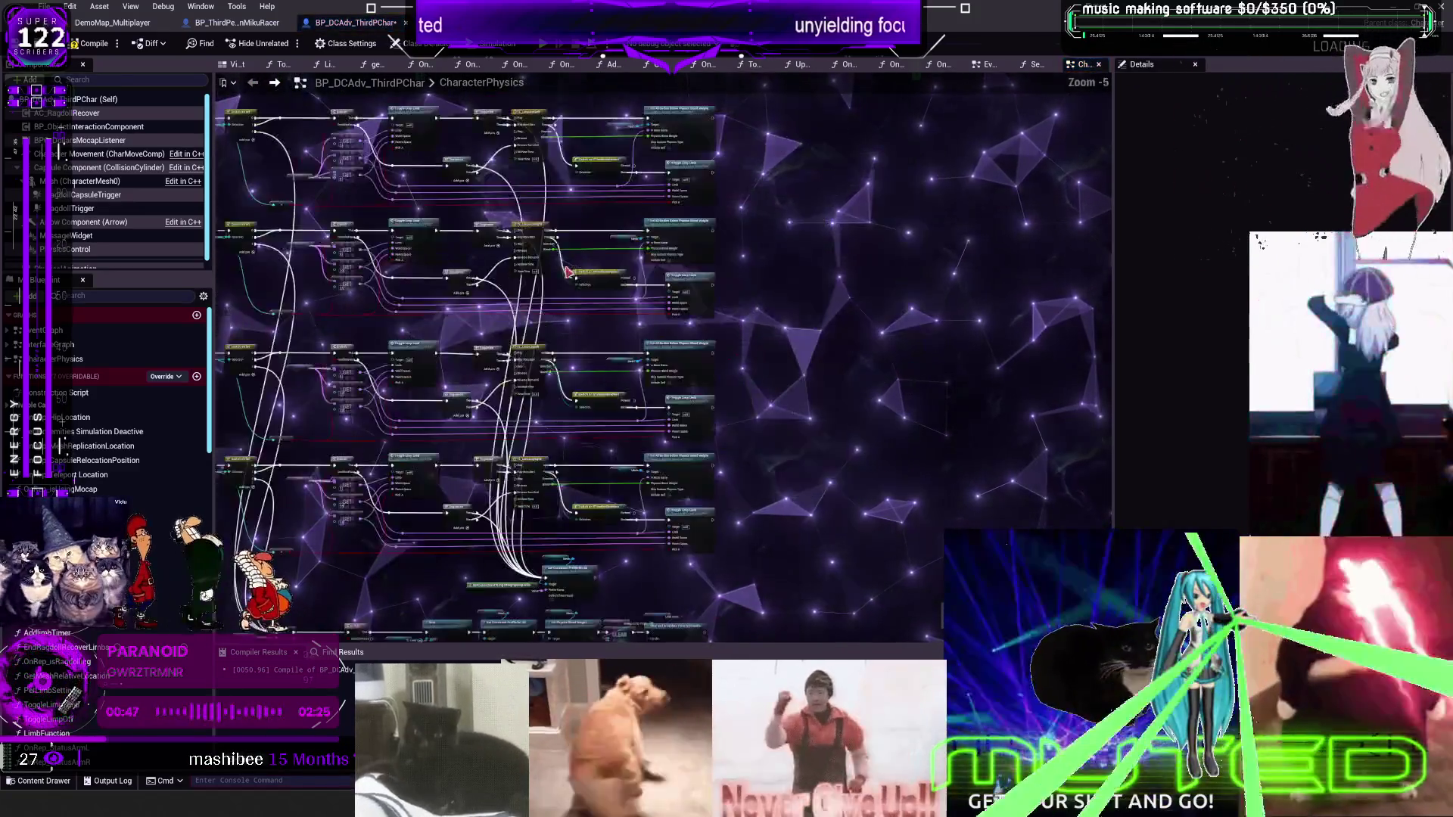
double_click(831, 294)
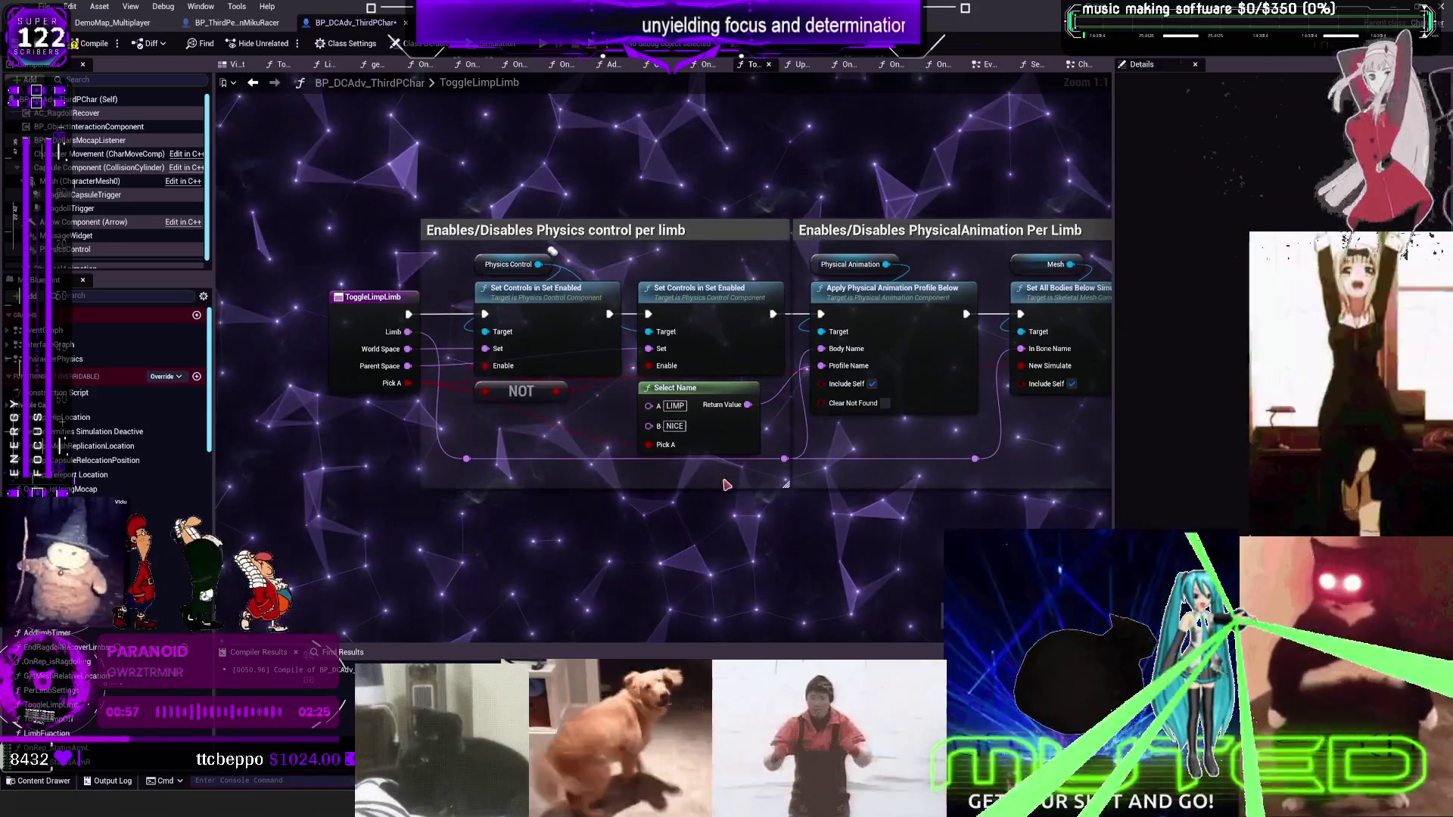
left_click(255, 83)
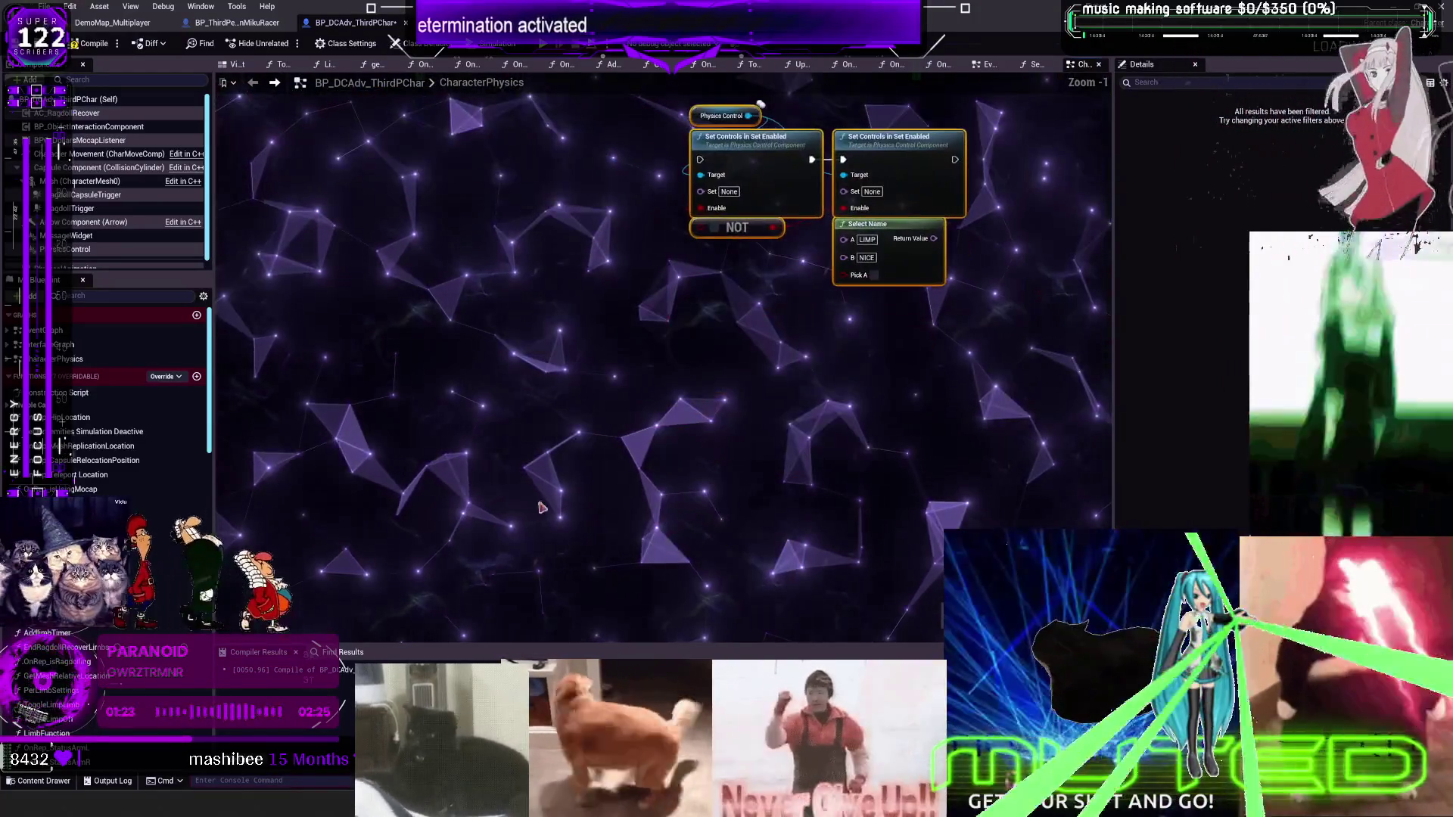
Scroll the My Blueprint panel down to the Variables list
scroll(114, 394, "down", 8)
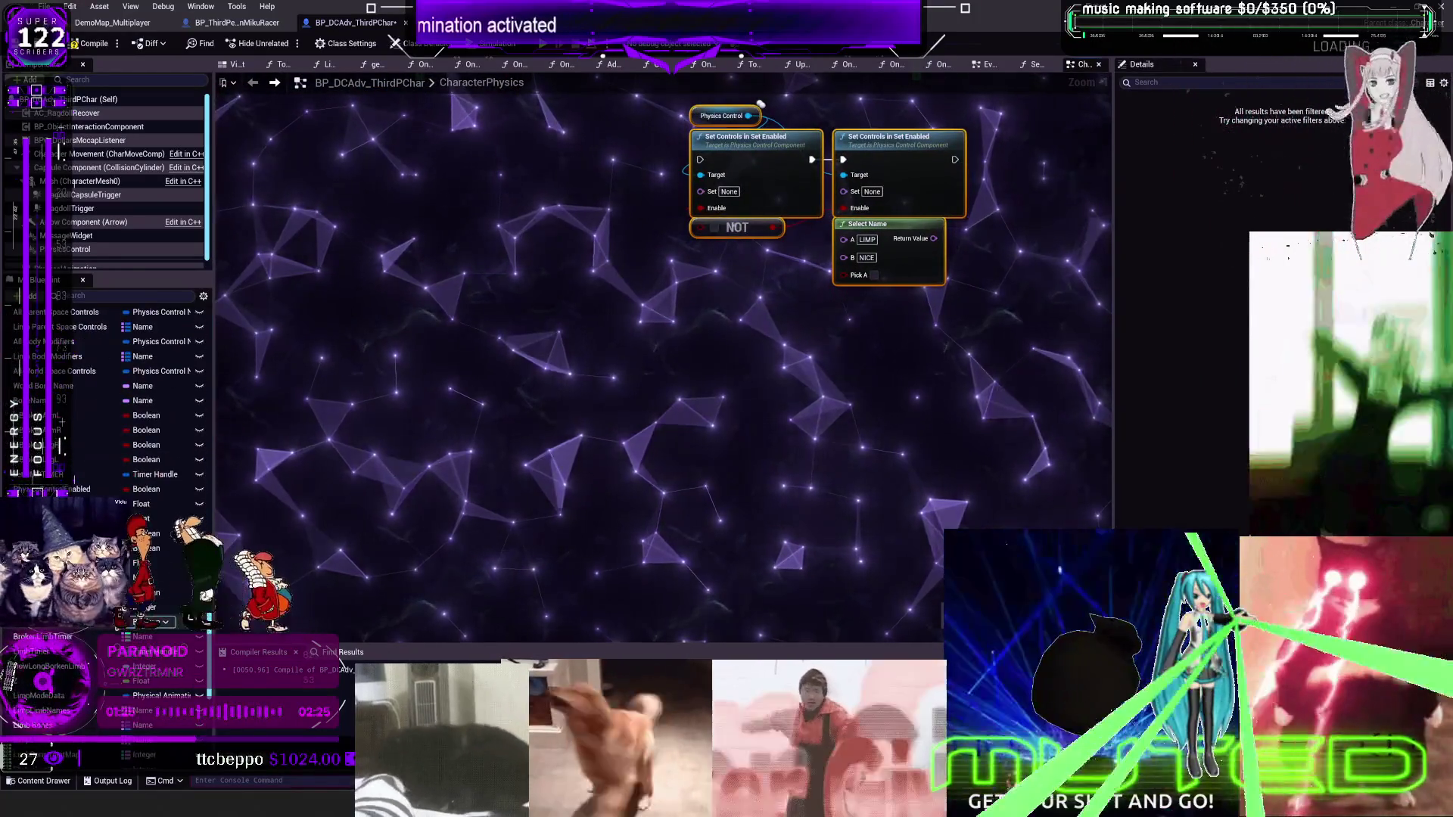
scroll(114, 409, "down", 5)
Add Status Leg L, Status Leg R, Status Arm L and Status Arm R getter nodes
mouse_move(34, 660)
left_mouse_down()
mouse_move(470, 201)
mouse_move(486, 225)
left_mouse_up()
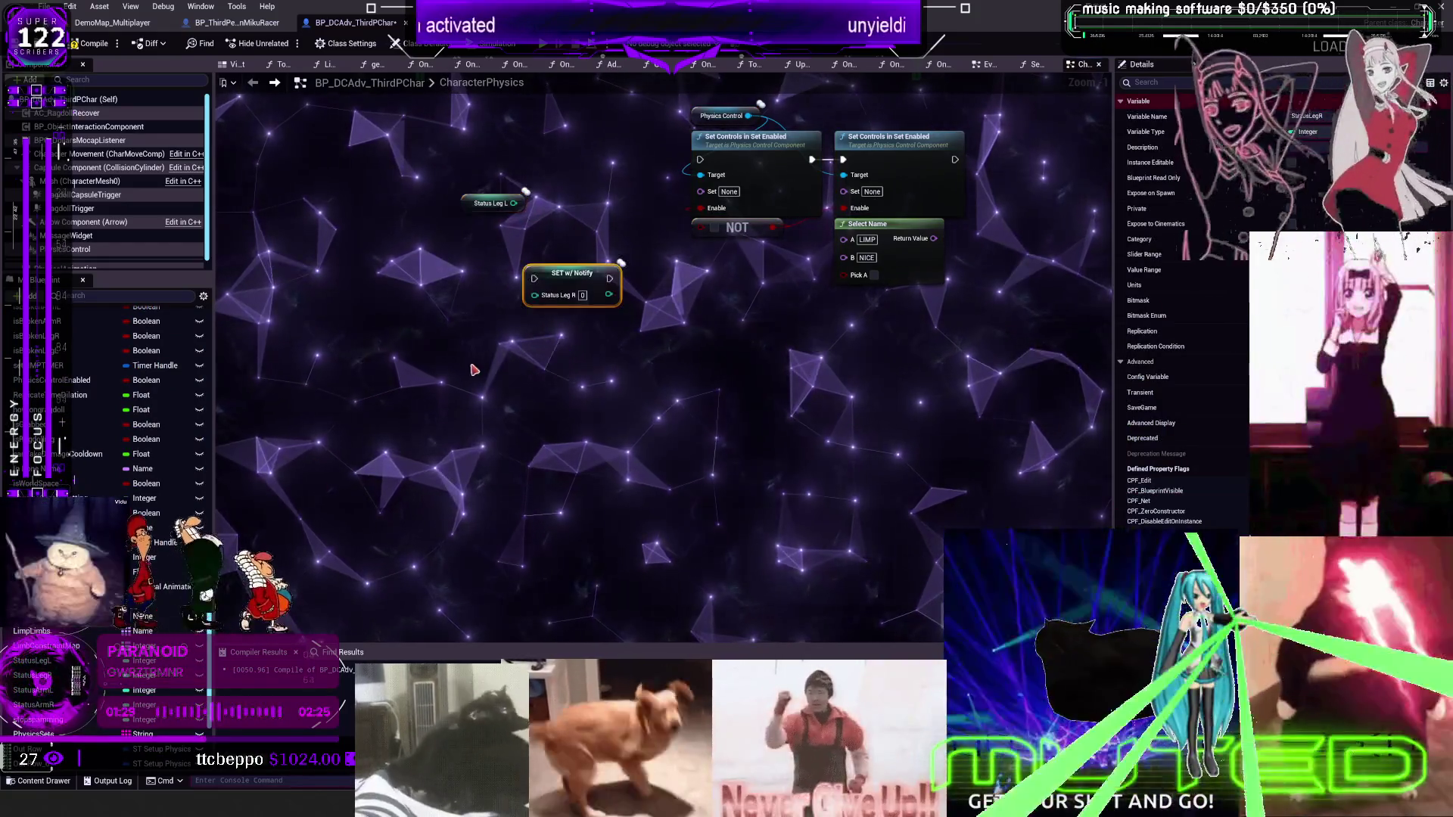
key("ctrl+z")
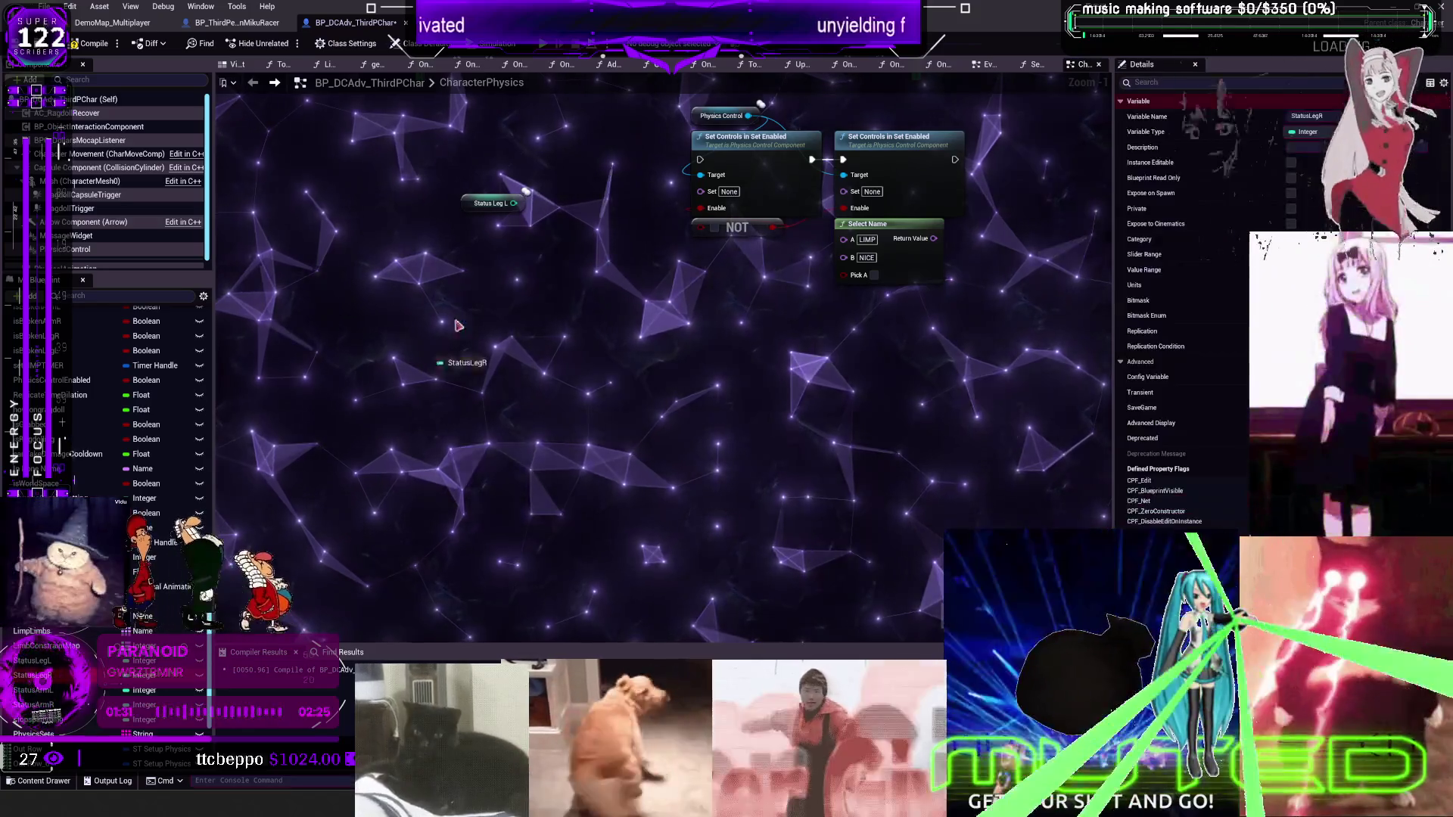
left_click_drag(34, 675, 492, 306)
left_click_drag(464, 379, 464, 378)
mouse_move(35, 705)
left_mouse_down()
mouse_move(406, 512)
mouse_move(473, 449)
left_mouse_up()
left_click_drag(575, 477, 438, 188)
right_click(479, 204)
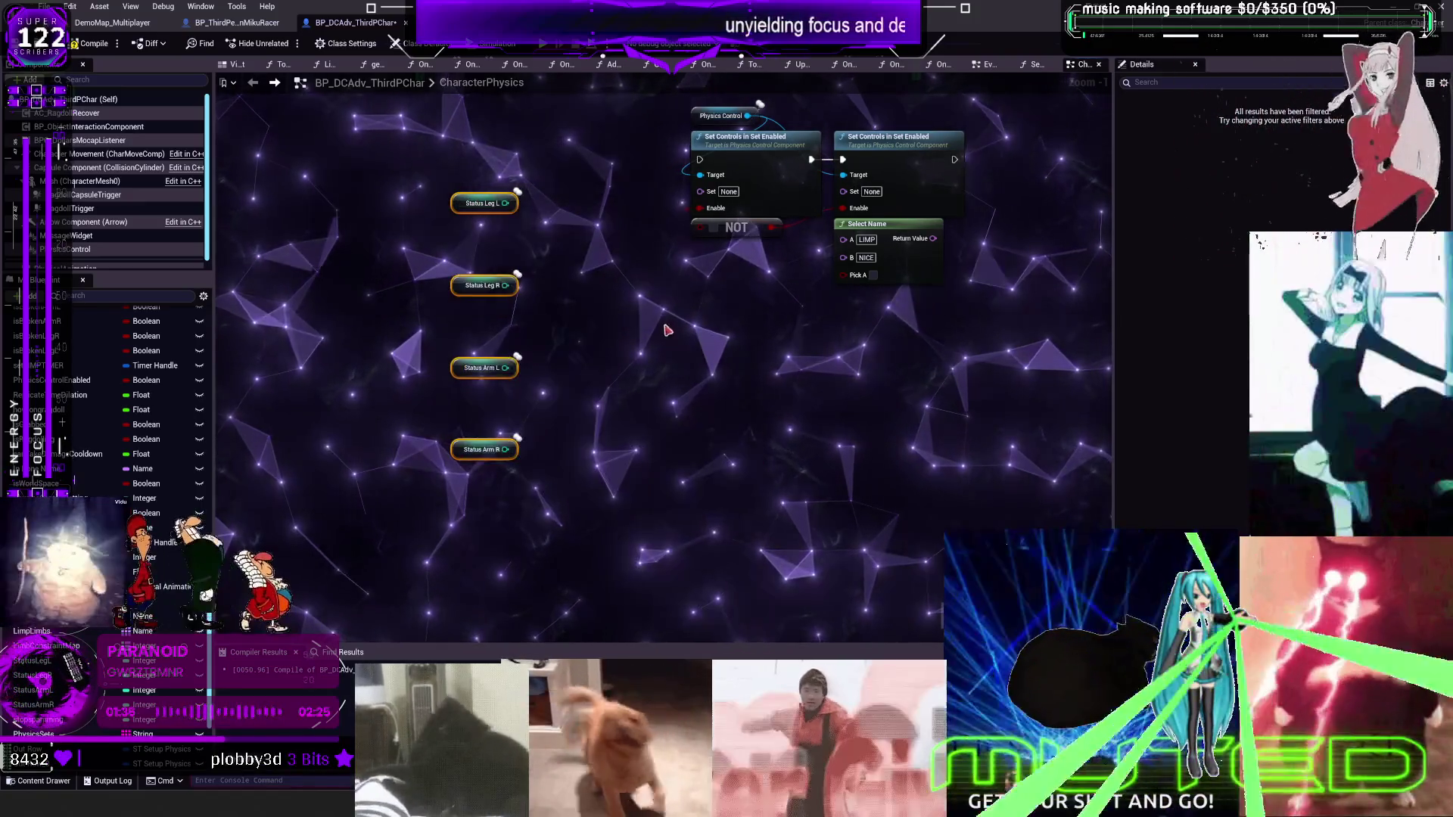
Reposition the Physics Control group and paste two more Set Controls chains
mouse_move(908, 355)
left_mouse_down()
mouse_move(737, 176)
mouse_move(651, 192)
left_mouse_up()
left_click(909, 377)
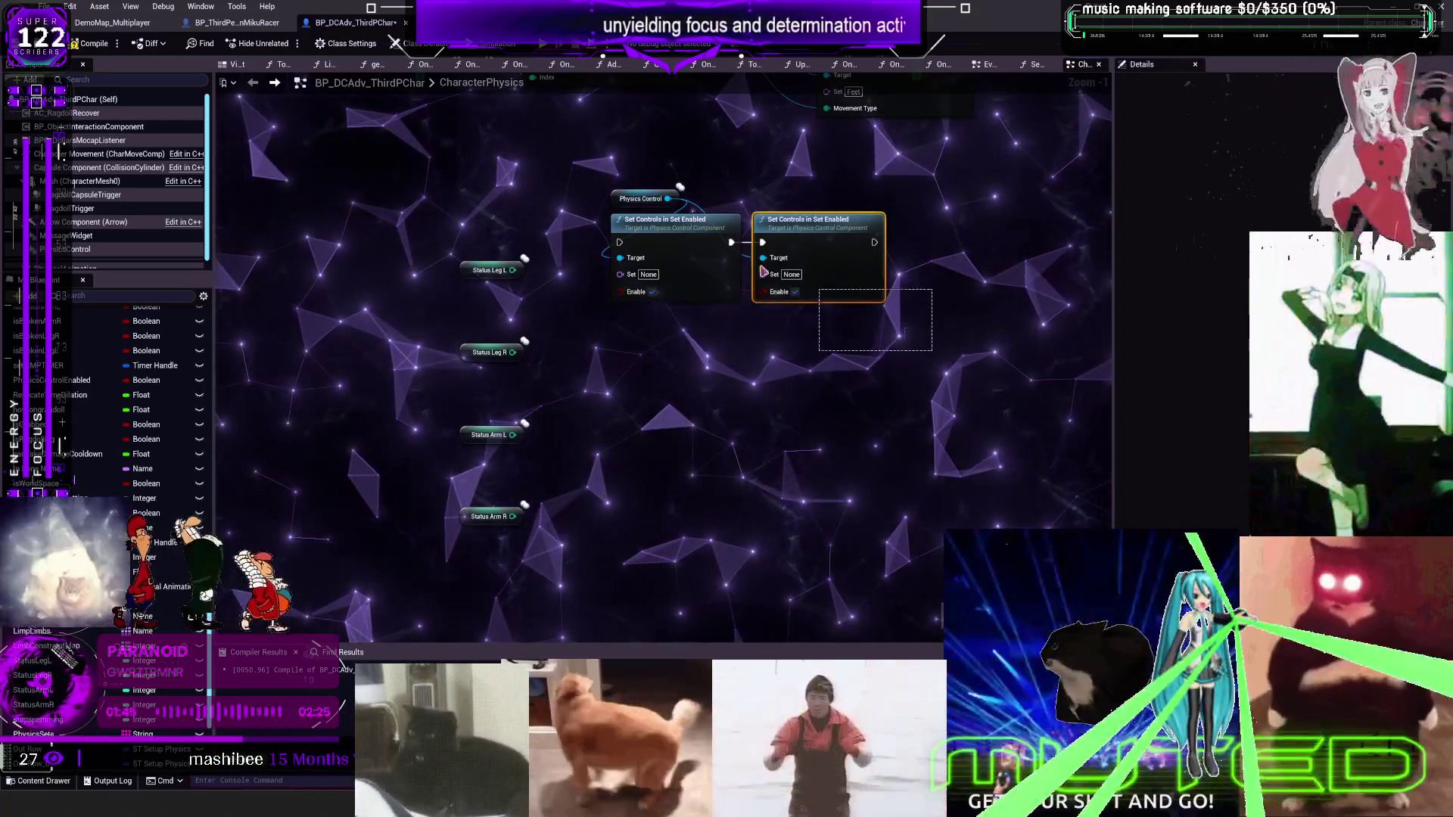
key("ctrl+v")
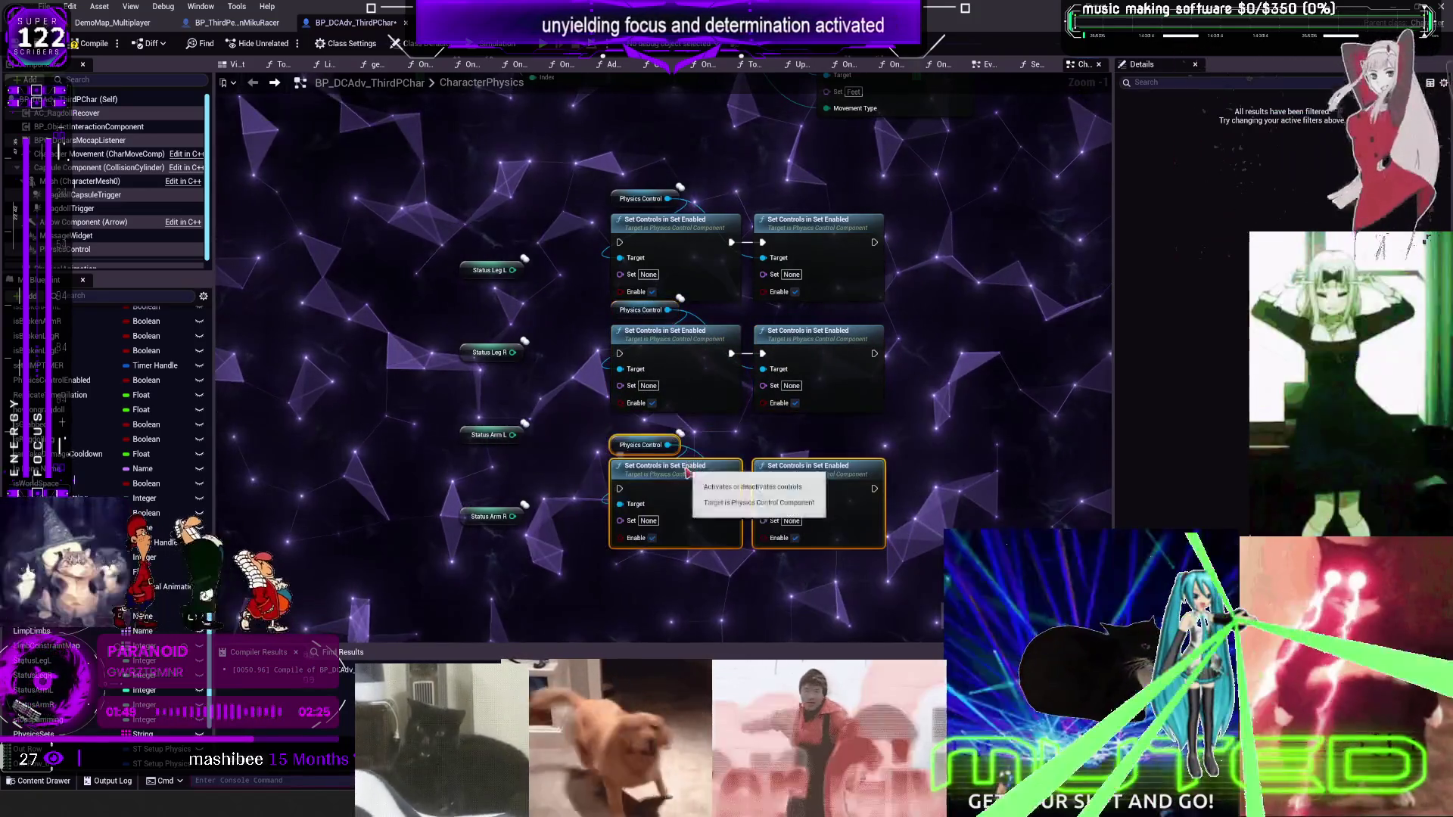
key("ctrl+v")
key("ctrl+v")
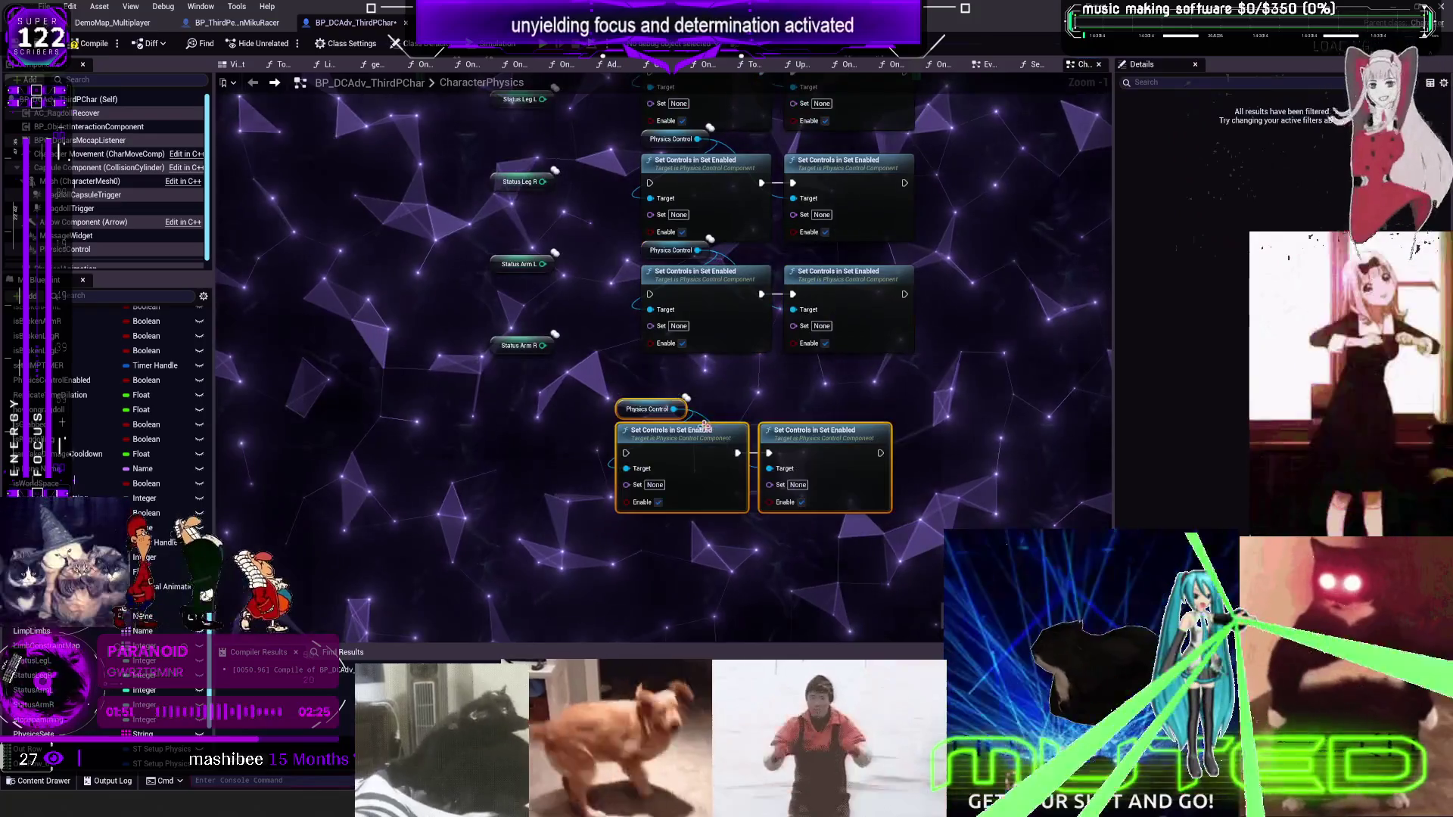
Place the fourth Set Controls row and set an equals node beside Status Leg L to compare with 1
left_click_drag(719, 441, 719, 399)
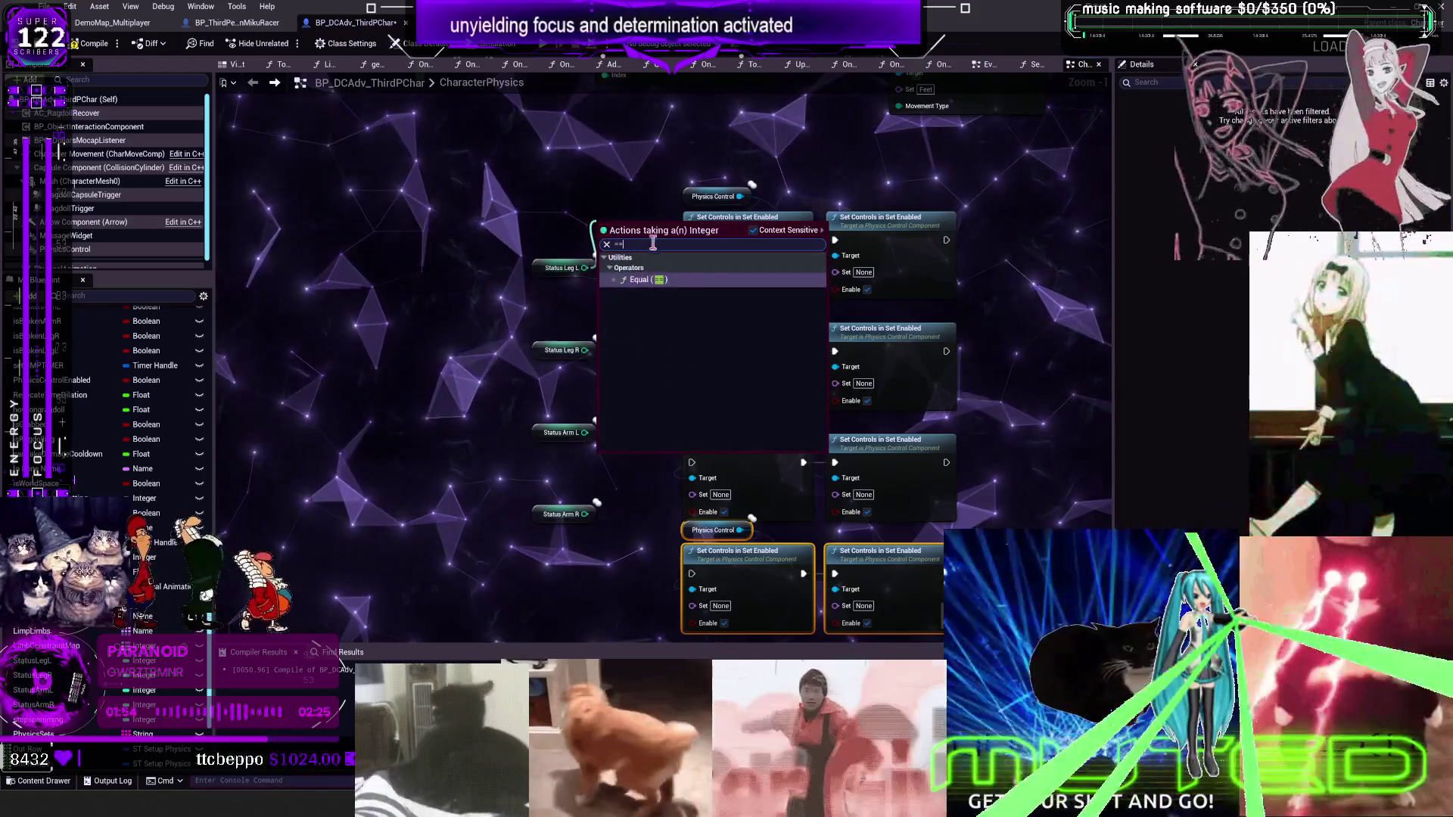
left_click_drag(564, 268, 436, 268)
left_click_drag(565, 235, 557, 315)
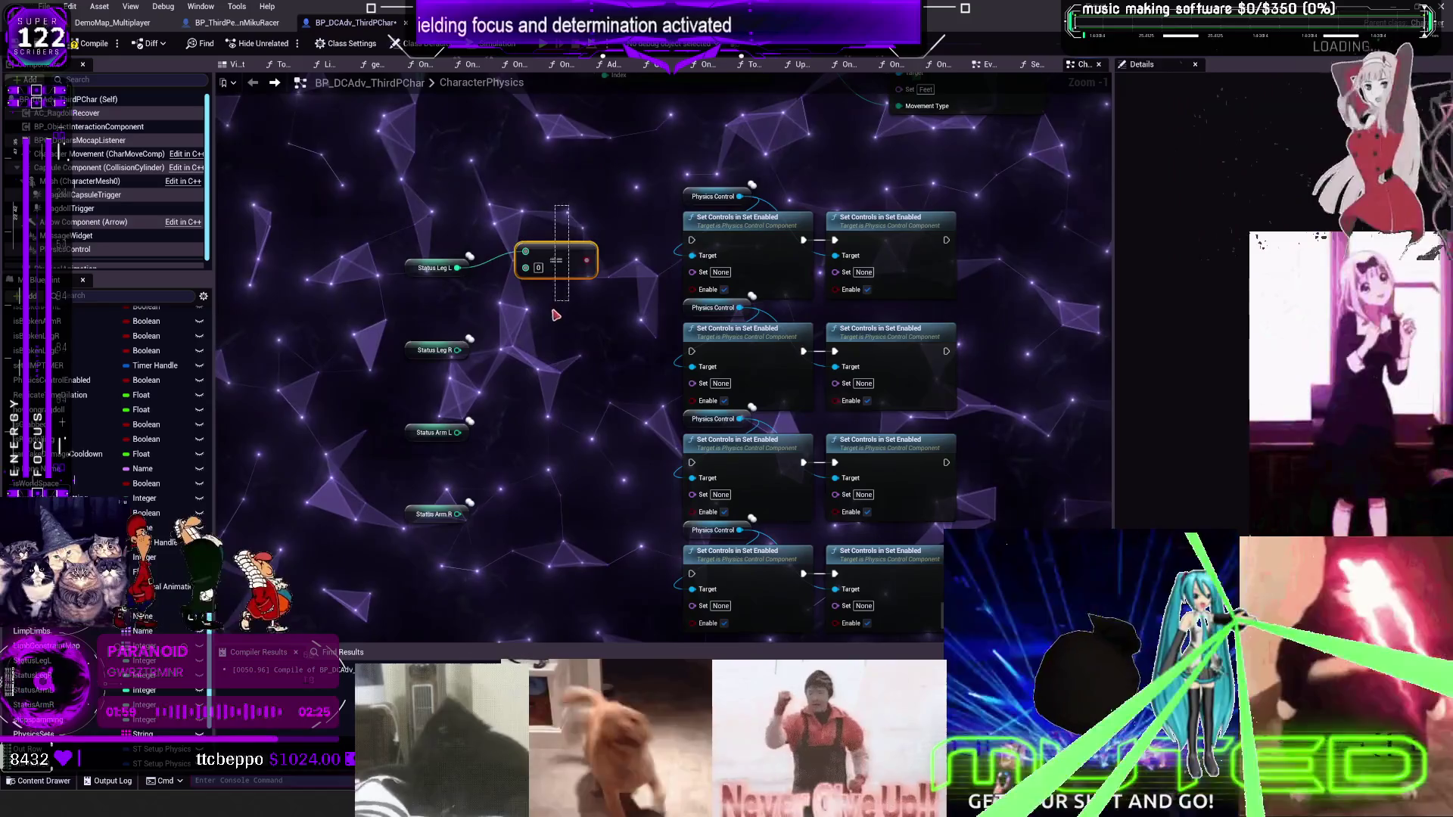
left_click(538, 267)
type("1")
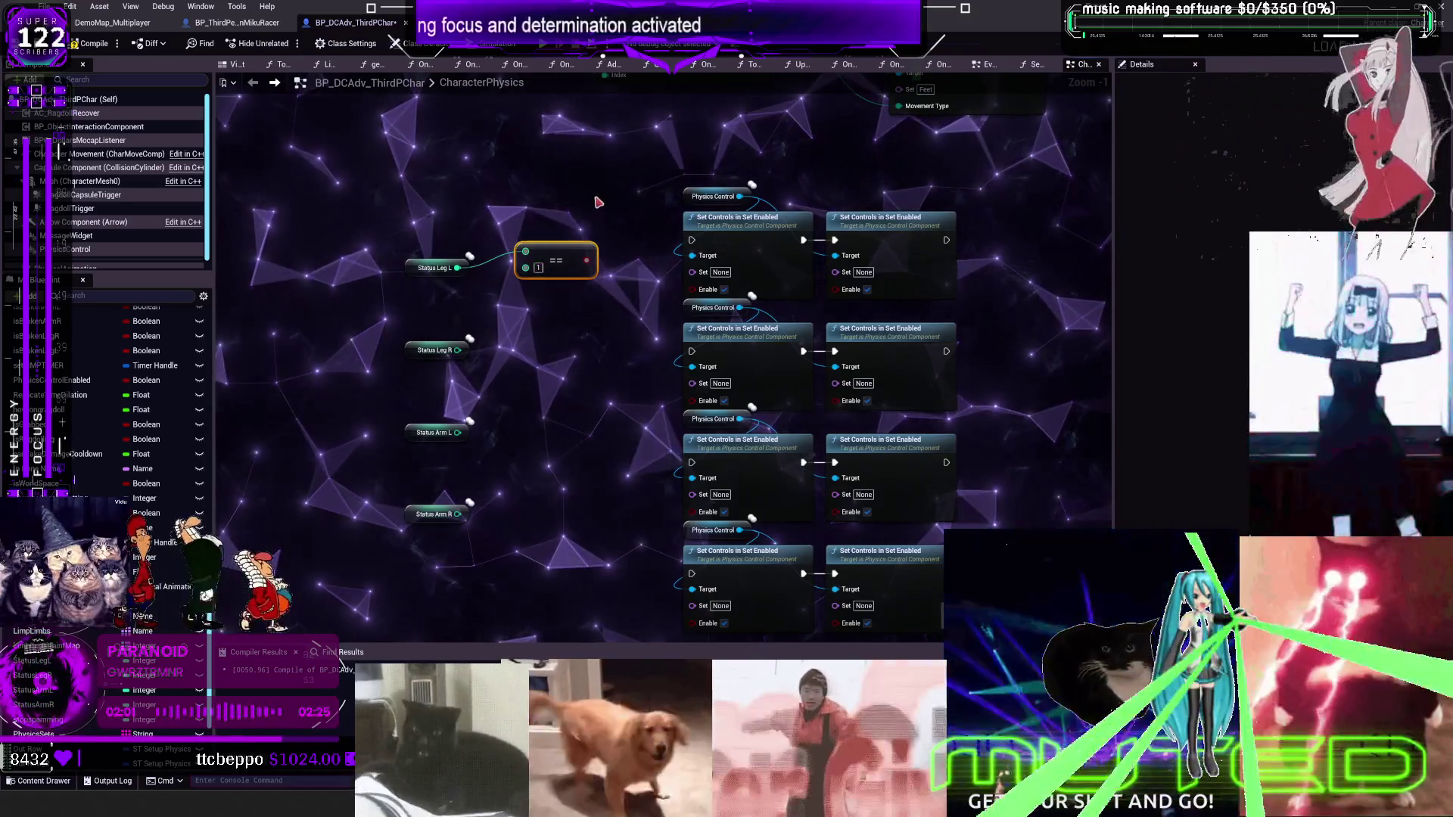
left_click(572, 224)
Add a Branch driven by the equals check, with True running the first Set Controls pair
left_click(572, 224)
left_click_drag(550, 260, 519, 276)
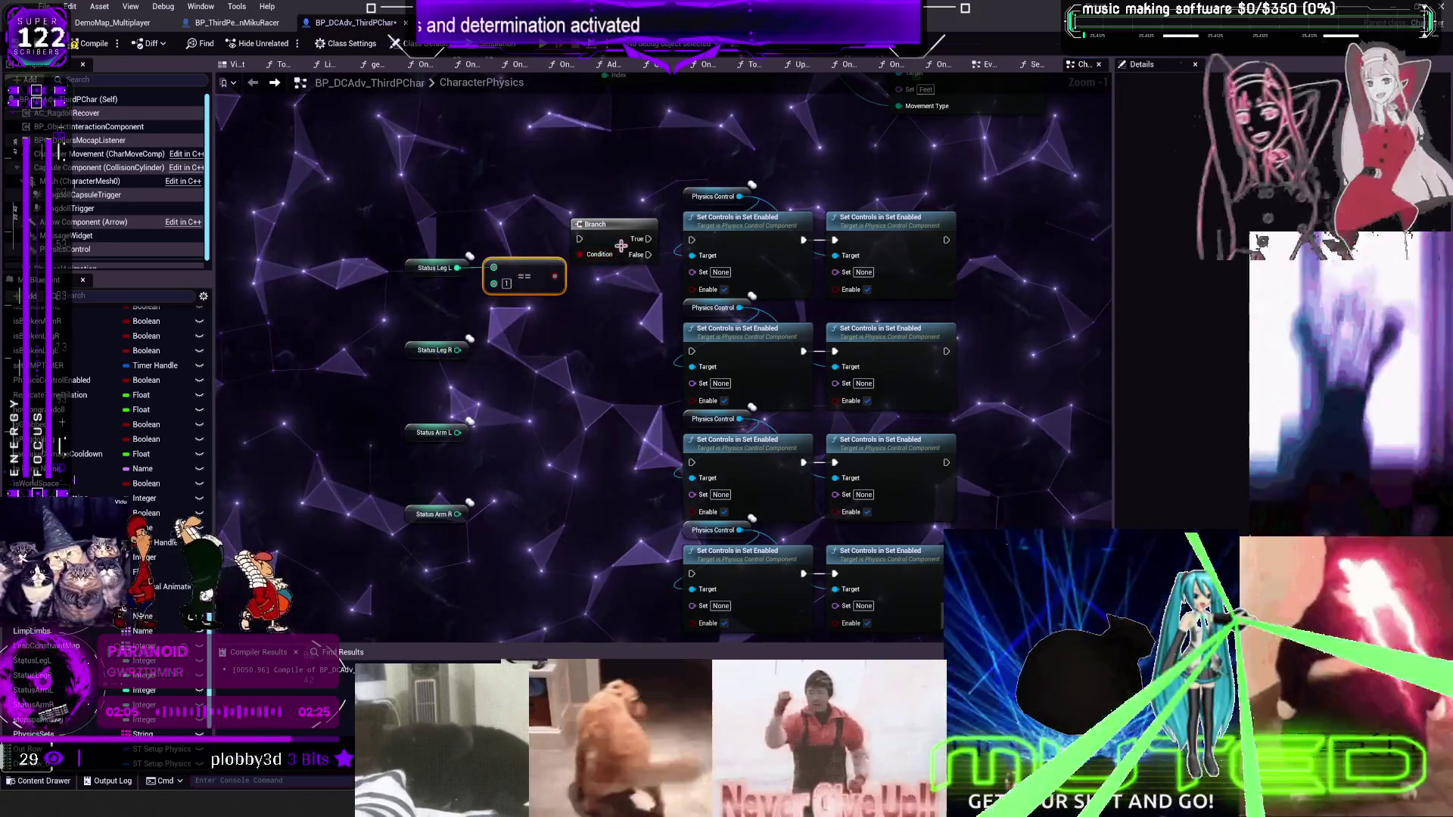
left_click_drag(645, 239, 691, 240)
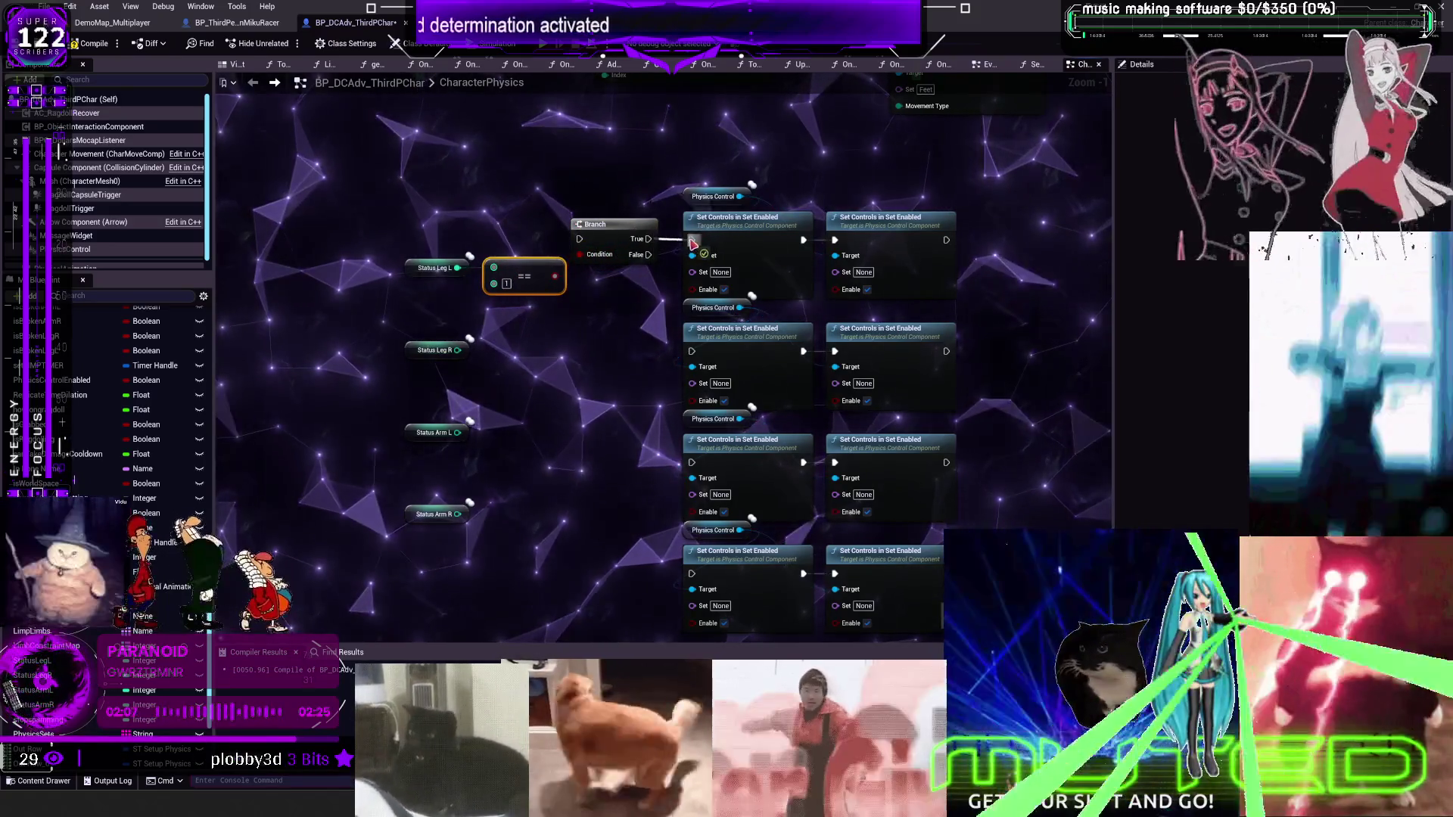
left_click(868, 289)
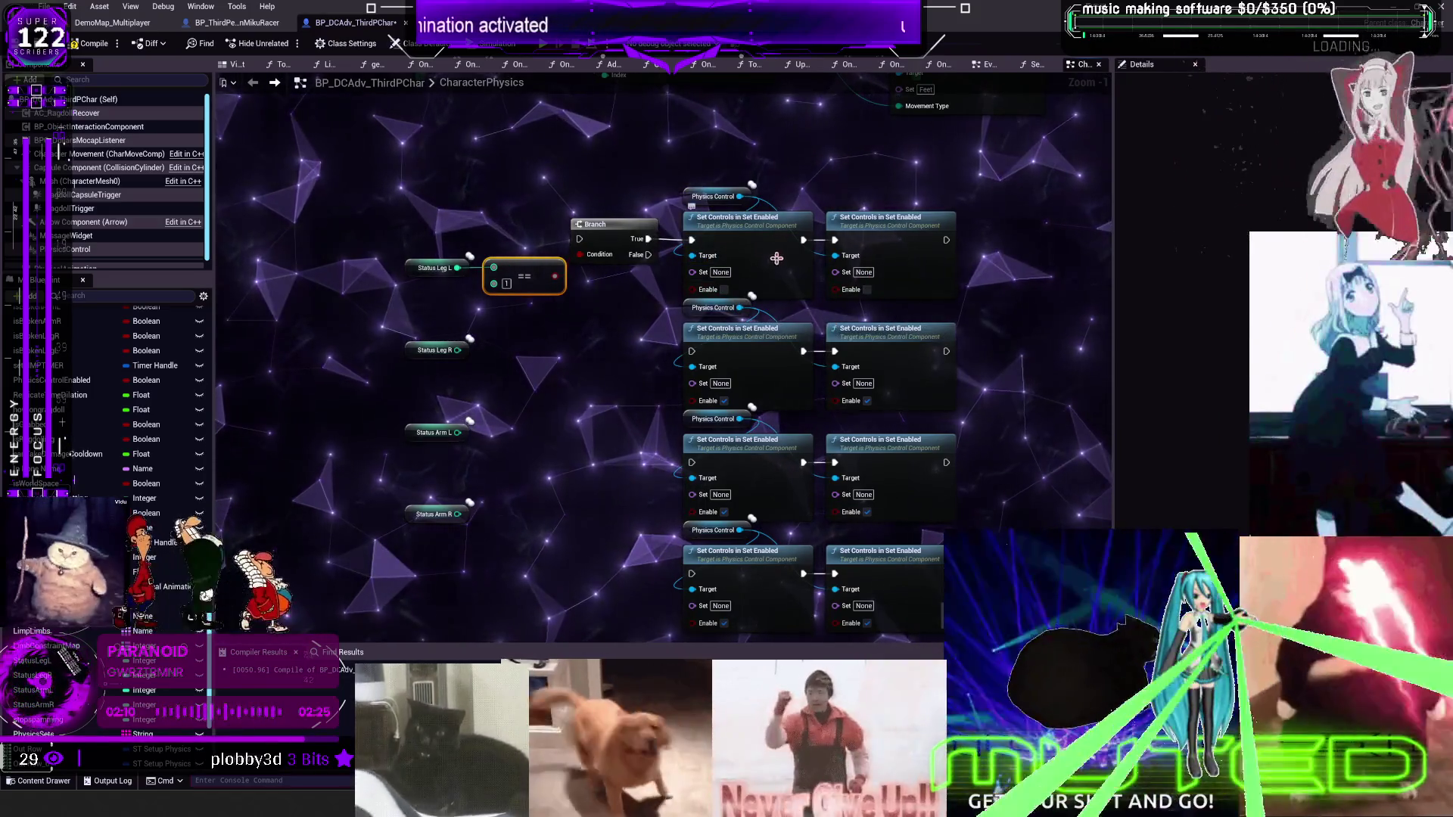
left_click(606, 225)
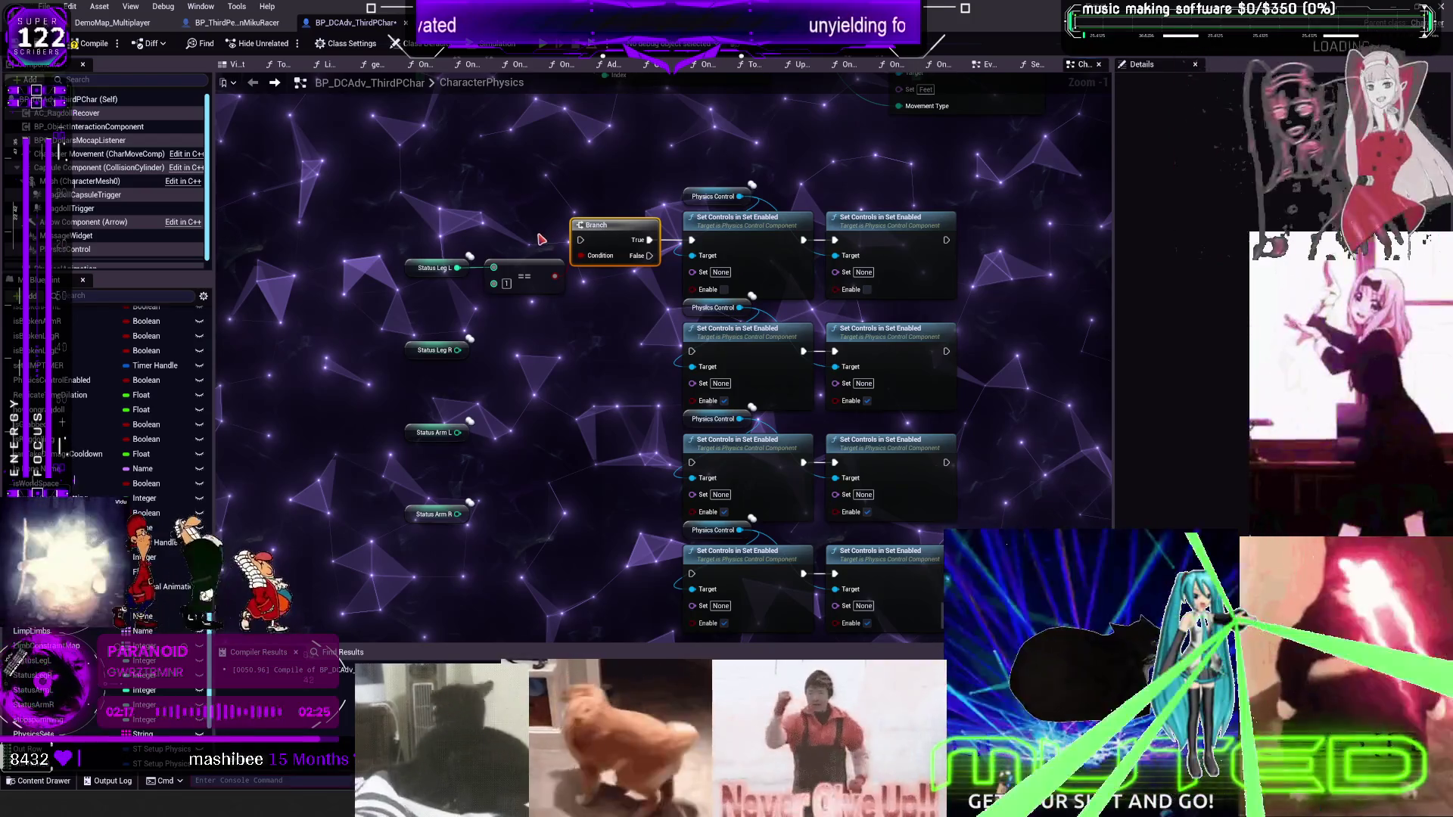
scroll(616, 317, "down", 1)
Copy the Branch and equals-1 pair and paste three copies for Status Leg R, Arm L and Arm R
left_click(533, 284, "ctrl")
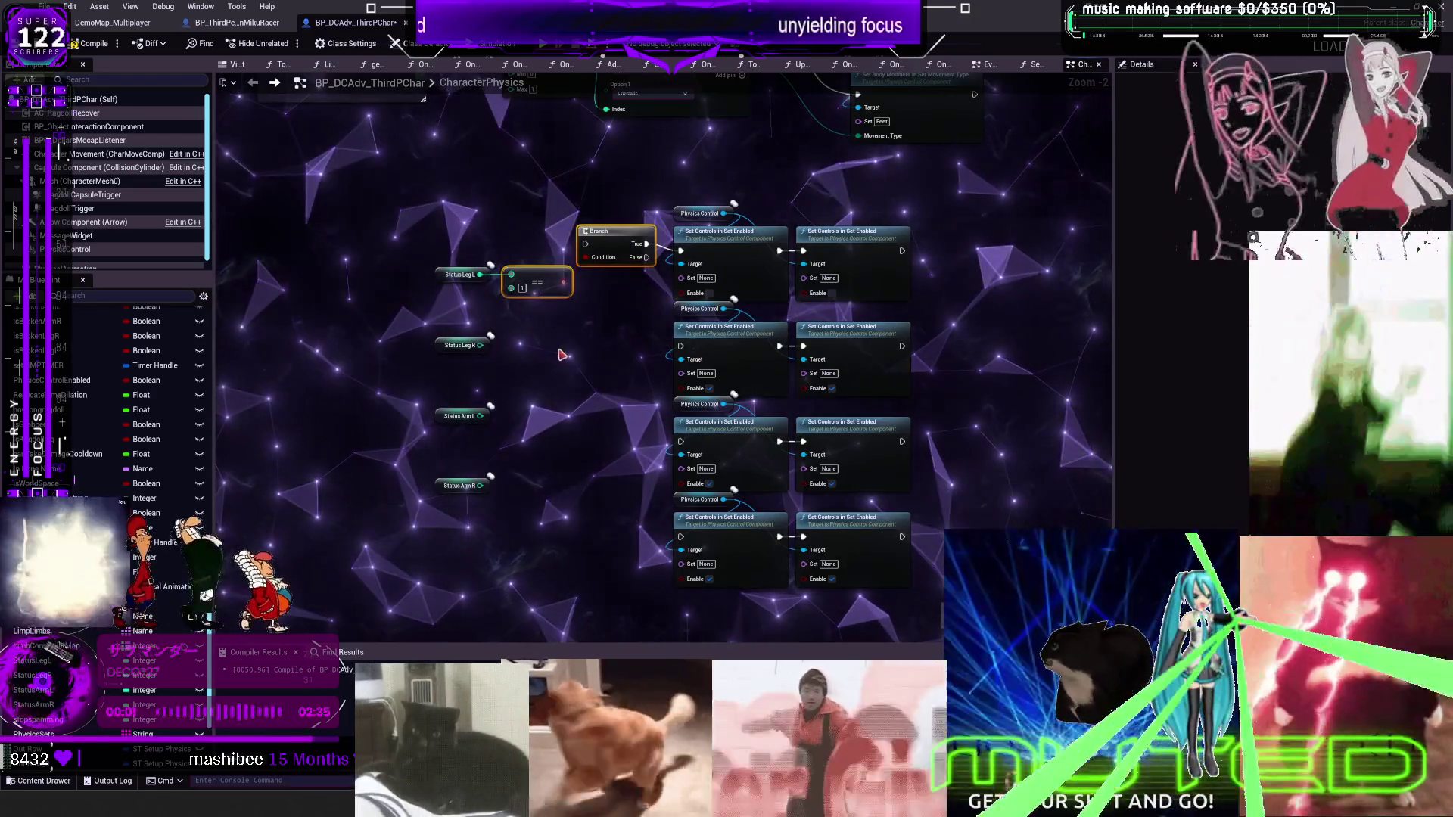
key("ctrl+c")
key("ctrl+v")
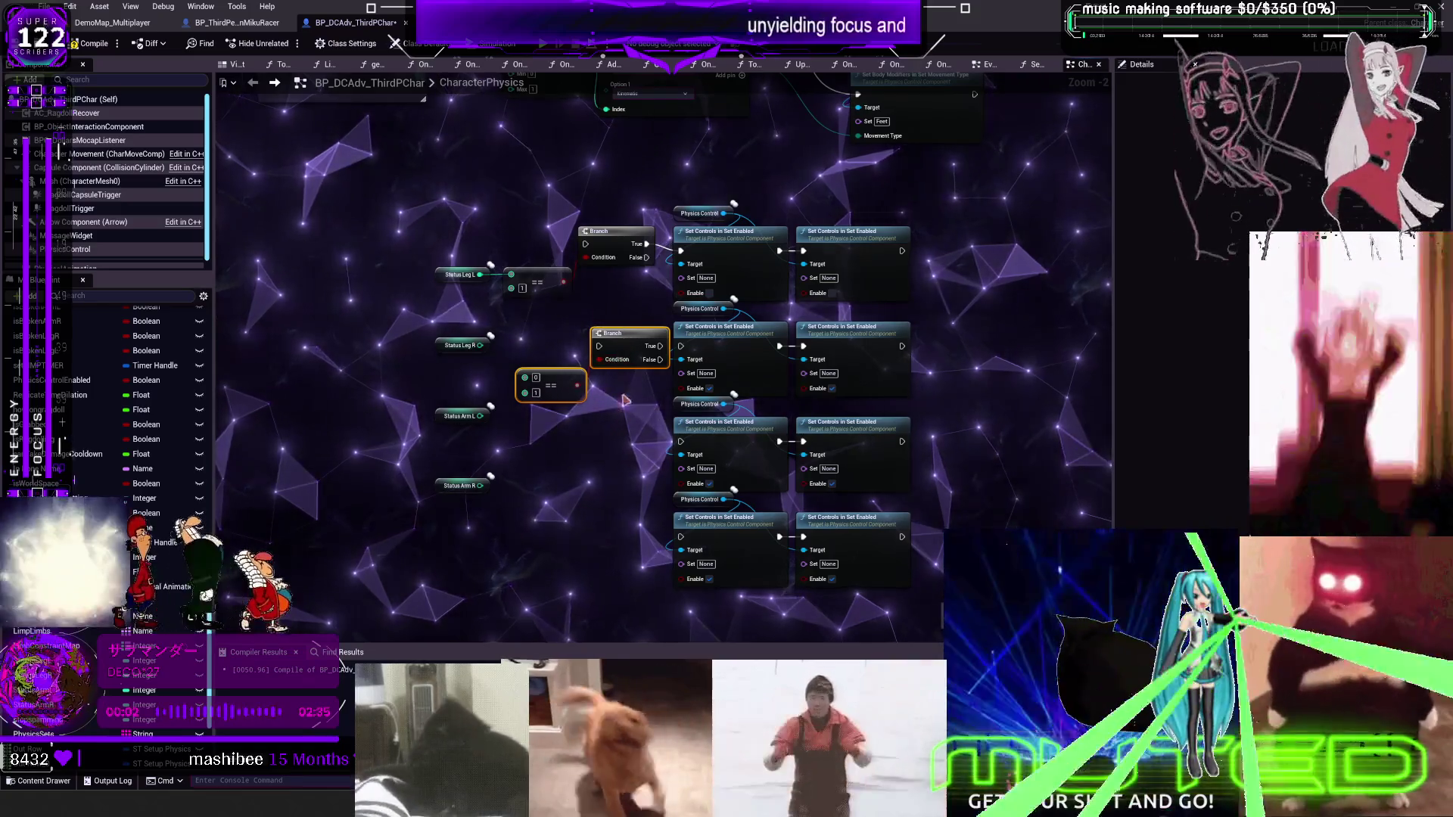
left_click_drag(625, 401, 589, 388)
key("ctrl+v")
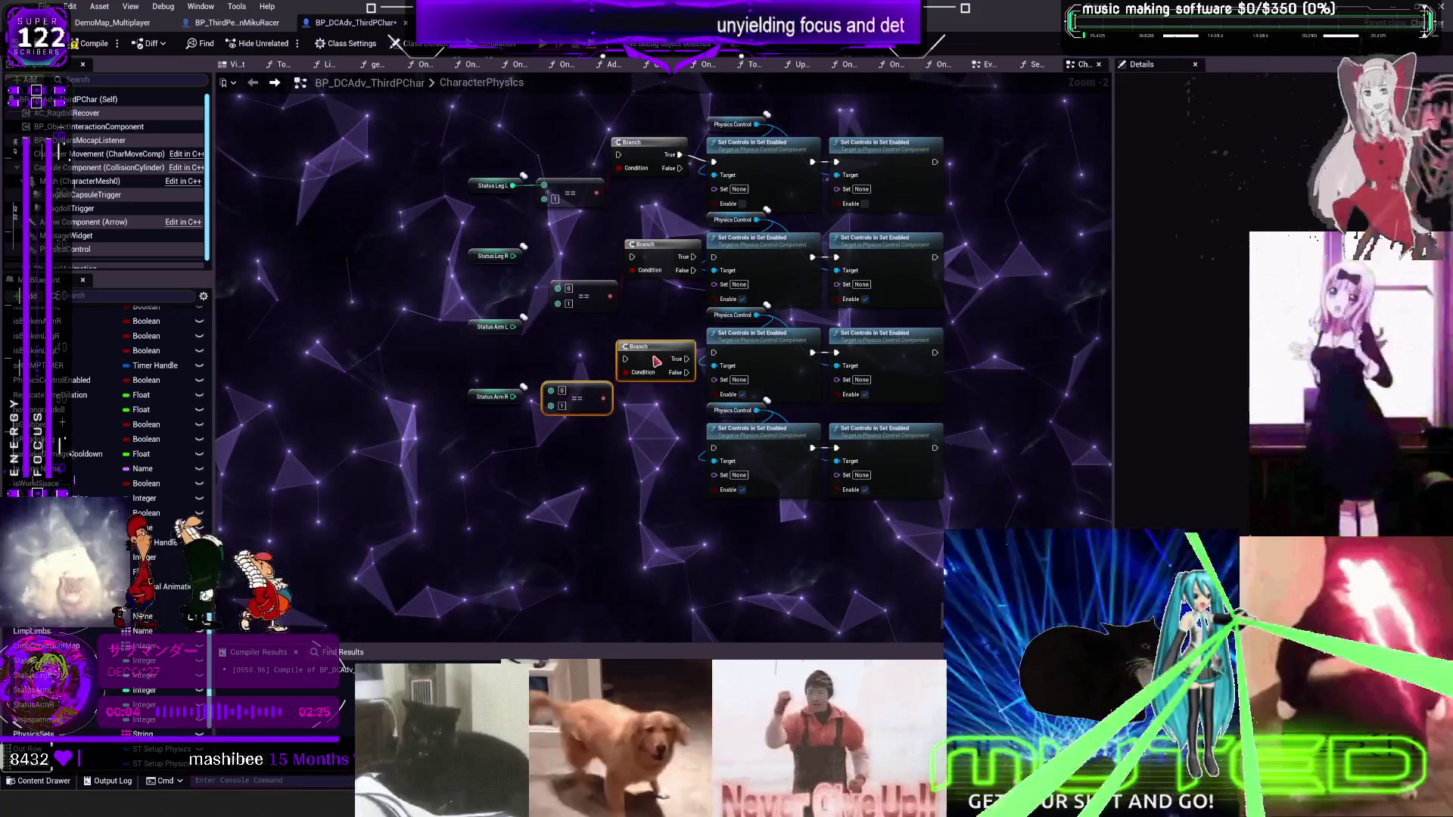
left_click(616, 473)
key("ctrl+v")
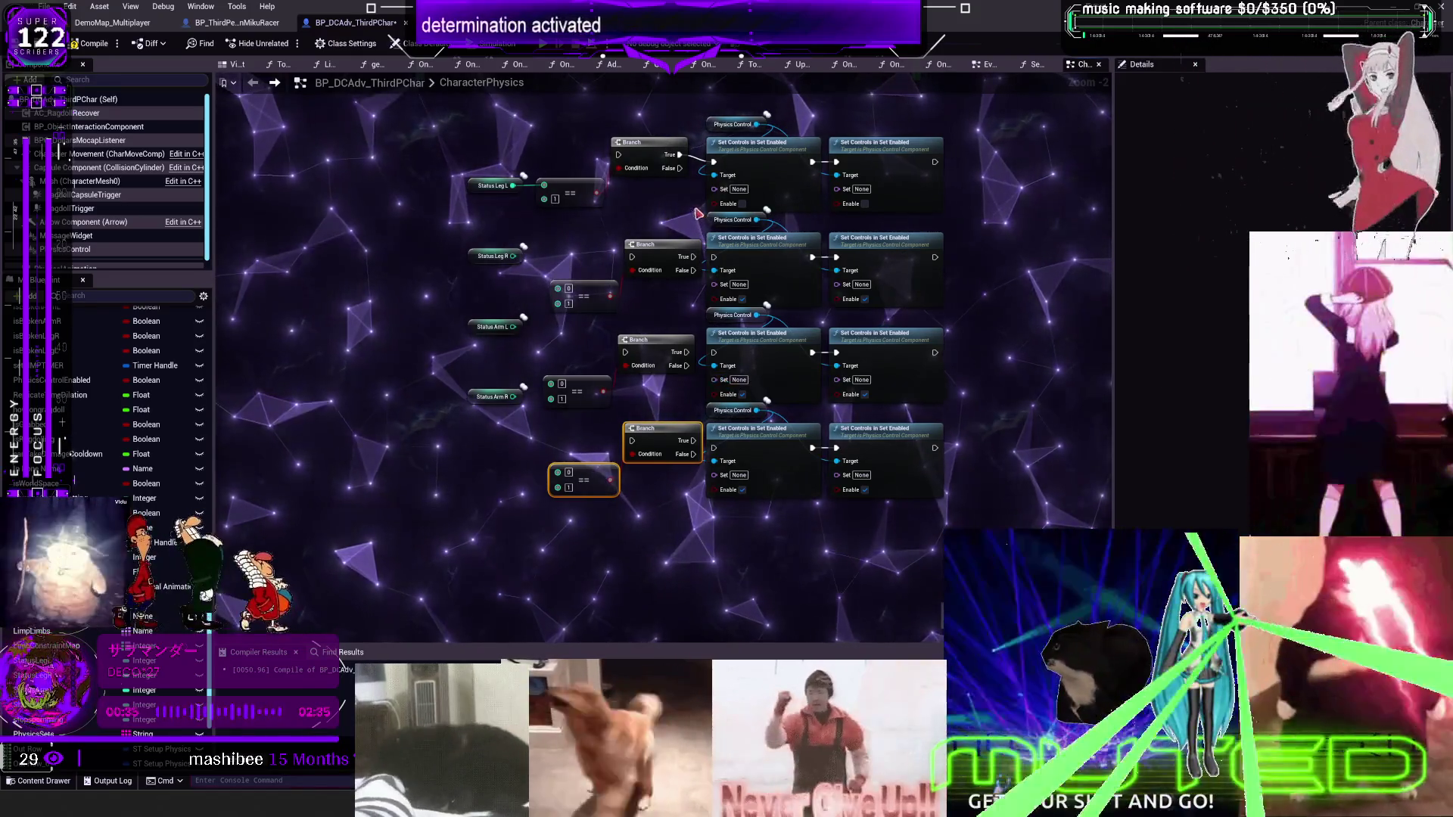
left_click_drag(644, 142, 642, 149)
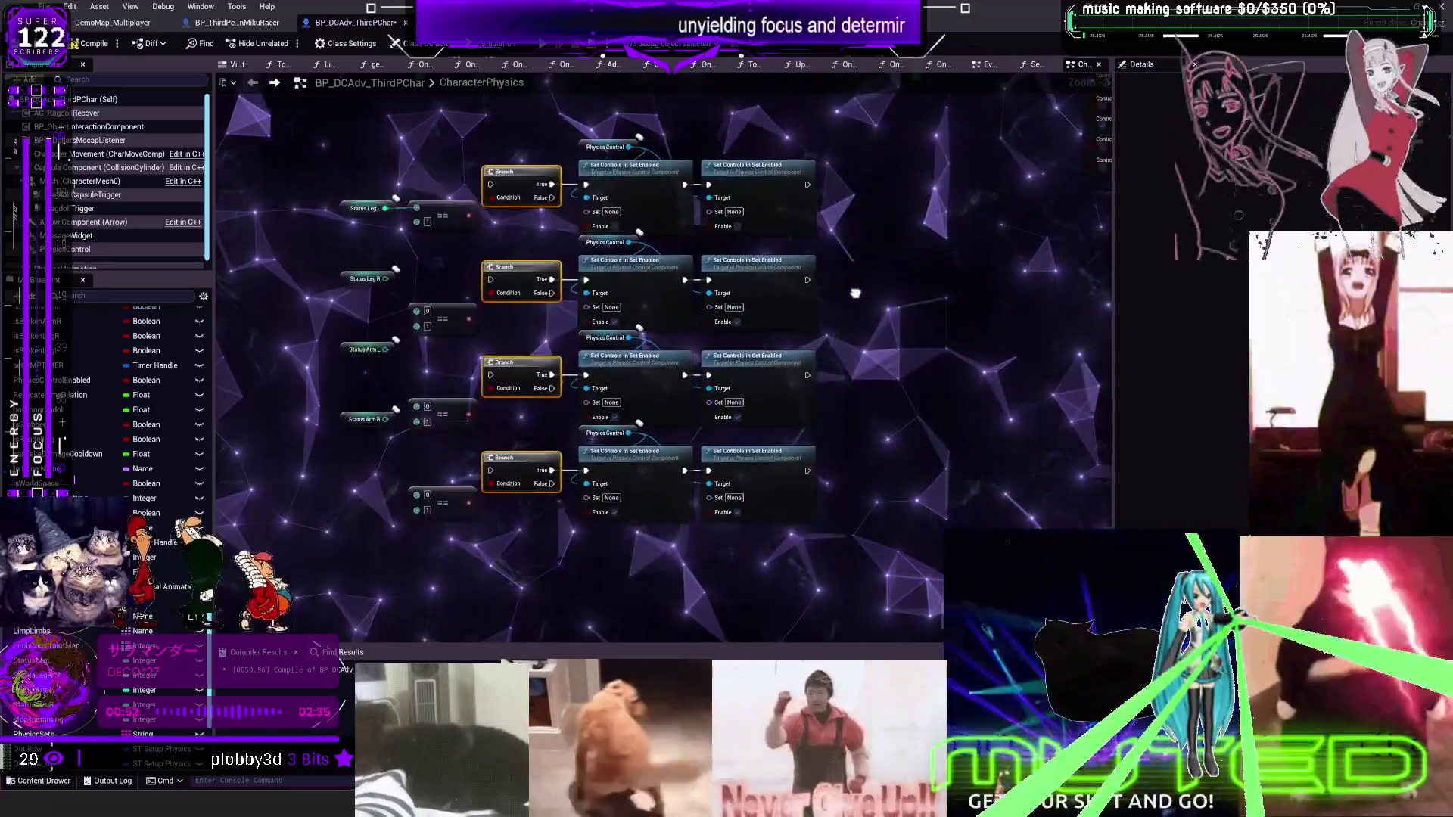
Place Status Arm R and Status Leg R beside their equals nodes and chain the Branches through False outputs
left_click_drag(844, 286, 995, 376)
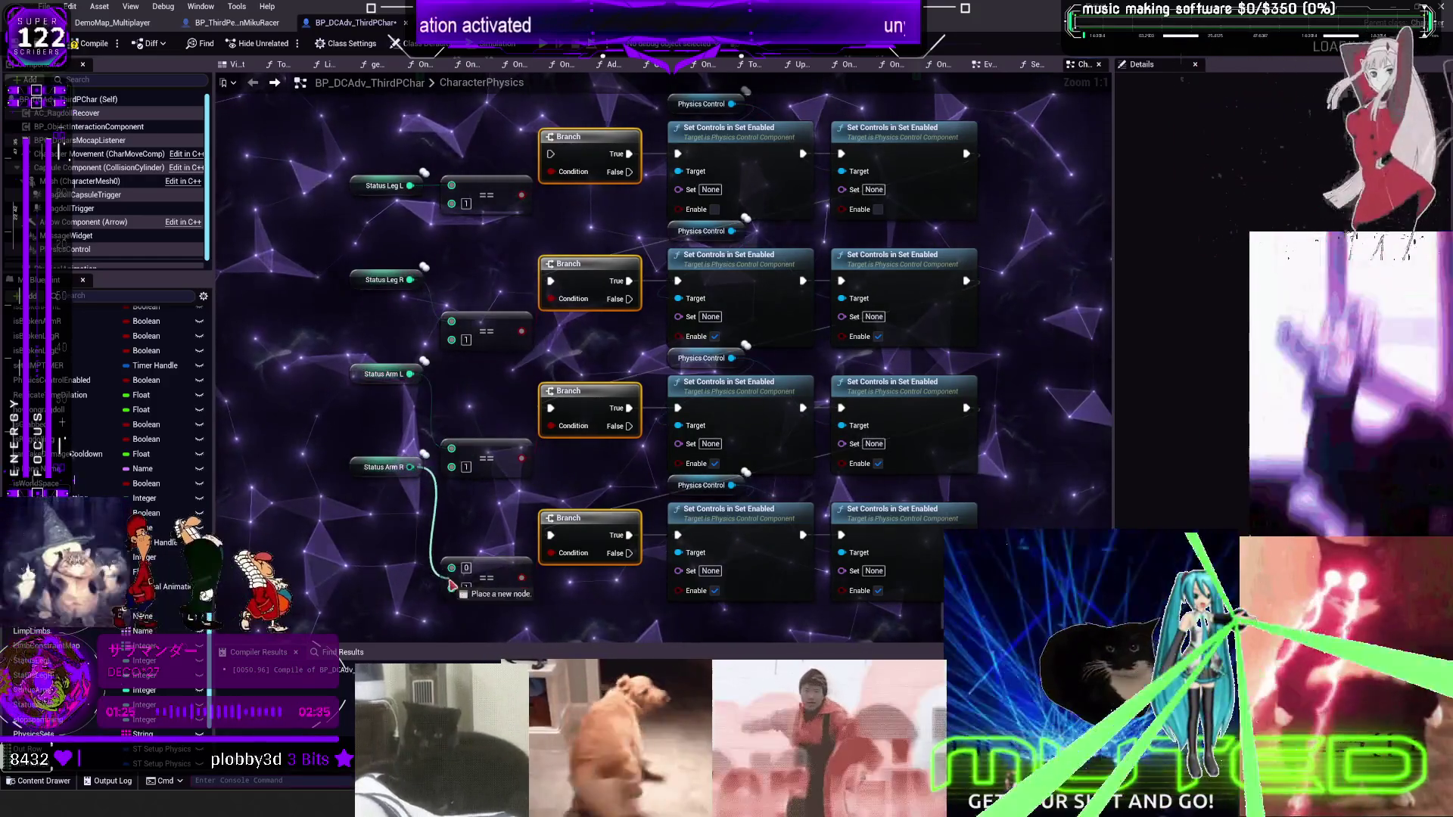
left_click_drag(367, 447, 369, 519)
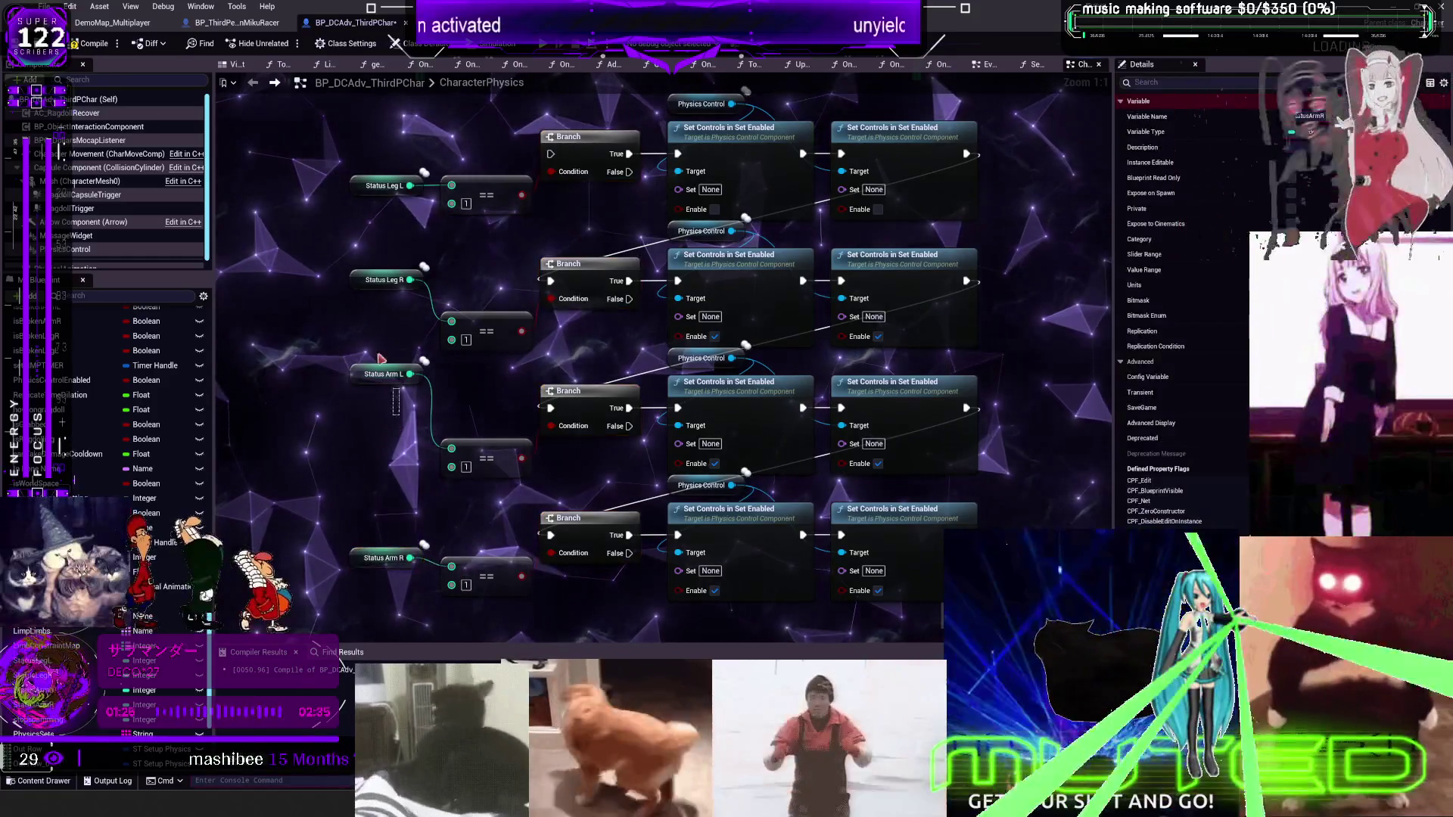
left_click_drag(382, 288, 383, 315)
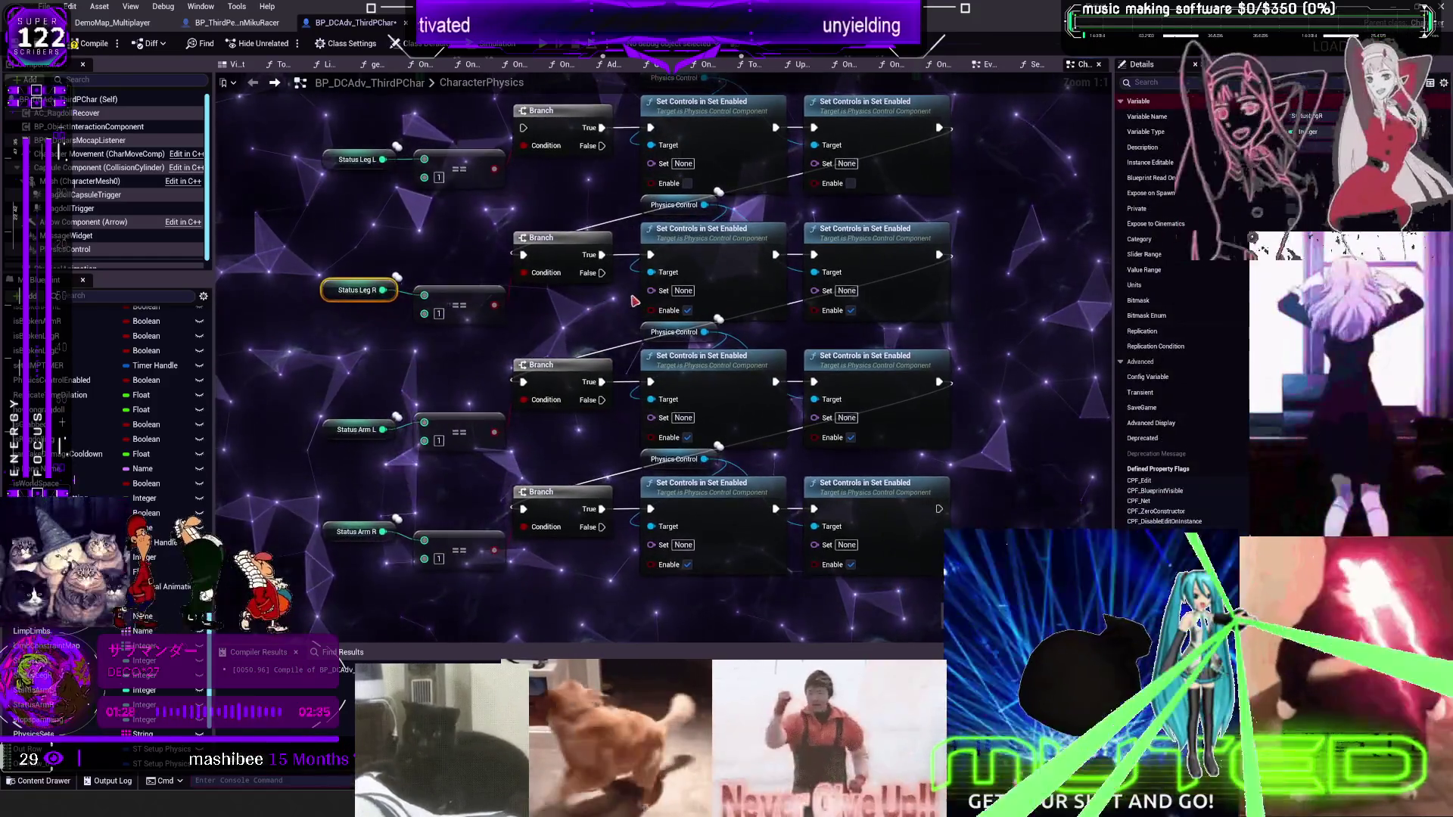
mouse_move(579, 198)
left_mouse_down()
mouse_move(502, 307)
mouse_move(501, 434)
mouse_move(543, 516)
left_mouse_up()
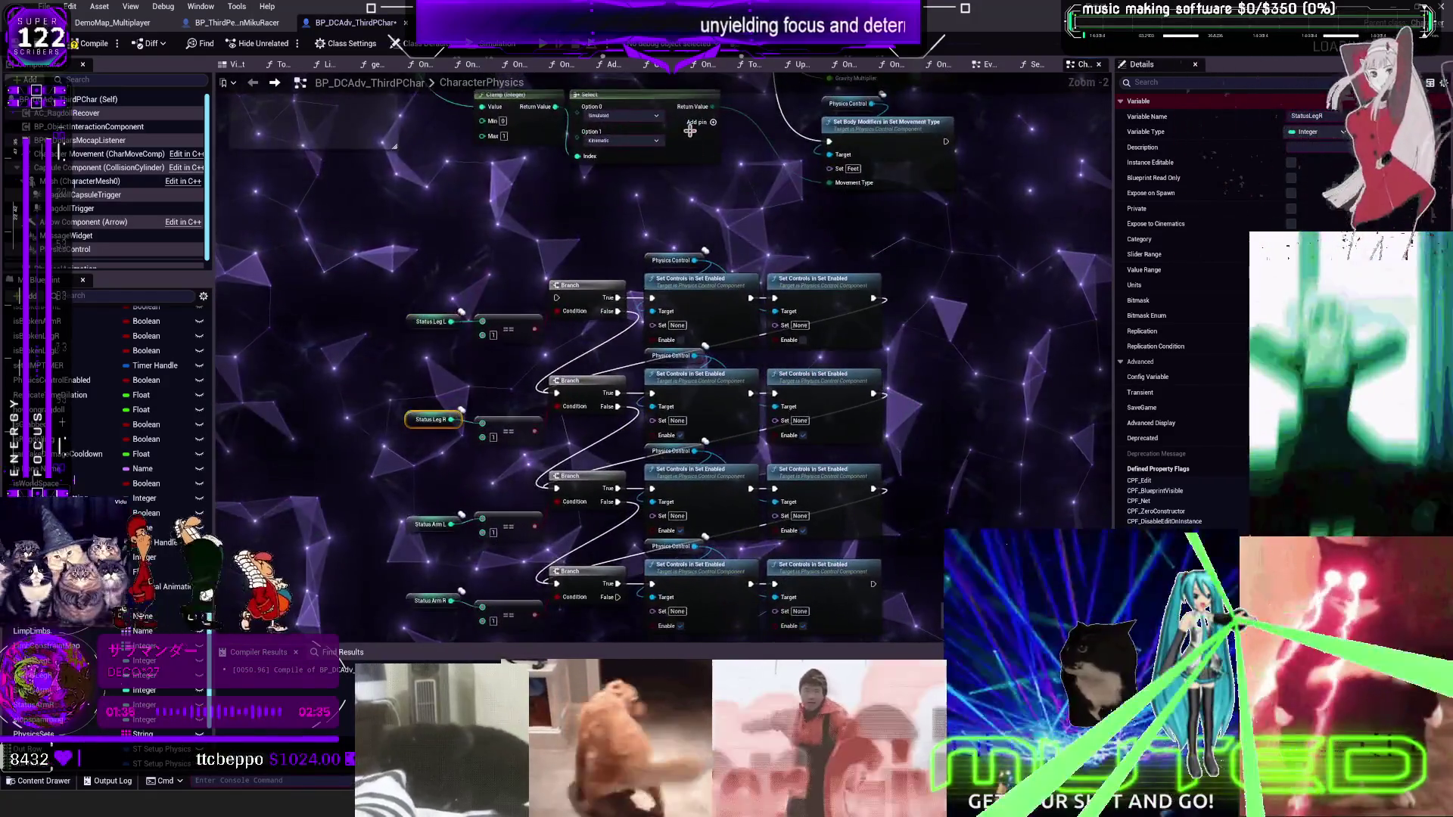
Pan up until the Set Body Modifiers in Set Movement Type node is in view above the chain
left_click_drag(915, 237, 844, 459)
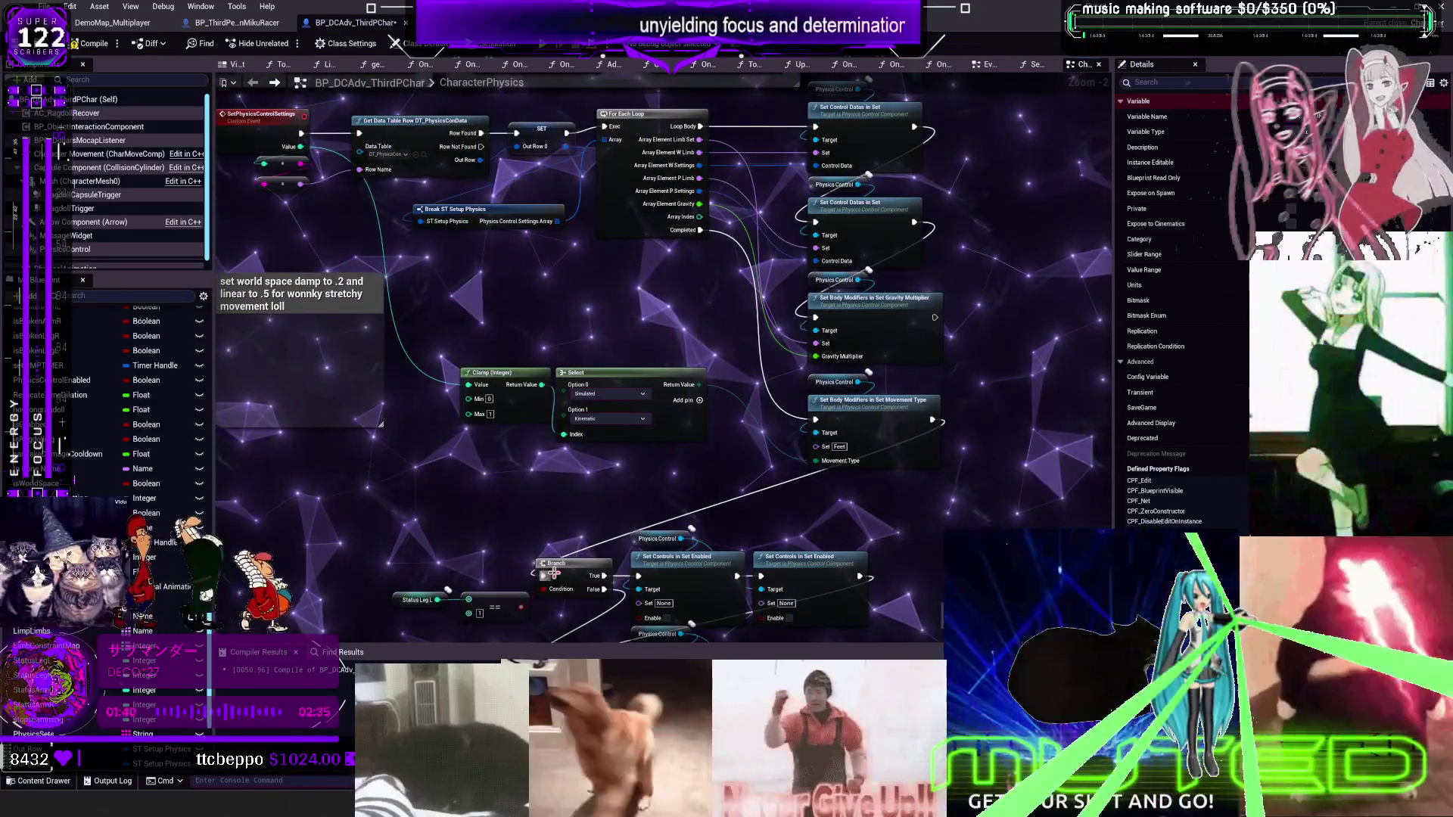
left_click_drag(862, 439, 856, 387)
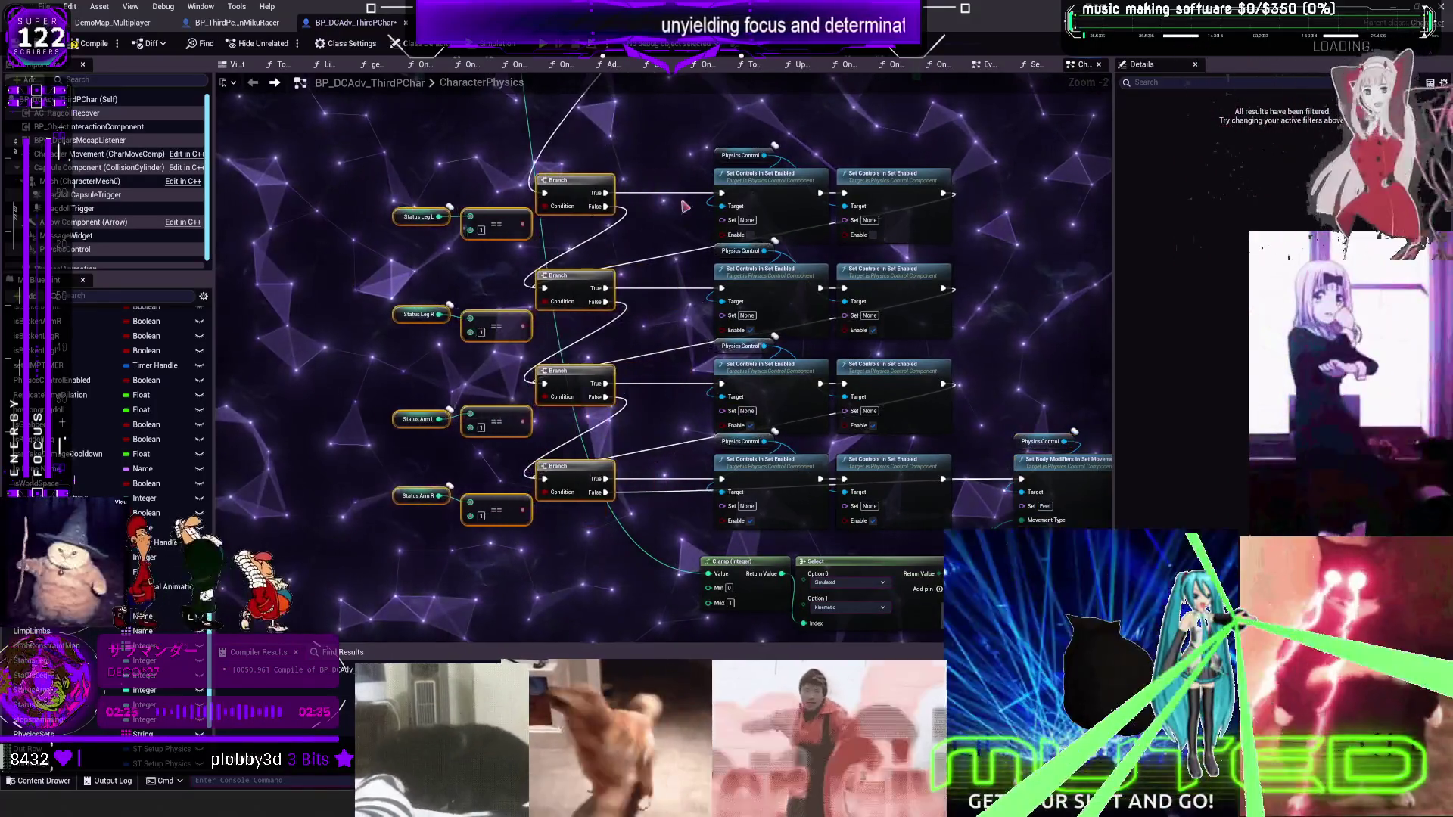
Locate the WorldSpace_Legs control set and select the first Set Controls in Set Enabled node
mouse_move(794, 240)
left_mouse_down()
mouse_move(767, 473)
mouse_move(792, 609)
left_mouse_up()
scroll(725, 382, "up", 1)
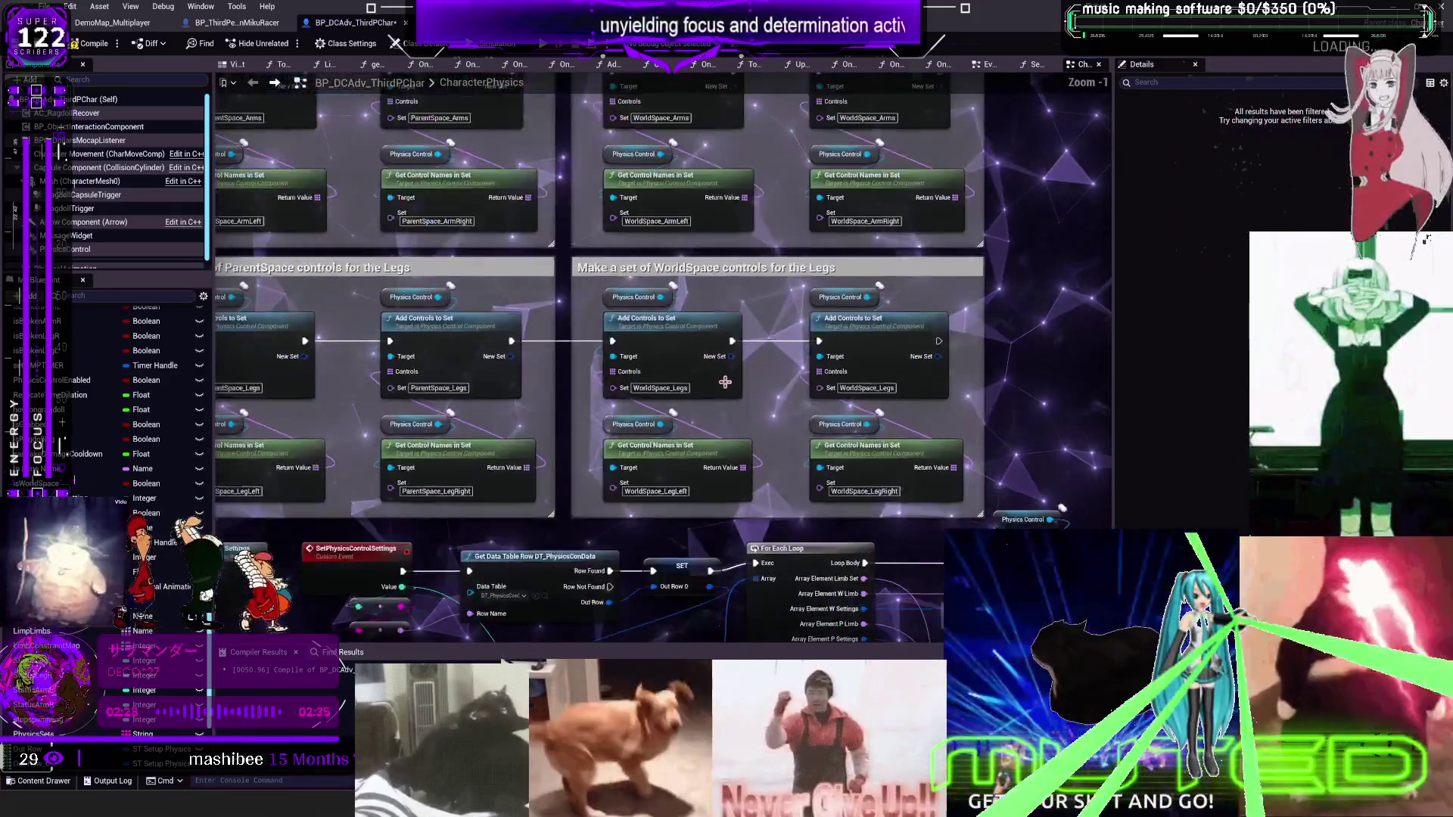
scroll(725, 382, "up", 1)
scroll(721, 426, "down", 2)
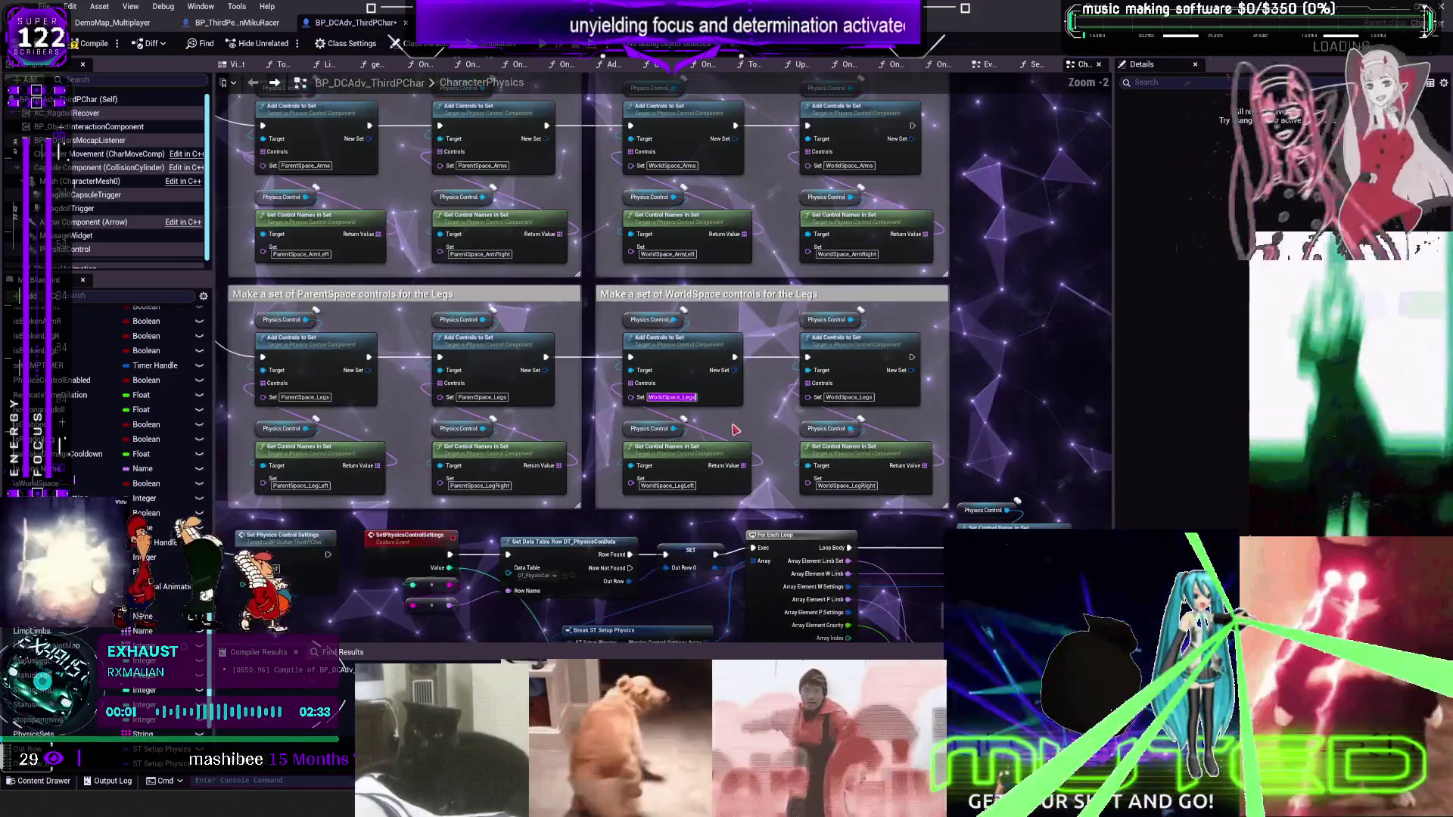
left_click_drag(722, 426, 870, 372)
scroll(871, 371, "up", 2)
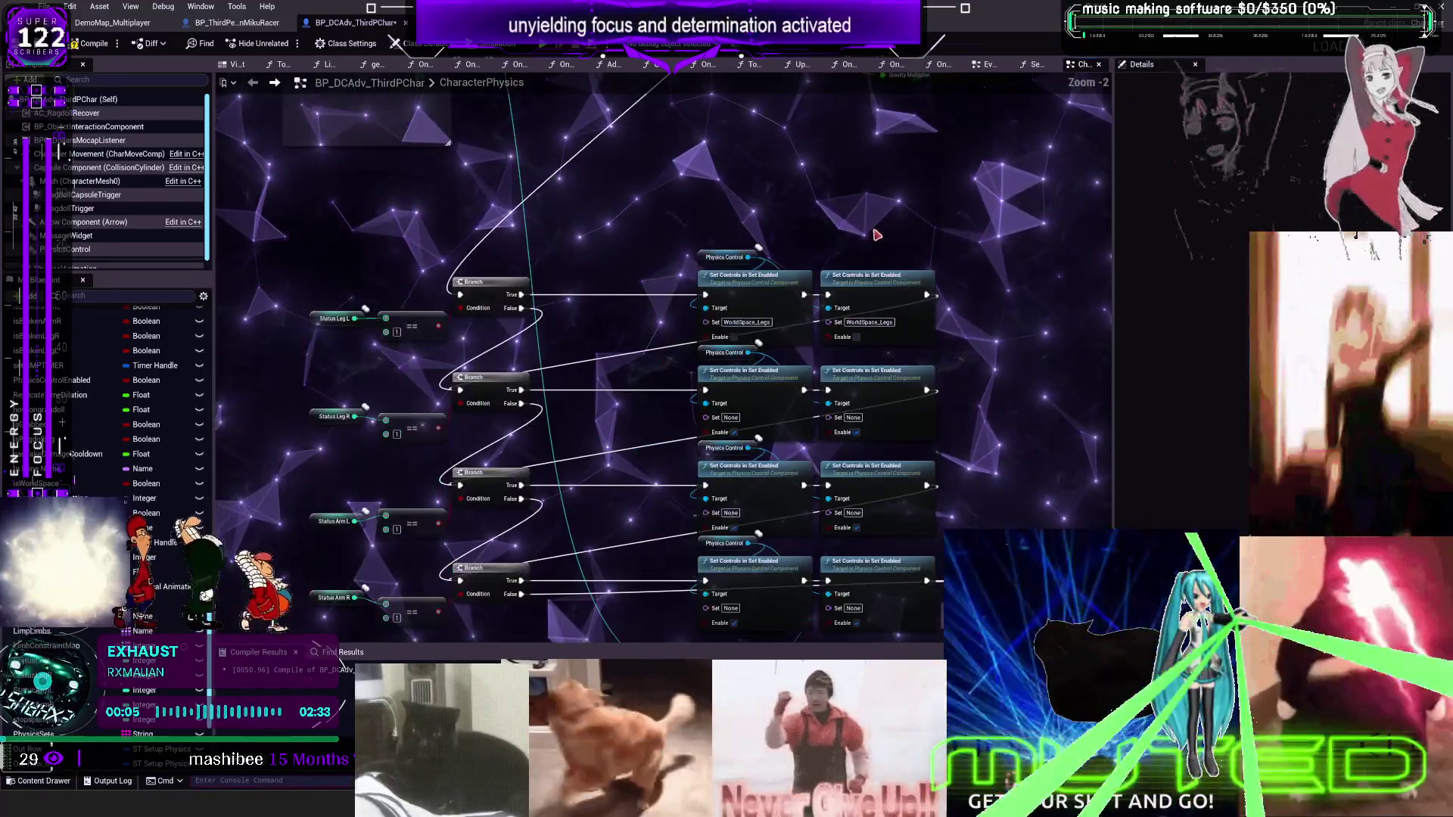
left_click_drag(804, 155, 741, 450)
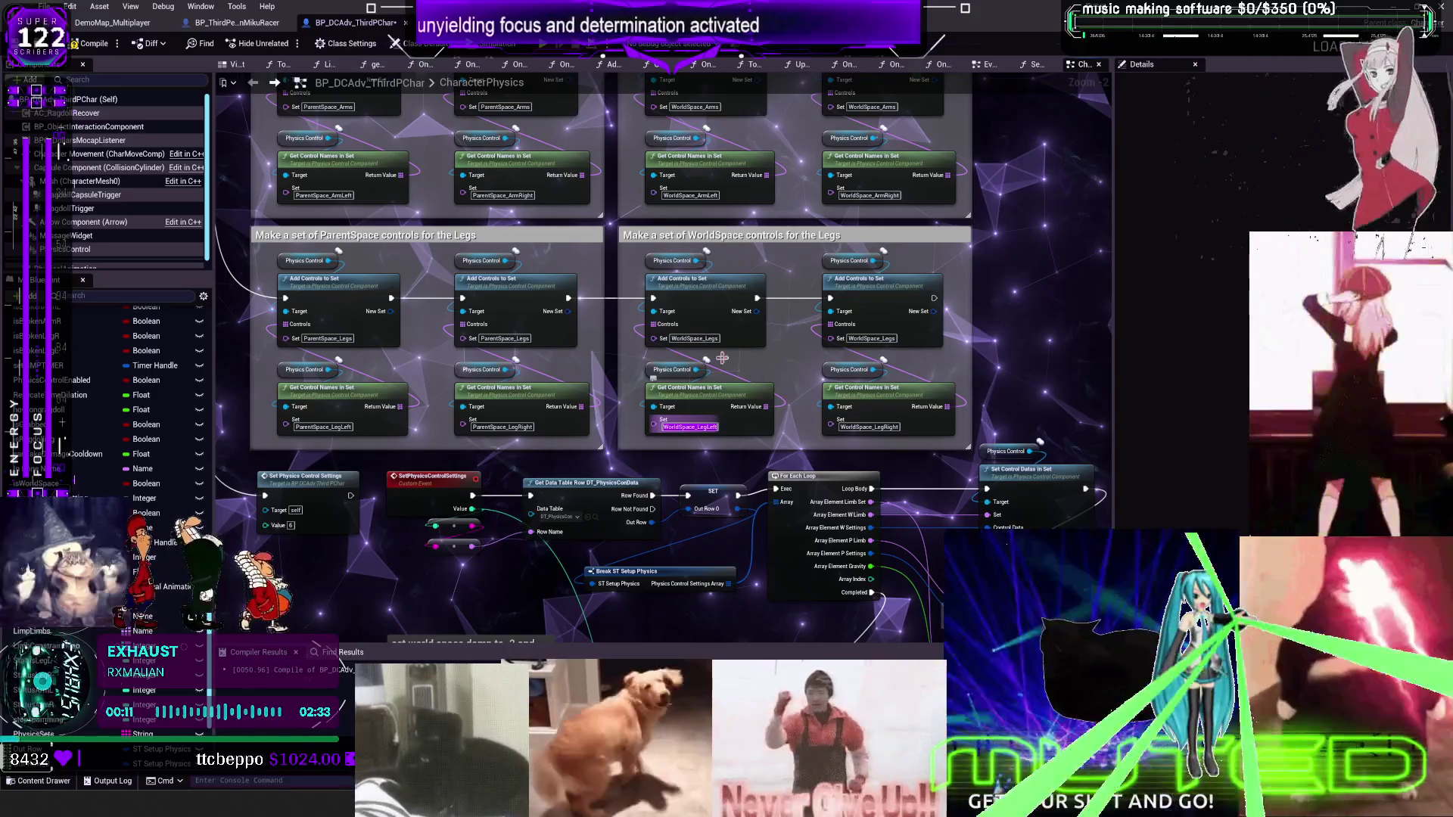
scroll(875, 280, "up", 2)
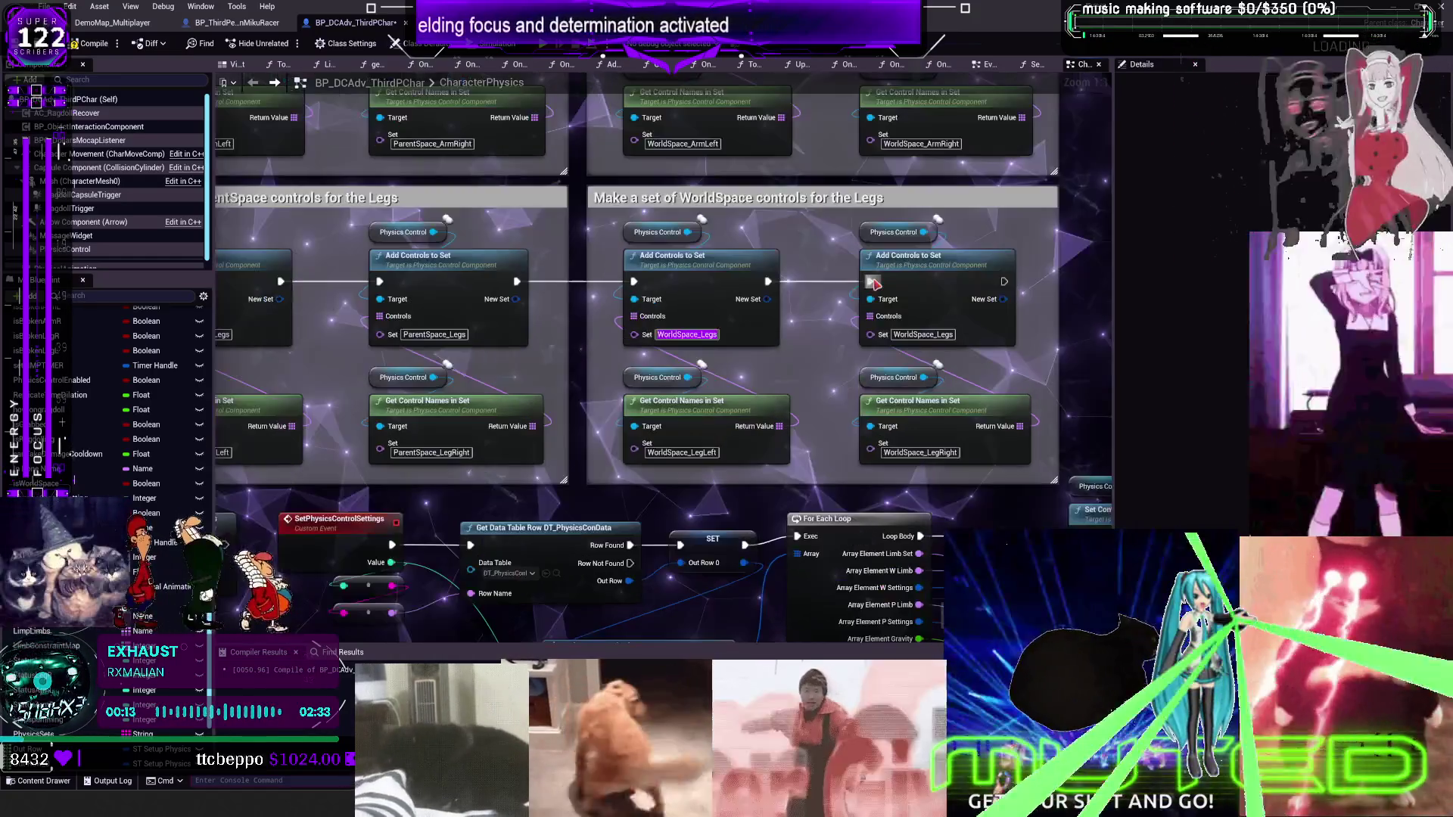
scroll(783, 366, "down", 3)
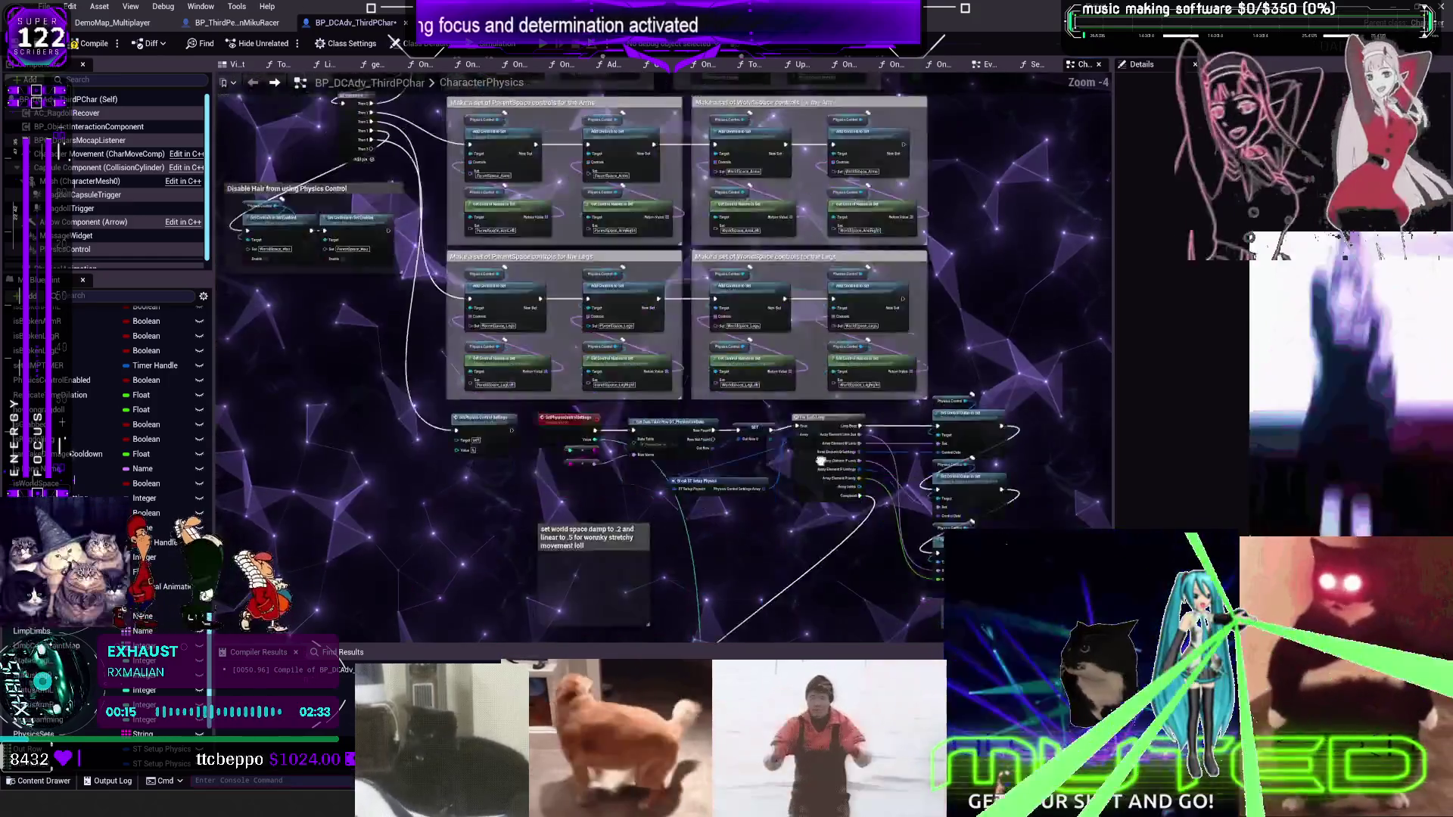
scroll(758, 357, "up", 3)
left_click(758, 357)
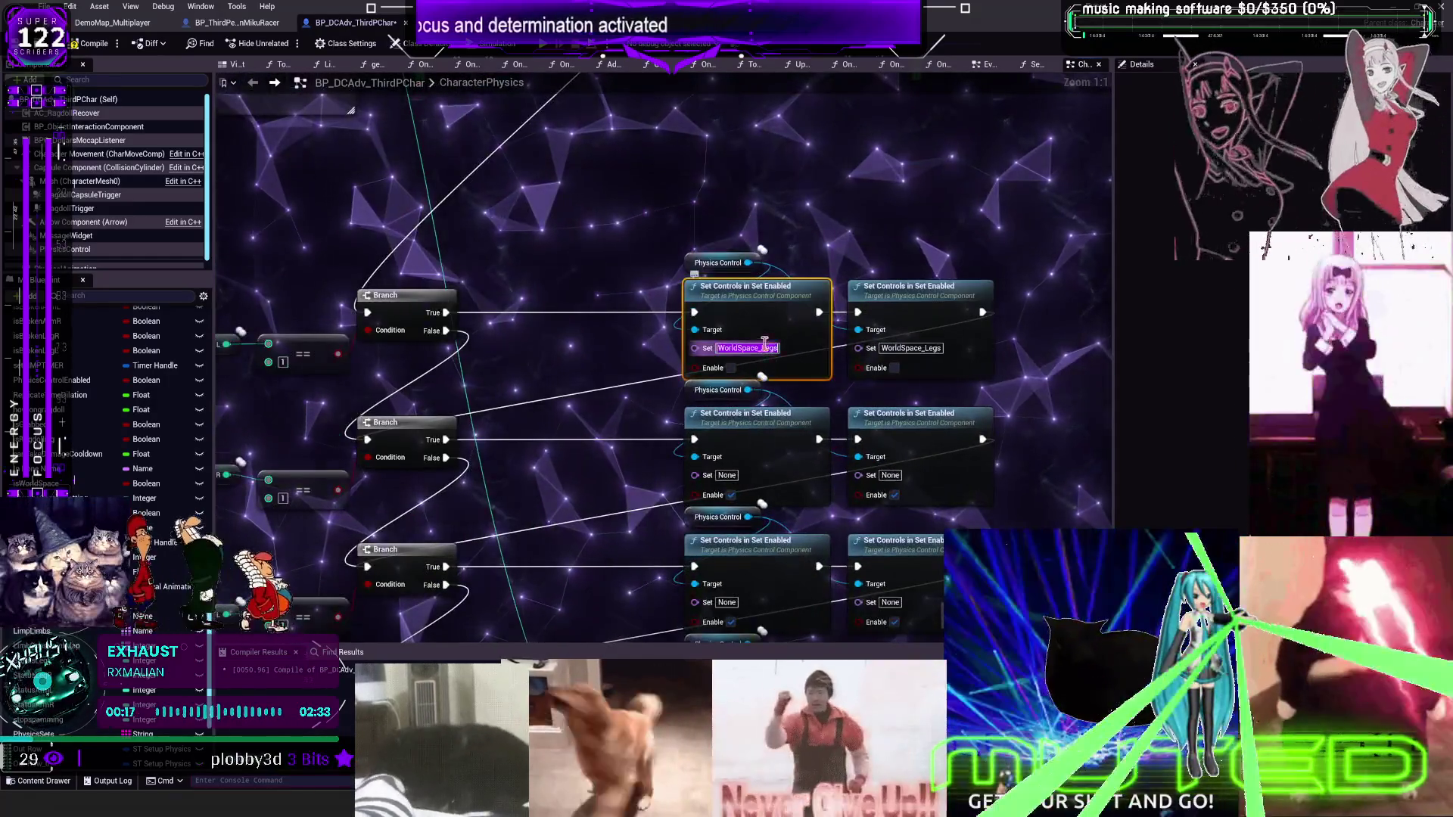
Target WorldSpace_LegLeft and WorldSpace_LegRight on the leg pairs, with Enable switched off on the set nodes
scroll(951, 257, "down", 4)
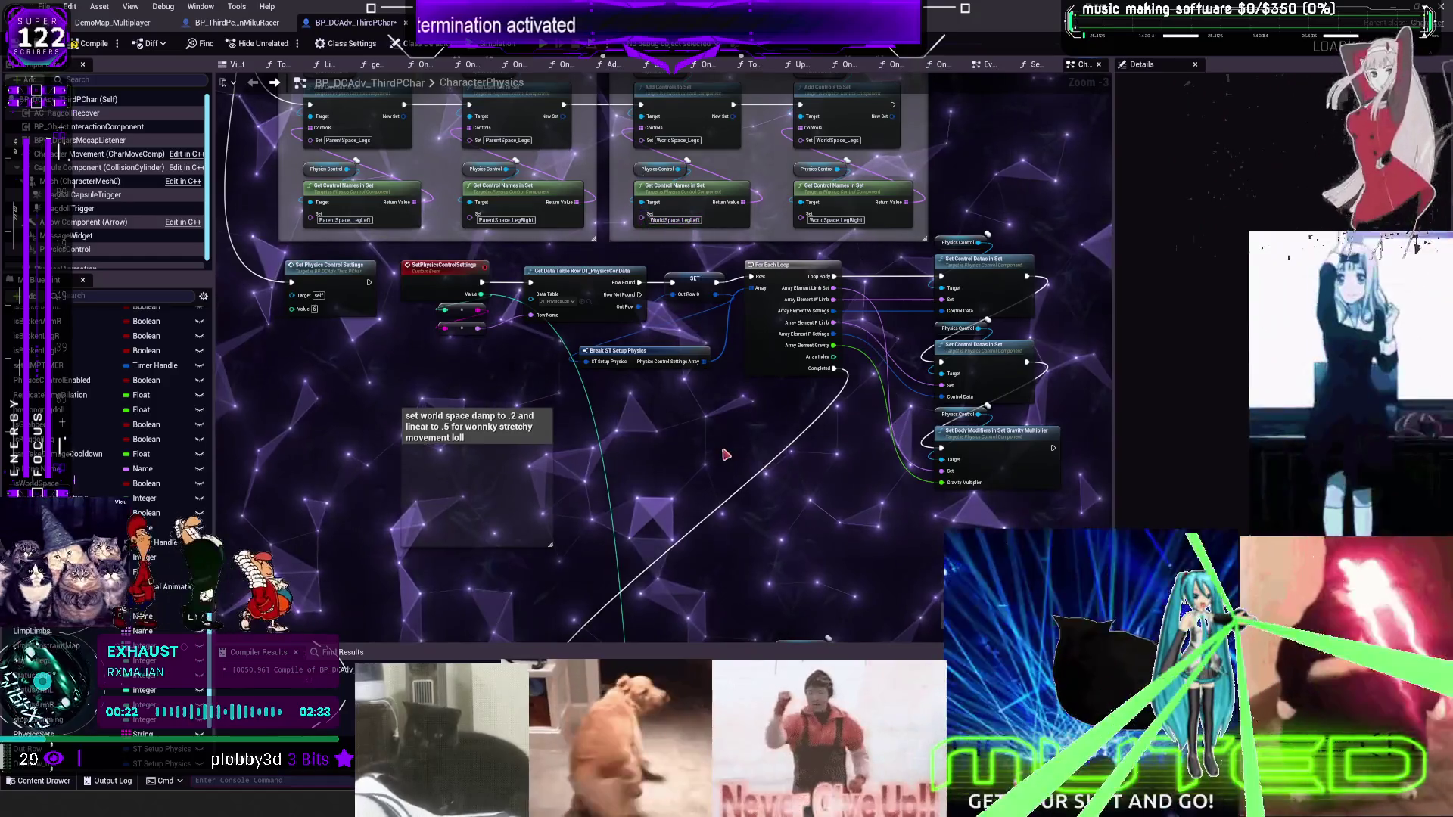
scroll(811, 333, "up", 4)
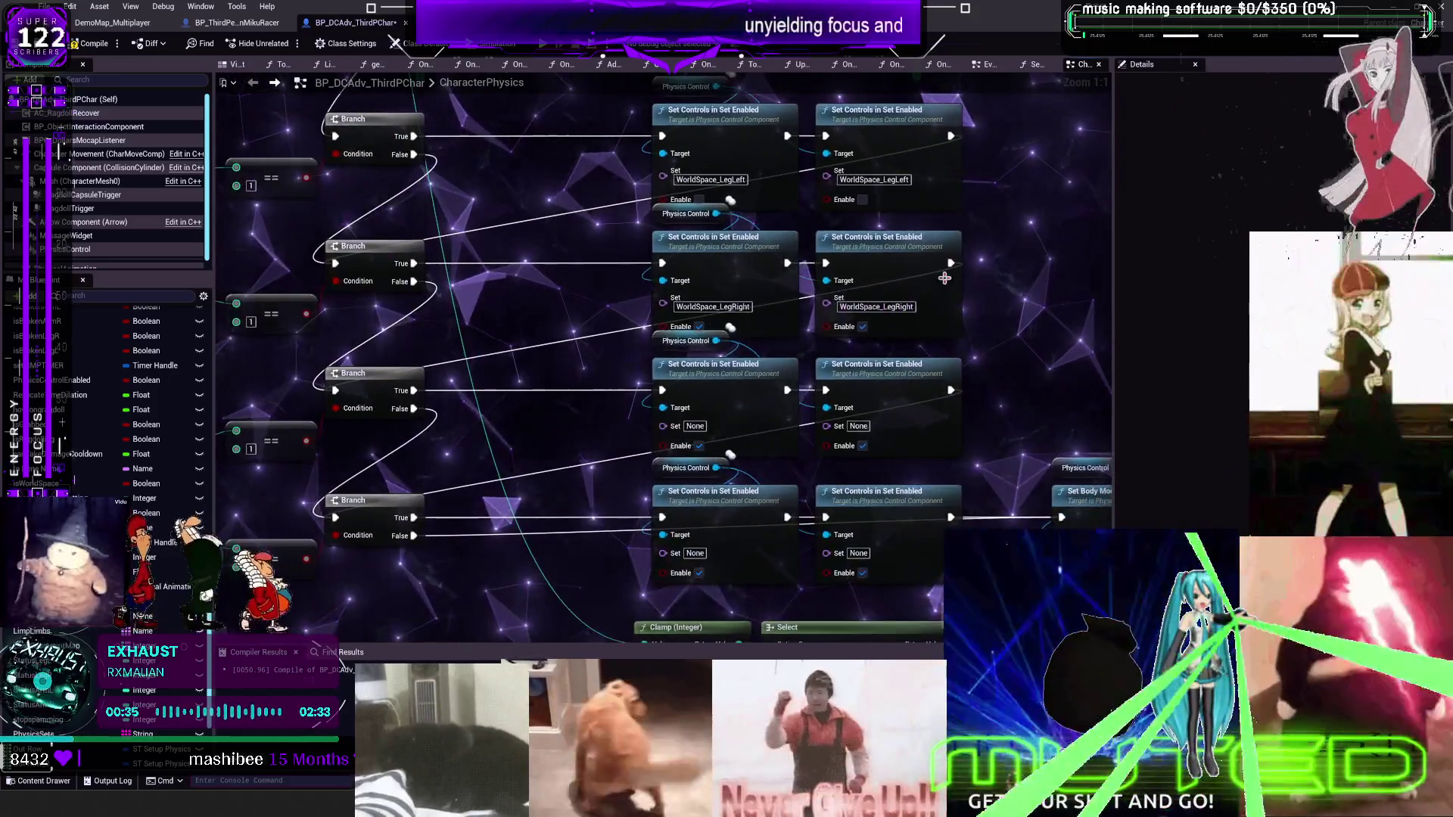
scroll(1034, 574, "down", 2)
left_click_drag(1029, 360, 869, 246)
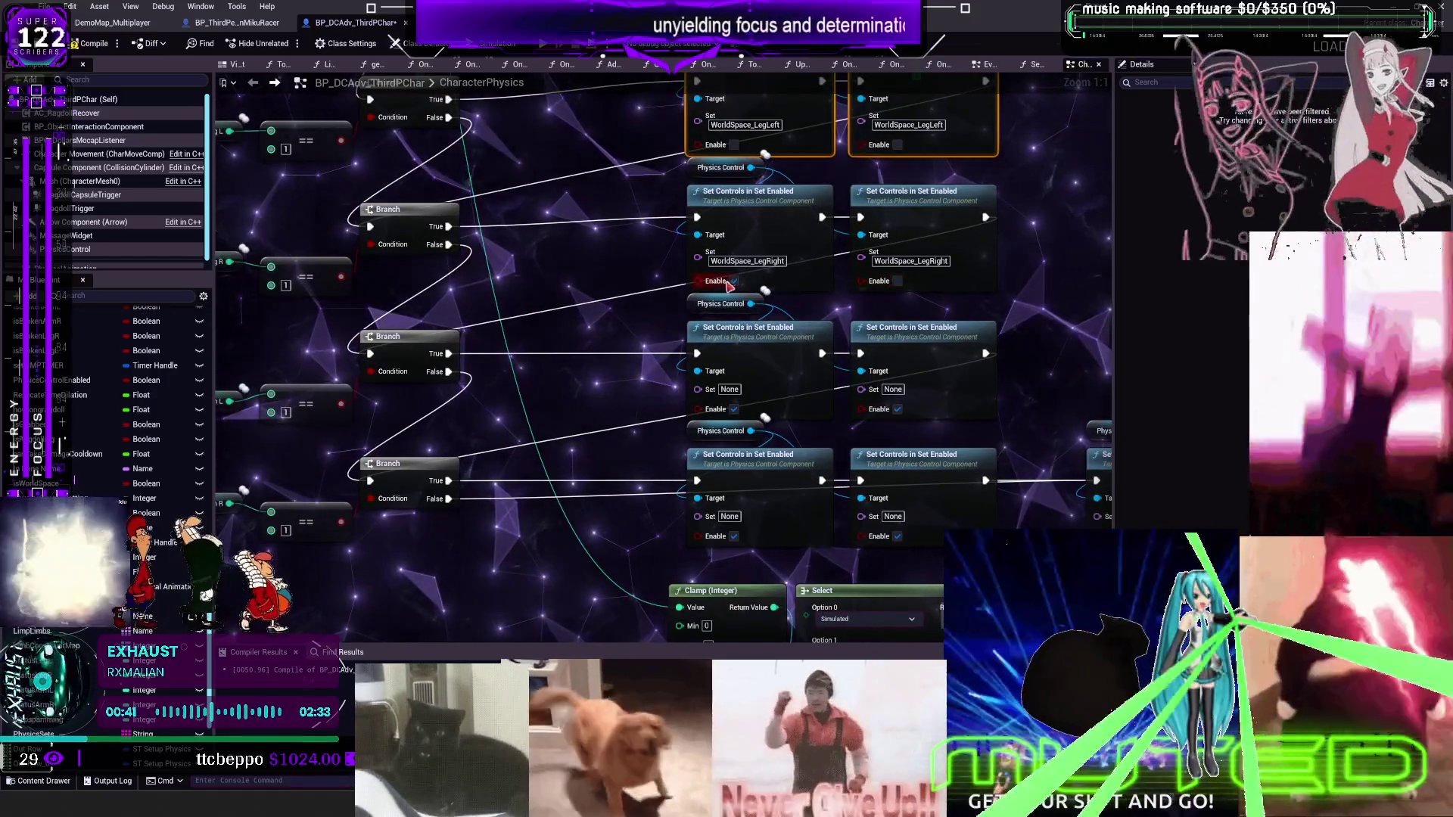
left_click(899, 410)
left_click(733, 536)
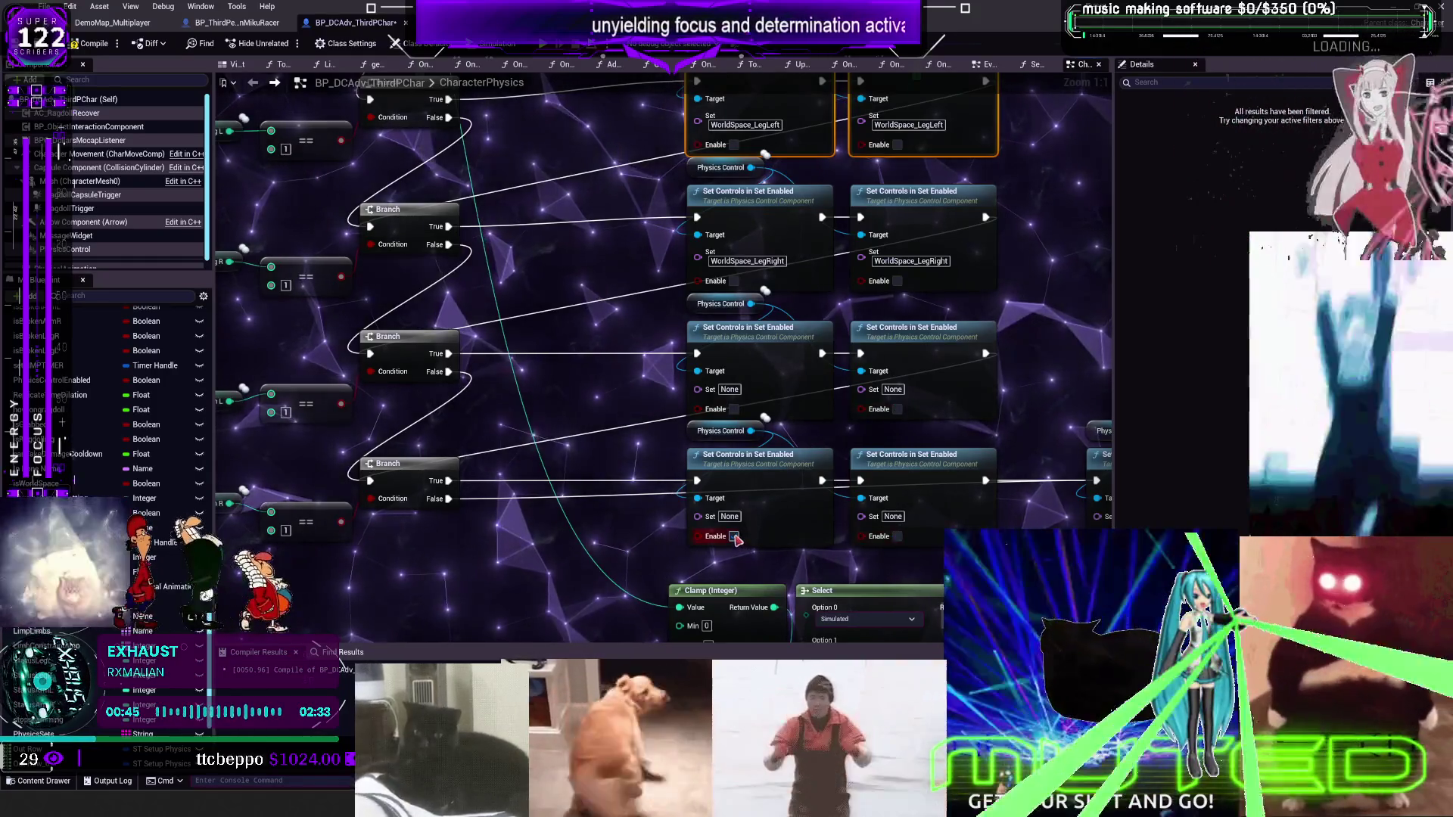
scroll(1074, 427, "down", 1)
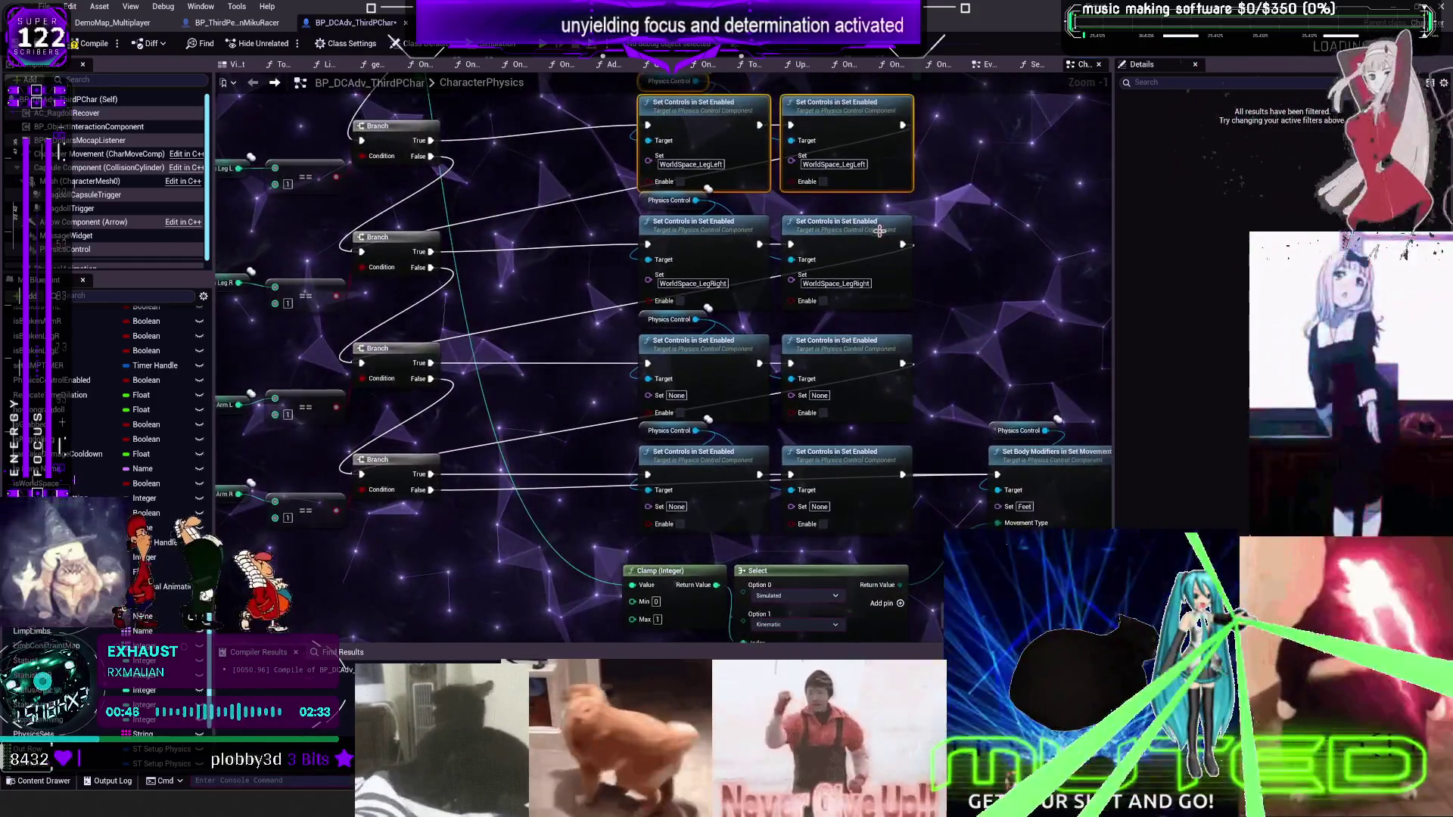
scroll(959, 167, "down", 3)
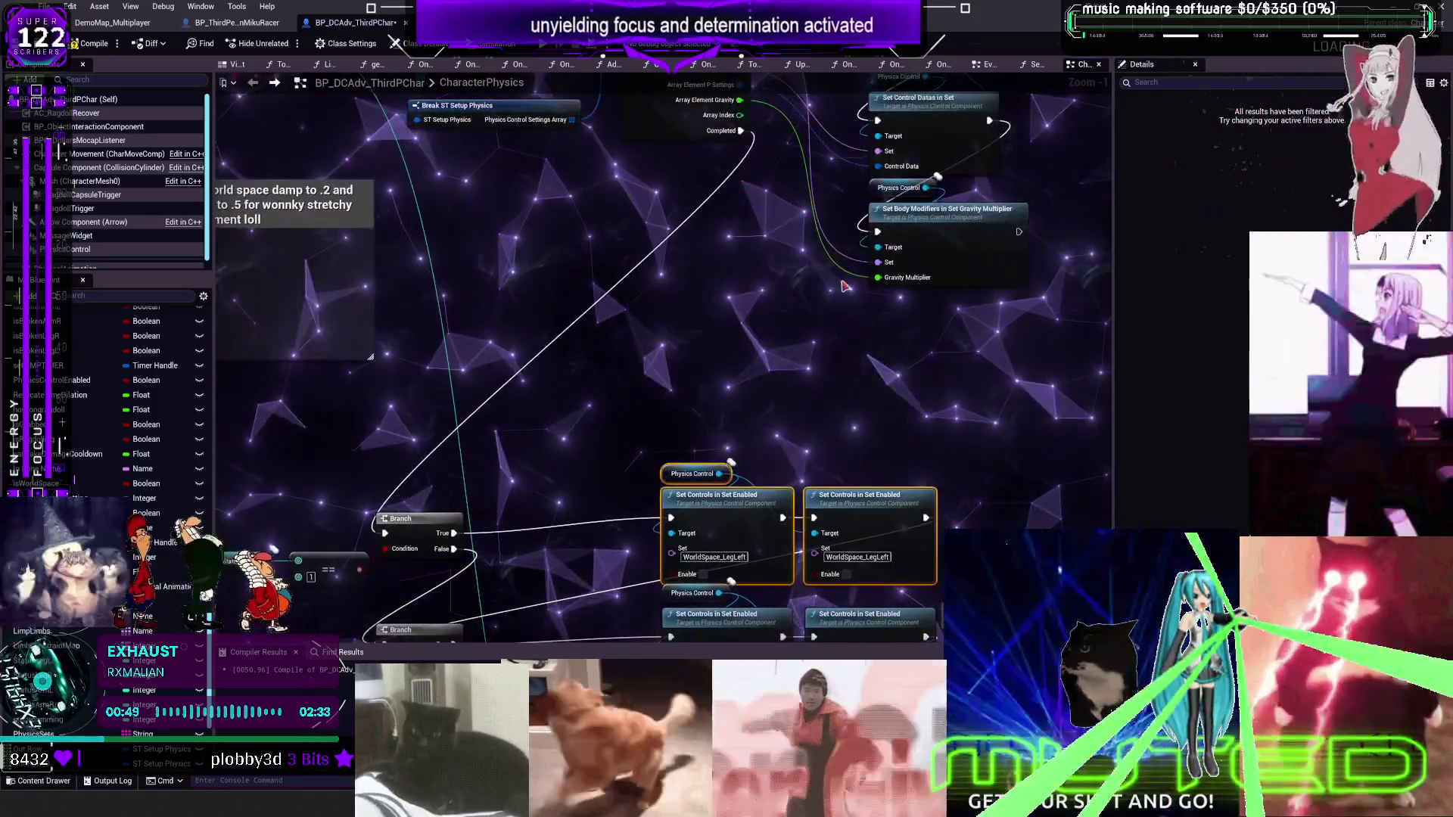
Set the left arm Set Controls node's set to WorldSpace_ArmLeft
scroll(839, 307, "up", 3)
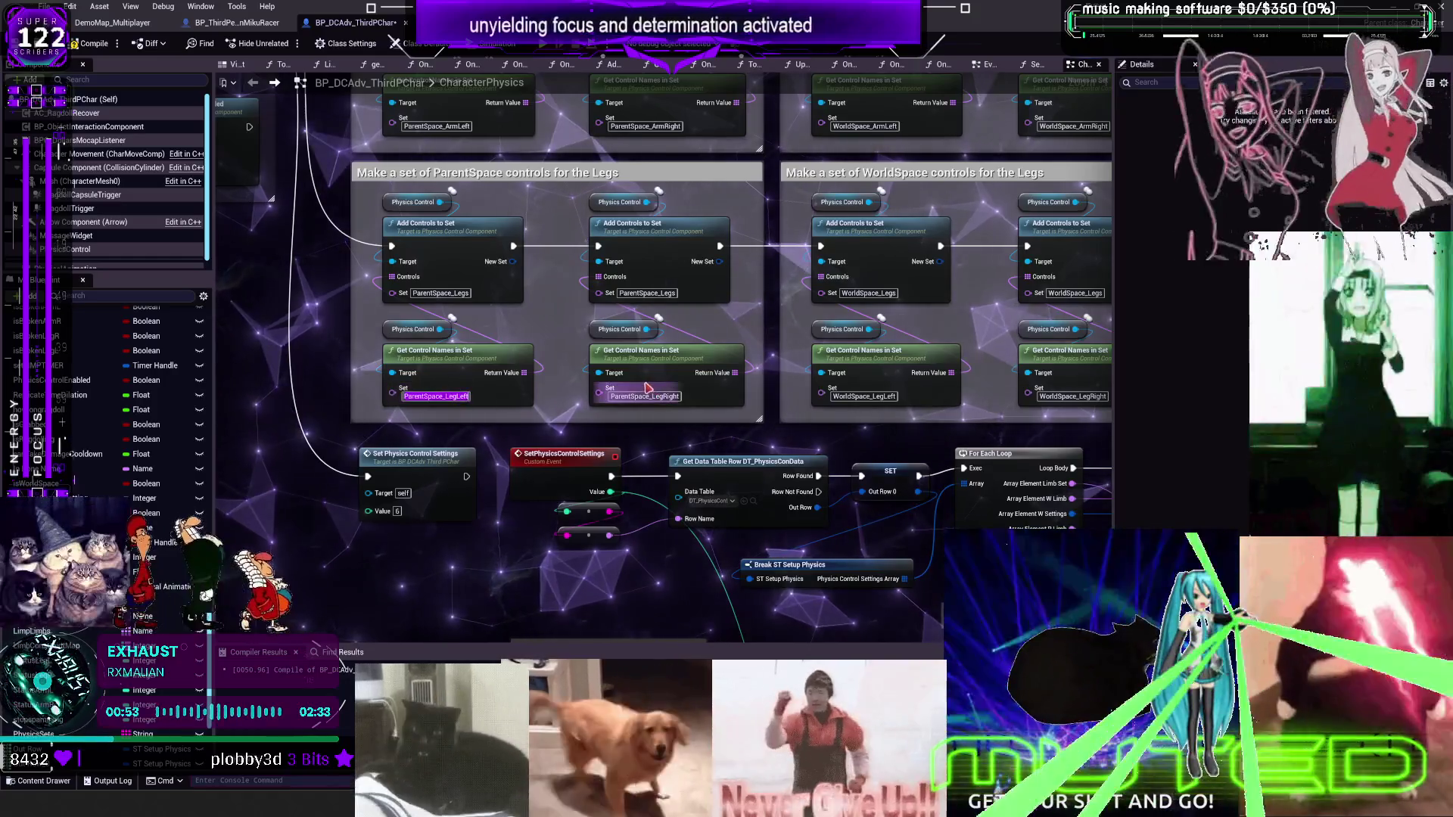
left_click_drag(754, 230, 748, 283)
scroll(787, 379, "down", 1)
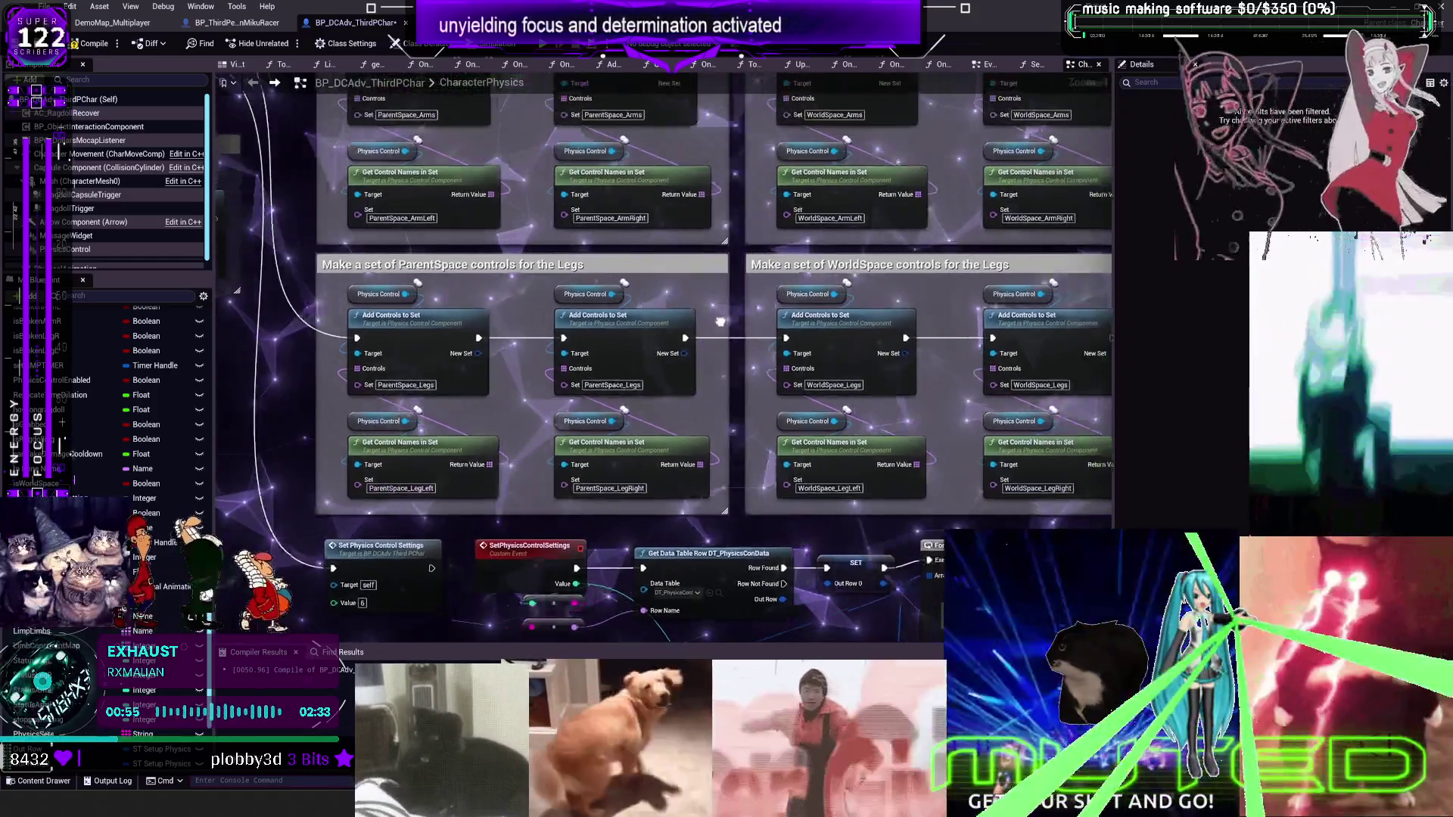
scroll(831, 449, "up", 1)
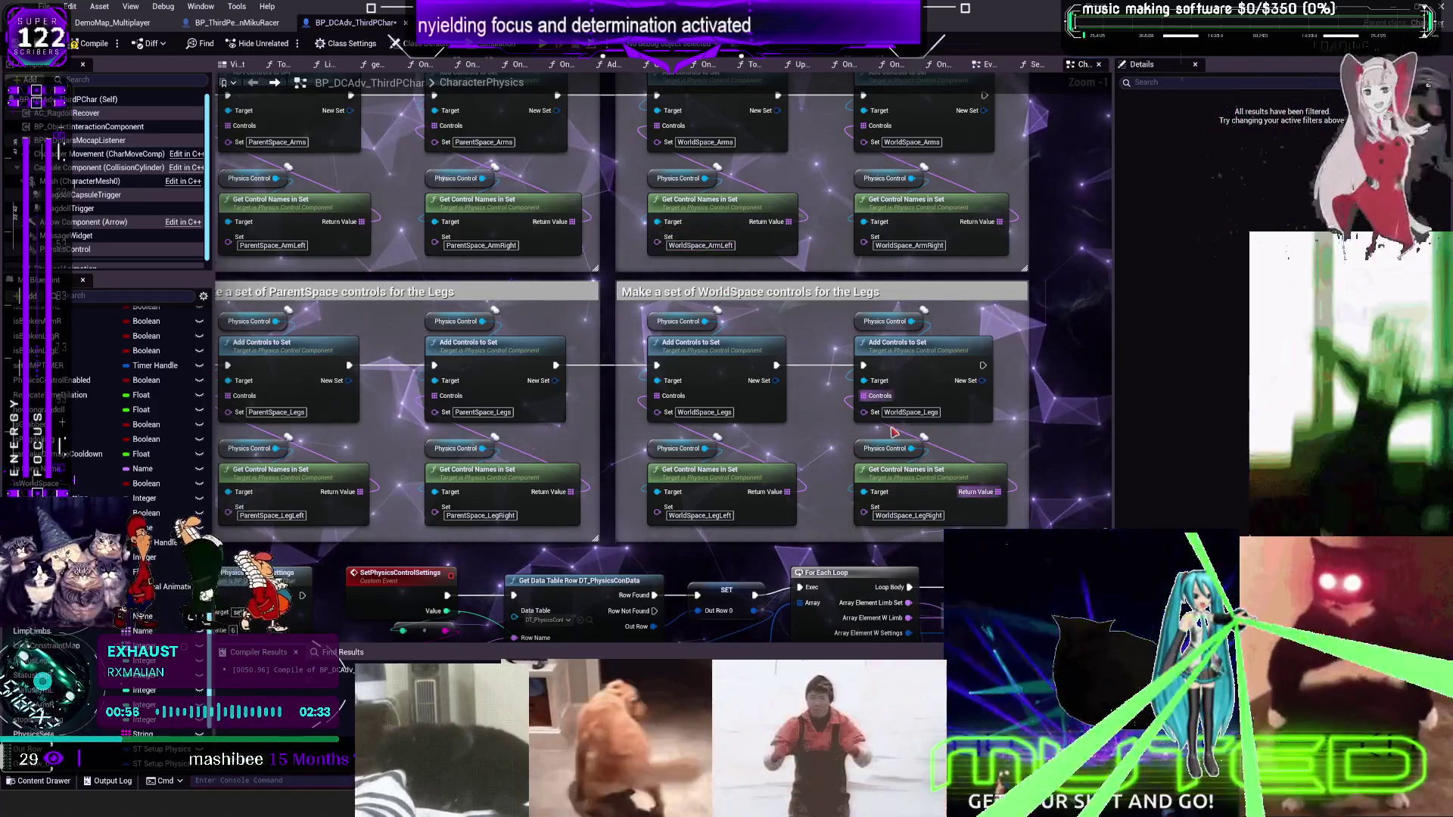
left_click_drag(505, 486, 580, 473)
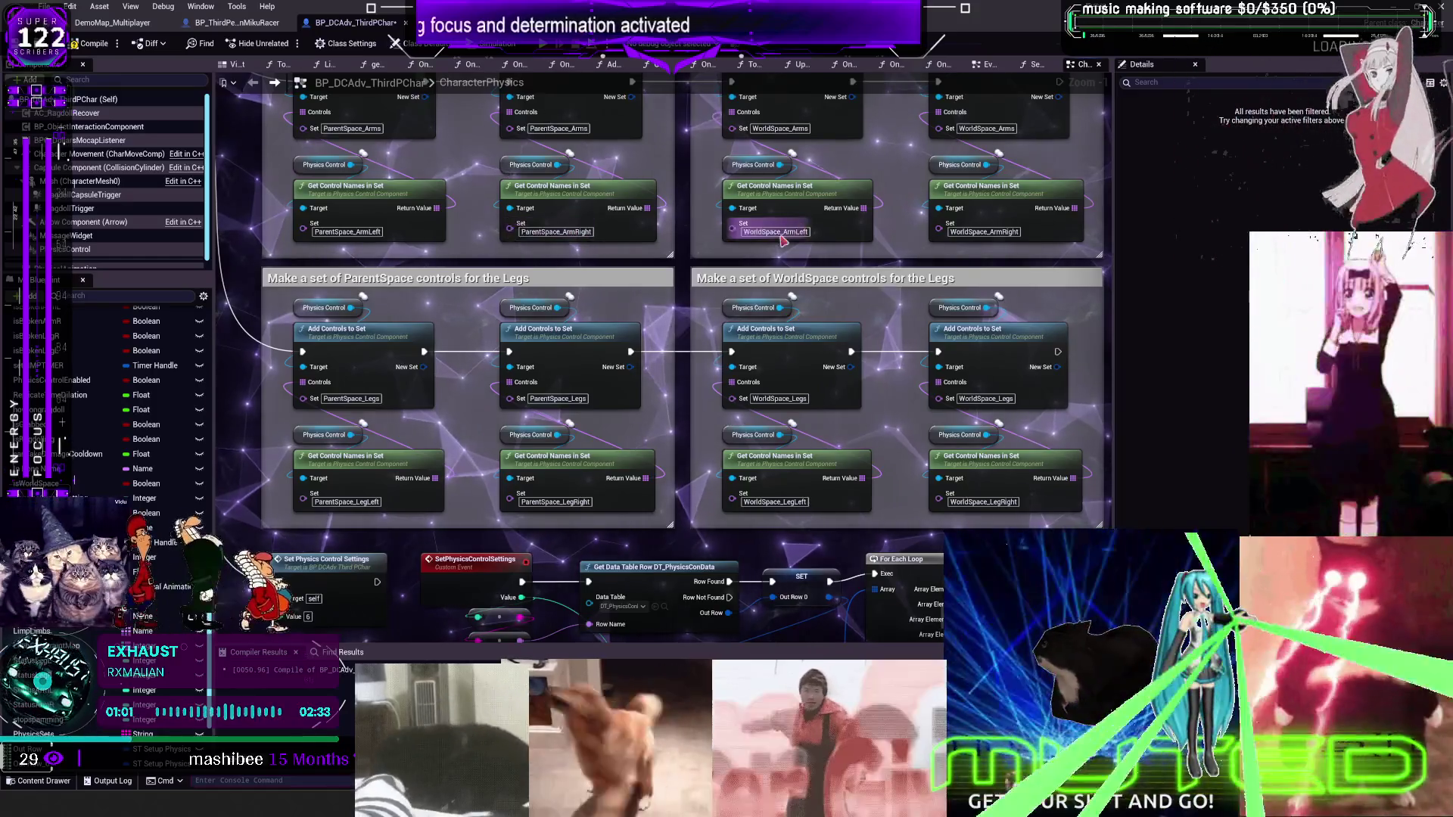
scroll(787, 242, "down", 3)
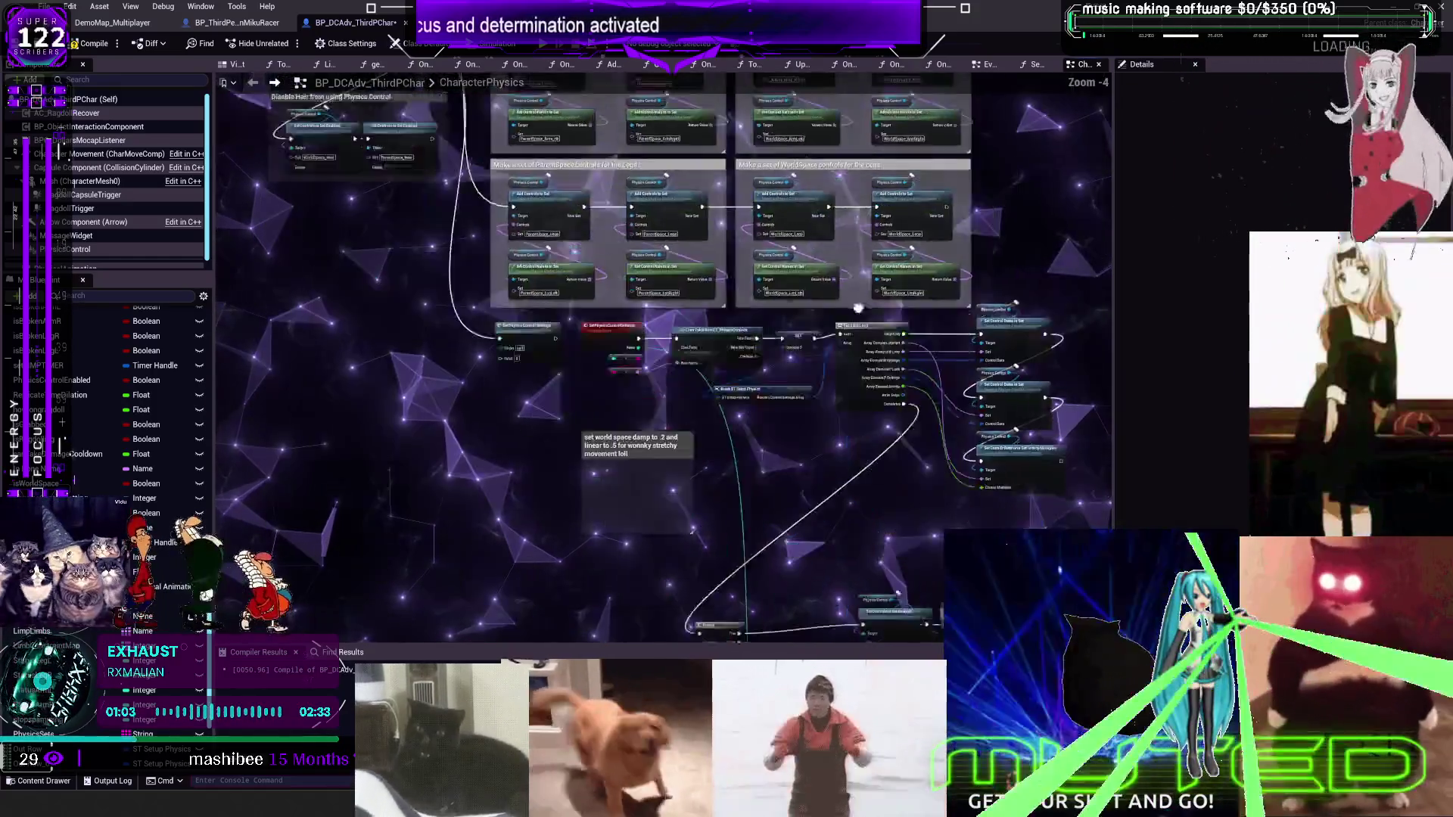
scroll(764, 365, "up", 5)
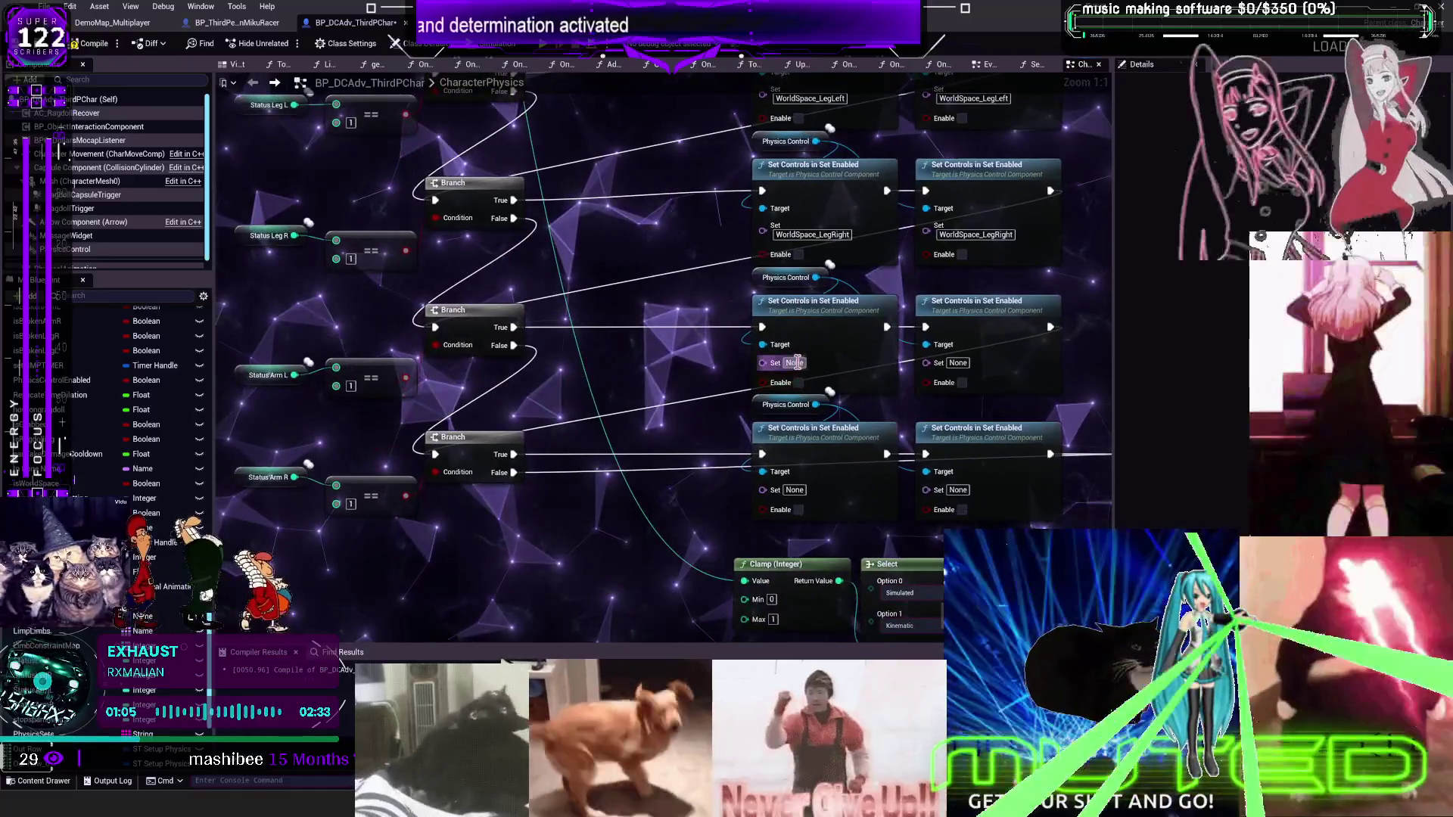
left_click(957, 362)
type("WorldSpace_ArmLeft")
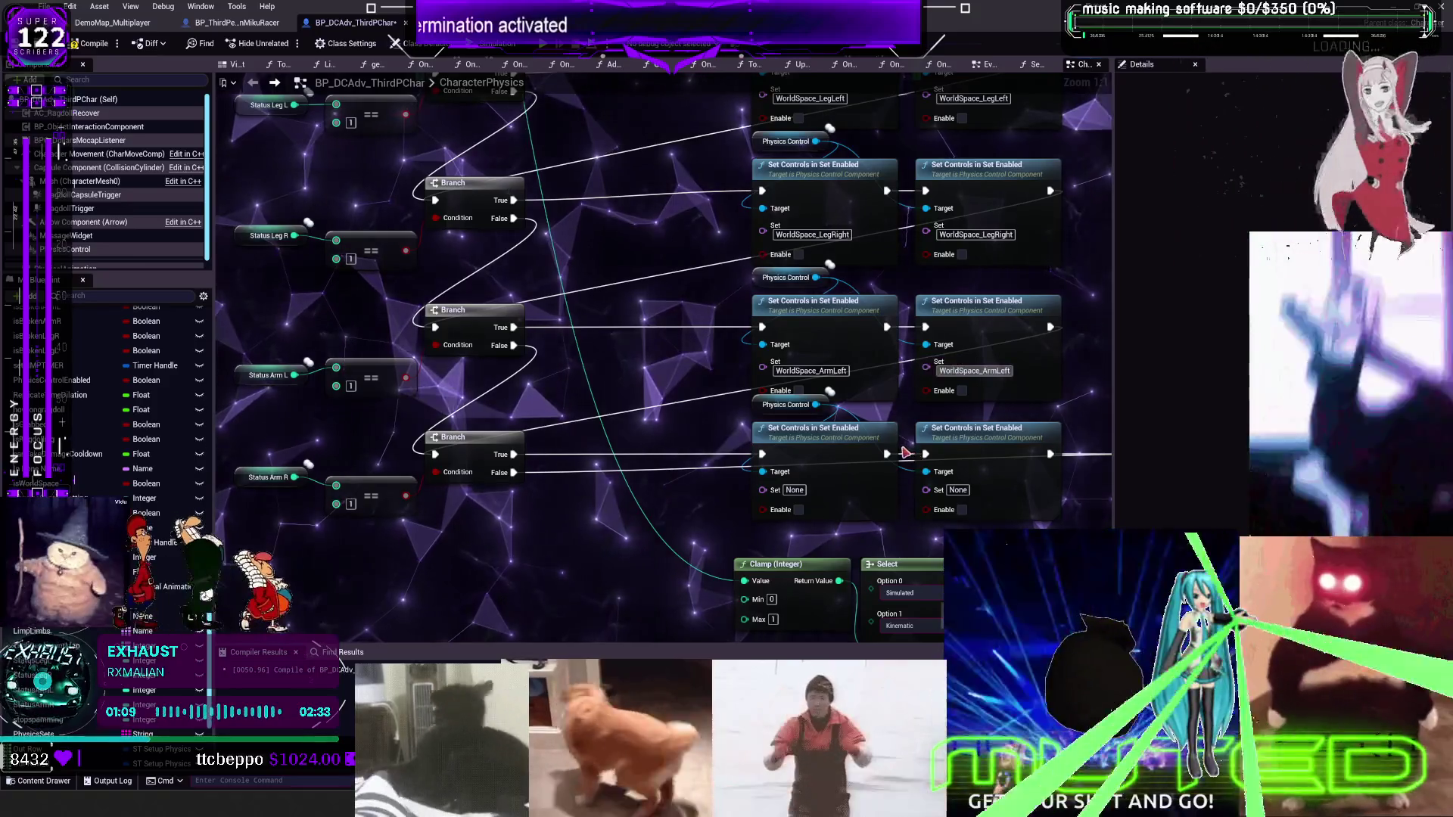
Set the right arm Set Controls node's set to WorldSpace_ArmRight
left_click_drag(916, 254, 876, 439)
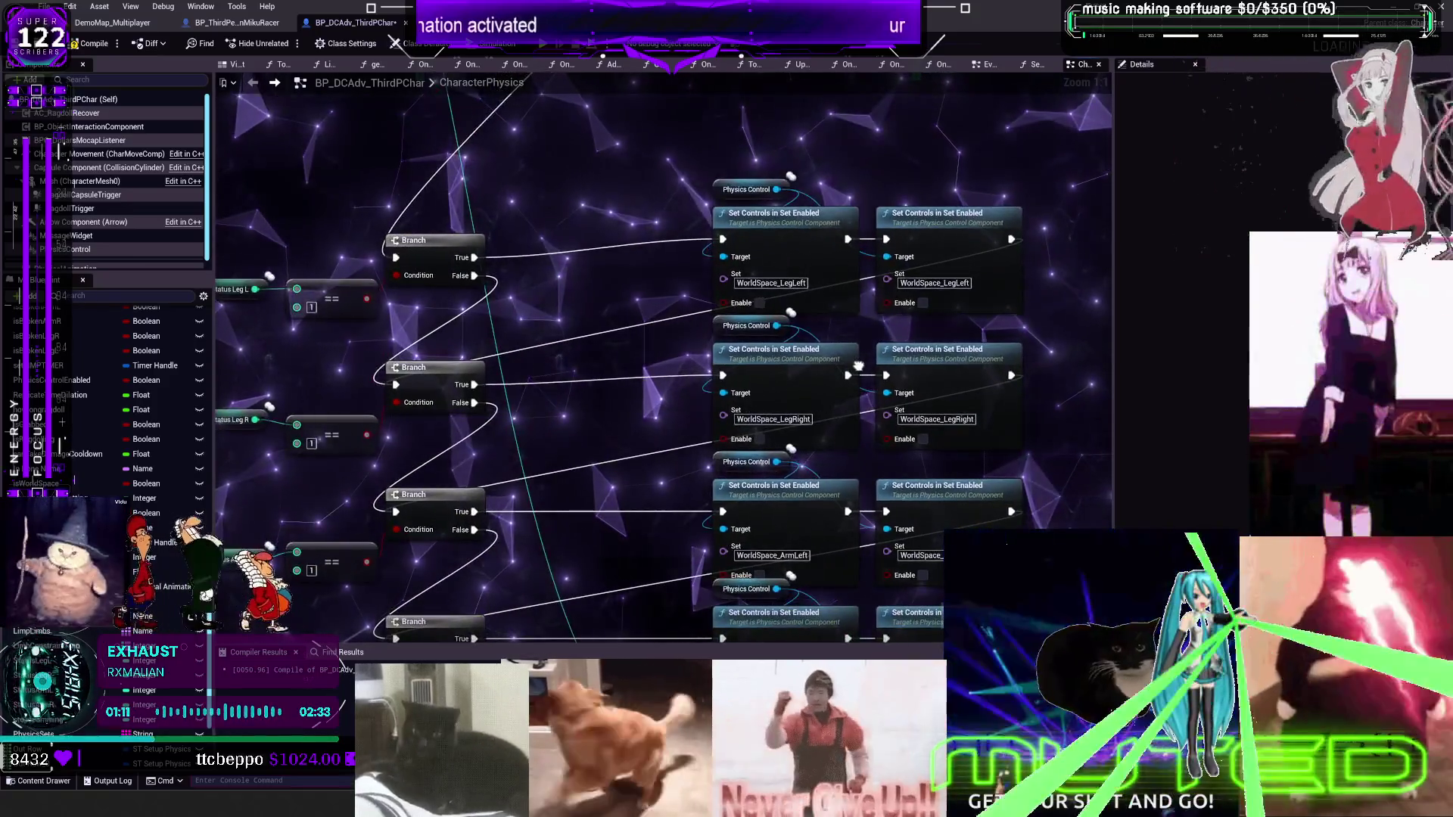
left_click_drag(809, 405, 798, 137)
left_click(743, 405)
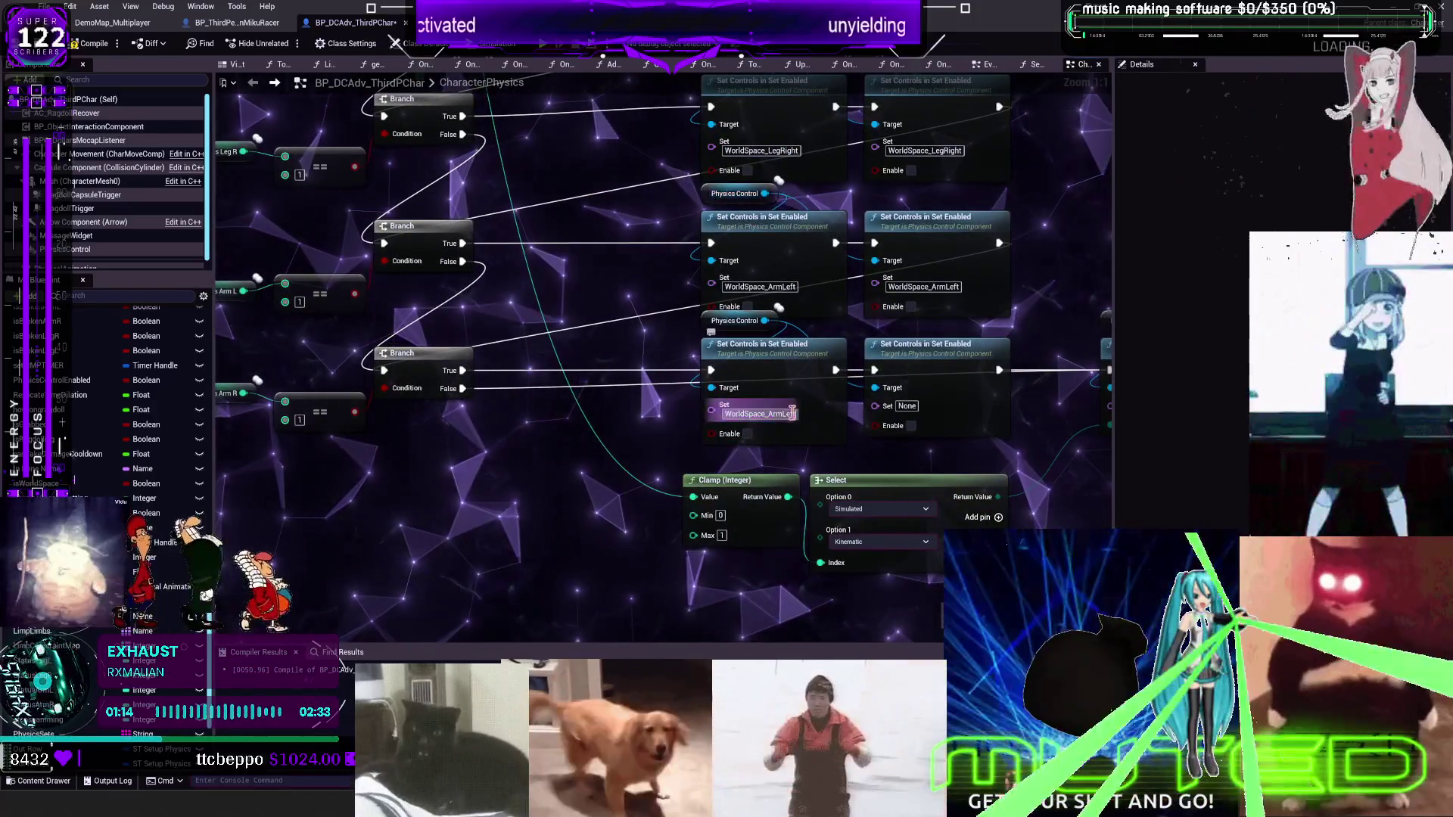
left_click(787, 424)
type("Right")
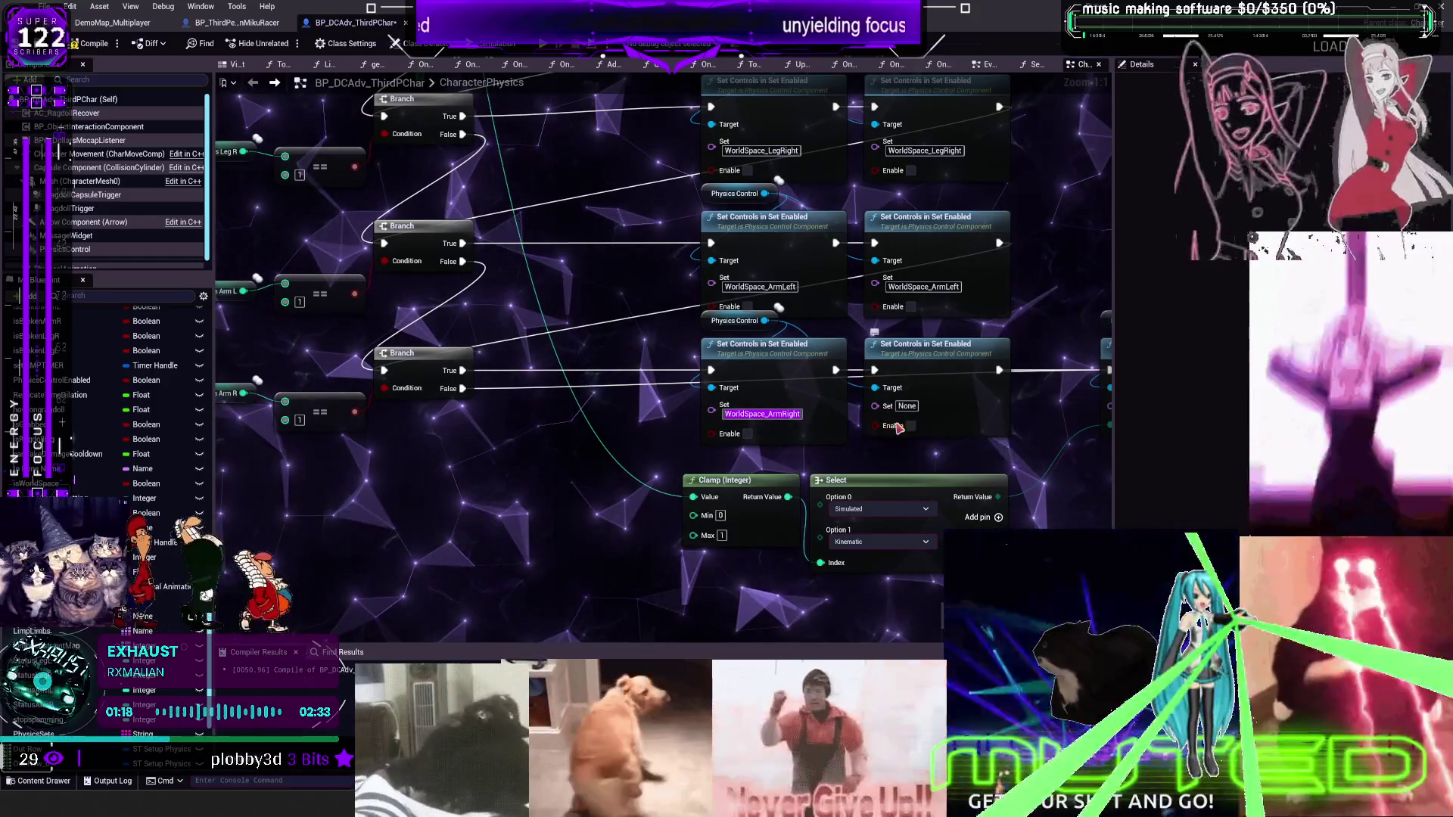
left_click(906, 406)
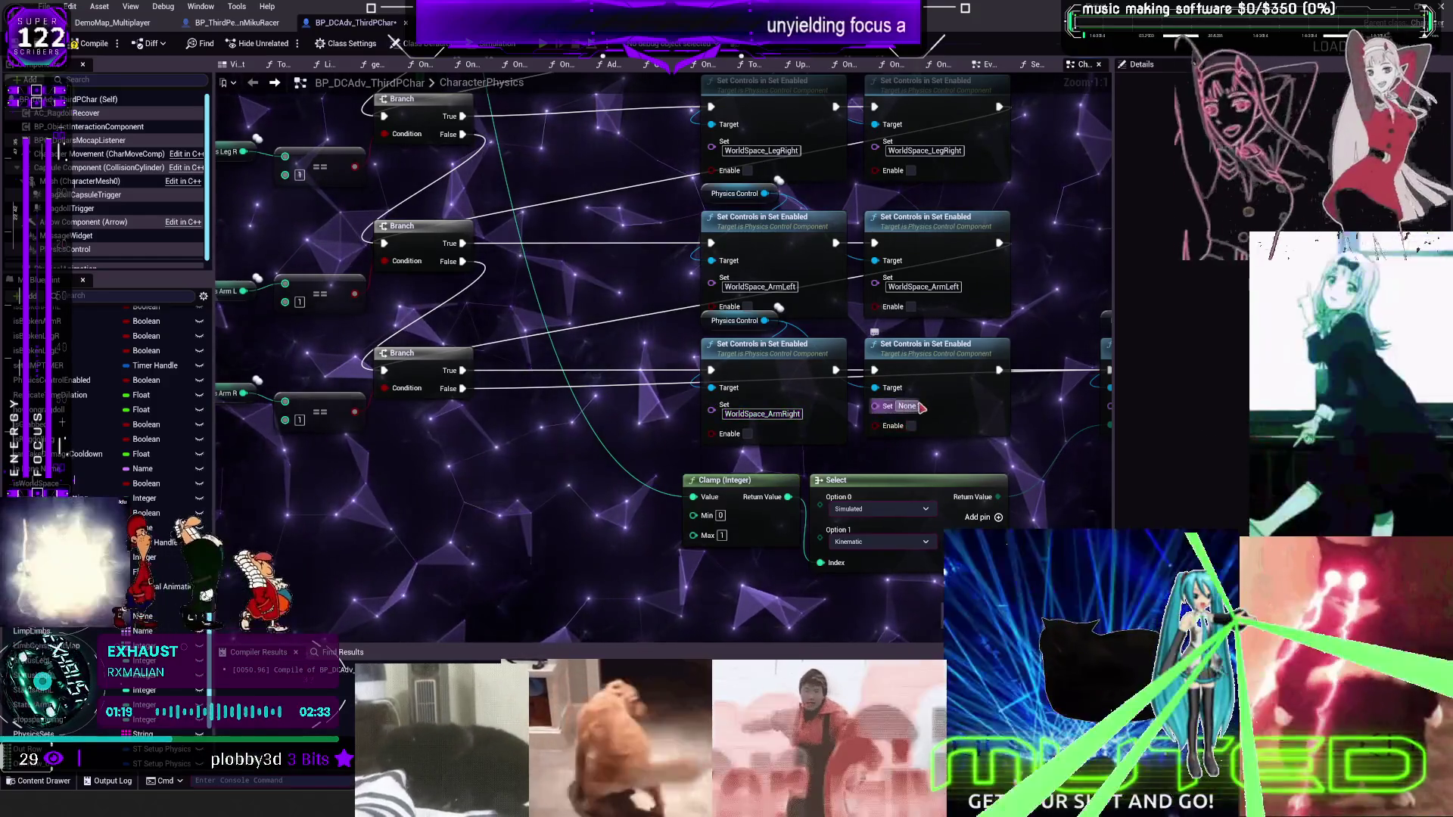
type("WorldSpace_ArmRight")
Rename the second-column sets to ParentSpace_LegLeft, ParentSpace_LegRight, ParentSpace_ArmLeft and ParentSpace_ArmRight
mouse_move(853, 200)
left_mouse_down()
mouse_move(847, 413)
mouse_move(792, 341)
mouse_move(797, 354)
left_mouse_up()
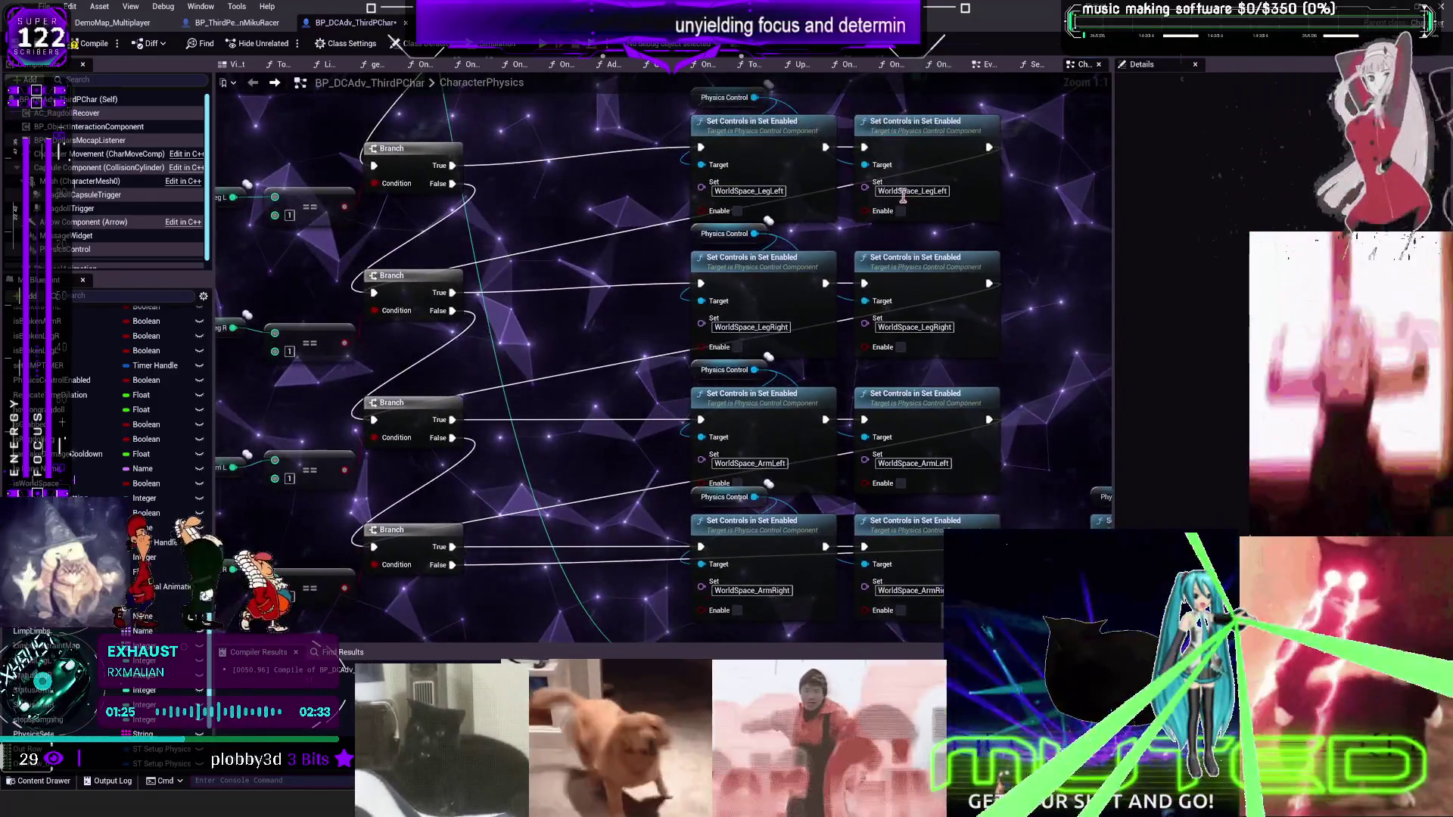
left_click_drag(899, 191, 846, 198)
type("P")
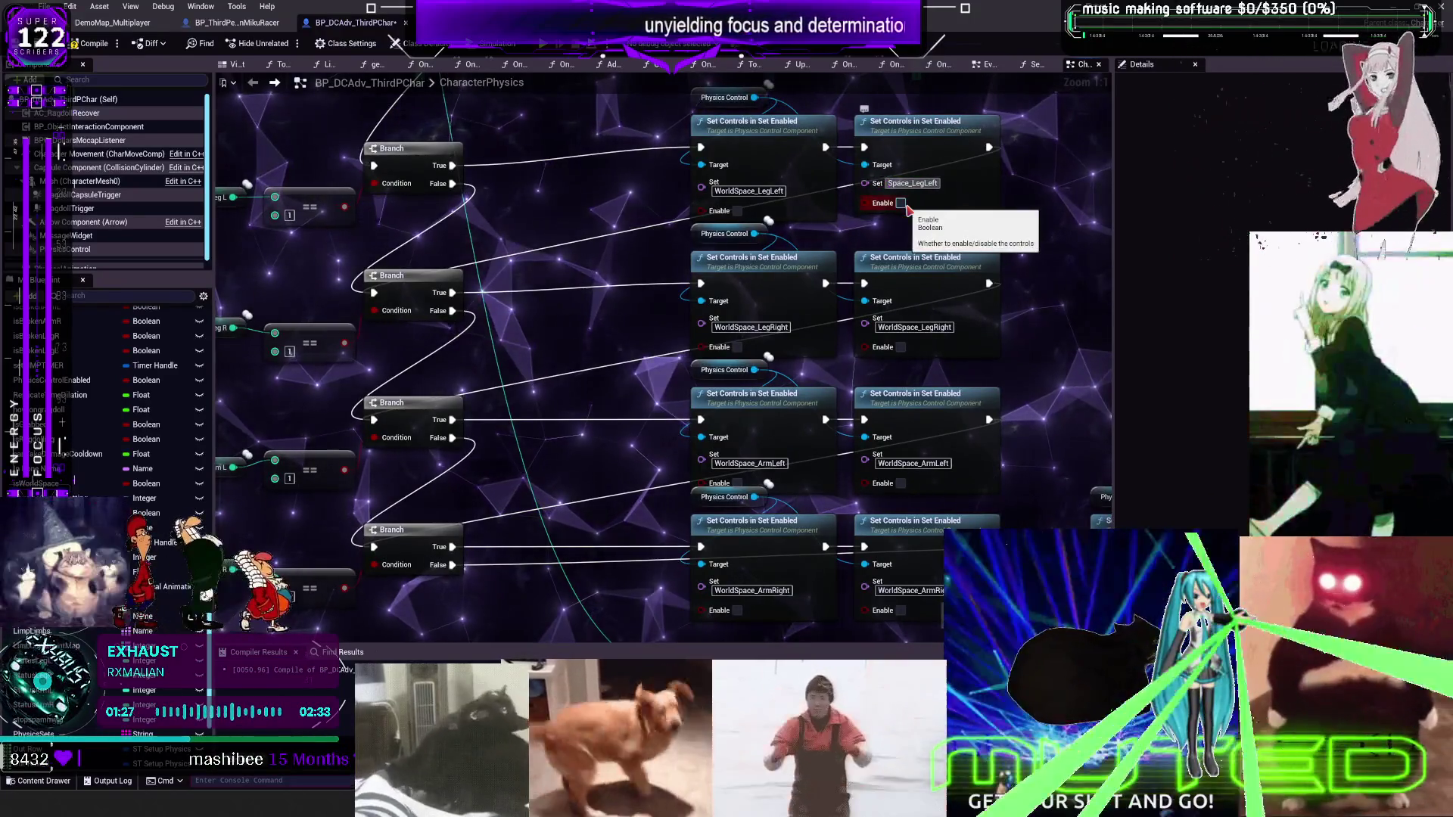
type("arent")
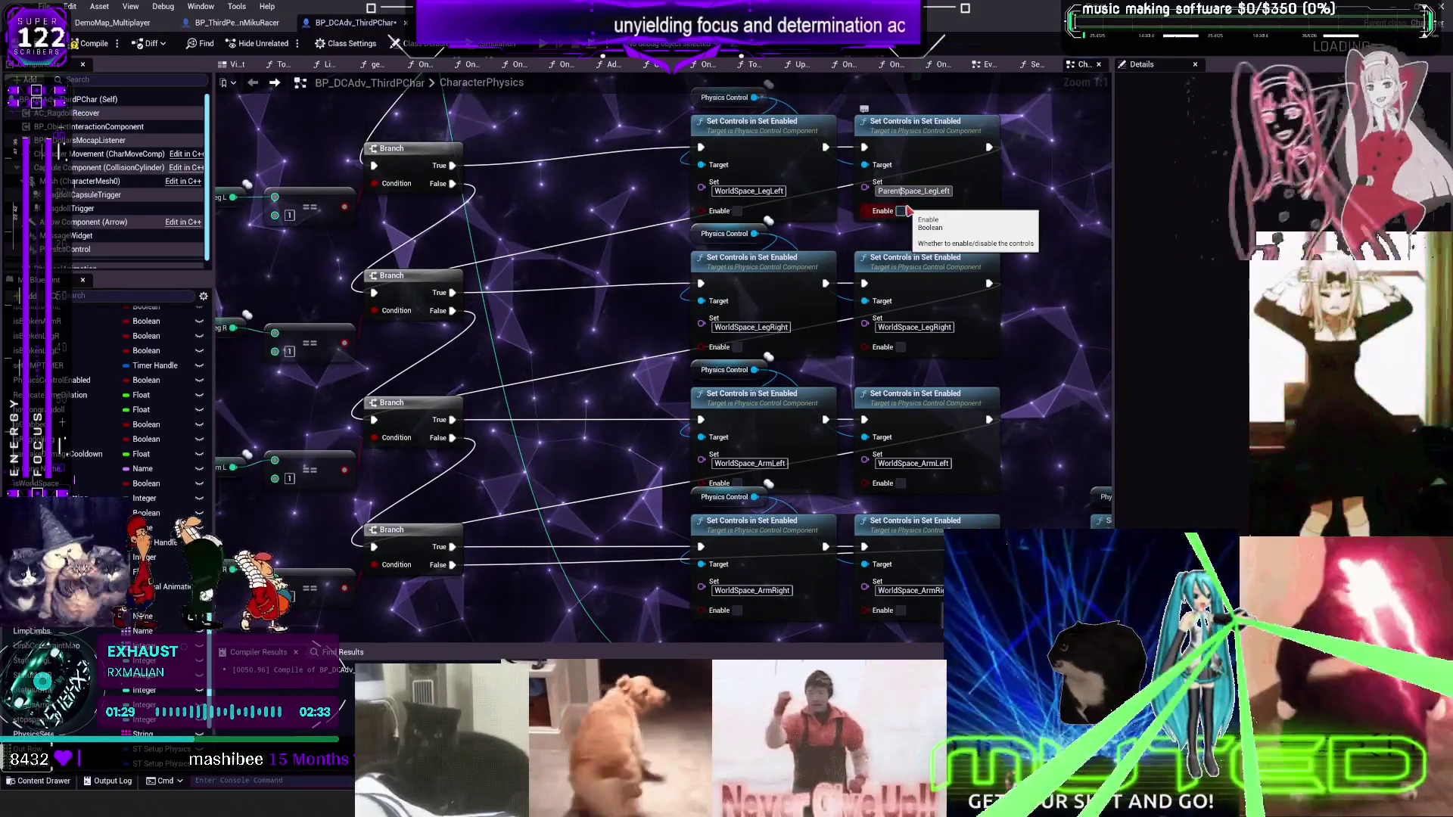
left_click_drag(899, 326, 877, 327)
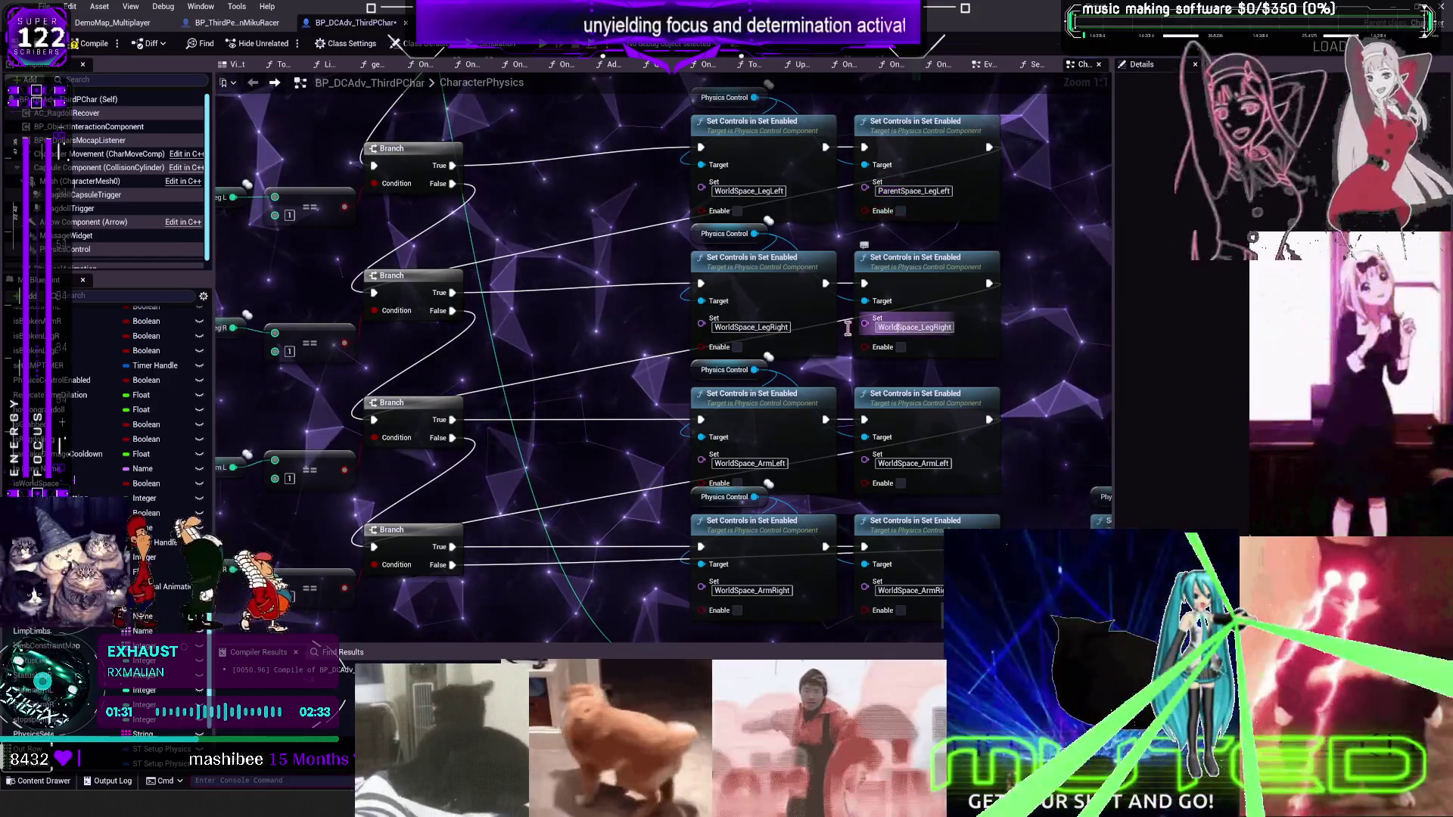
type("Parent")
left_click_drag(899, 463, 877, 463)
type("Parent")
left_click_drag(897, 591, 885, 349)
type("Parent")
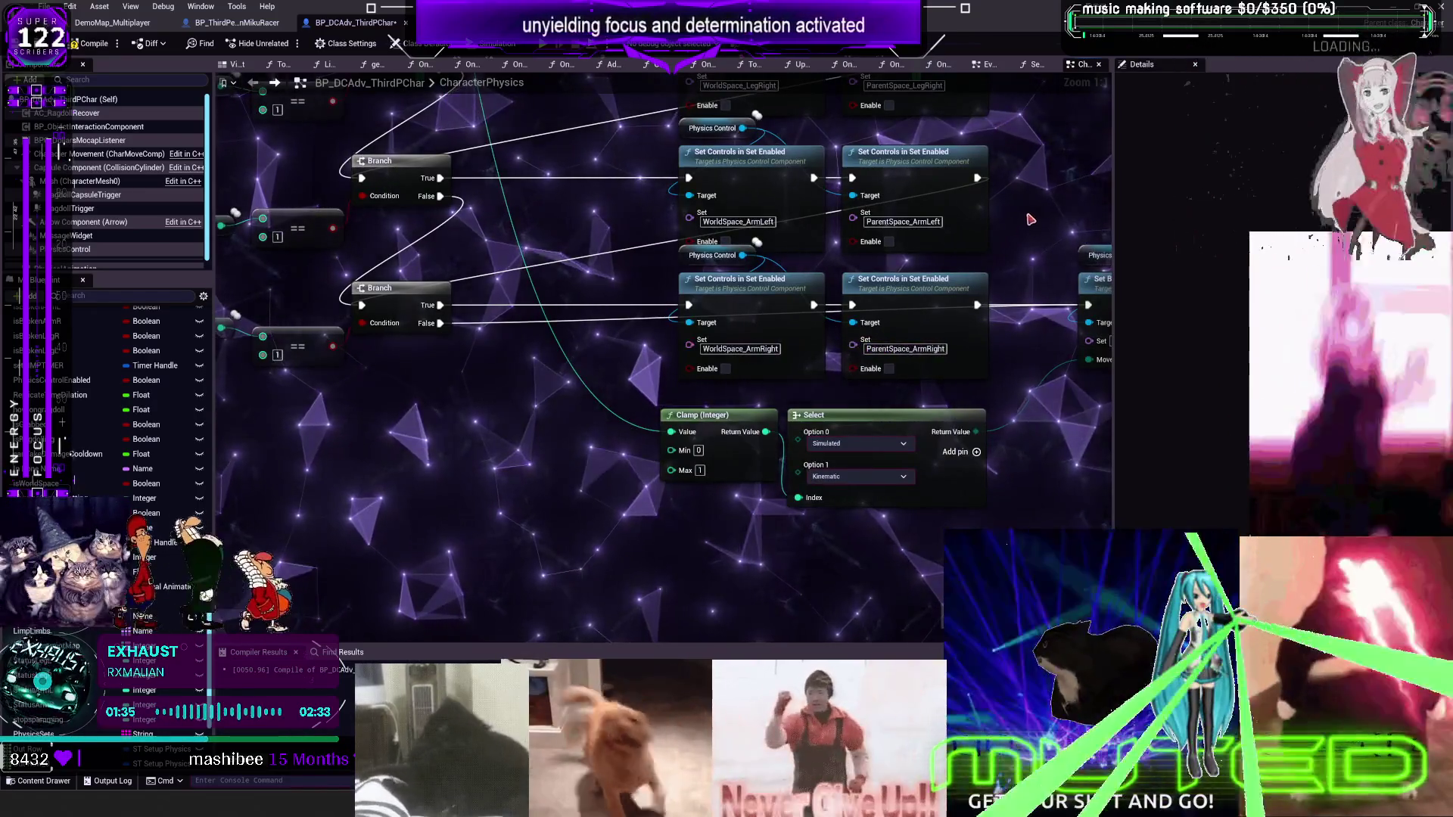
Nudge the third Physics Control node down and frame the whole limb chain
scroll(1001, 245, "down", 1)
left_click_drag(738, 333, 738, 342)
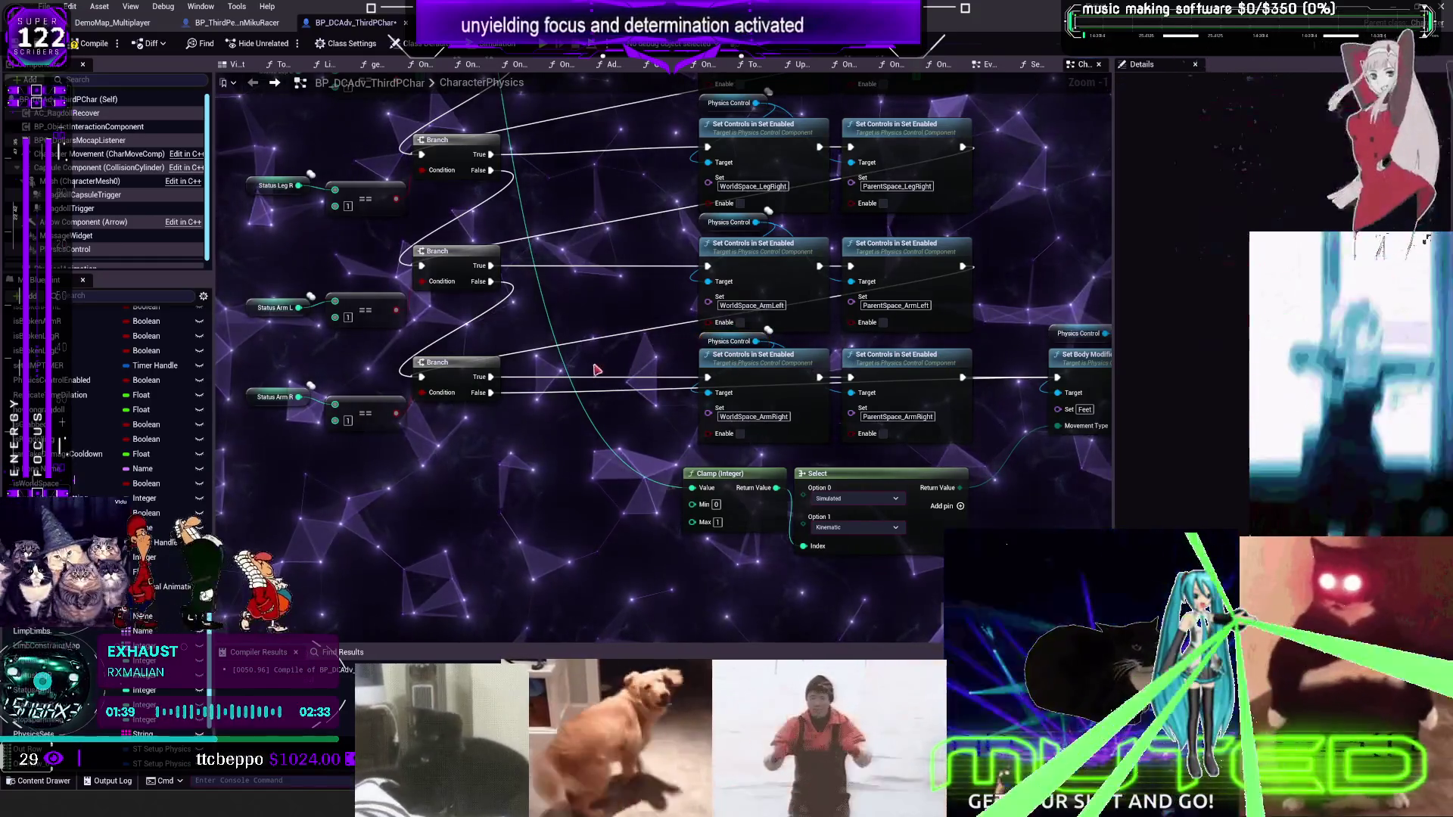
left_click_drag(641, 278, 609, 368)
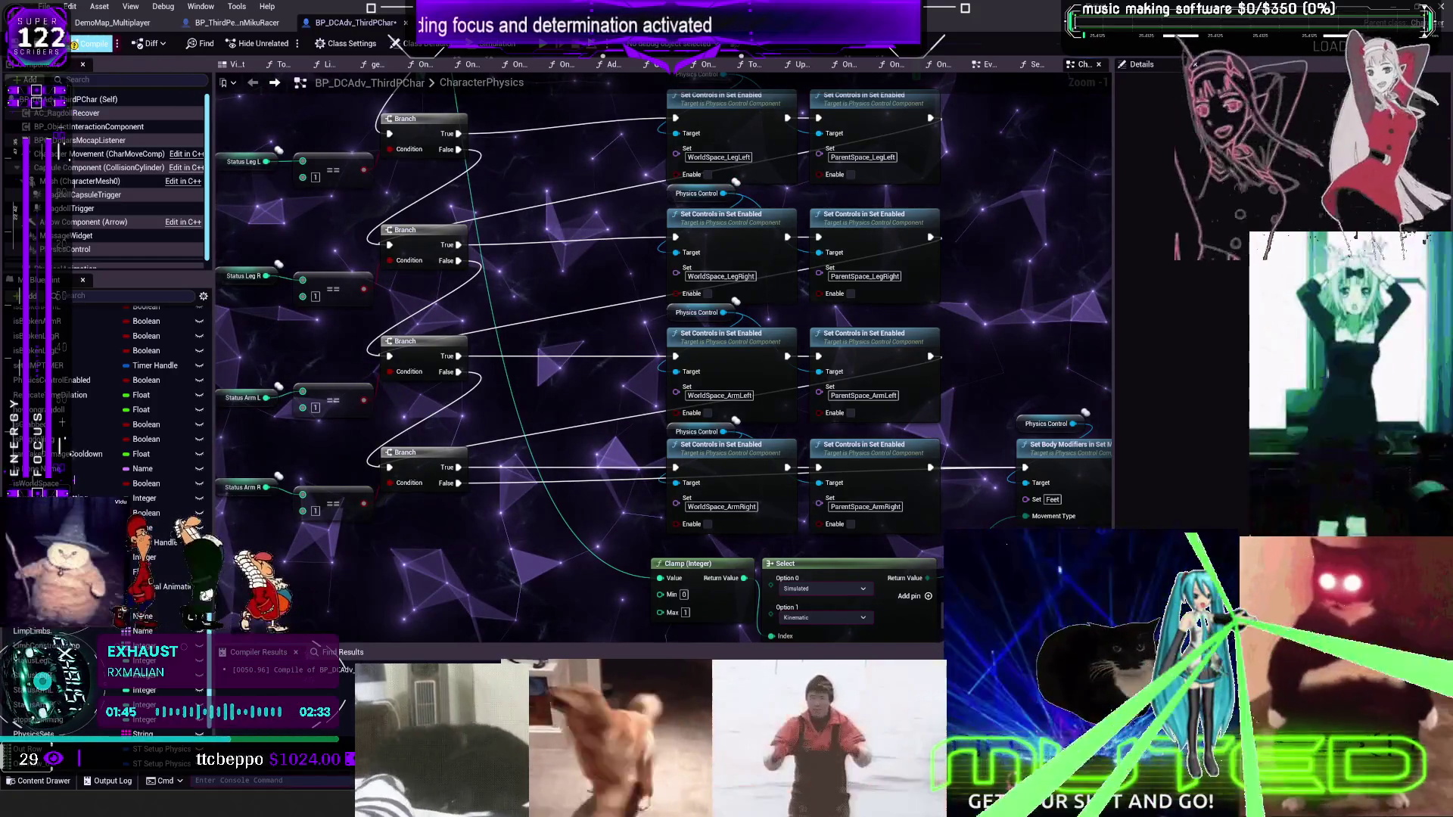
left_click(44, 6)
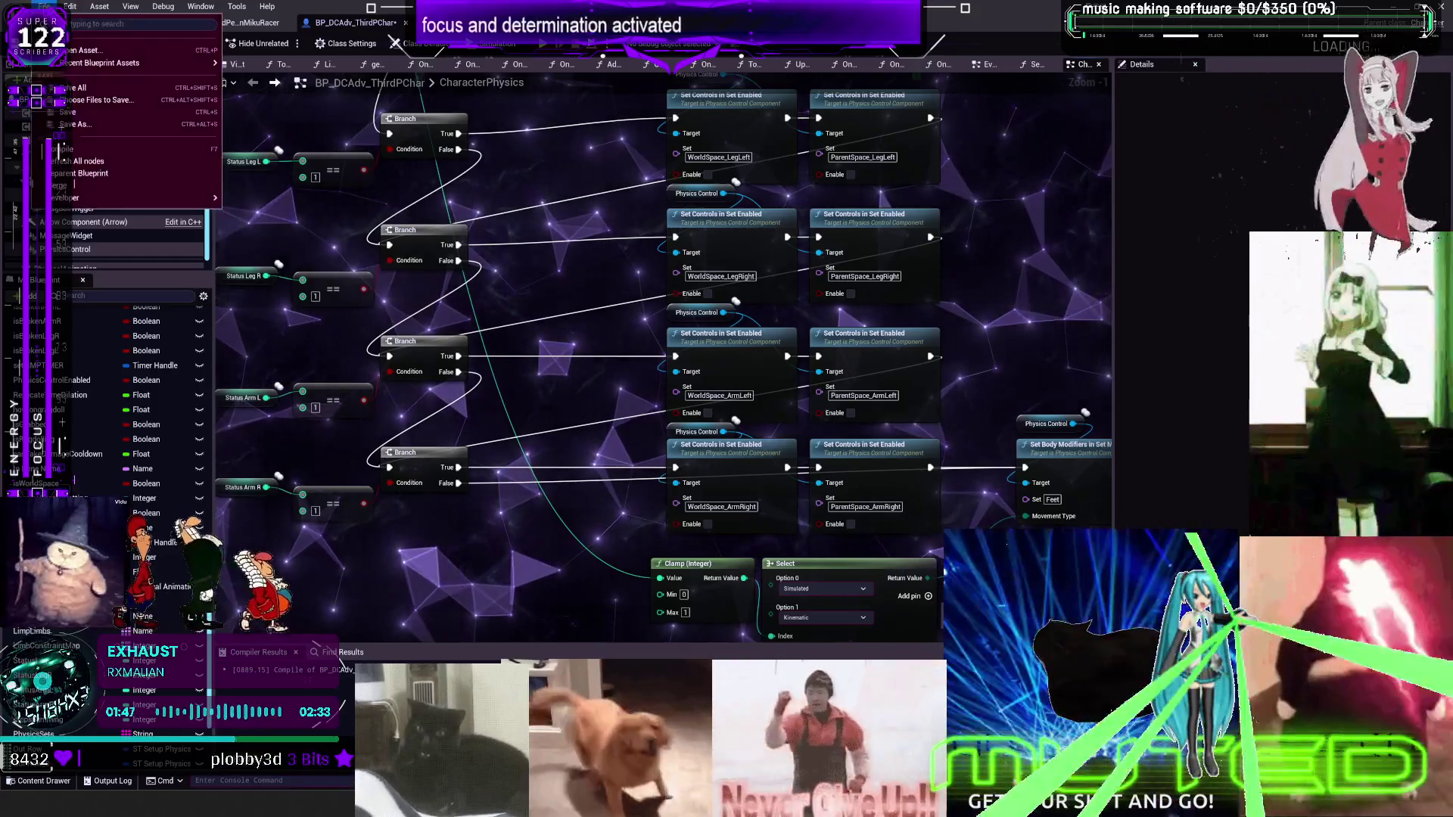
Save the character blueprint, start a play session and run the character into the courtyard
left_click(82, 114)
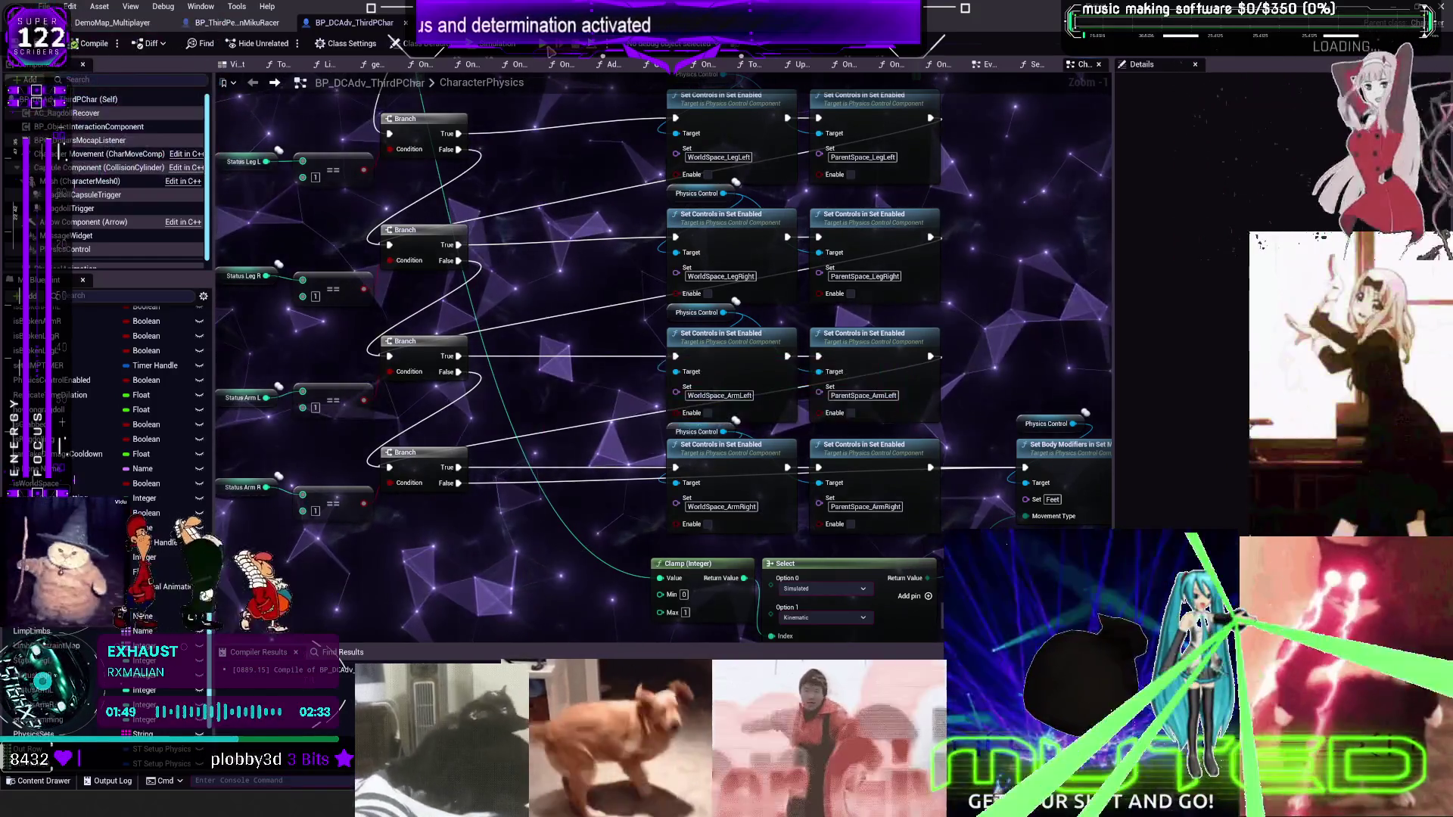
key("alt+s")
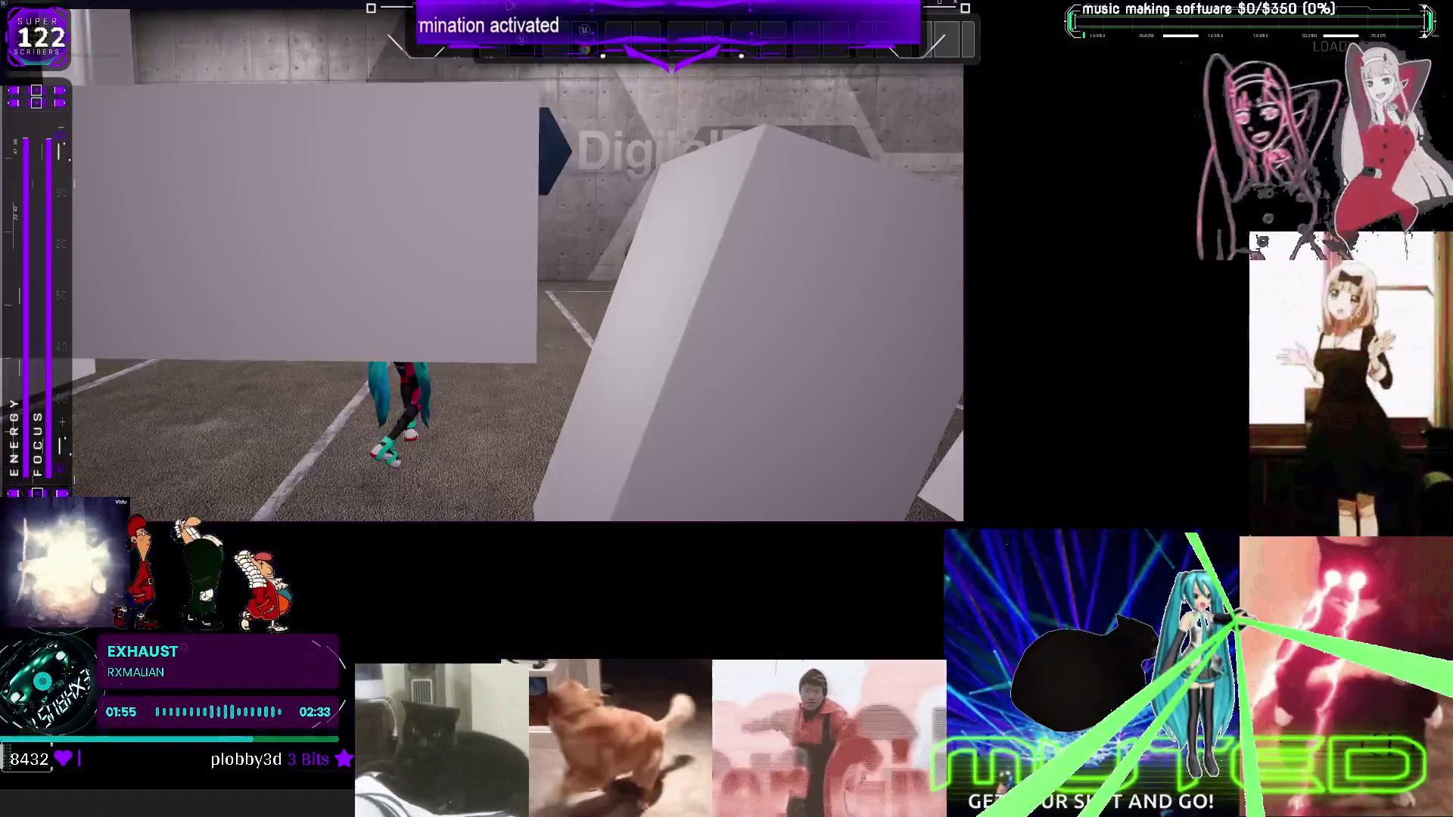
key("w")
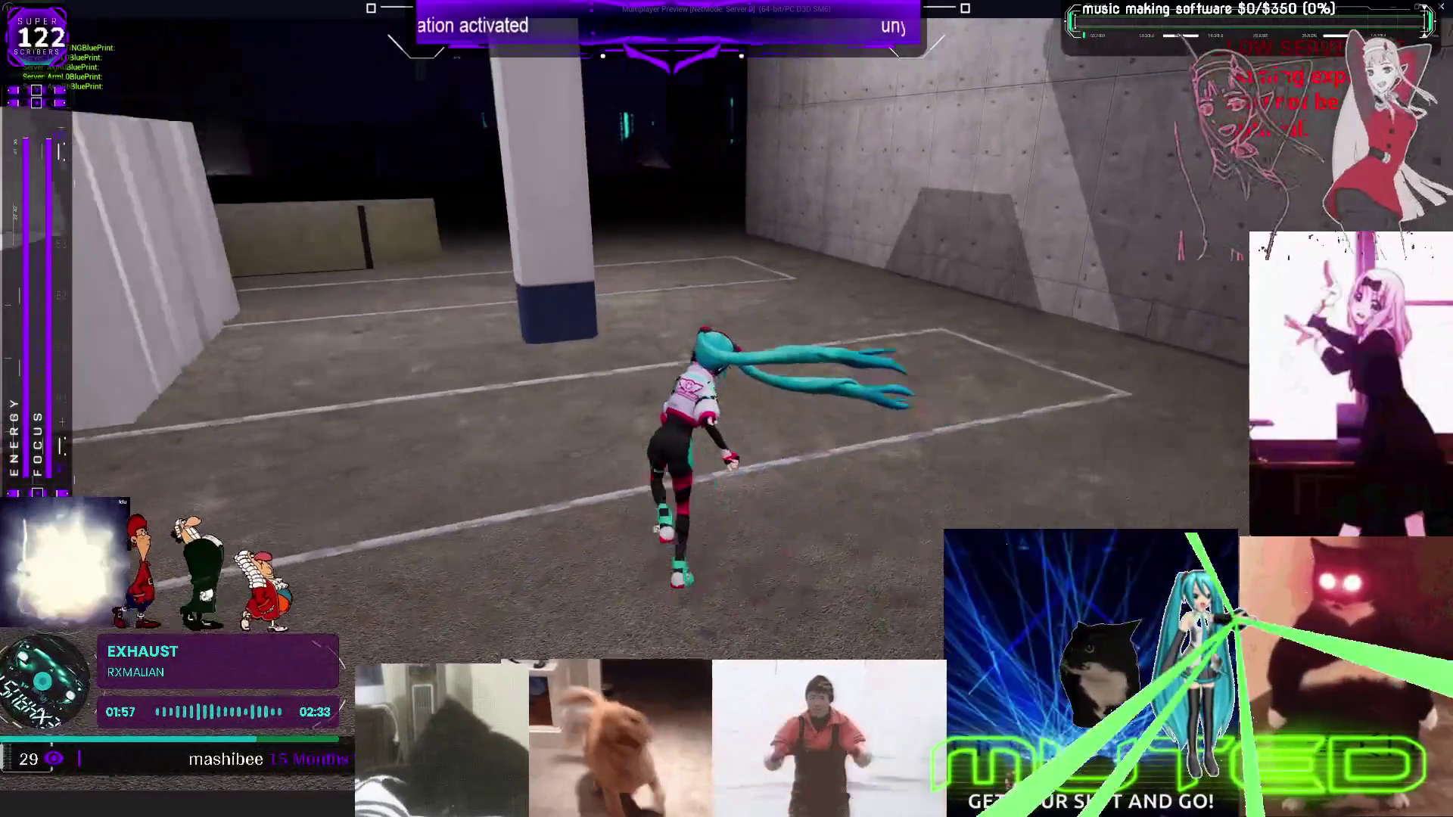
key("a")
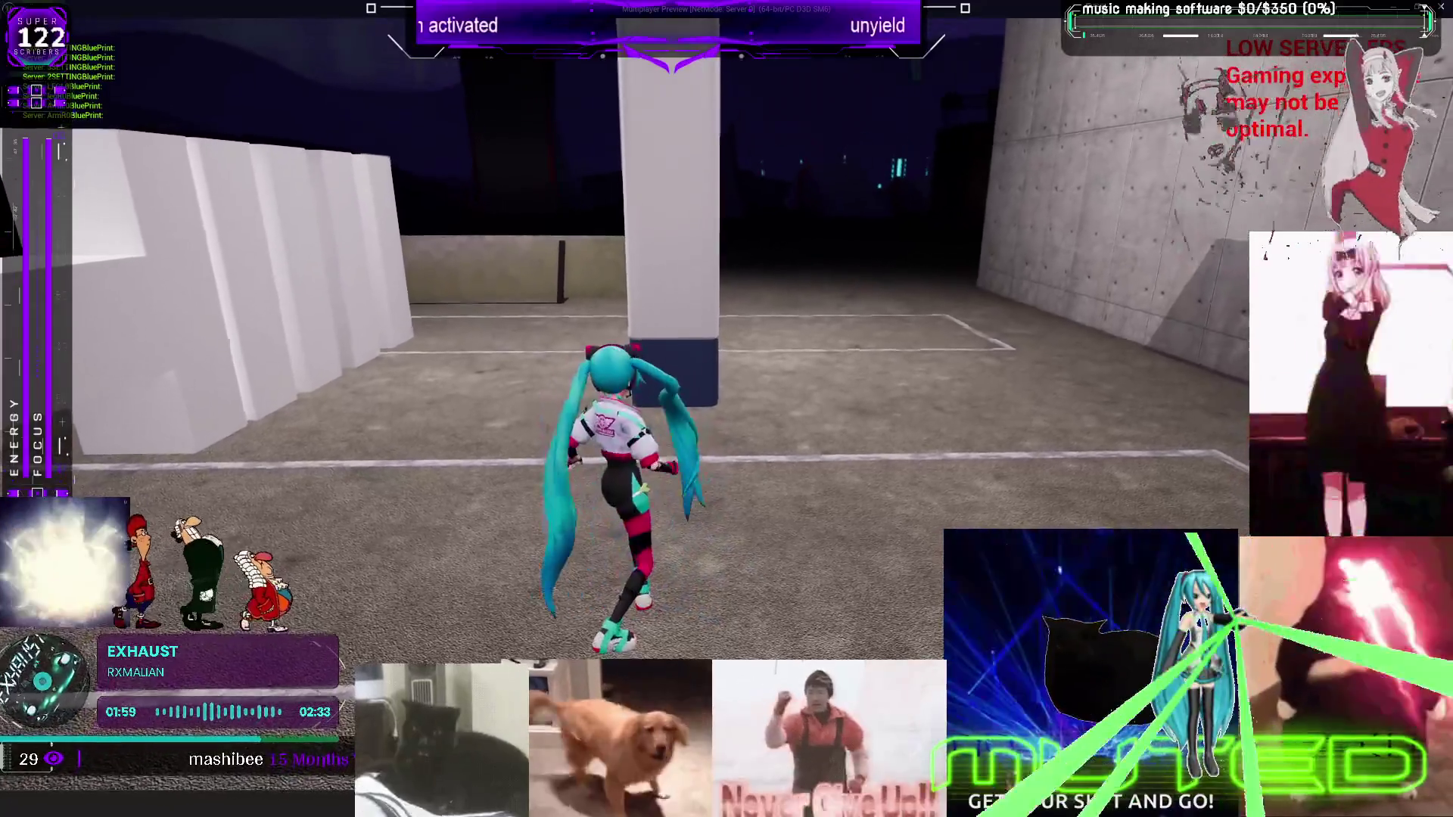
key("d")
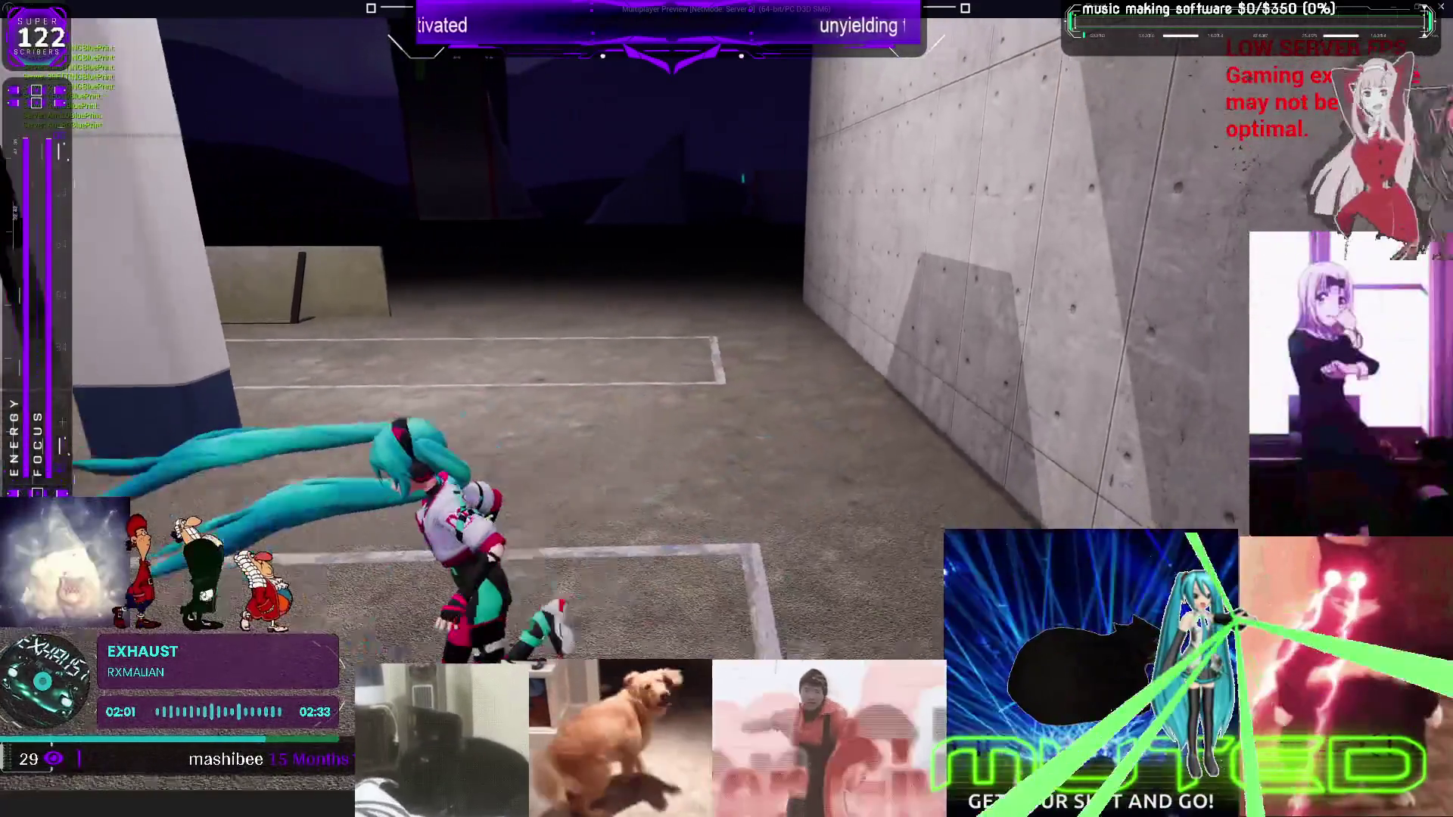
Run and jump the character across the lot, then stop play and return to the graph
key("w")
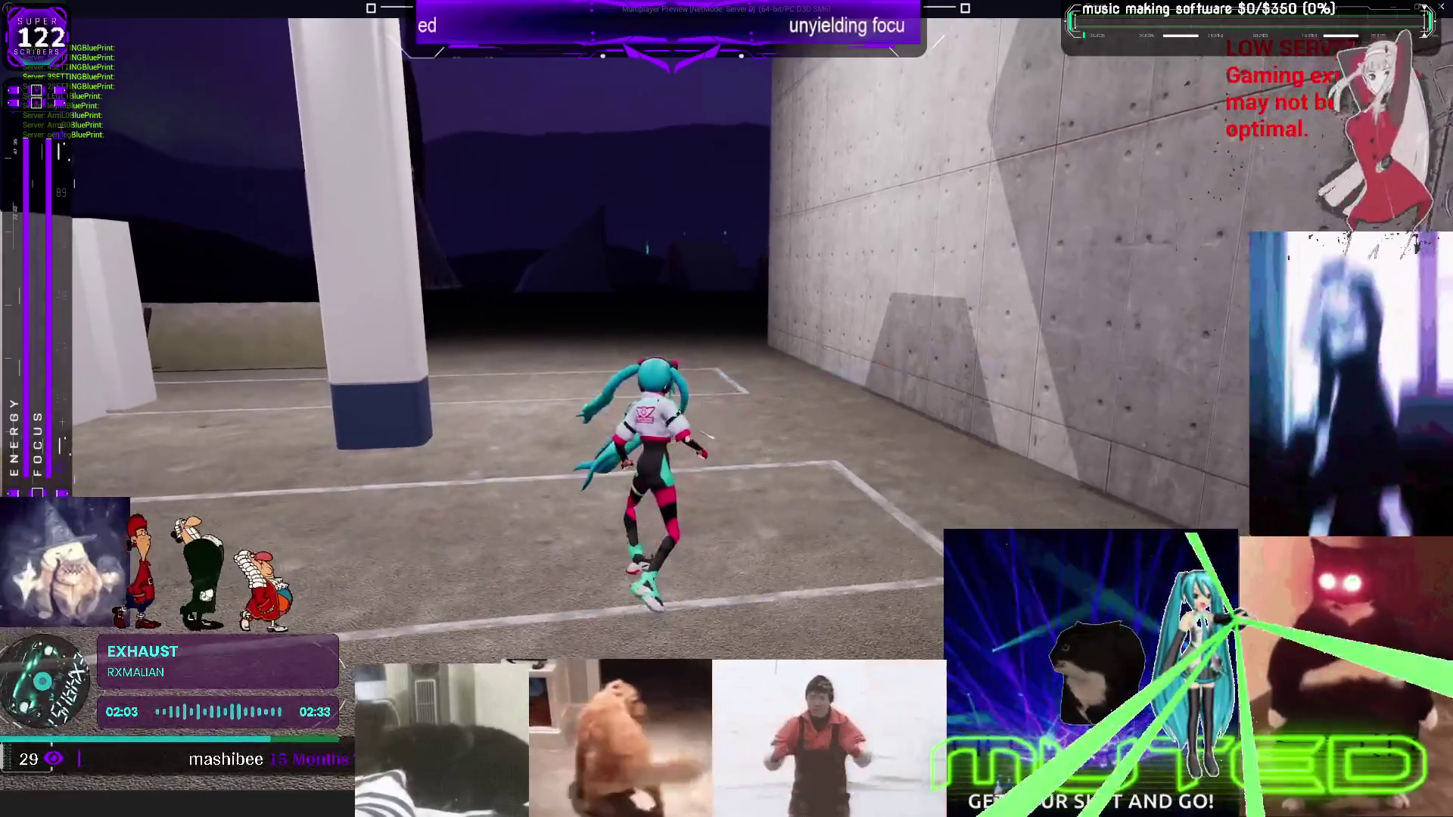
key("a")
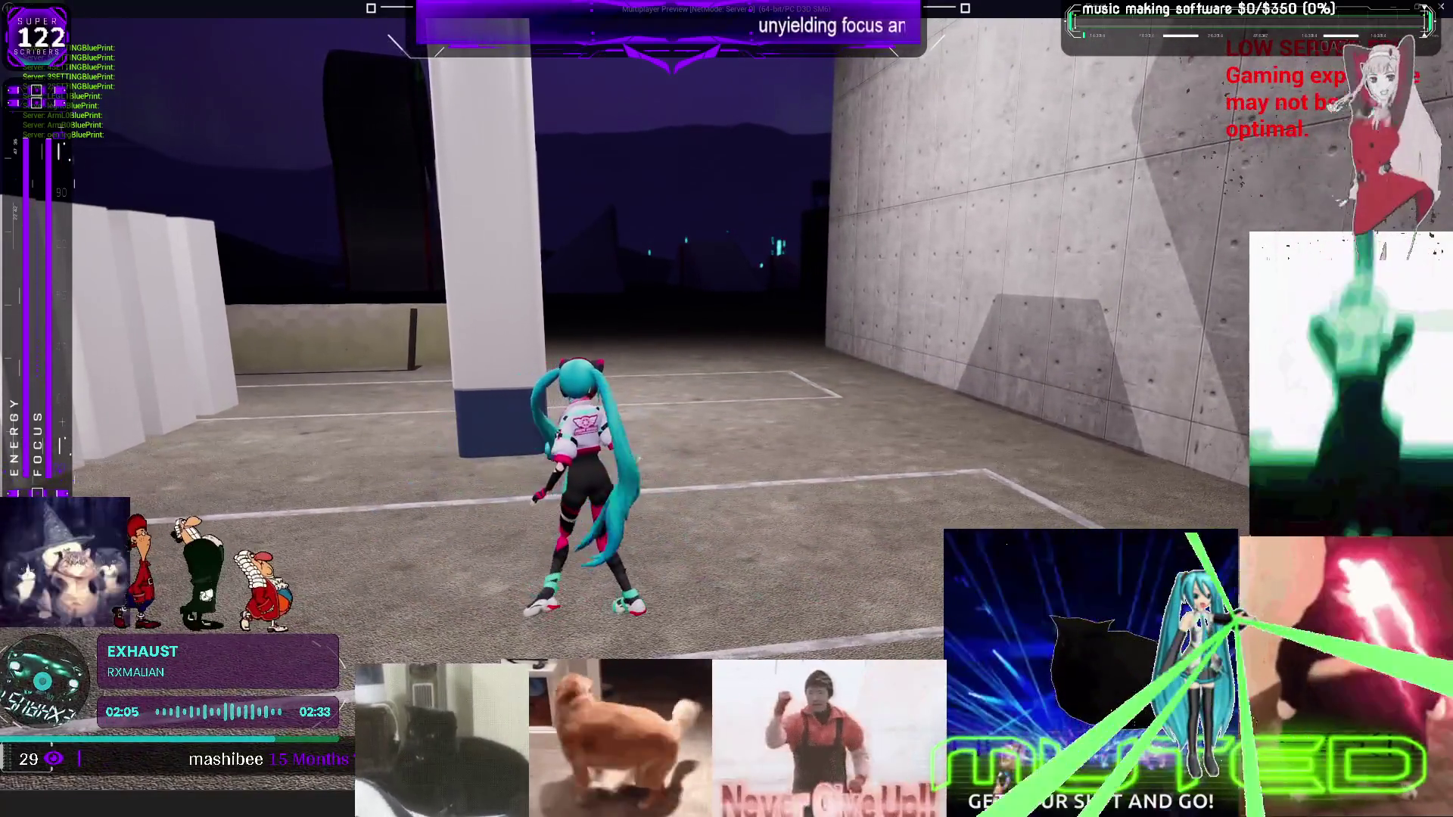
key("w")
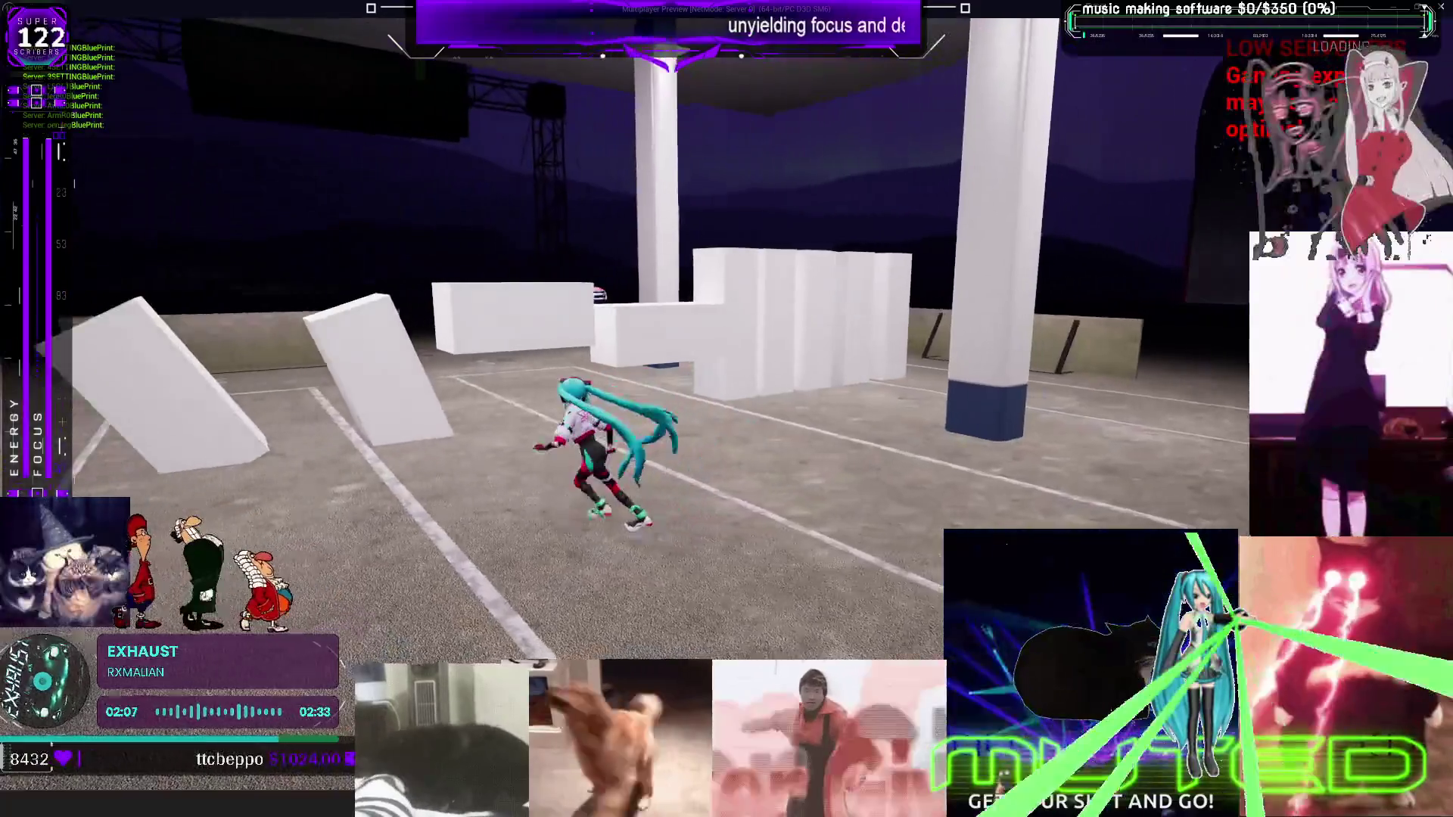
key("w")
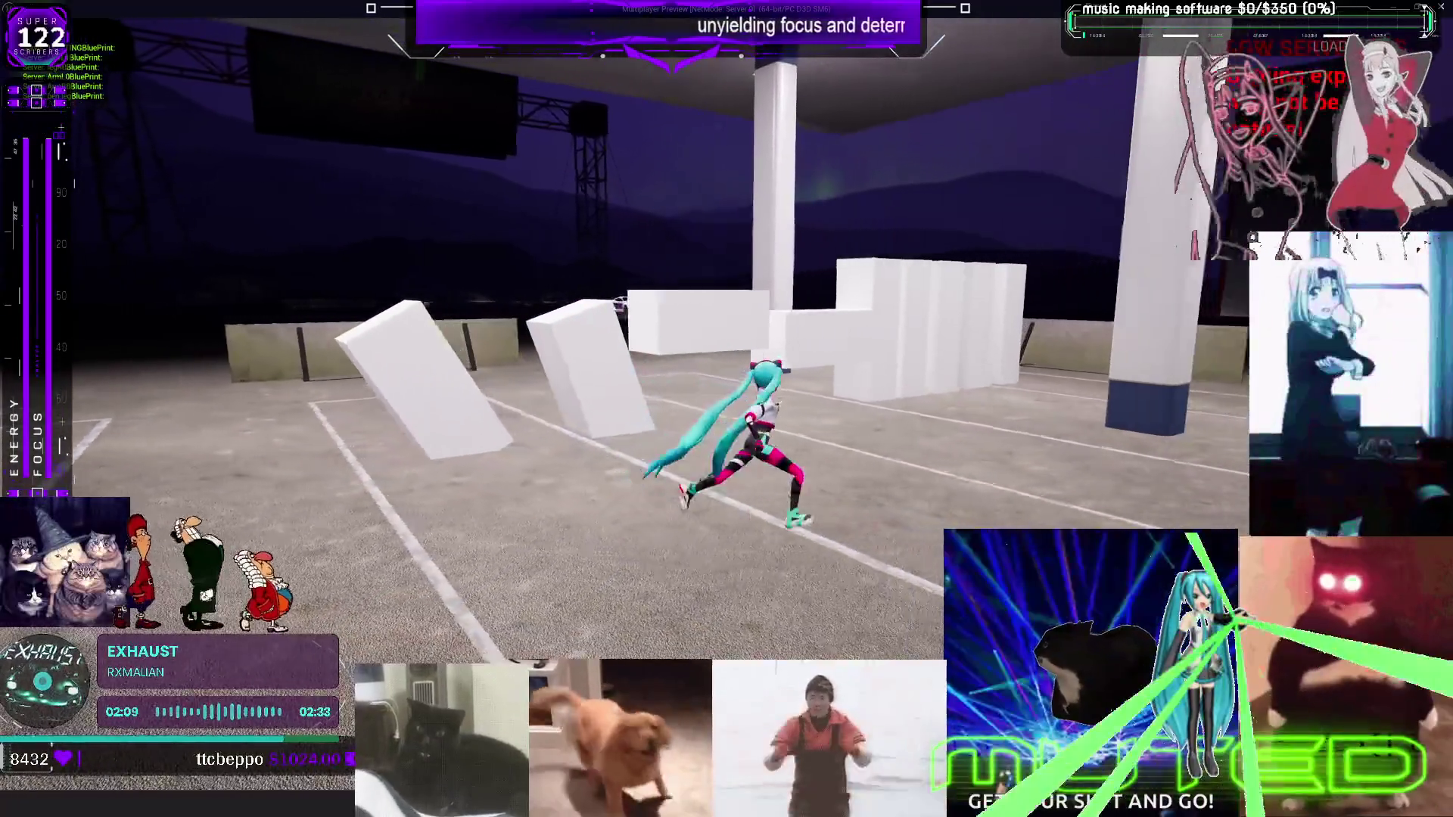
key("a")
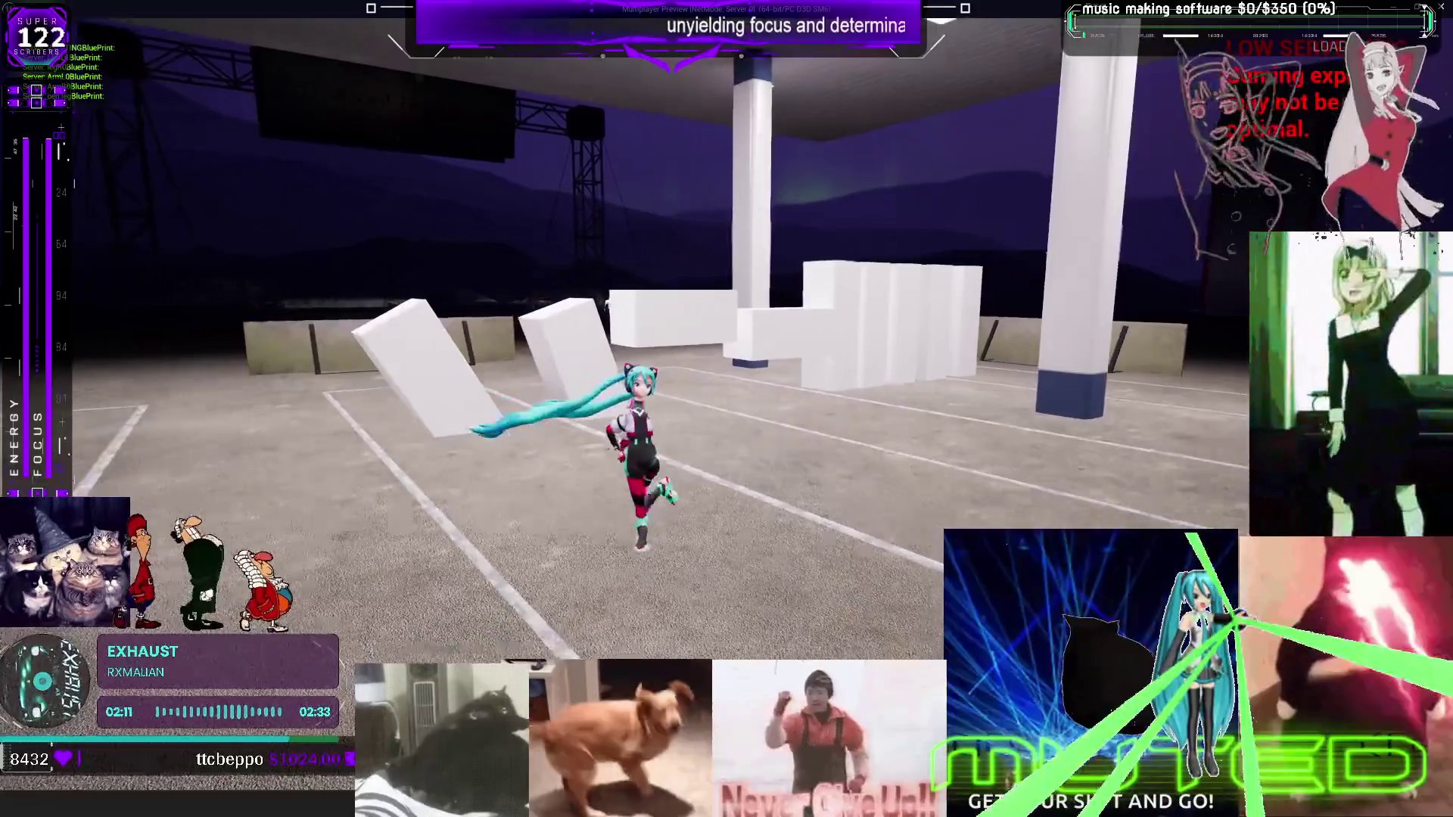
key("a")
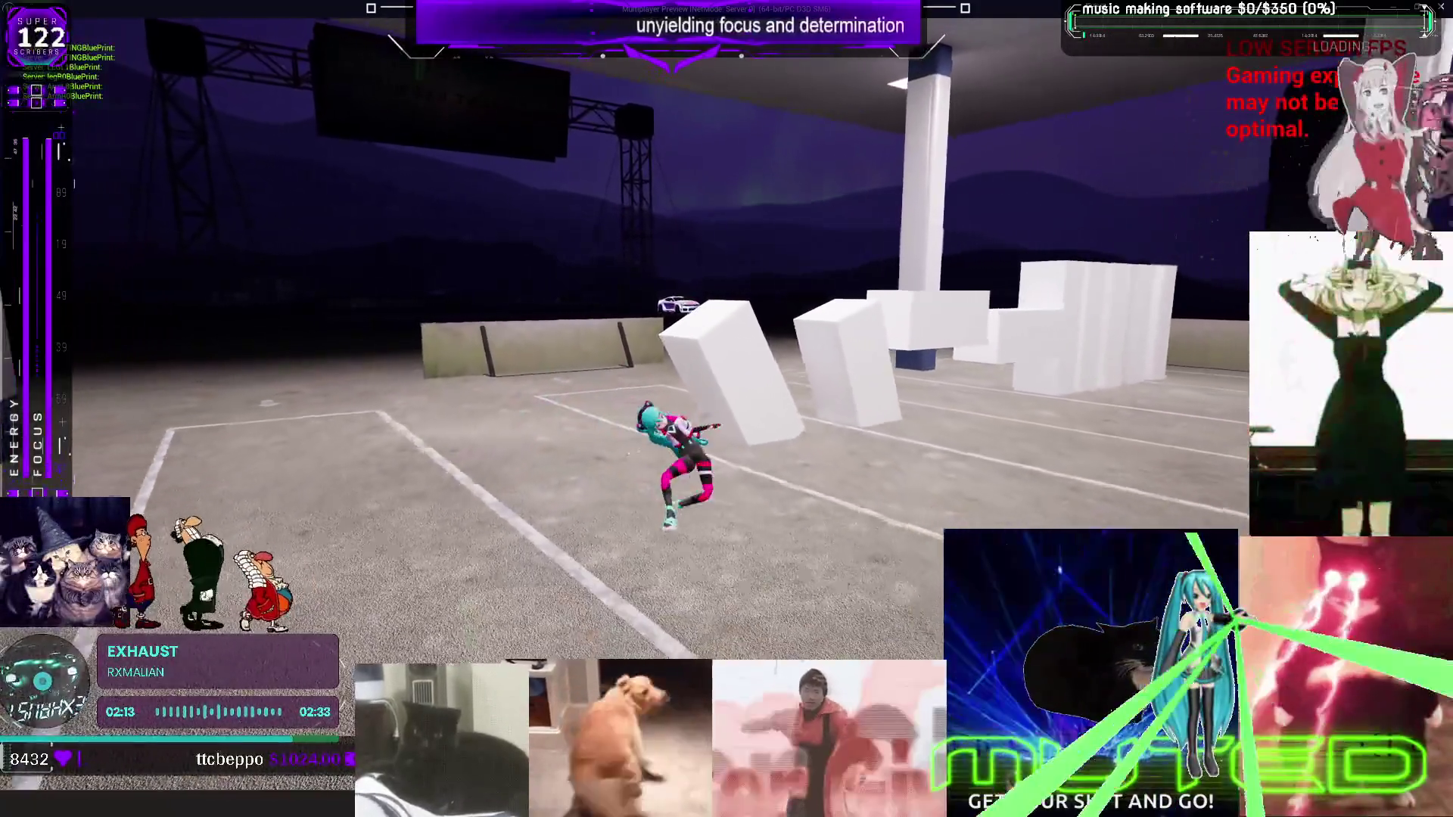
key("d")
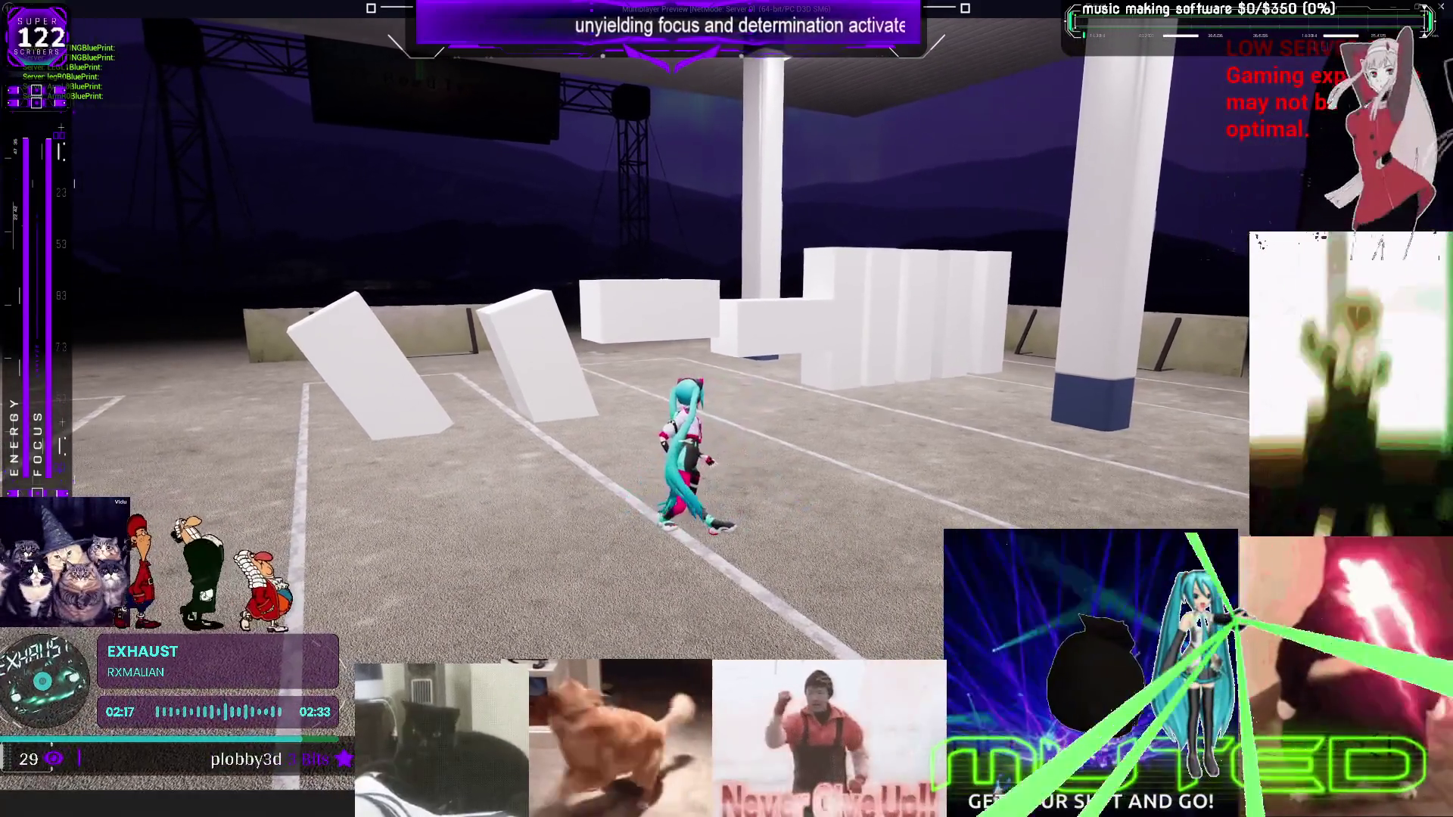
key("a")
key("a")
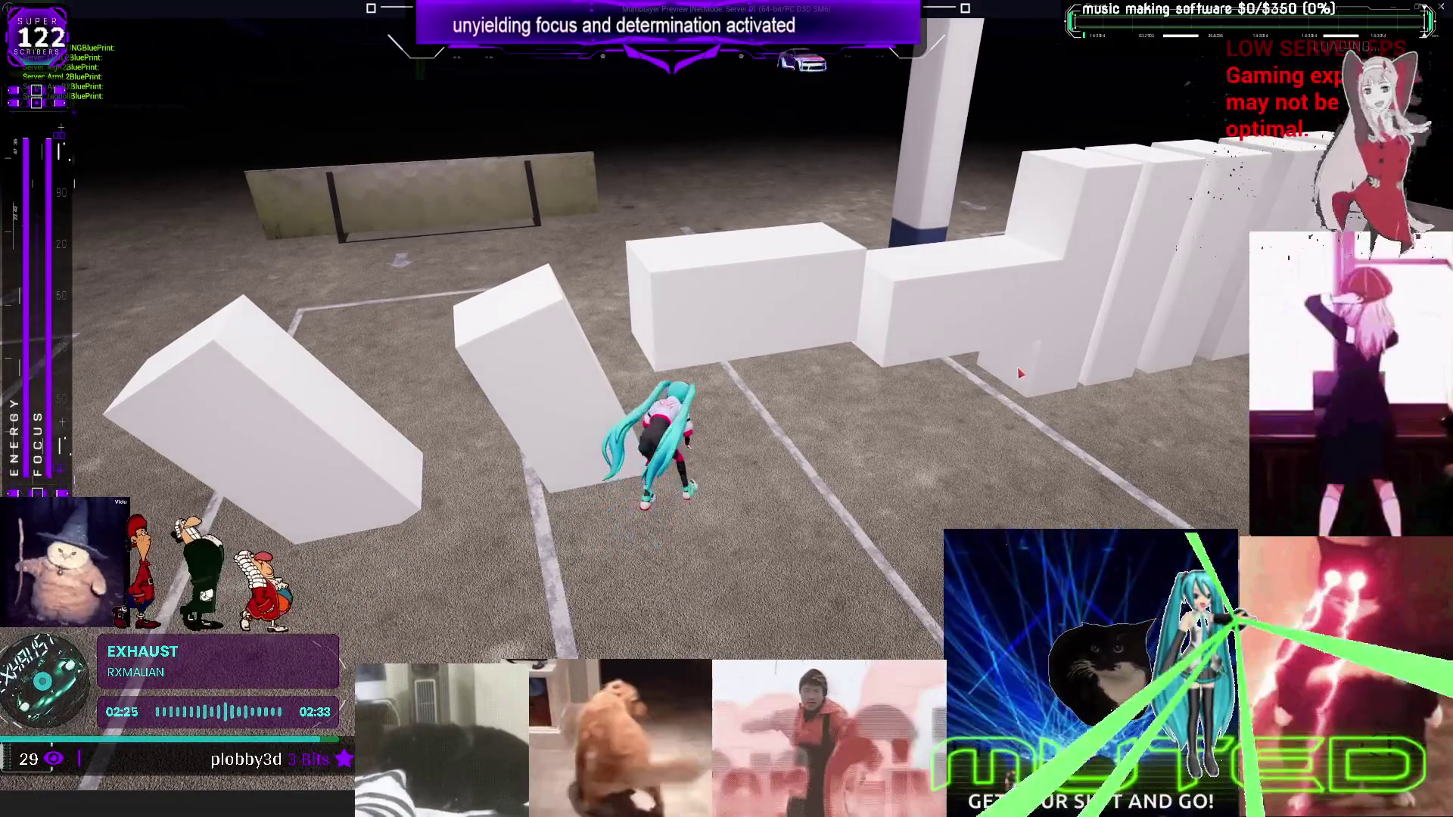
key("s")
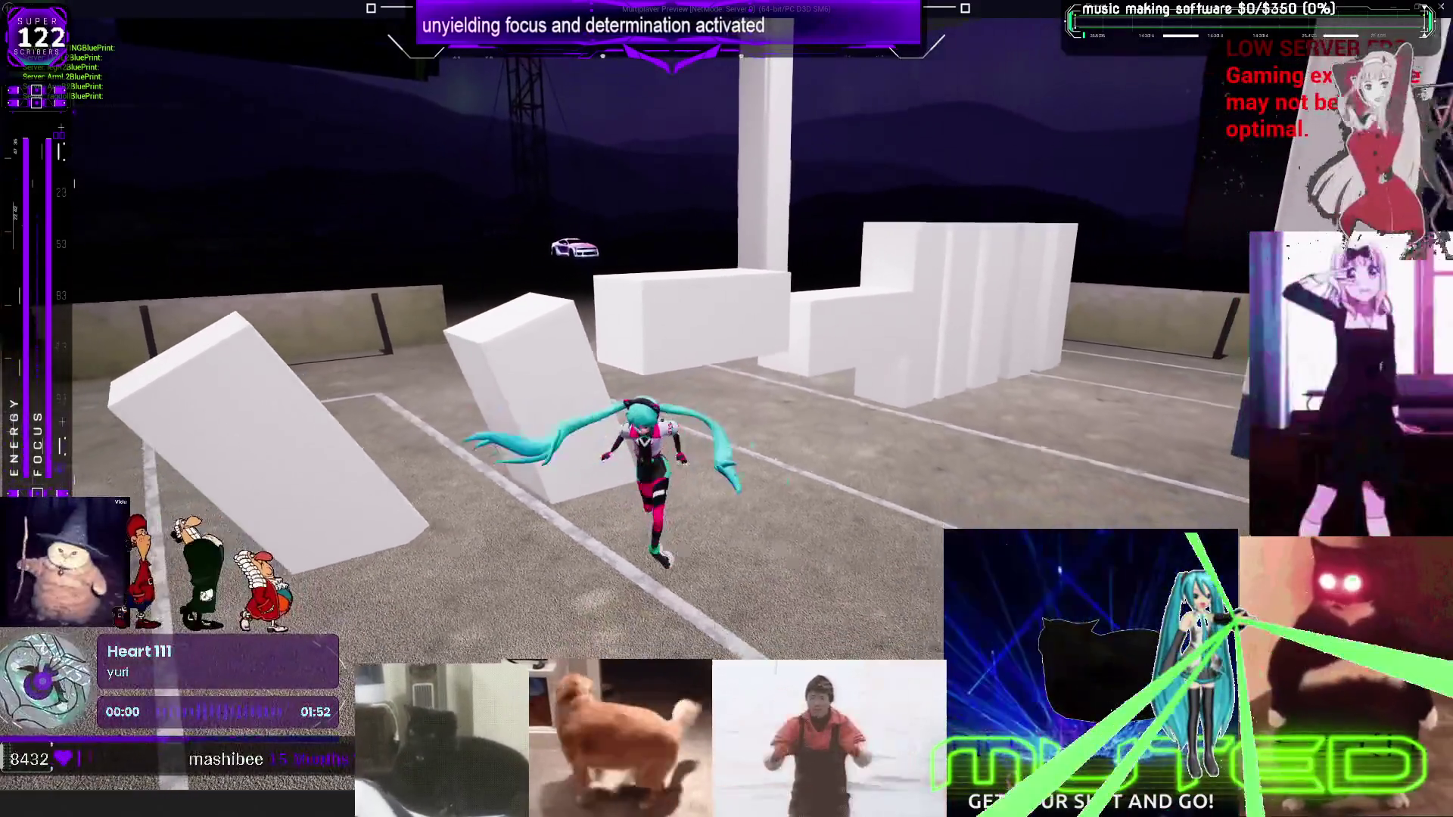
key("w")
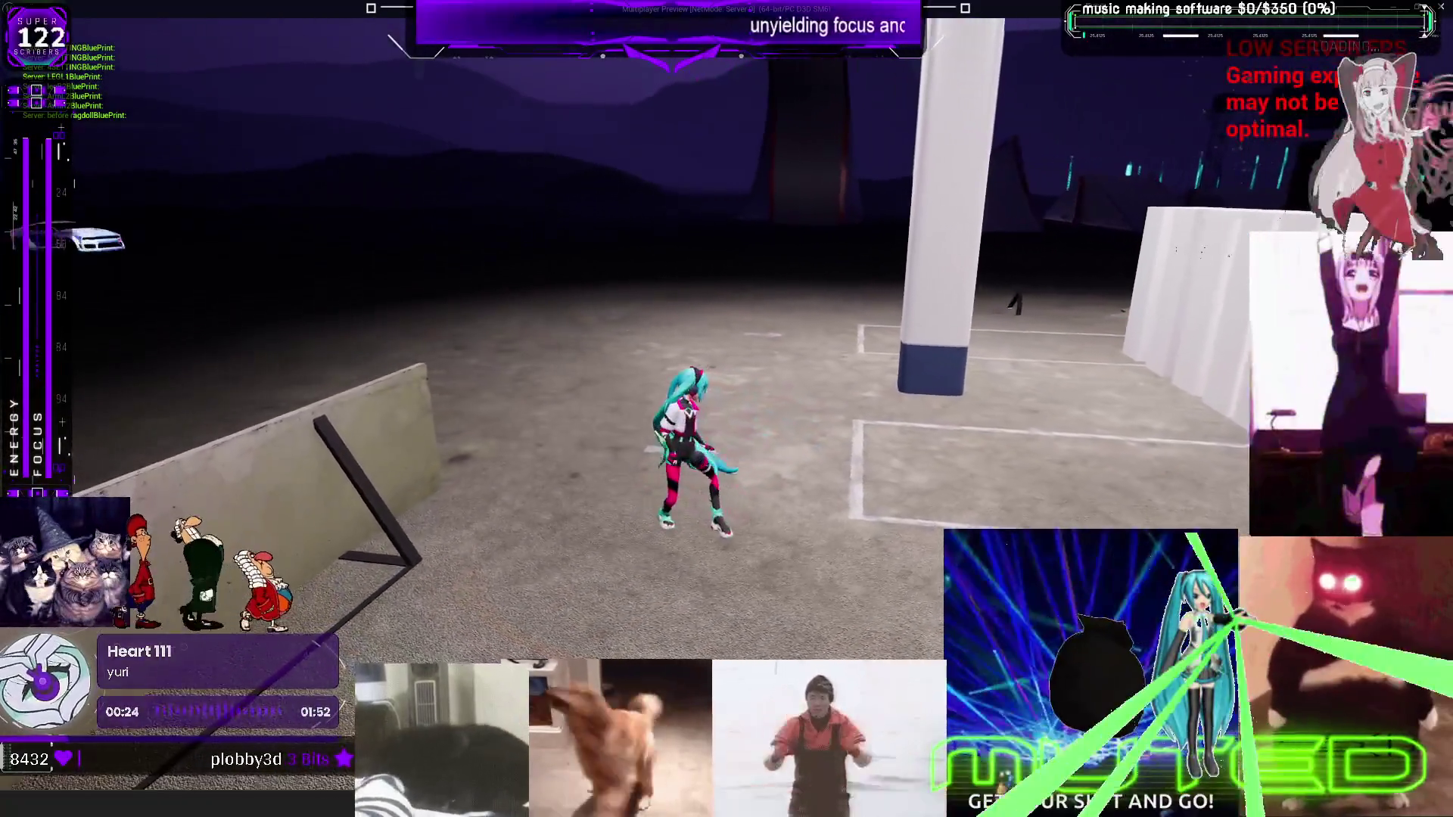
key("alt+Tab")
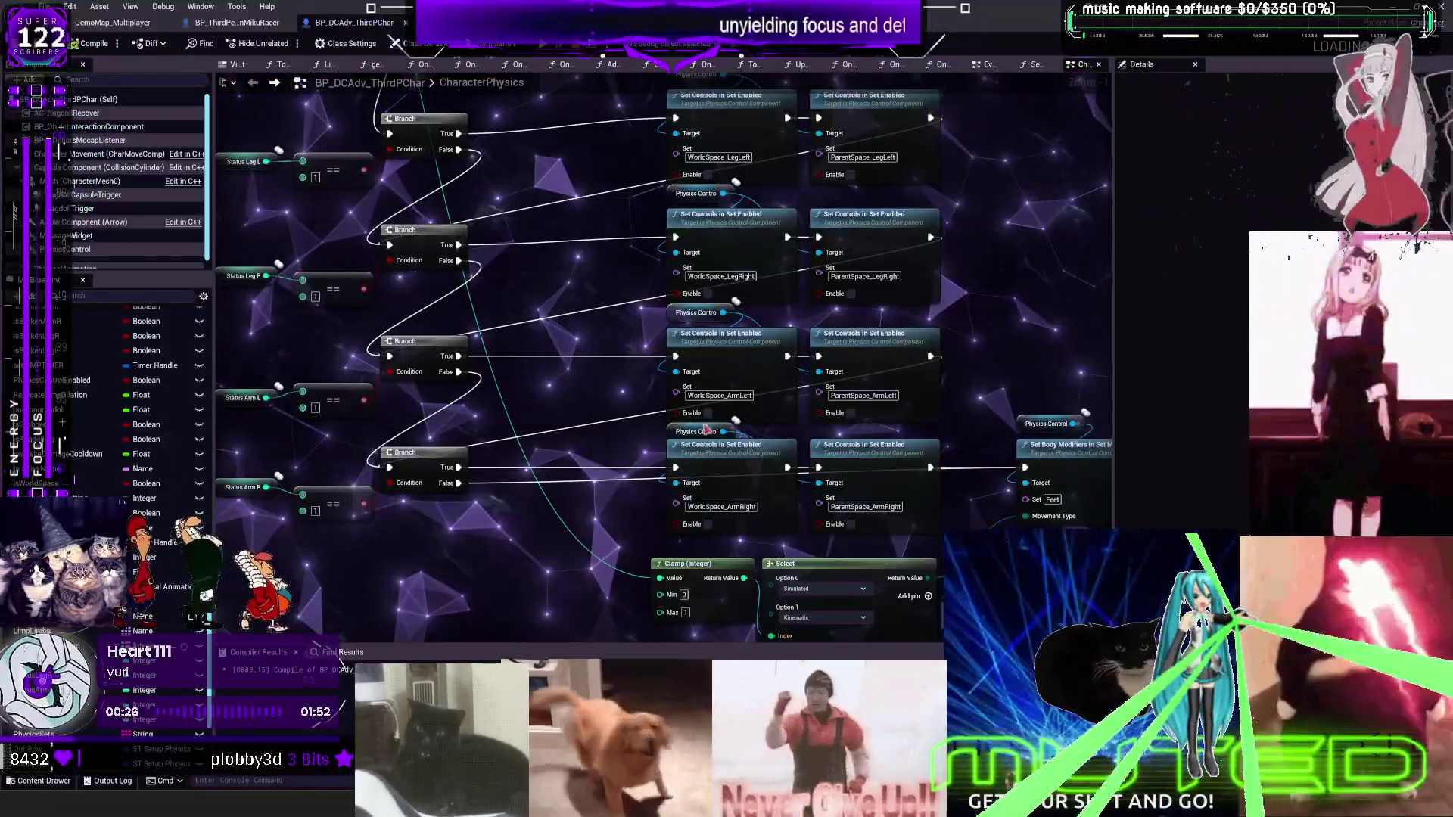
Move Clamp, Select, Set Body Modifiers in Set Movement Type and its getter up beside Set Gravity Multiplier
mouse_move(713, 428)
left_mouse_down()
mouse_move(795, 431)
mouse_move(779, 431)
left_mouse_up()
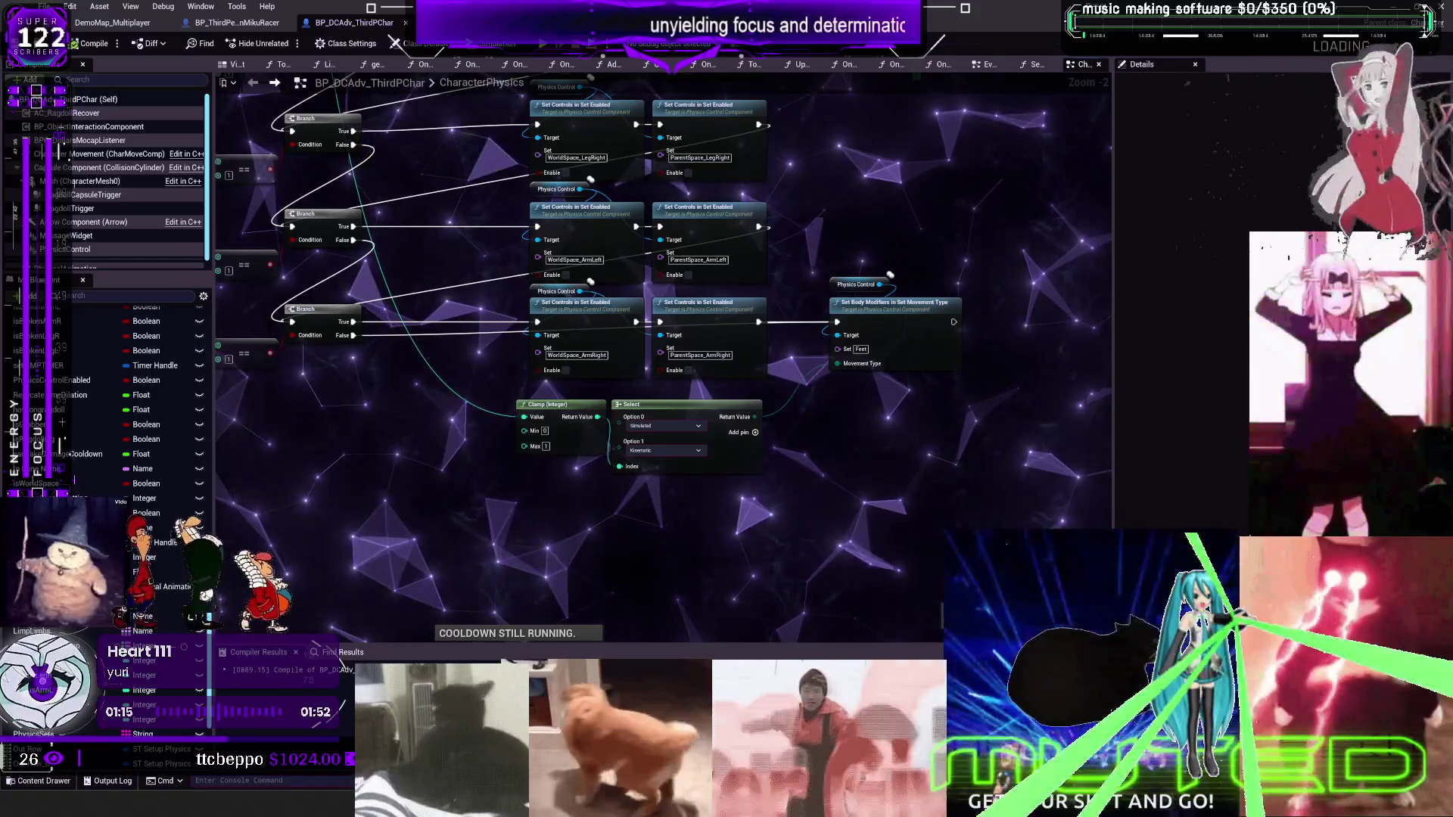
scroll(809, 450, "up", 1)
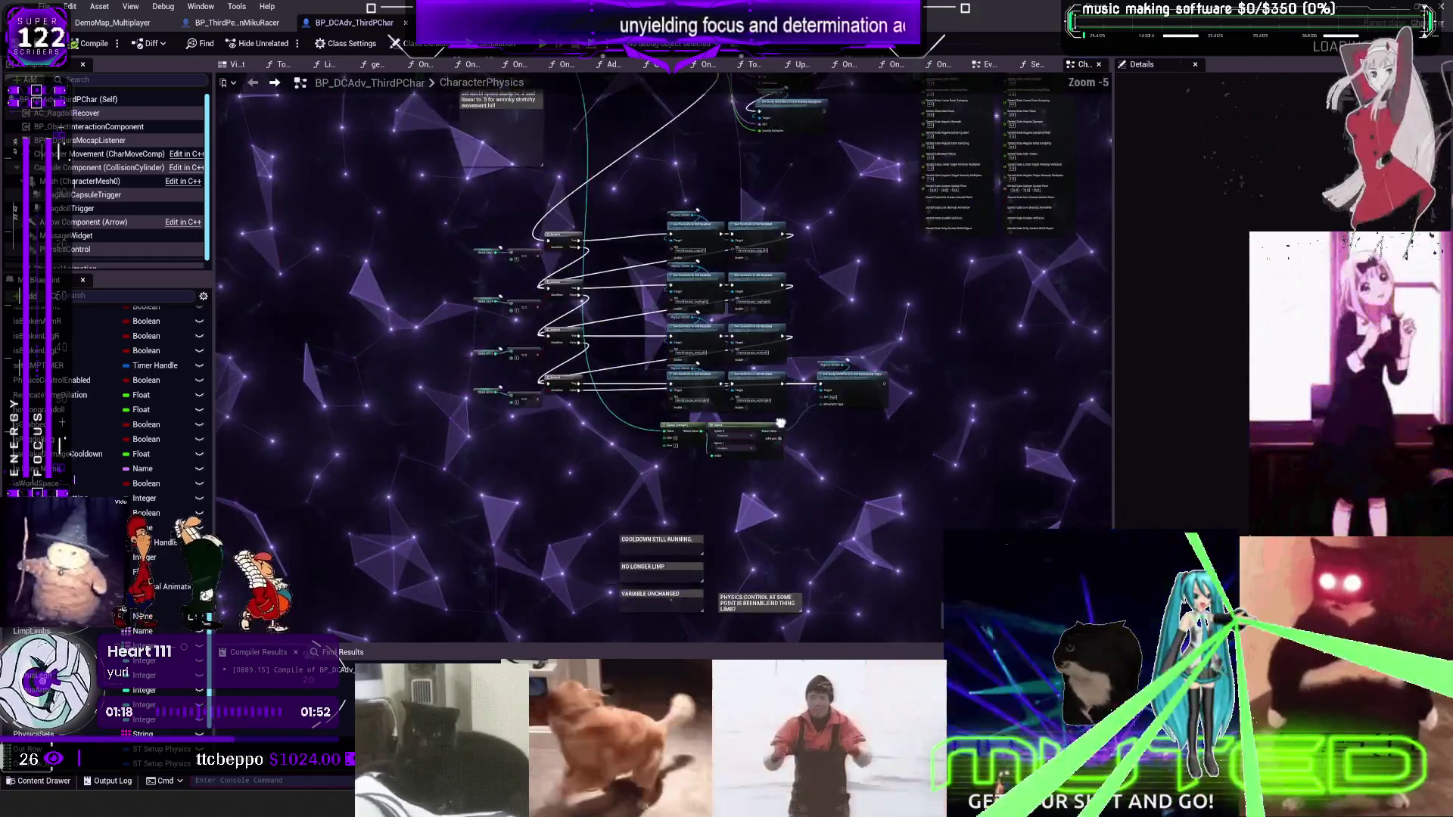
scroll(823, 350, "down", 1)
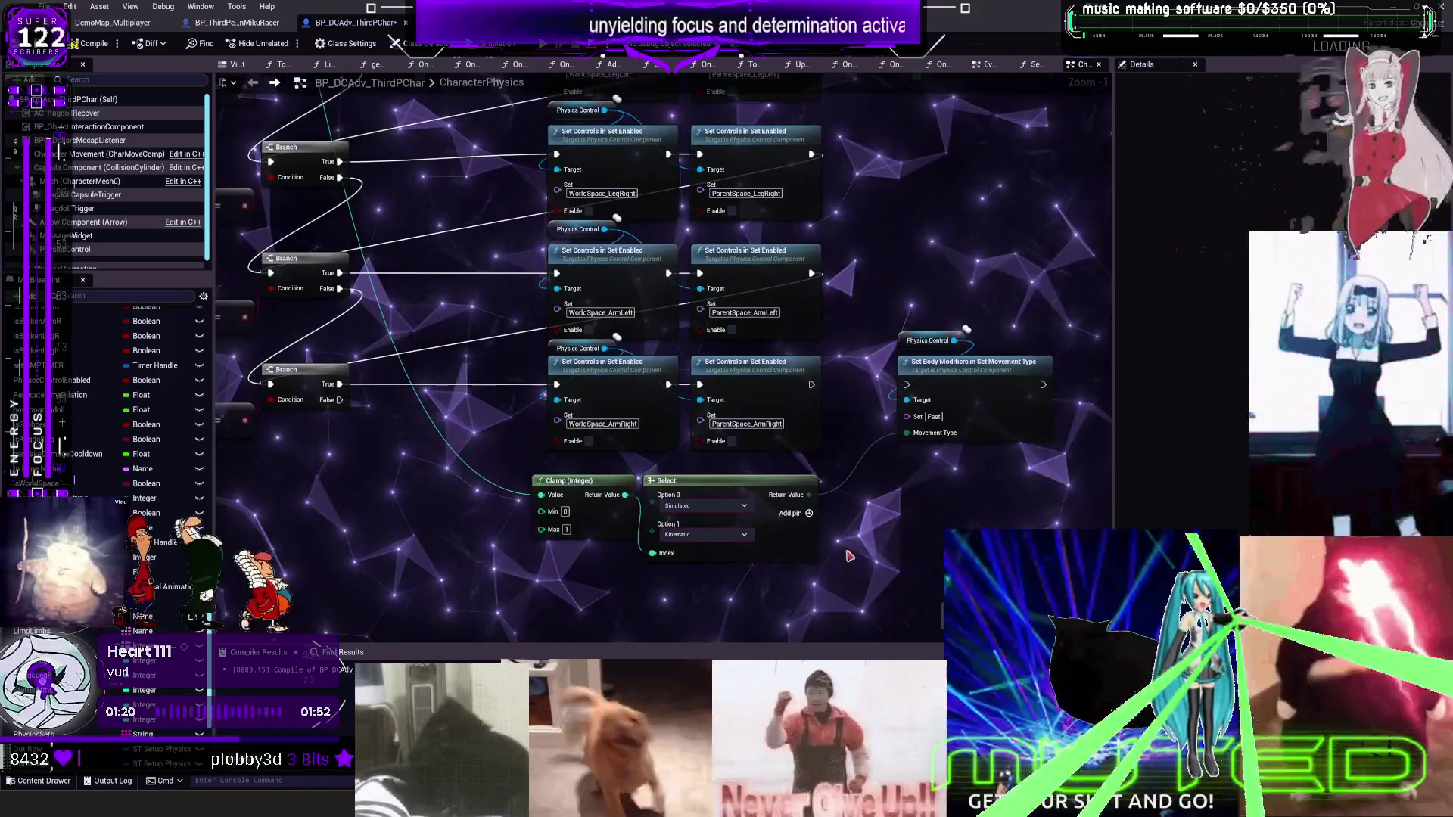
left_click_drag(920, 539, 585, 467)
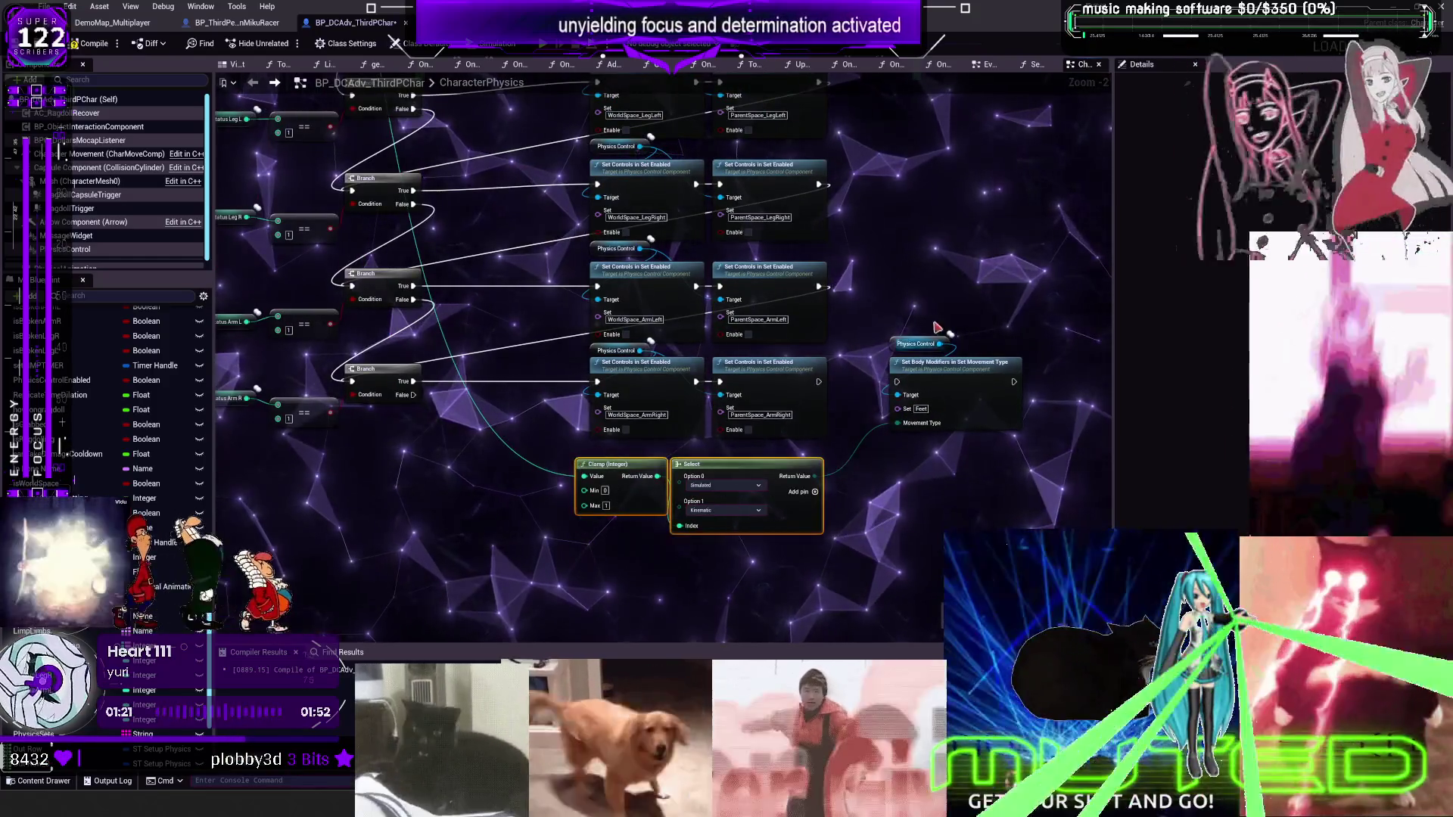
left_click(945, 381, "shift")
mouse_move(945, 381)
left_mouse_down()
mouse_move(923, 235)
mouse_move(997, 262)
mouse_move(977, 249)
left_mouse_up()
mouse_move(660, 128)
left_mouse_down()
mouse_move(681, 151)
mouse_move(590, 303)
mouse_move(649, 345)
mouse_move(931, 249)
mouse_move(605, 394)
mouse_move(352, 455)
left_mouse_up()
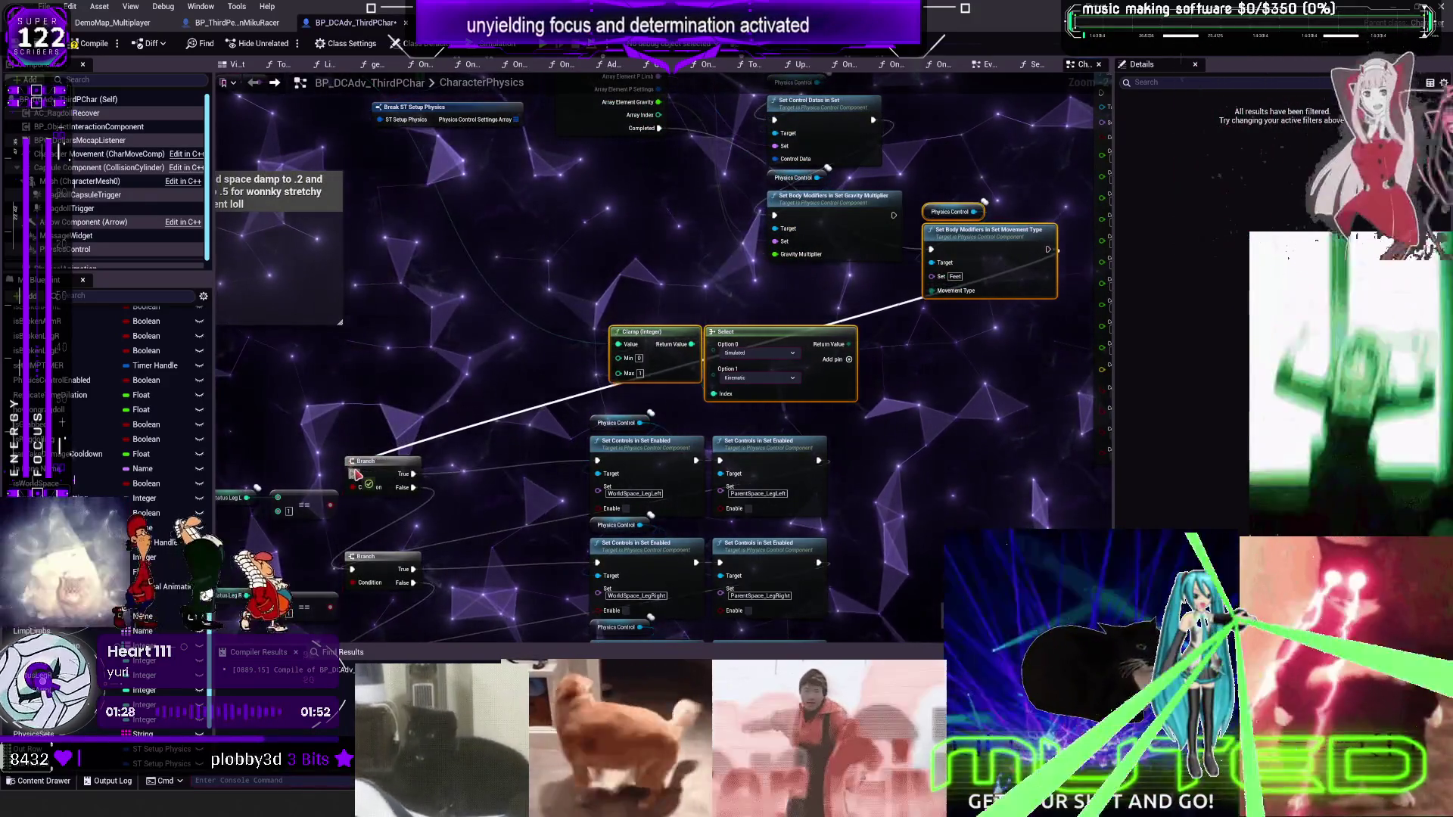
scroll(869, 409, "down", 3)
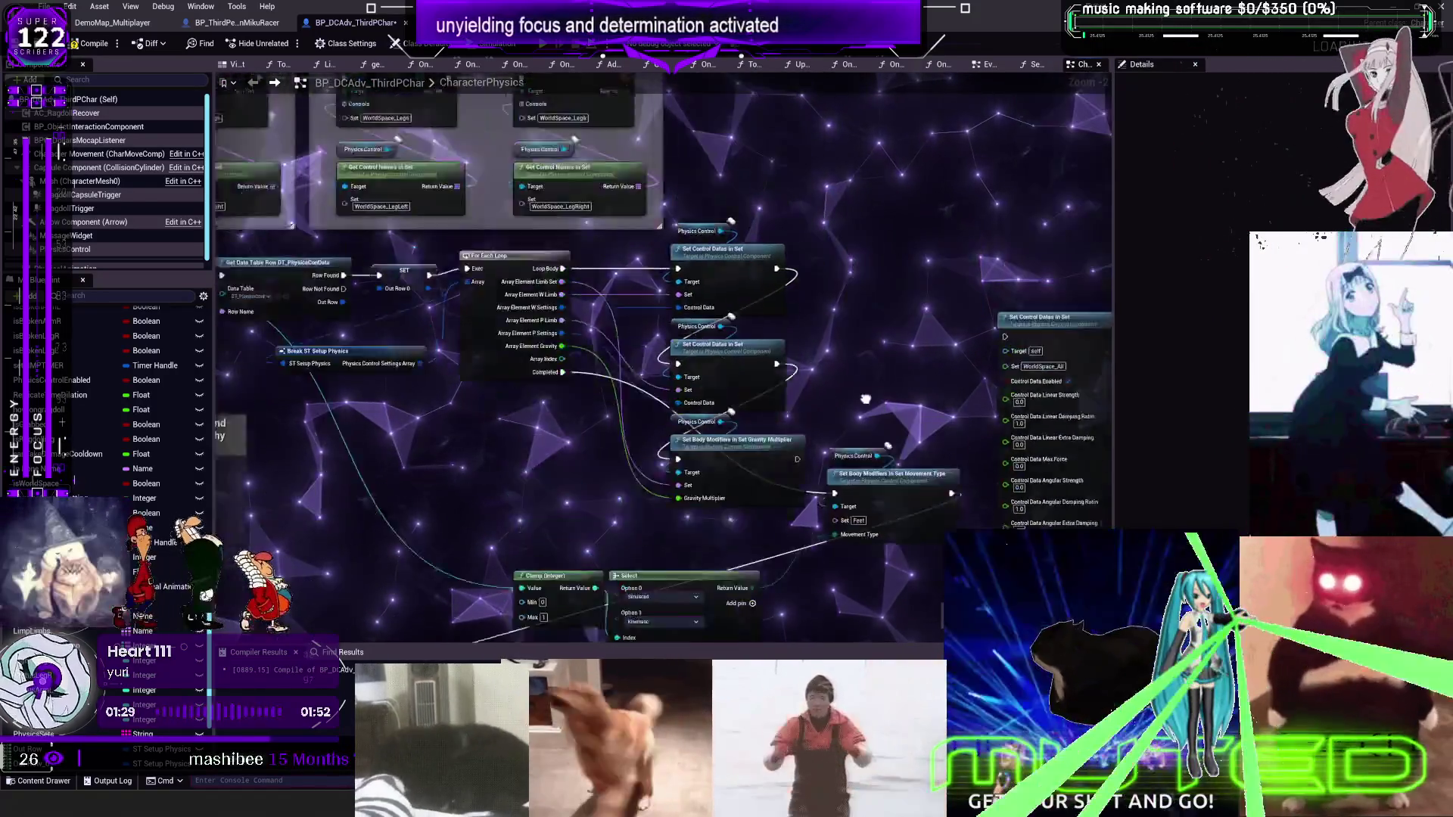
scroll(867, 257, "down", 4)
scroll(685, 369, "up", 6)
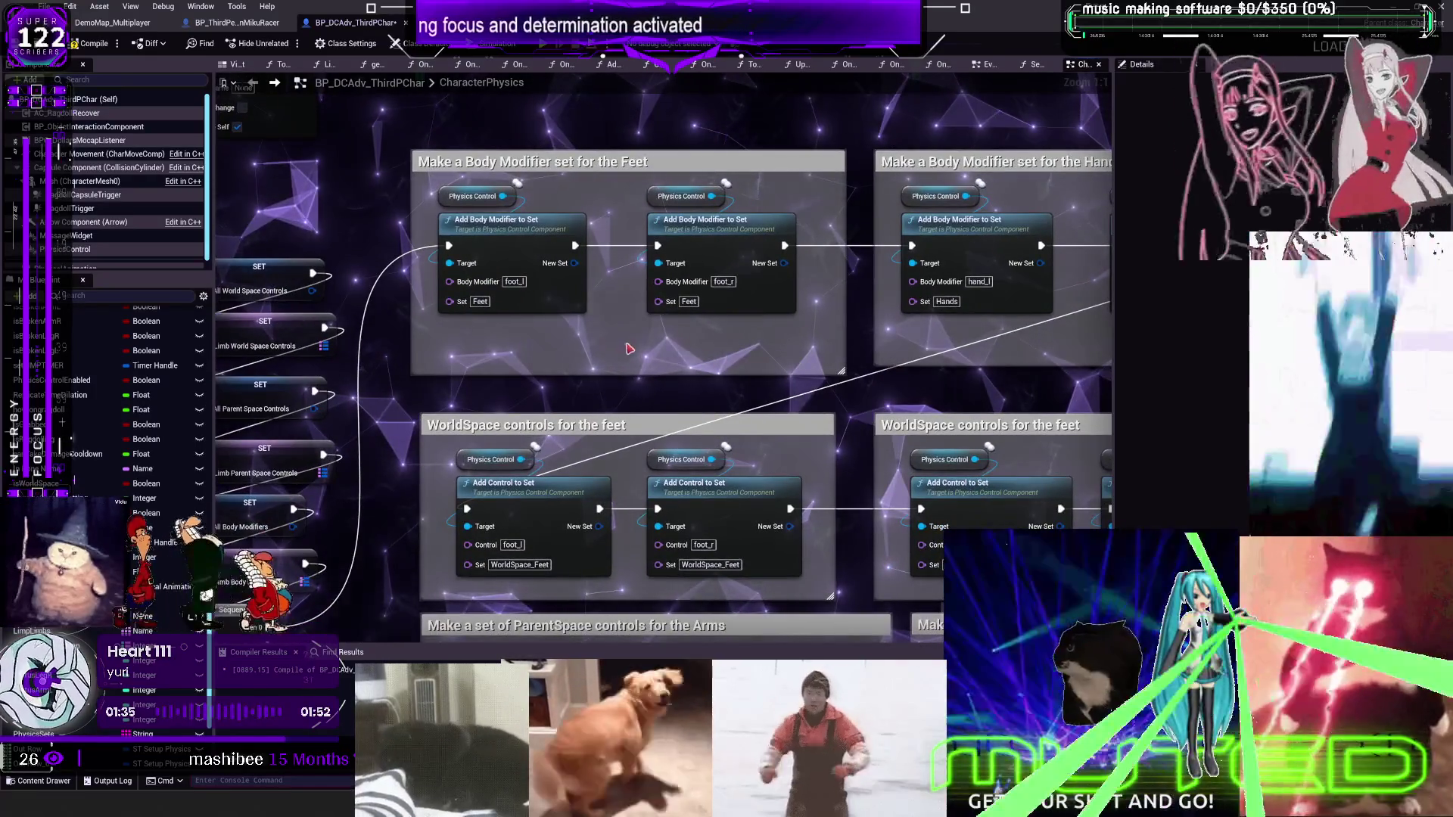
left_click_drag(695, 366, 688, 237)
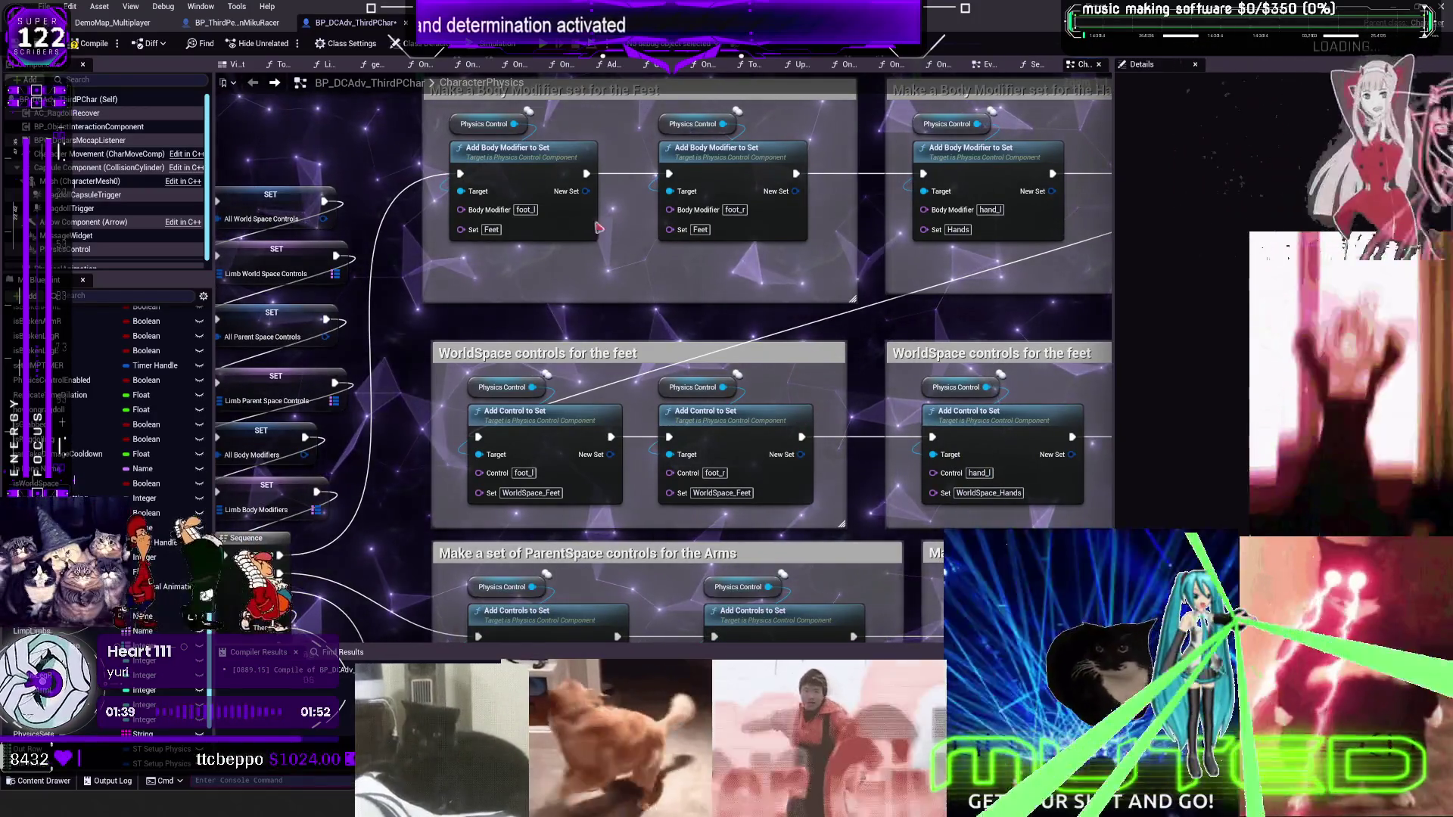
scroll(725, 334, "down", 3)
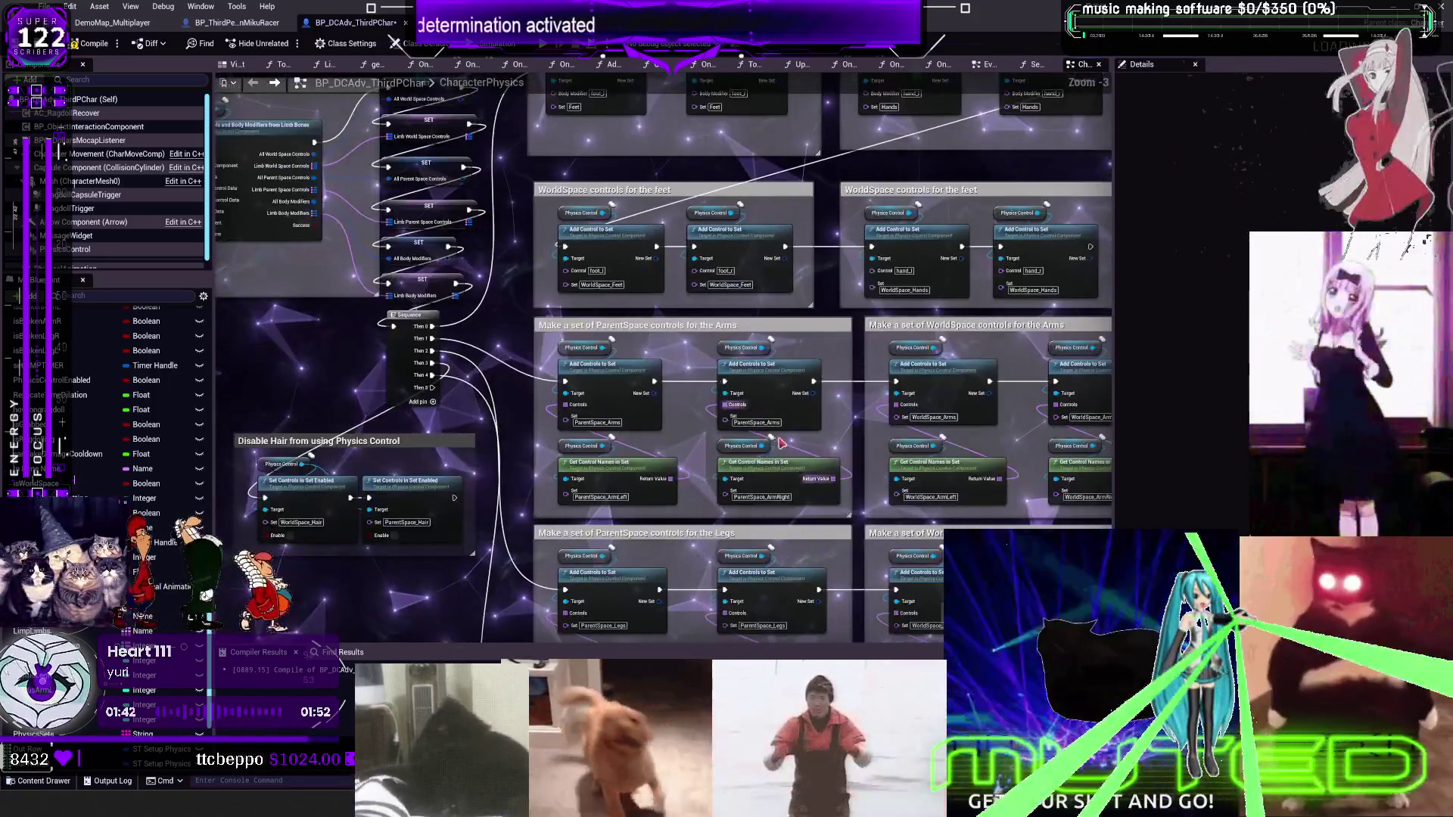
left_click_drag(782, 443, 842, 159)
scroll(811, 480, "up", 5)
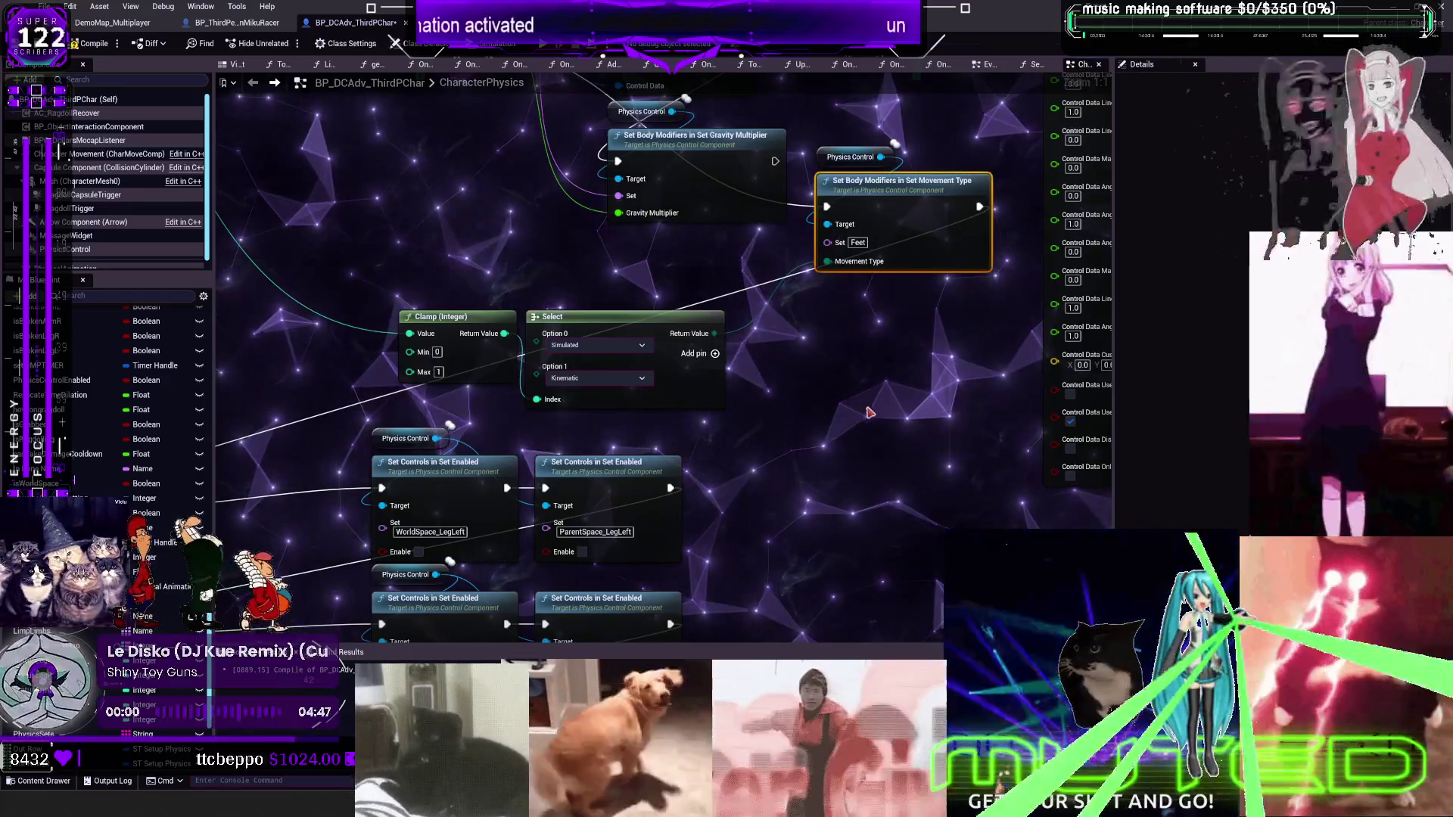
Paste a Set Body Modifiers in Set Movement Type node and set its Set to foot_l
left_click_drag(775, 534, 799, 324)
key("ctrl+v")
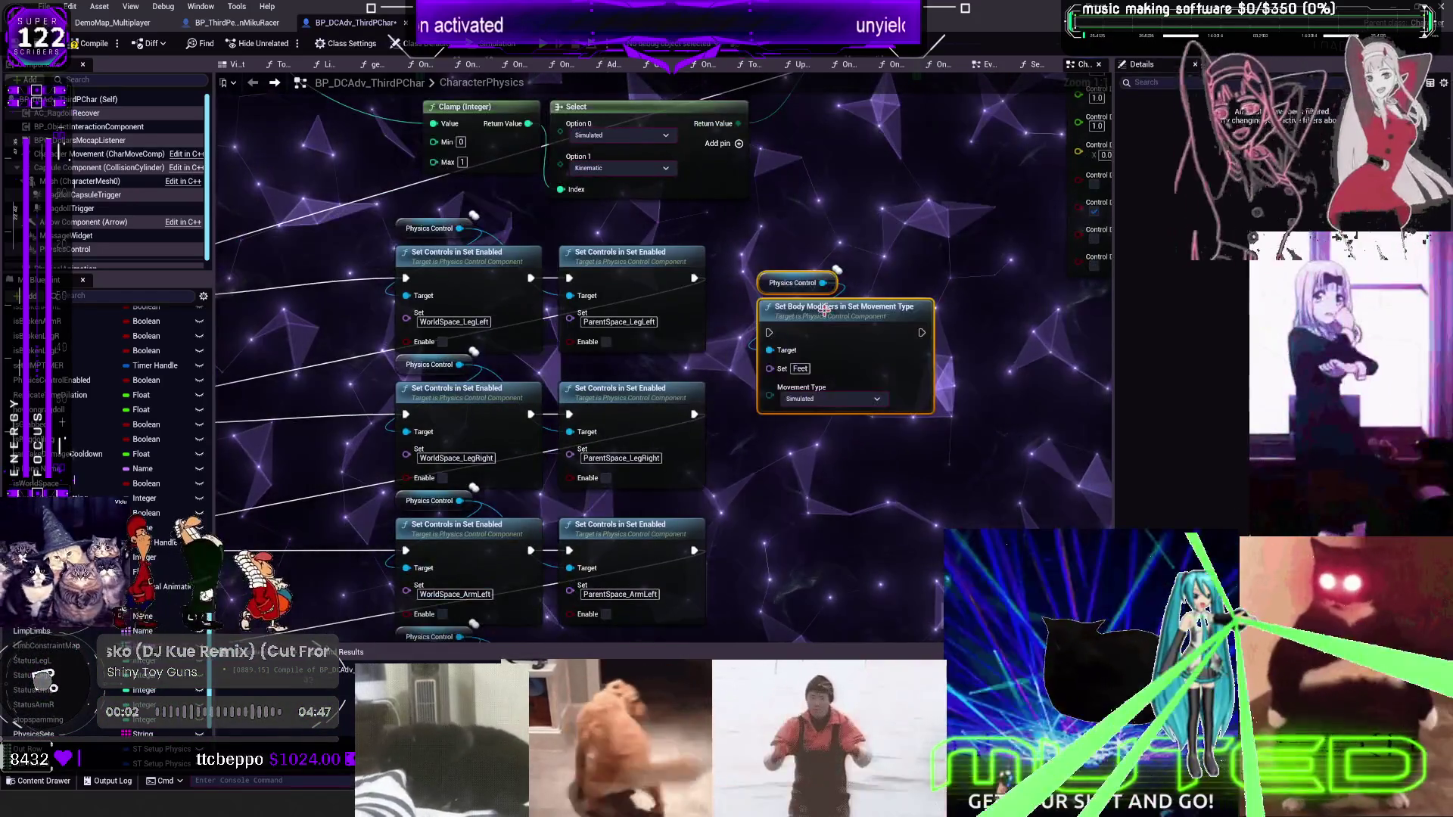
left_click_drag(872, 266, 872, 257)
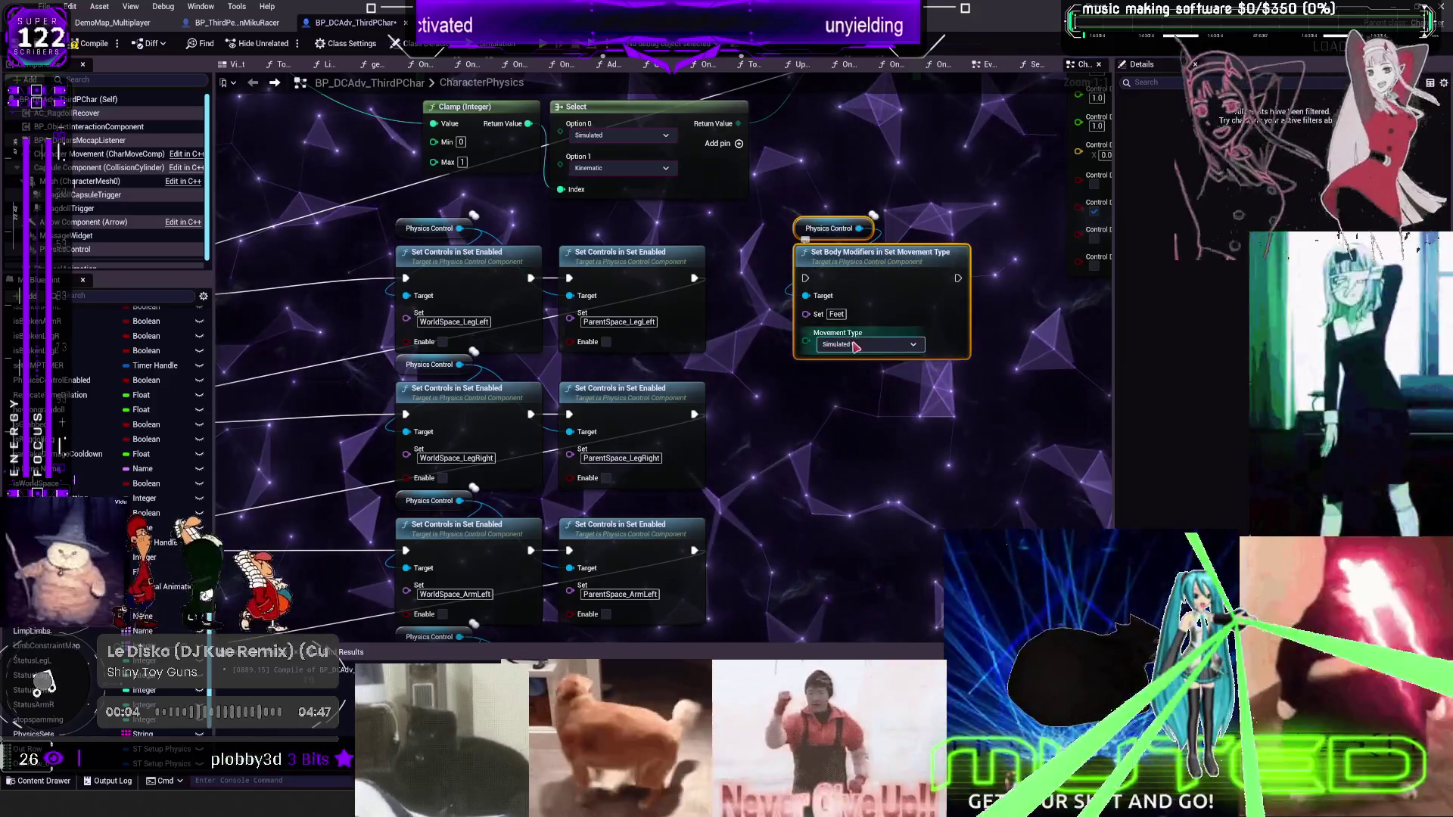
double_click(836, 314)
type("foot")
key("Return")
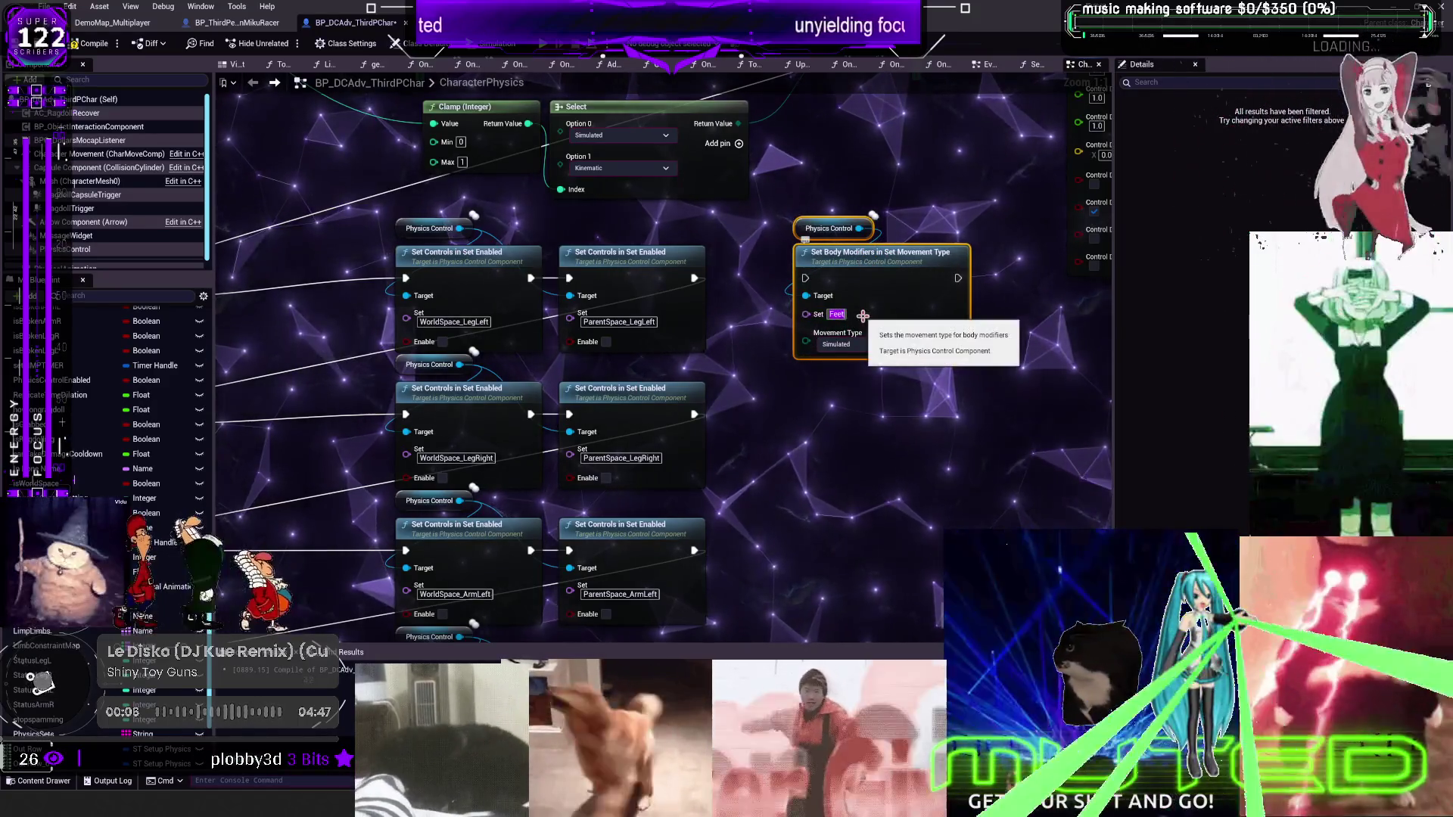
type("_l")
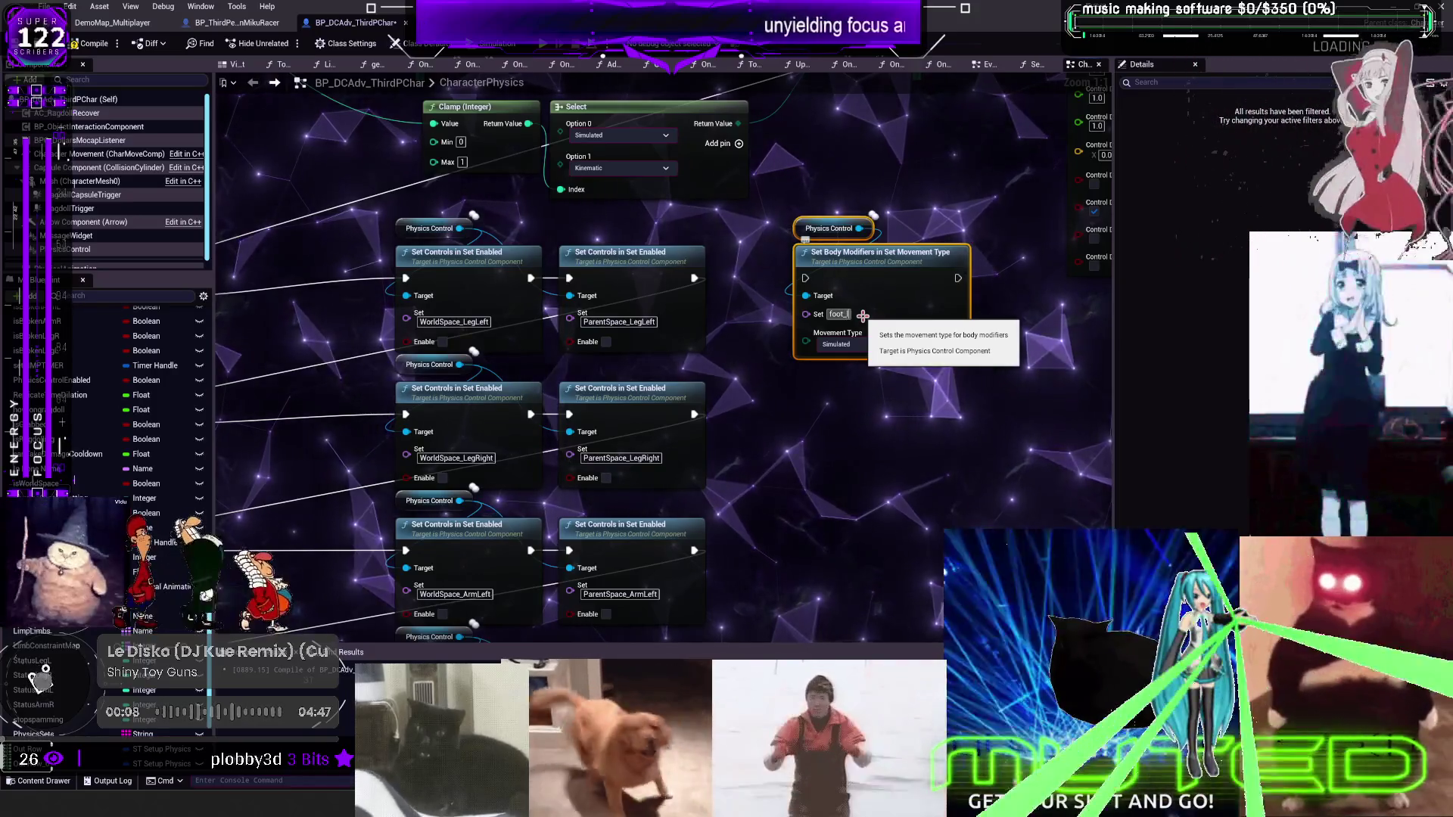
Duplicate it as the foot_r node after the right-leg chain, then start play mode
left_click_drag(902, 436, 787, 214)
key("ctrl+c")
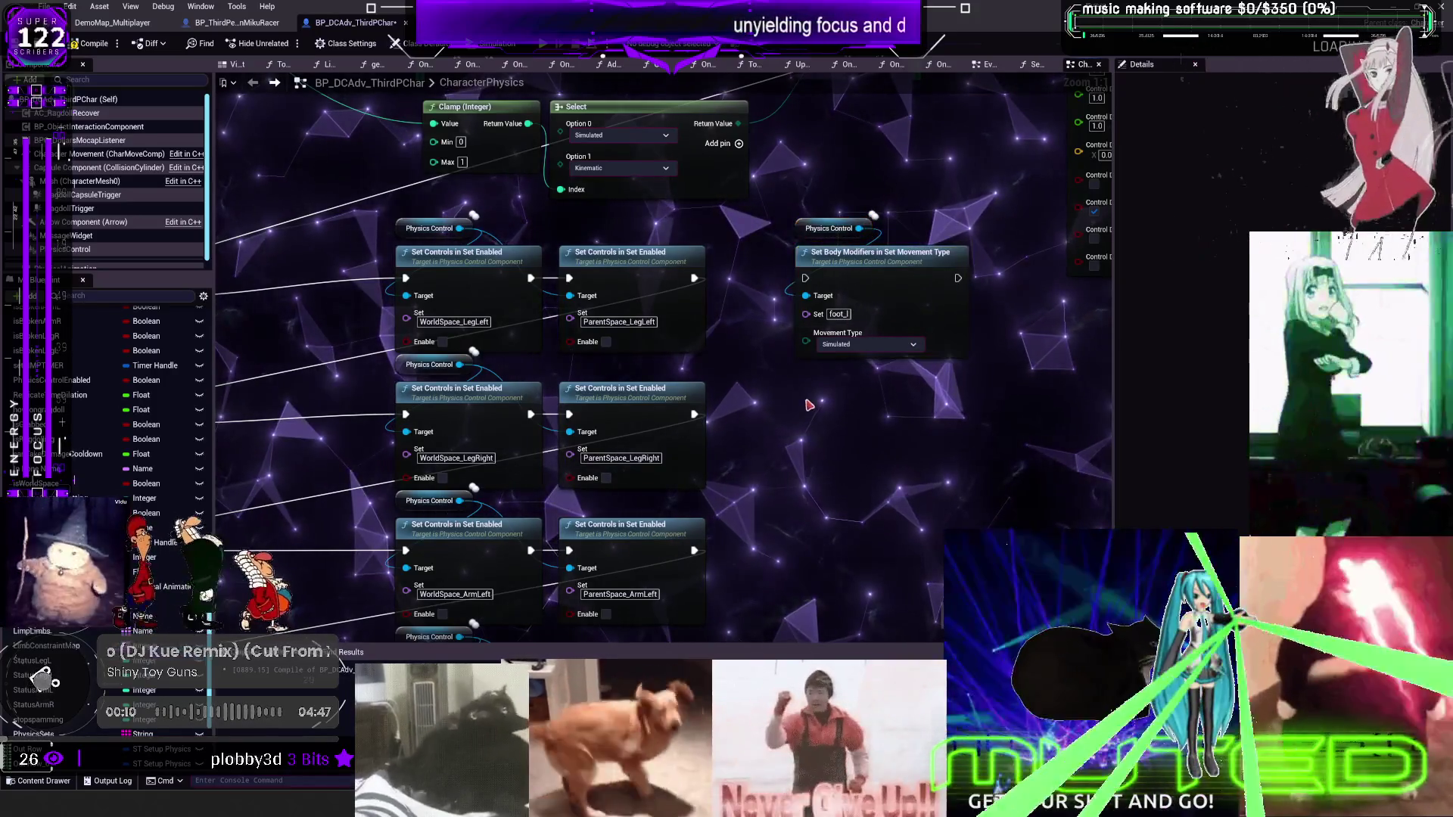
key("ctrl+v")
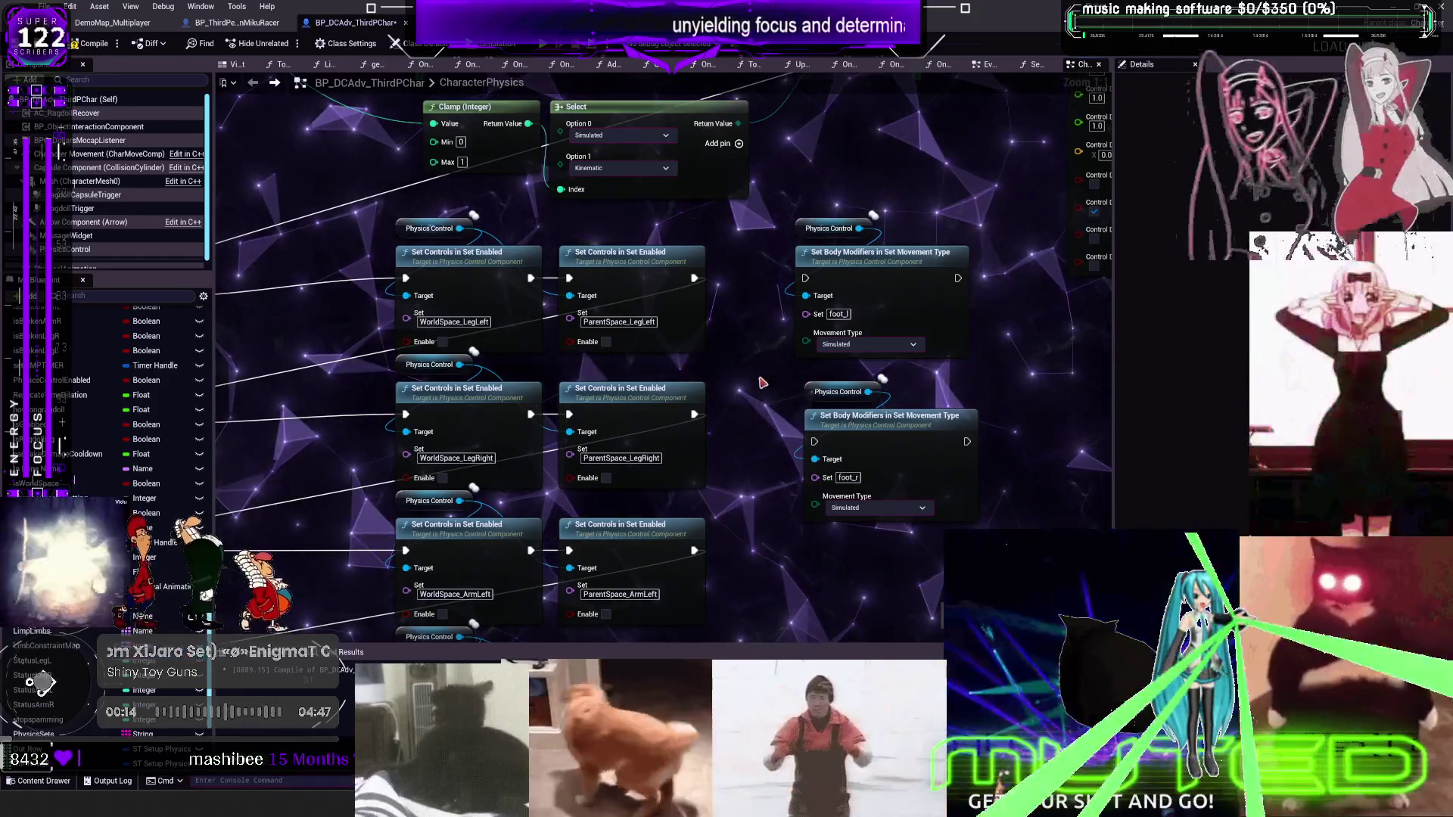
mouse_move(694, 278)
left_mouse_down()
mouse_move(973, 324)
mouse_move(954, 284)
mouse_move(796, 282)
mouse_move(870, 341)
mouse_move(984, 485)
mouse_move(967, 442)
left_mouse_up()
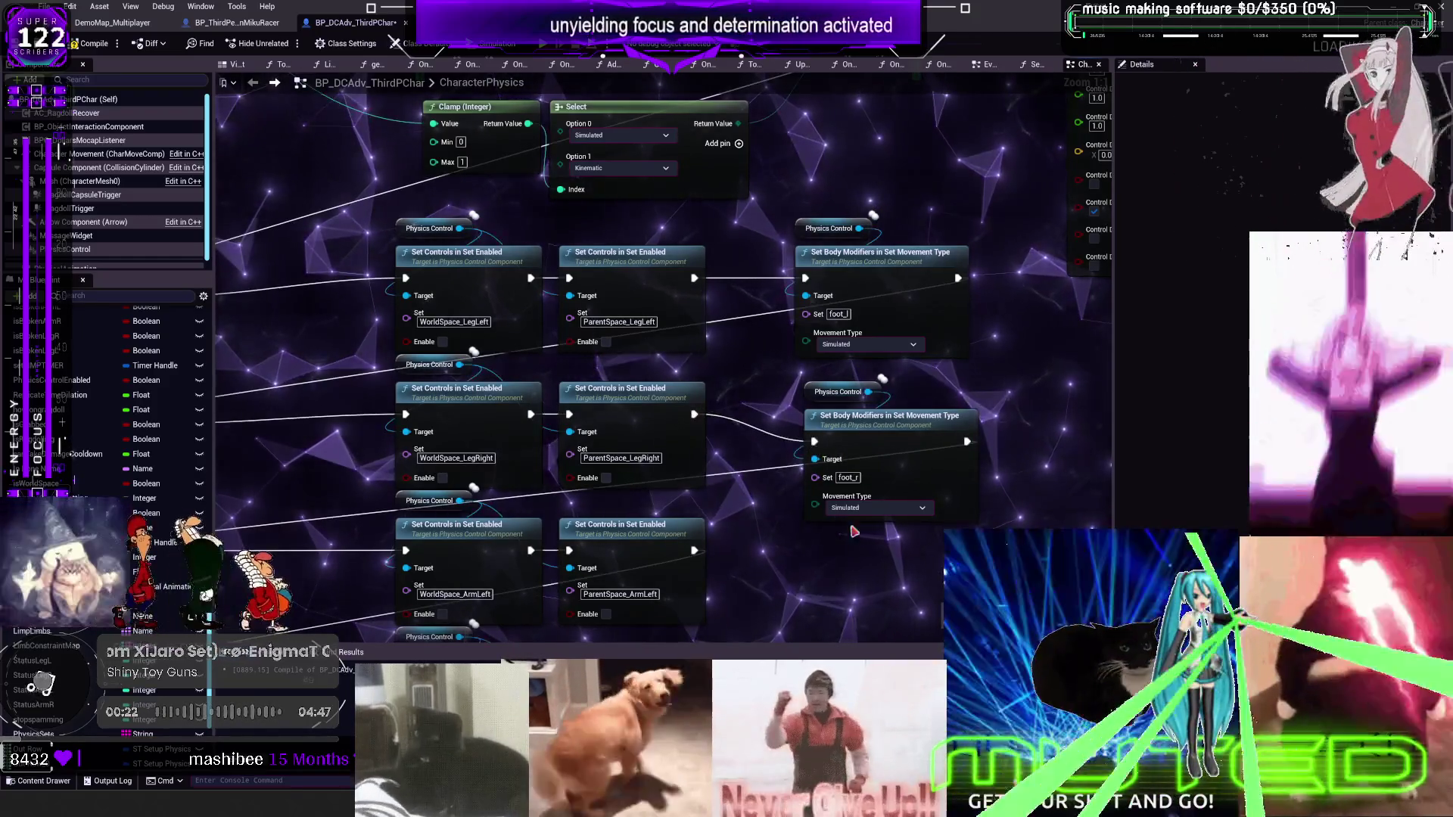
left_click_drag(853, 532, 791, 382)
left_click_drag(885, 415, 877, 397)
mouse_move(916, 543)
left_mouse_down()
mouse_move(964, 538)
mouse_move(876, 505)
mouse_move(823, 520)
mouse_move(929, 550)
mouse_move(969, 542)
mouse_move(843, 534)
mouse_move(938, 528)
left_mouse_up()
left_click_drag(821, 549, 886, 566)
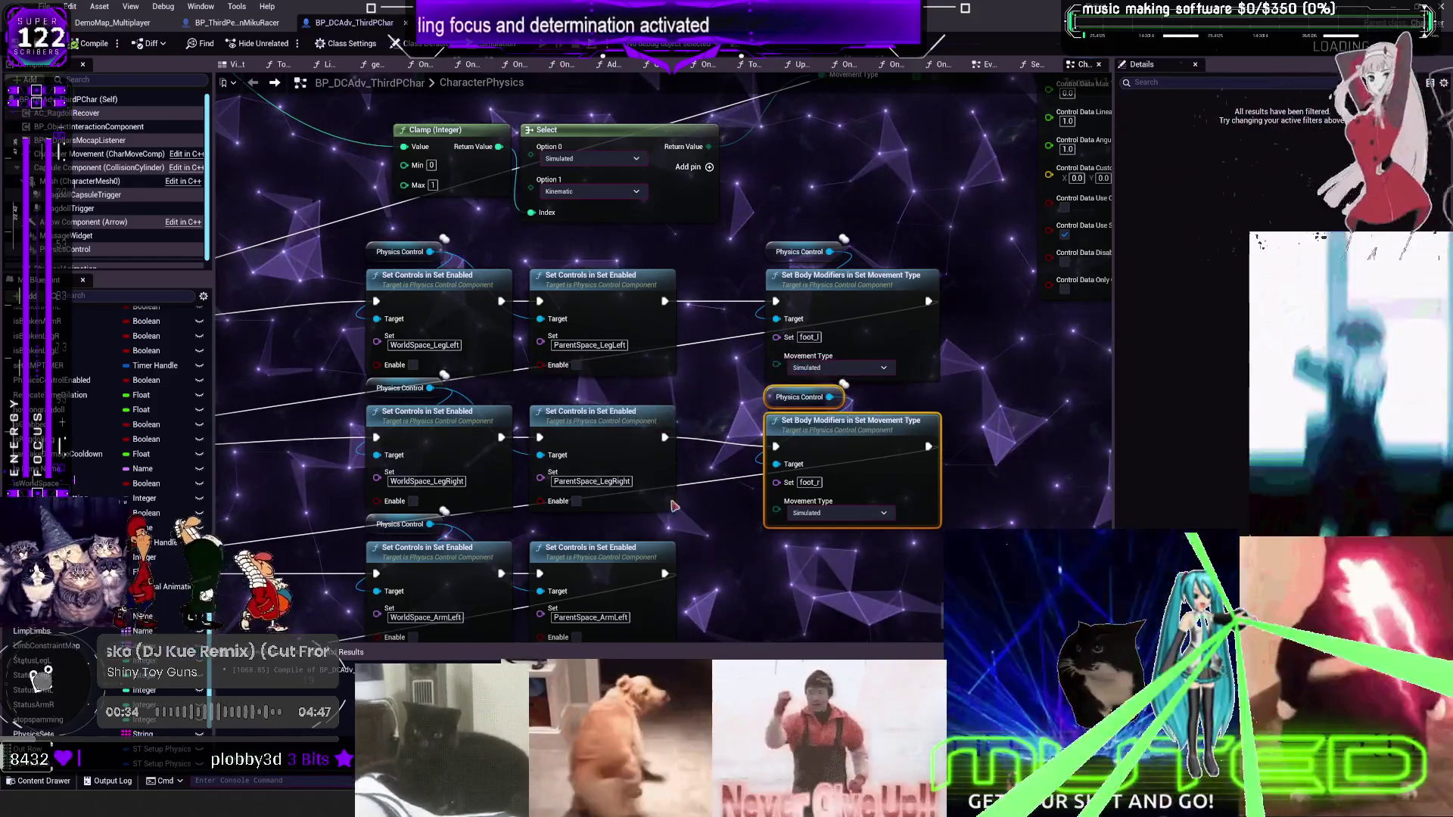
key("alt+p")
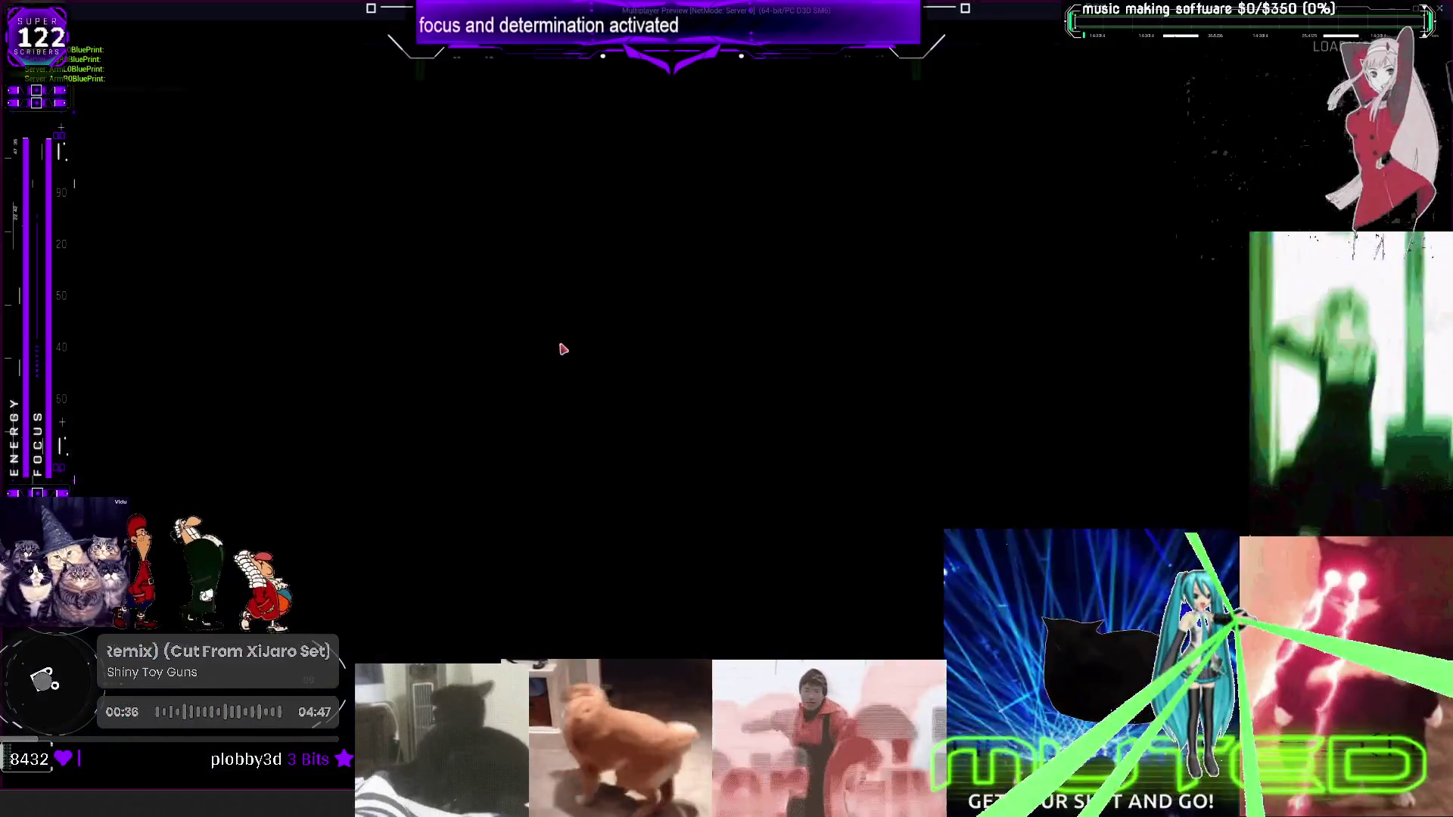
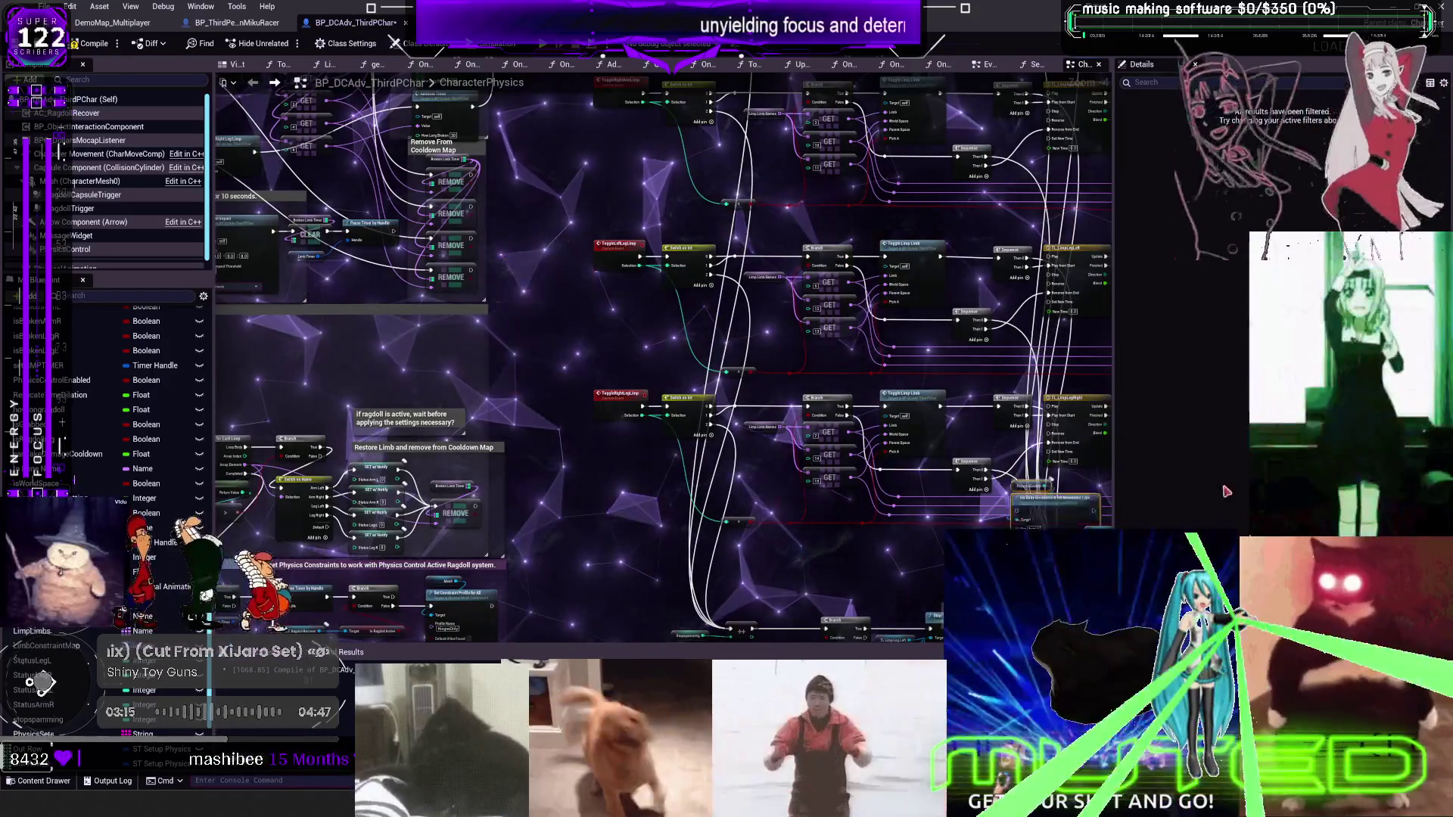
Pan and zoom the CharacterPhysics graph to bring the timeline and blend-weight nodes into view
left_click_drag(1226, 492, 990, 520)
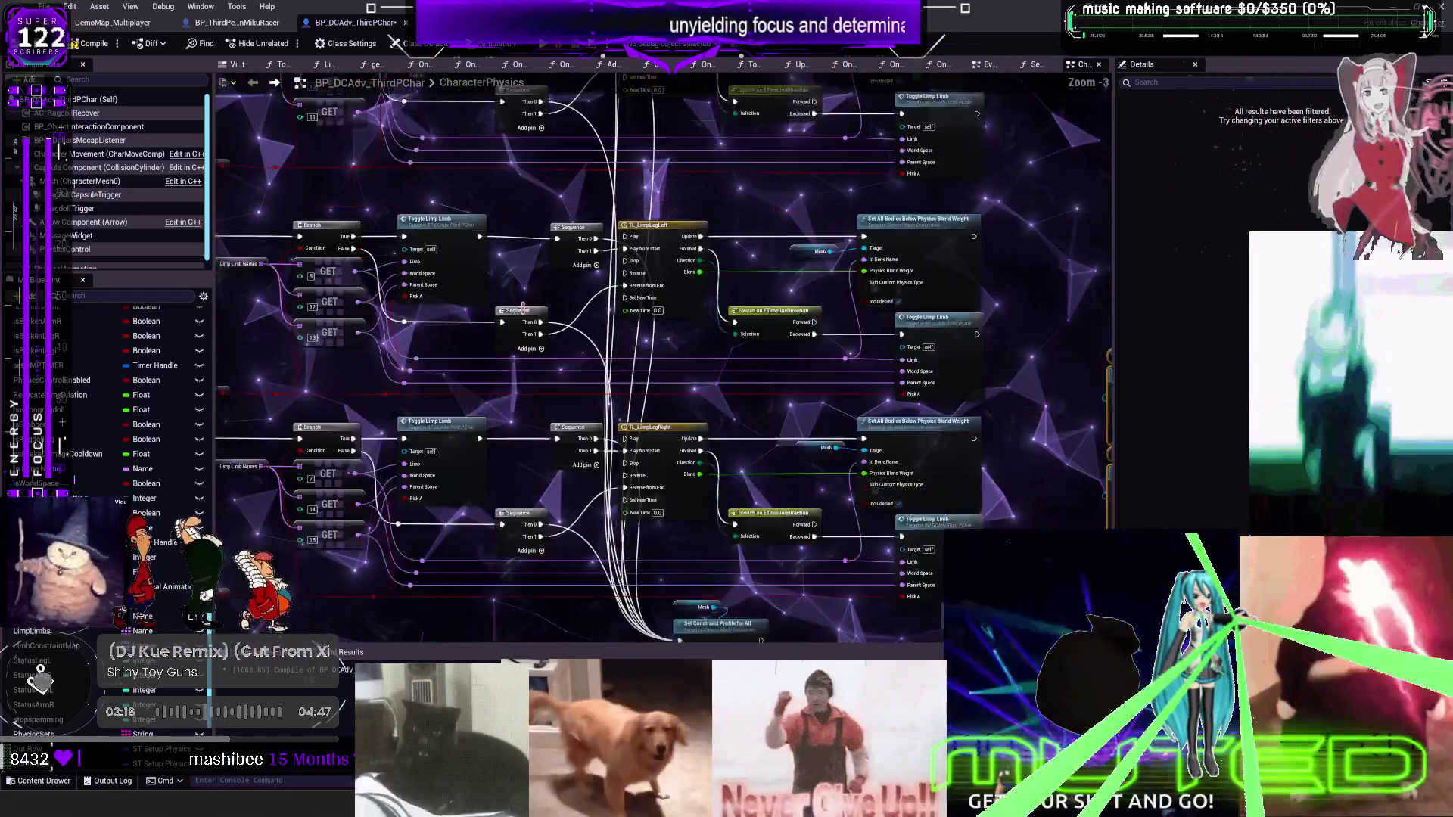
scroll(612, 288, "down", 2)
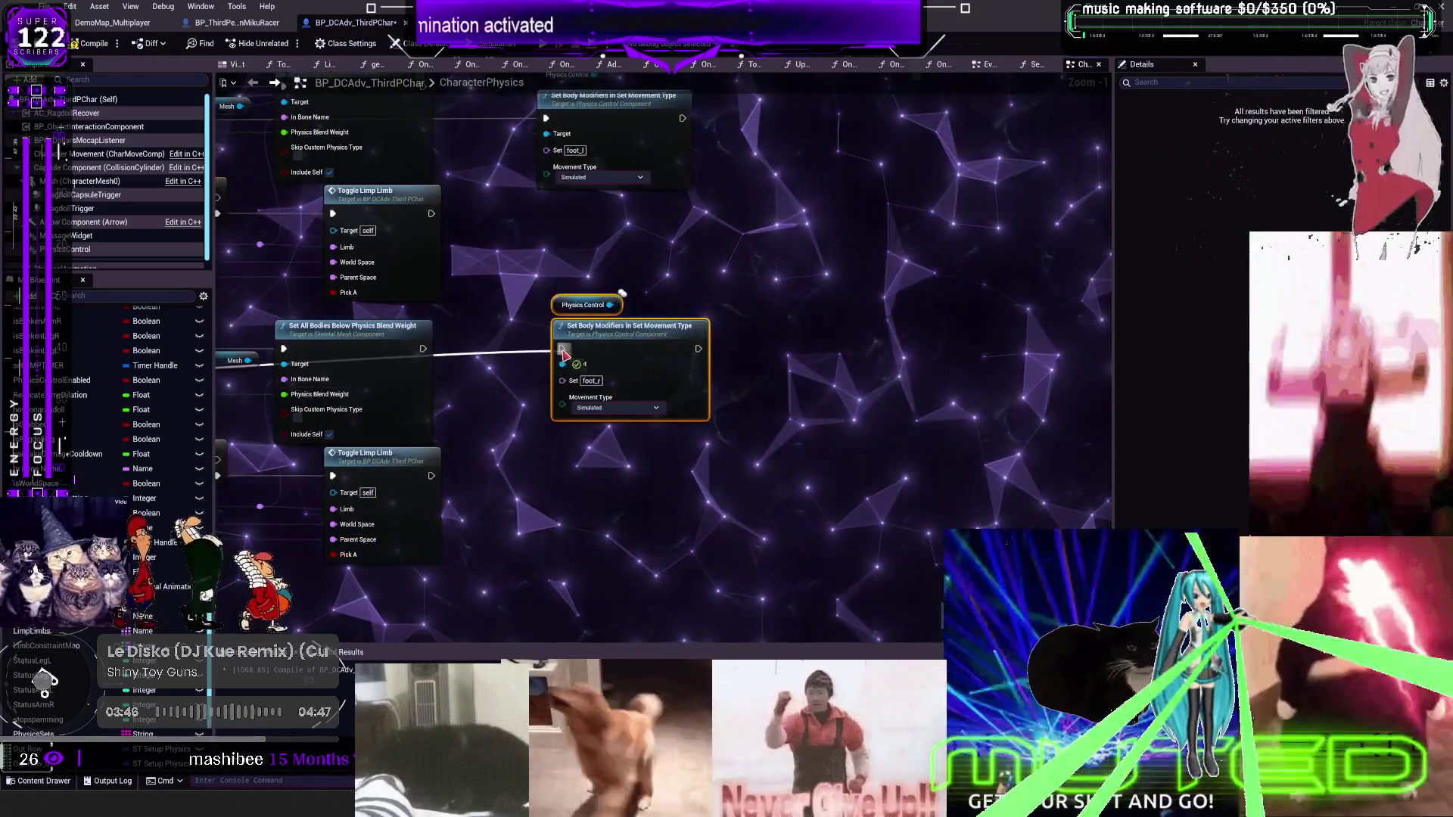
Wire the lower Sequence output toward the limp-limb toggle and pan down to the foot body-modifier nodes
scroll(842, 372, "down", 4)
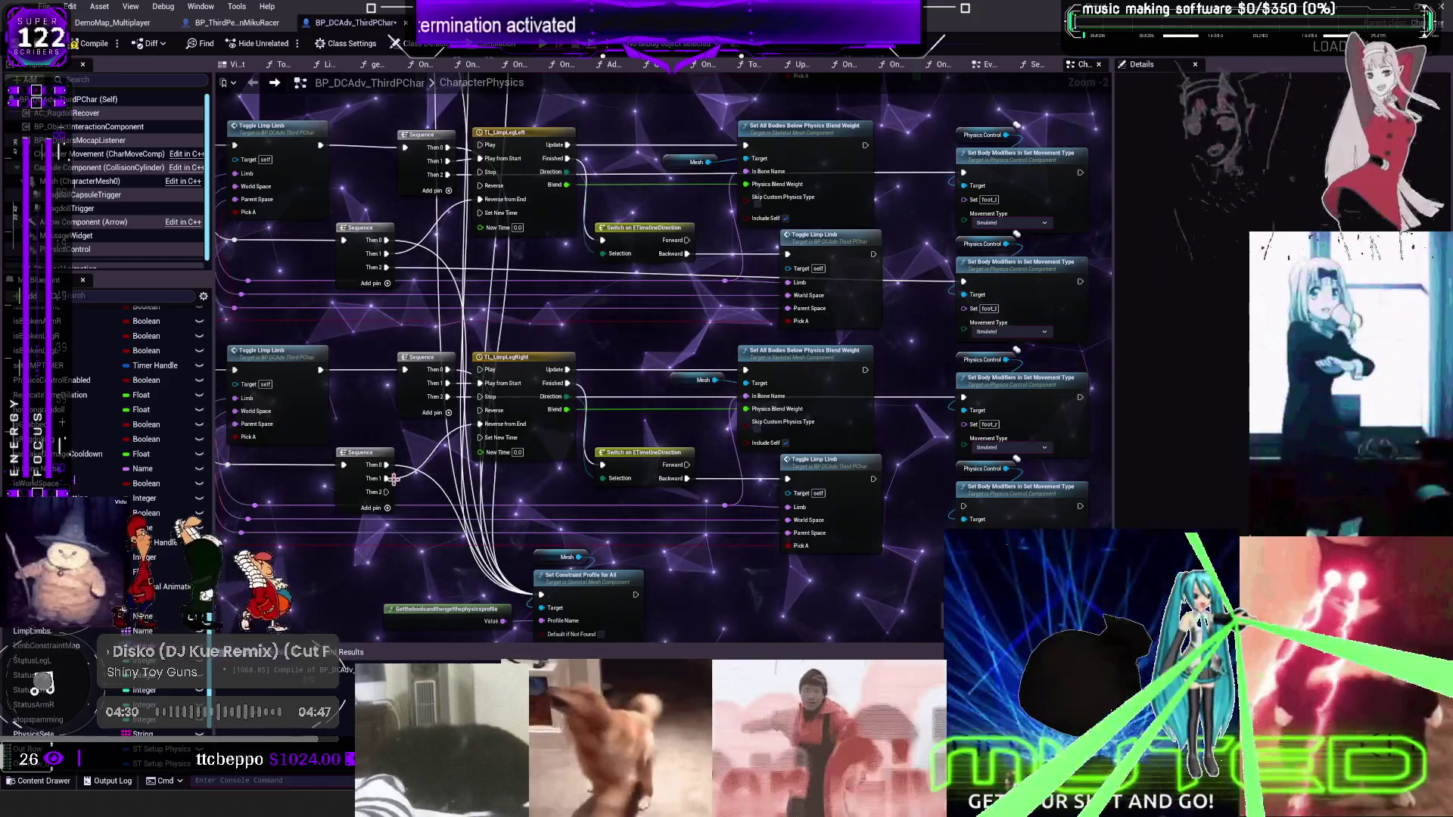
left_click_drag(393, 478, 869, 500)
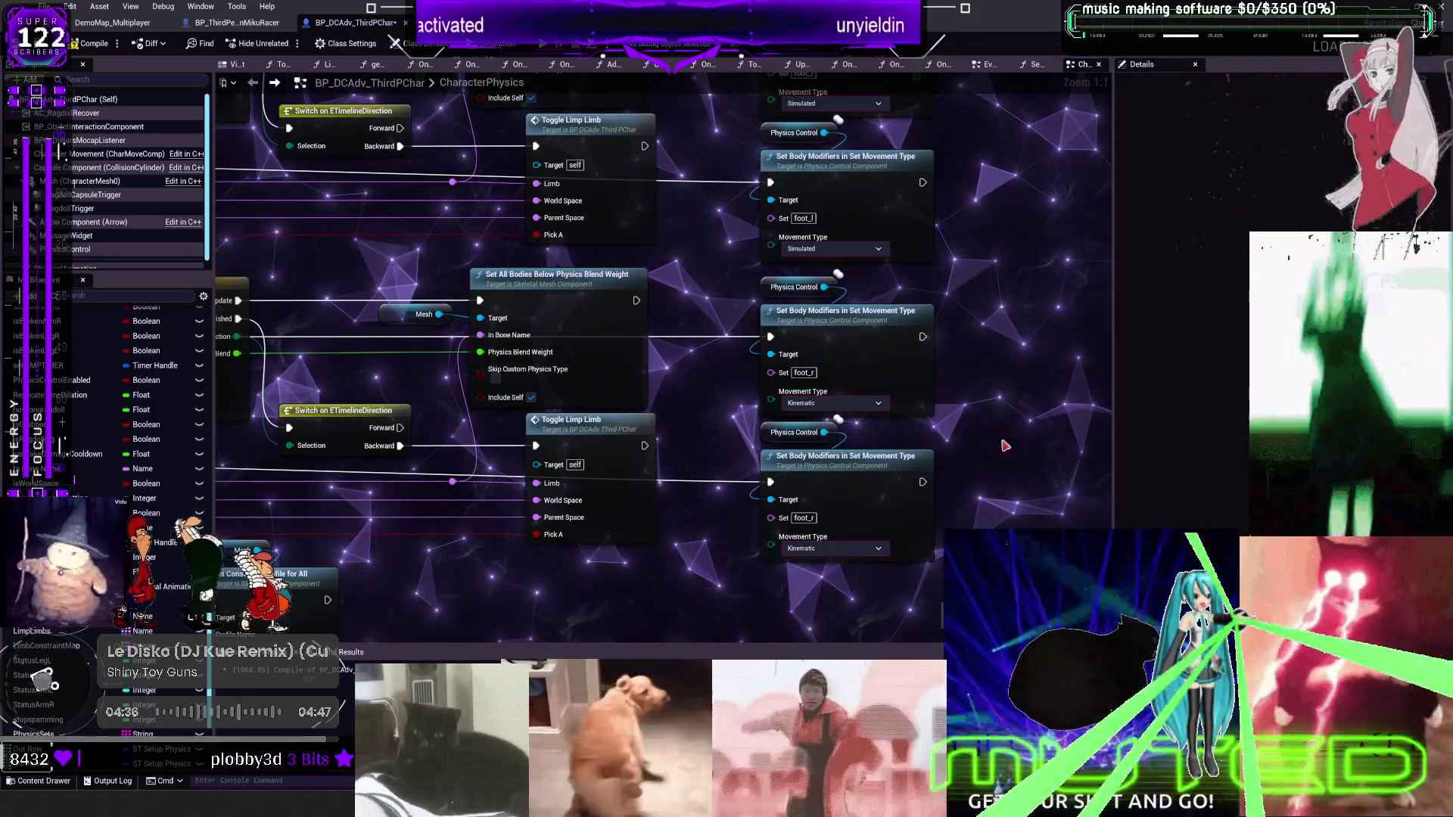
left_click_drag(774, 270, 784, 327)
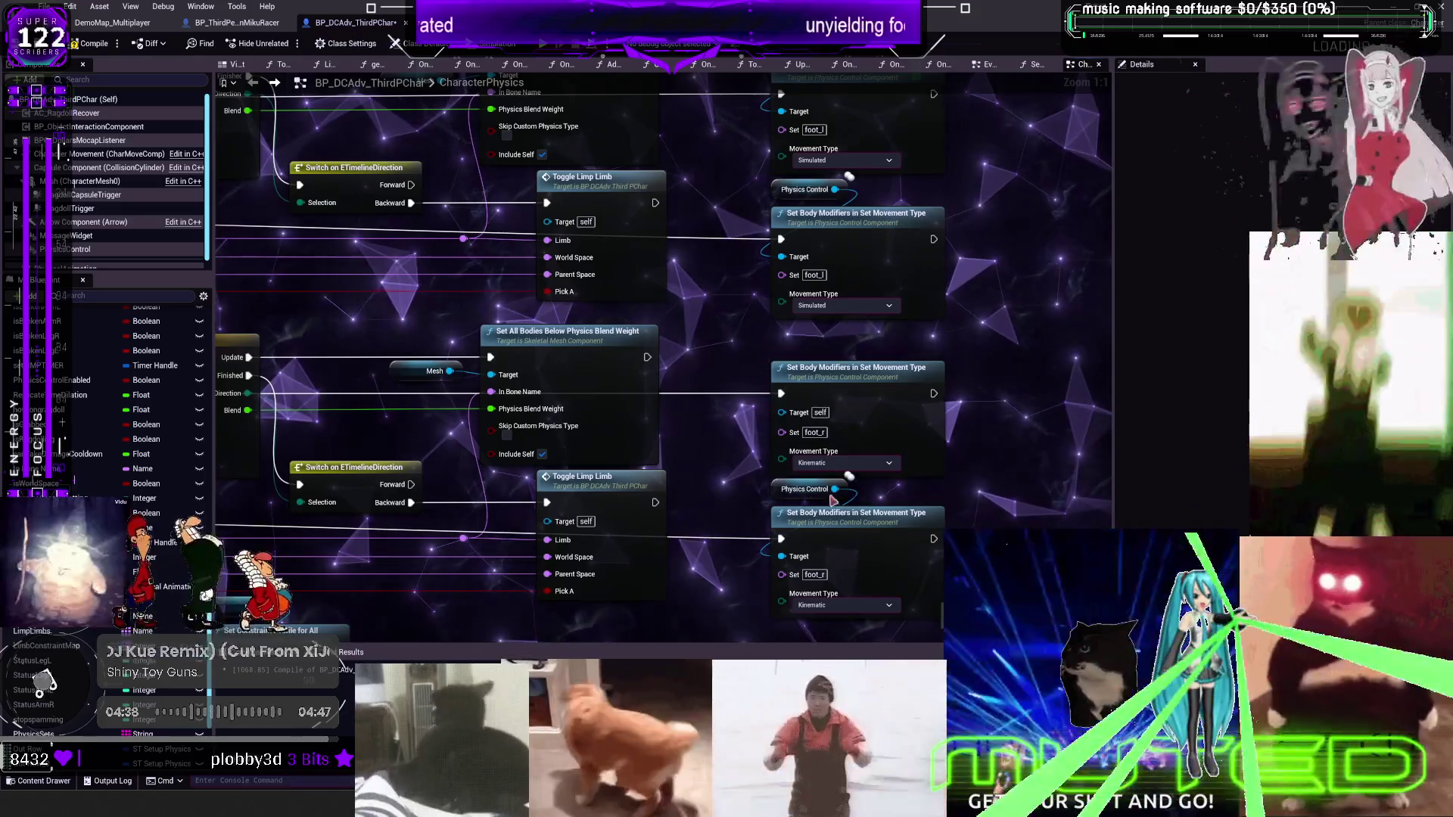
left_click_drag(833, 499, 898, 225)
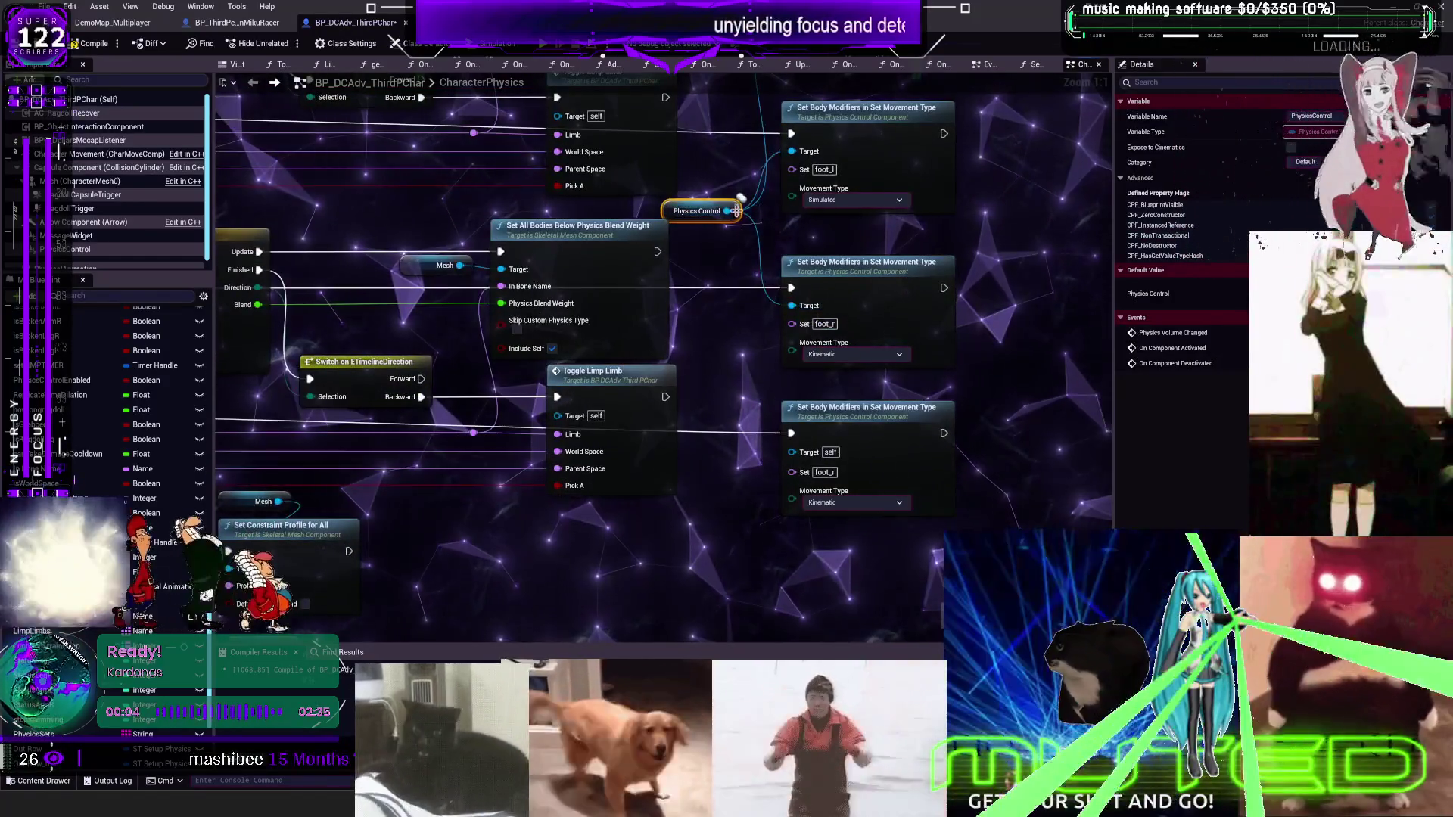
Drag the Physics Control getter up next to the top Set Body Modifiers node, then pan back to the limb status logic
scroll(802, 454, "down", 1)
mouse_move(1062, 388)
left_mouse_down()
mouse_move(1040, 384)
mouse_move(840, 113)
left_mouse_up()
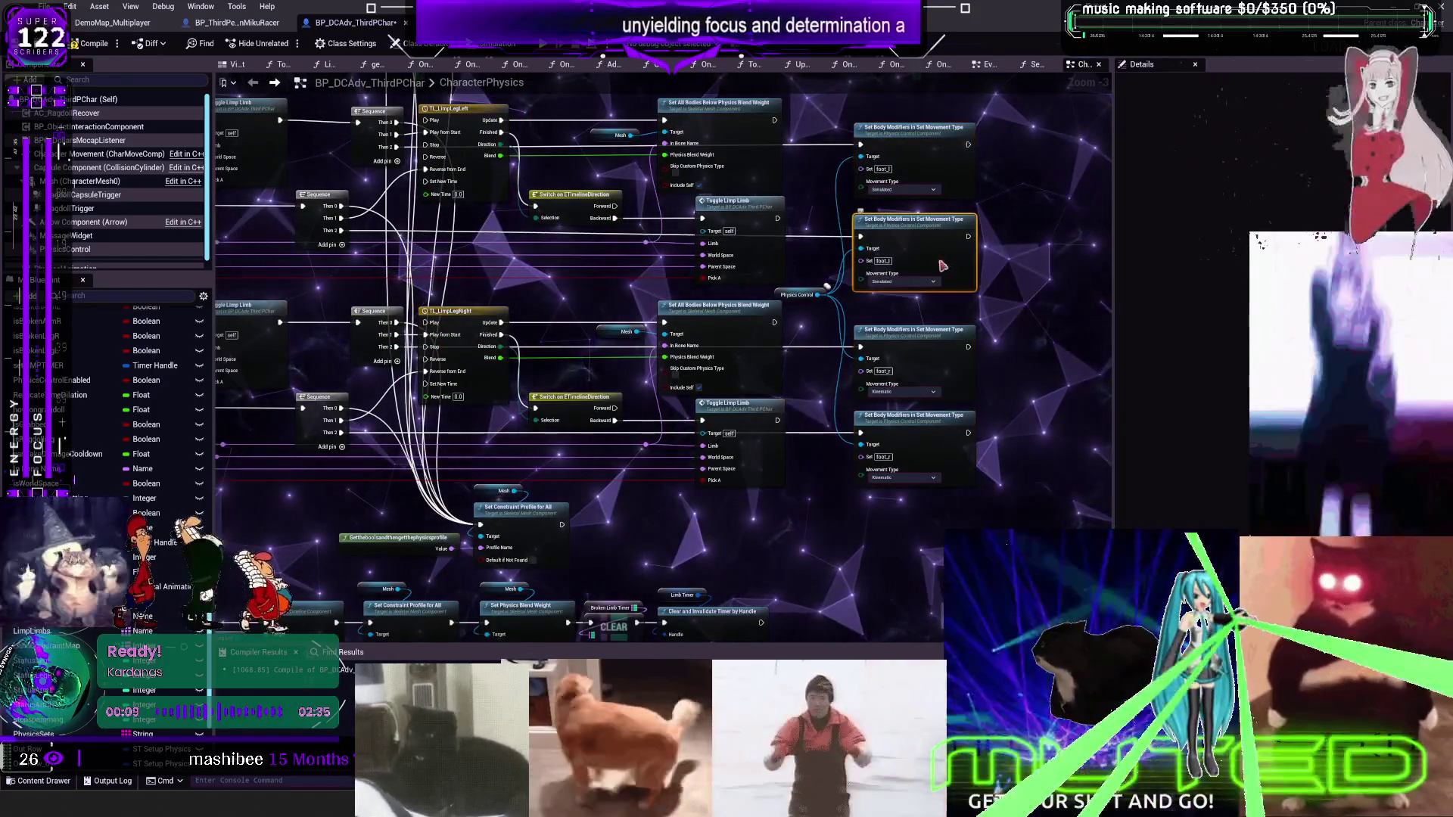
left_click_drag(790, 295, 863, 112)
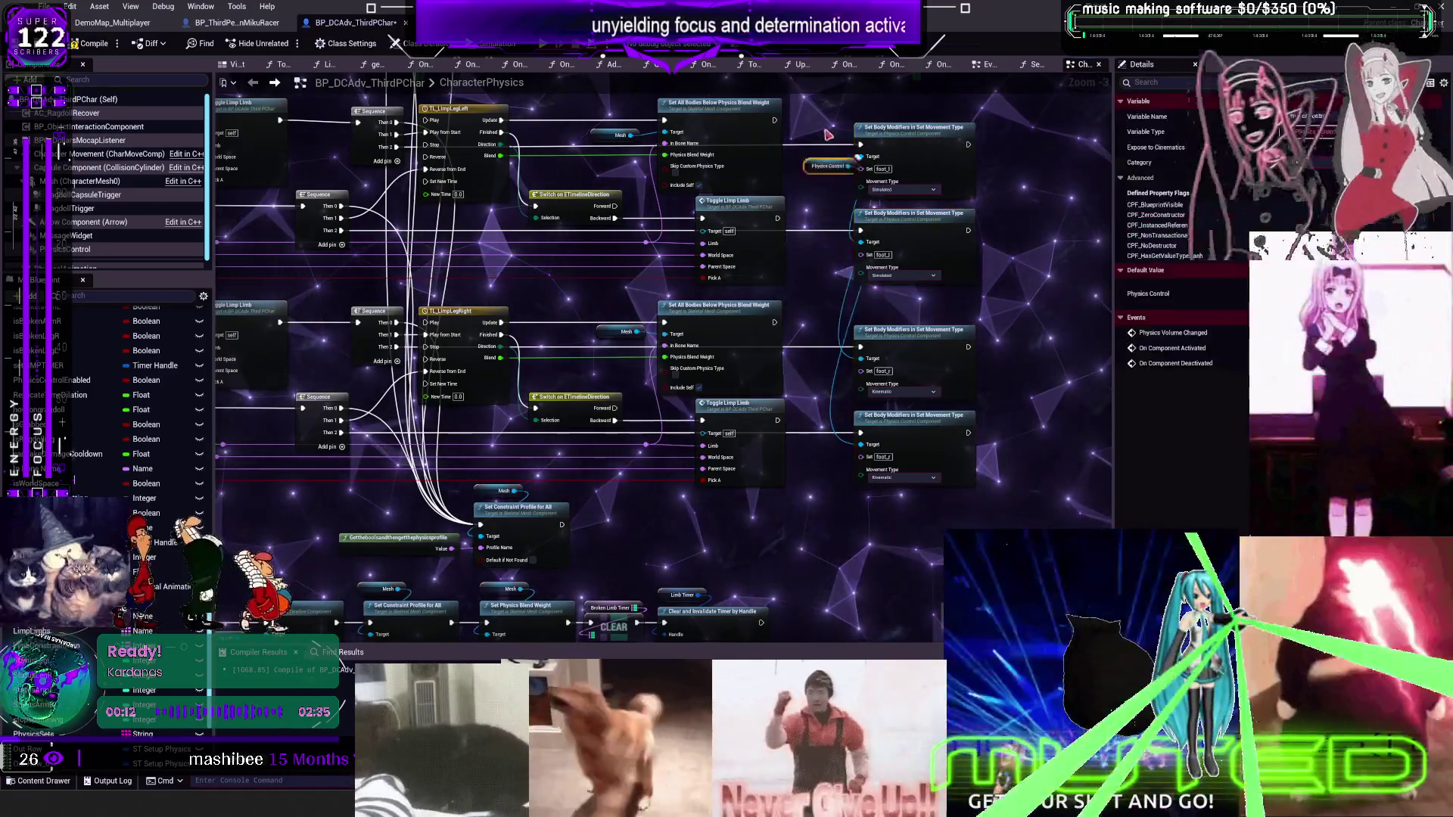
left_click_drag(812, 209, 921, 237)
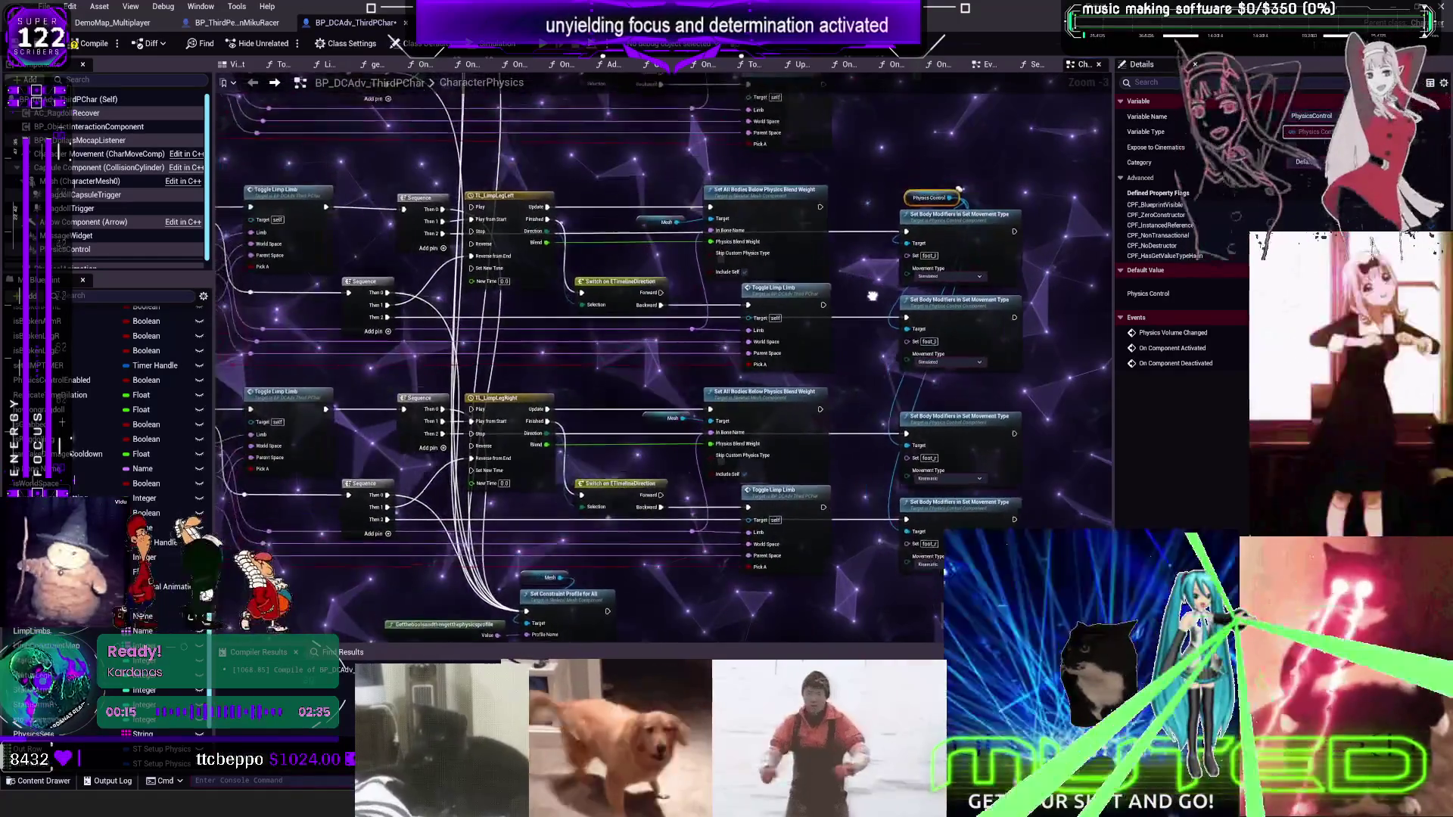
left_click_drag(873, 295, 1114, 395)
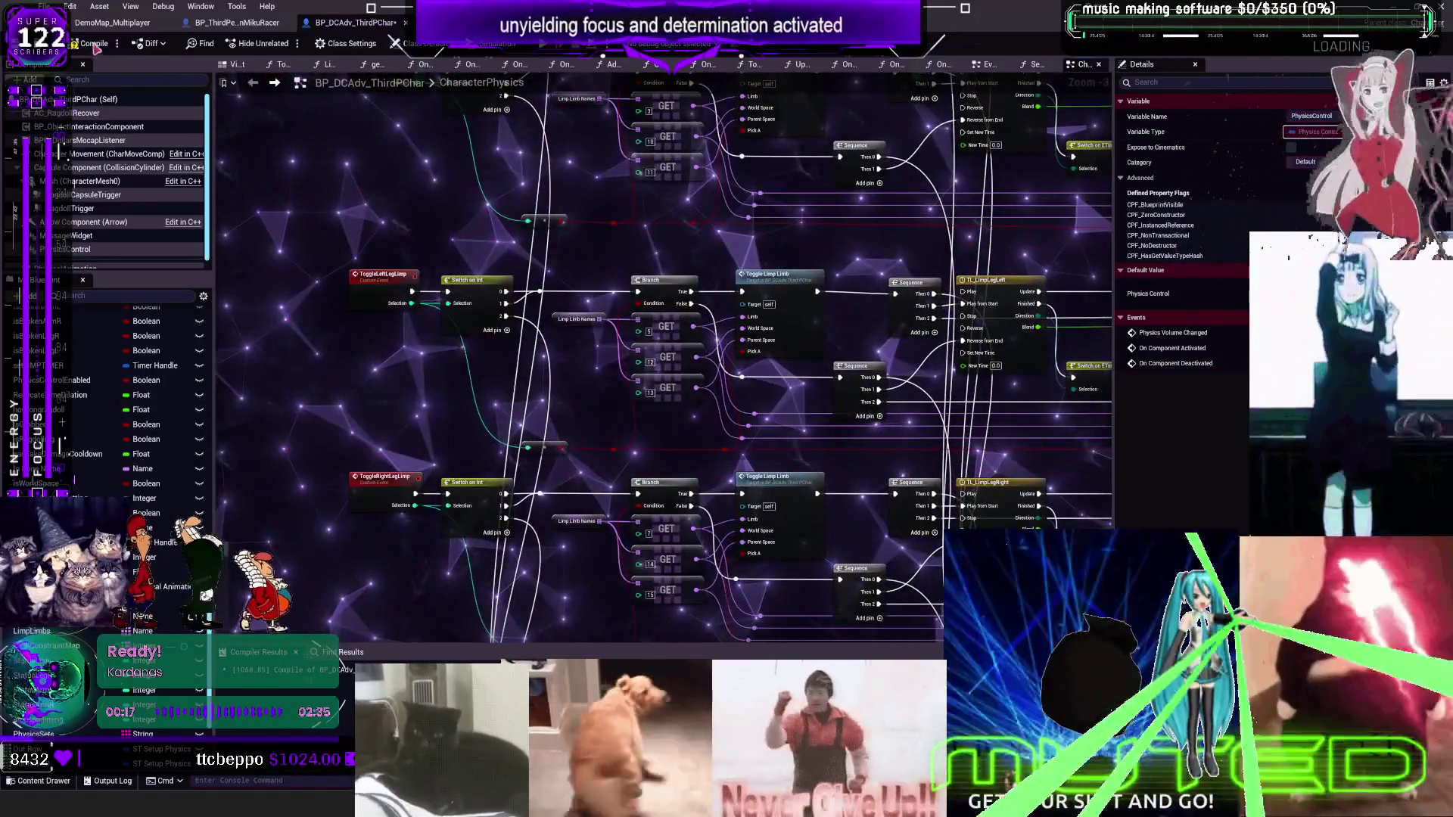
left_click(535, 311)
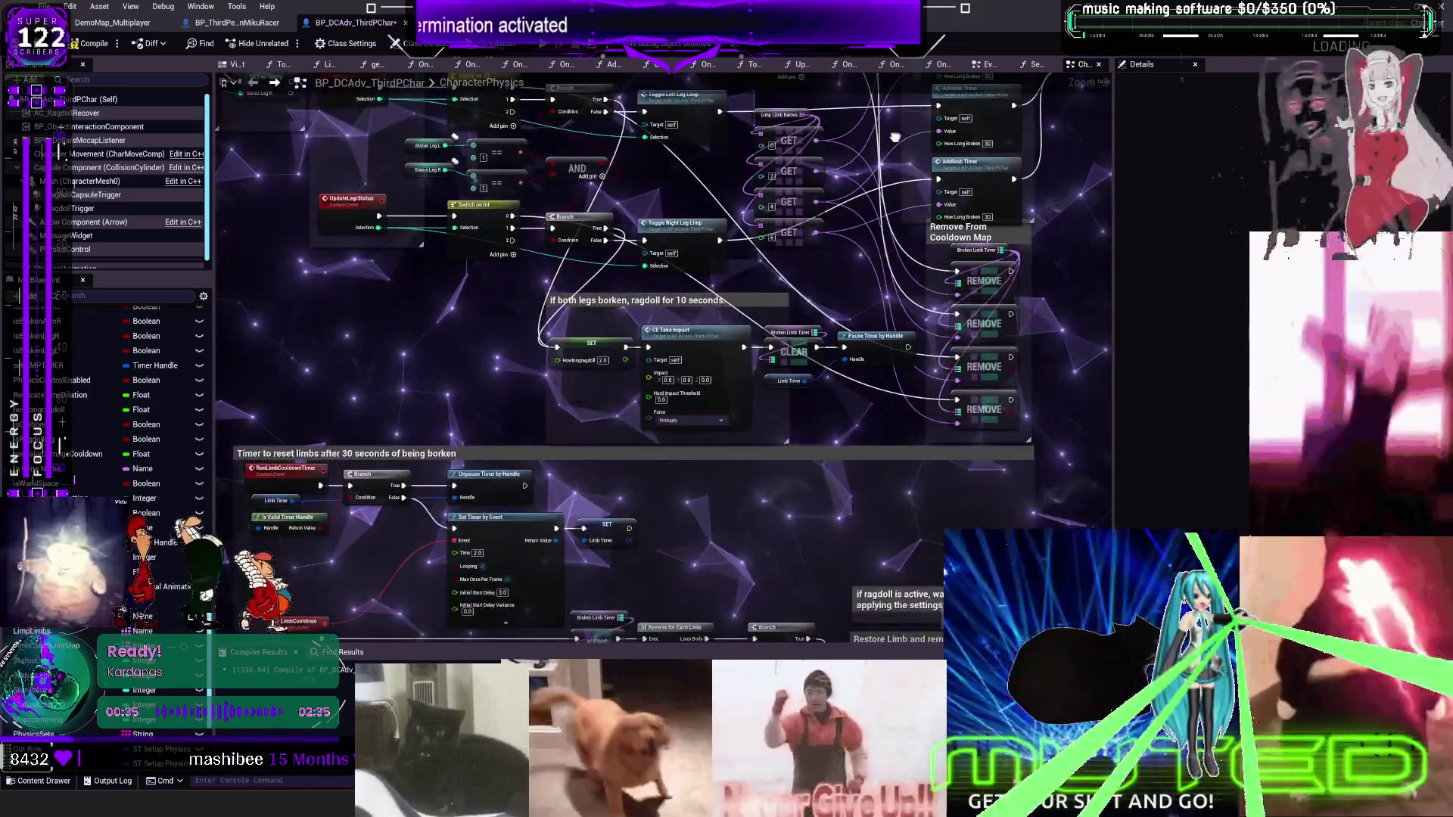
left_click_drag(895, 137, 858, 383)
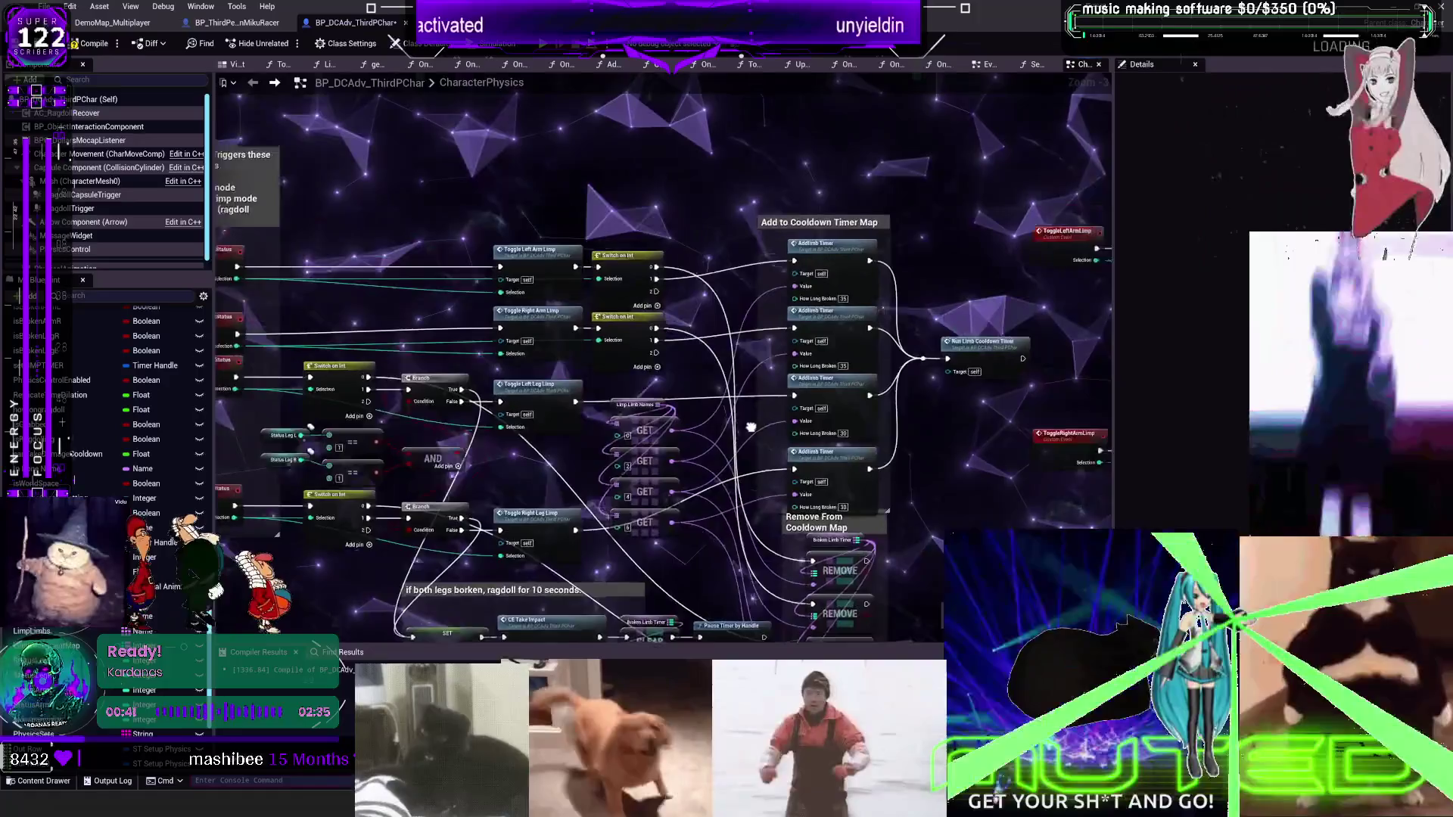
left_click_drag(751, 427, 795, 403)
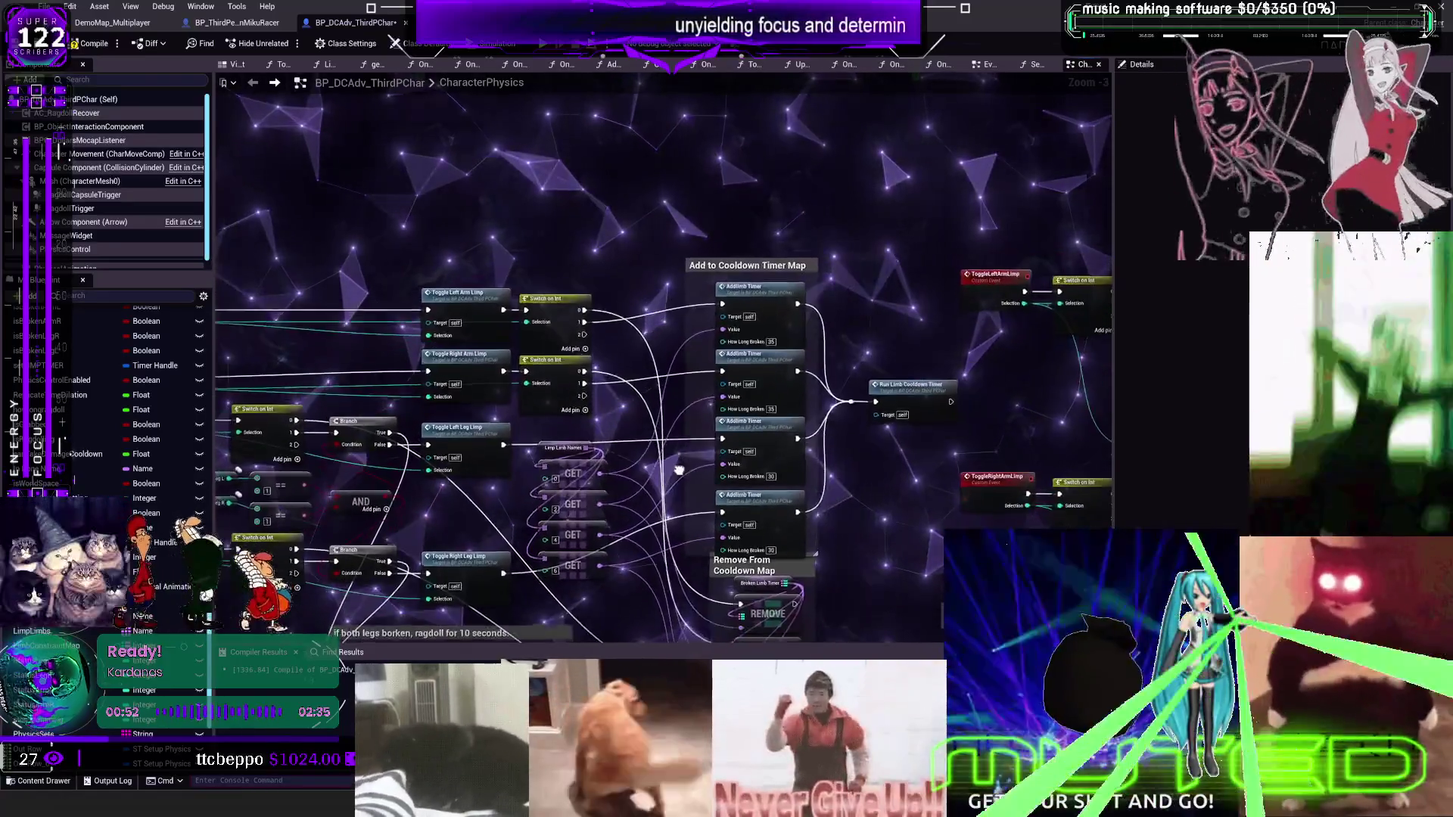
mouse_move(588, 511)
left_mouse_down()
mouse_move(563, 509)
mouse_move(617, 516)
left_mouse_up()
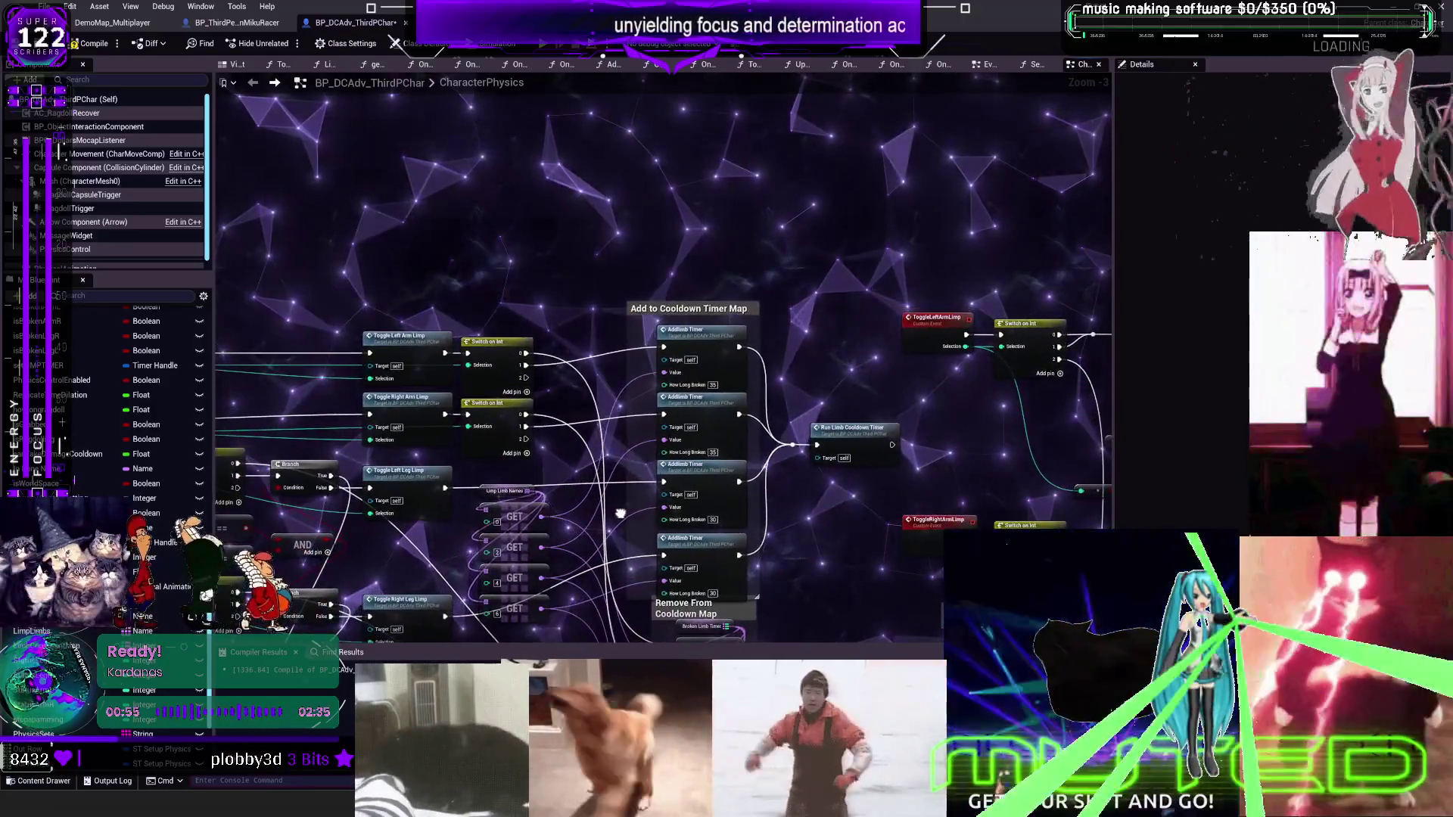
scroll(619, 514, "down", 3)
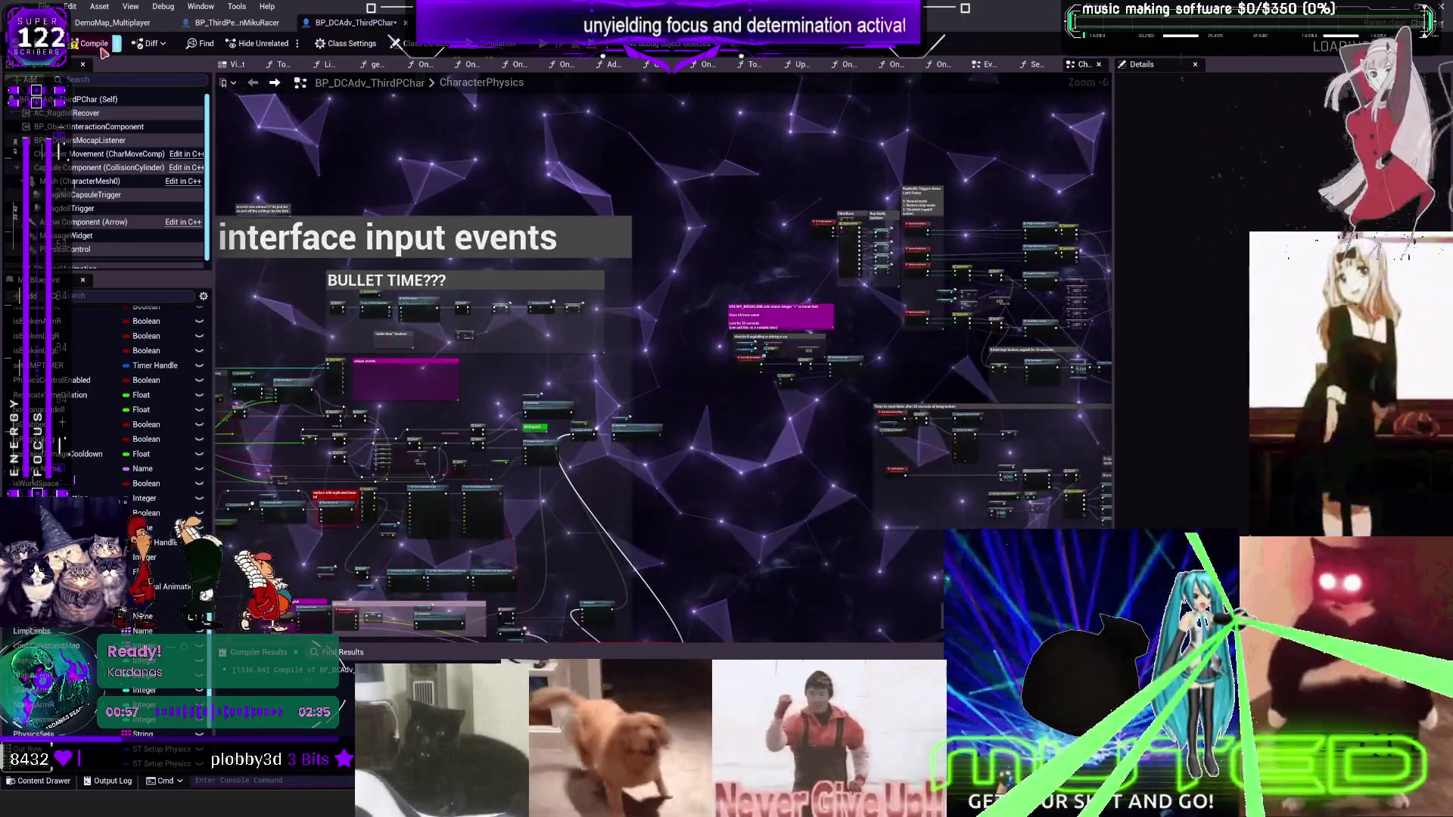
Compile the character Blueprint, launch the multiplayer preview and make the character jump forward
left_click(99, 46)
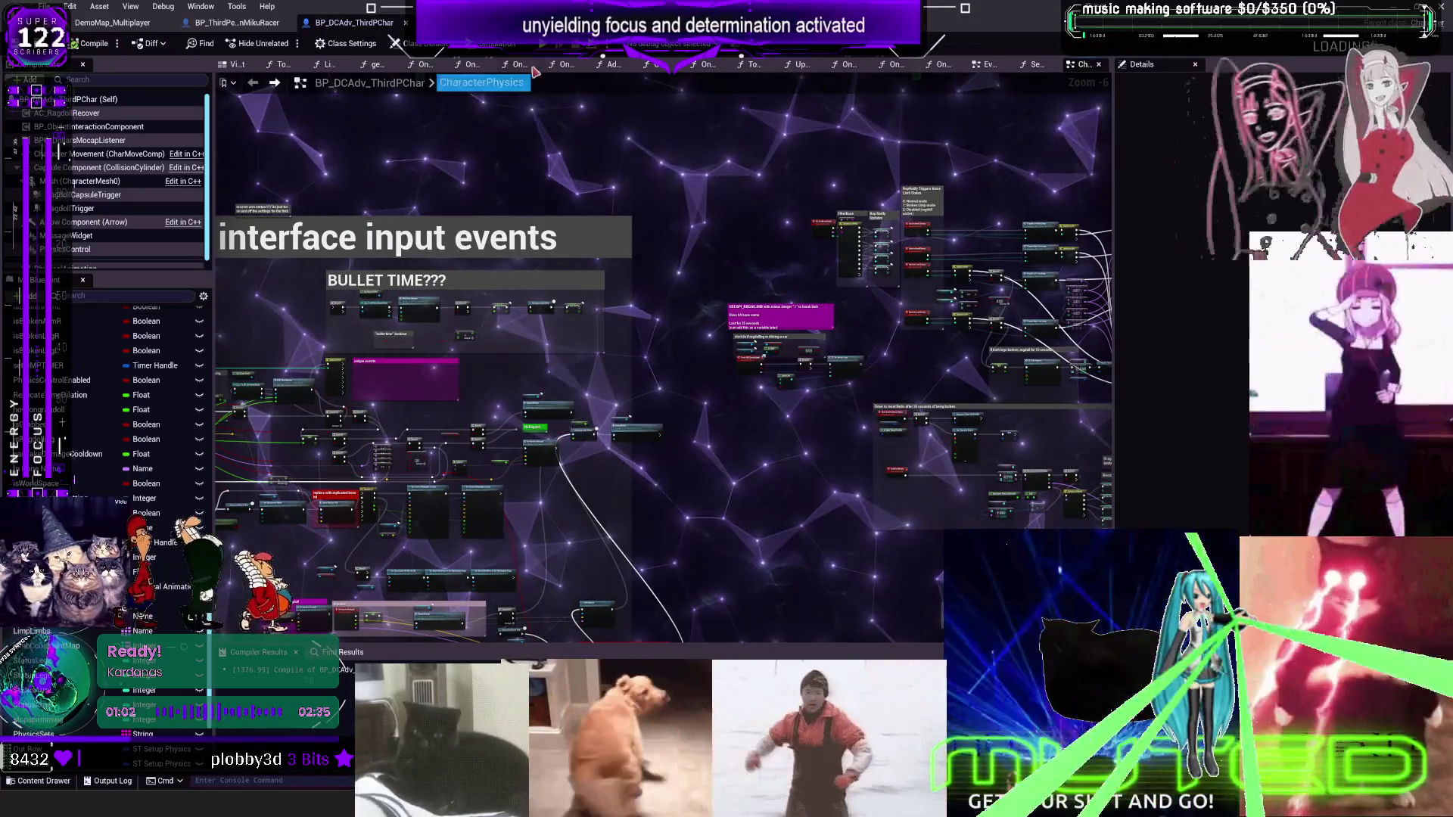
key("alt+p")
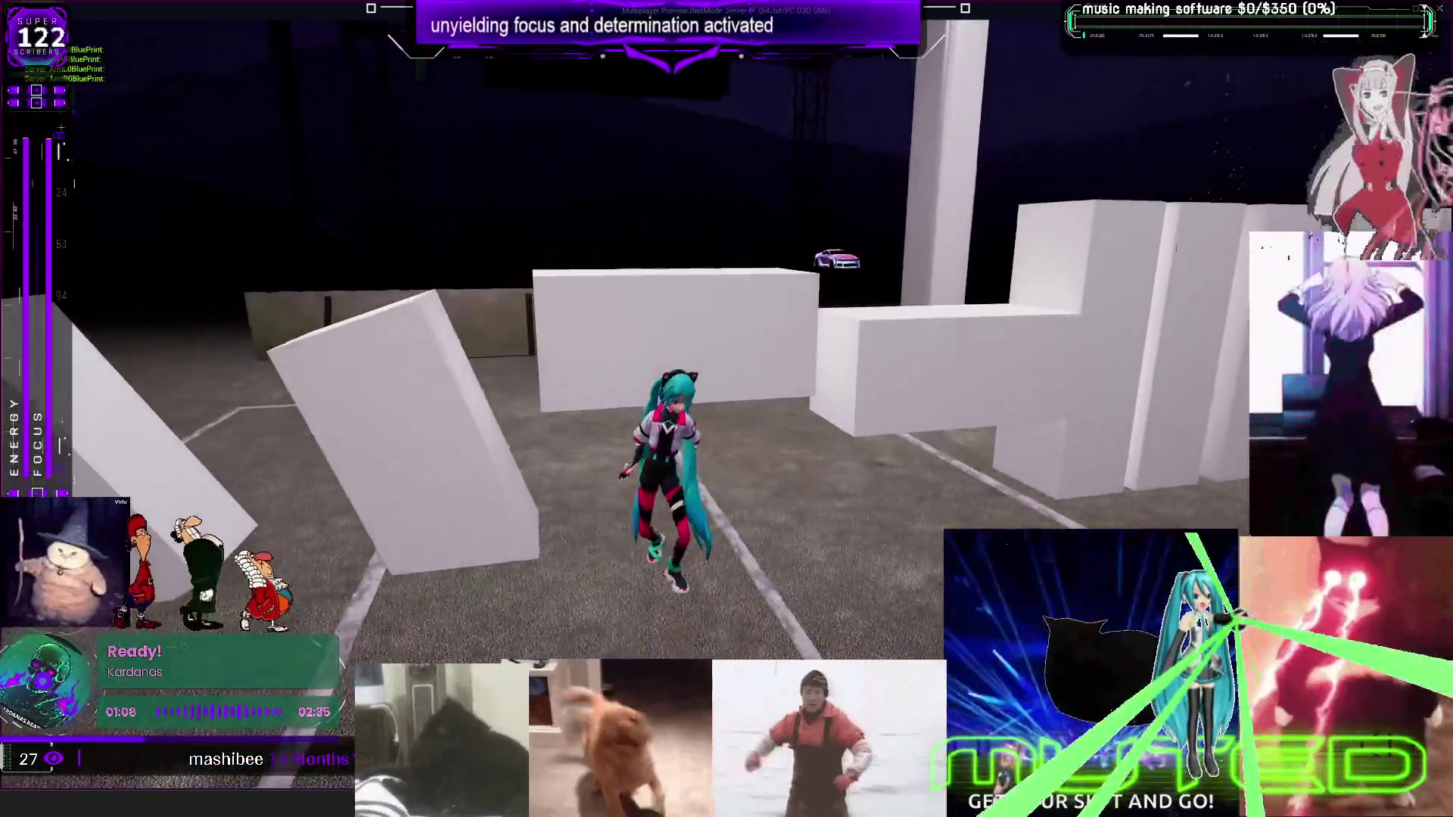
key("space")
key("s")
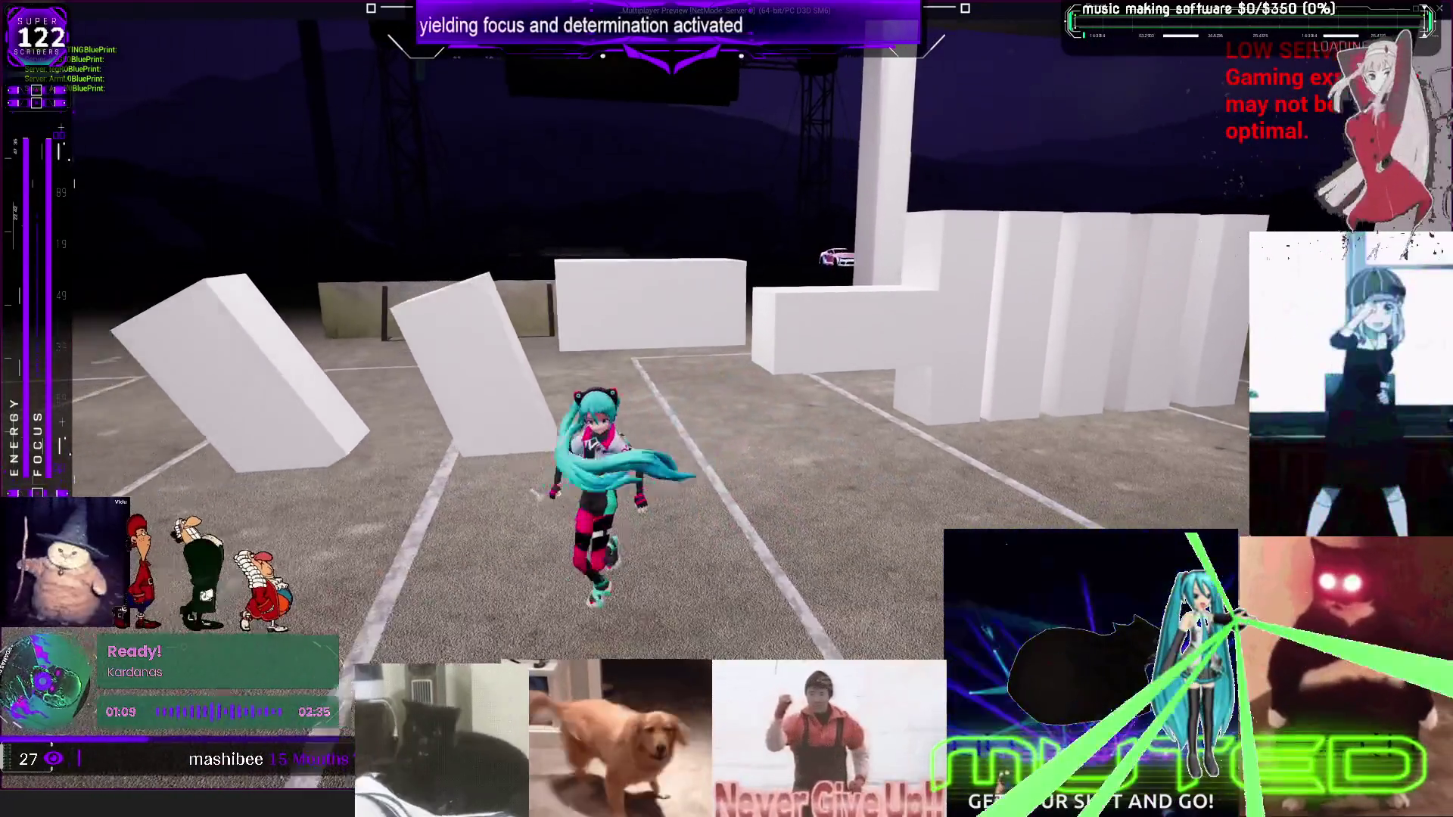
Run the character left and right past the pillars and tipped blocks, then stop the preview
key("d")
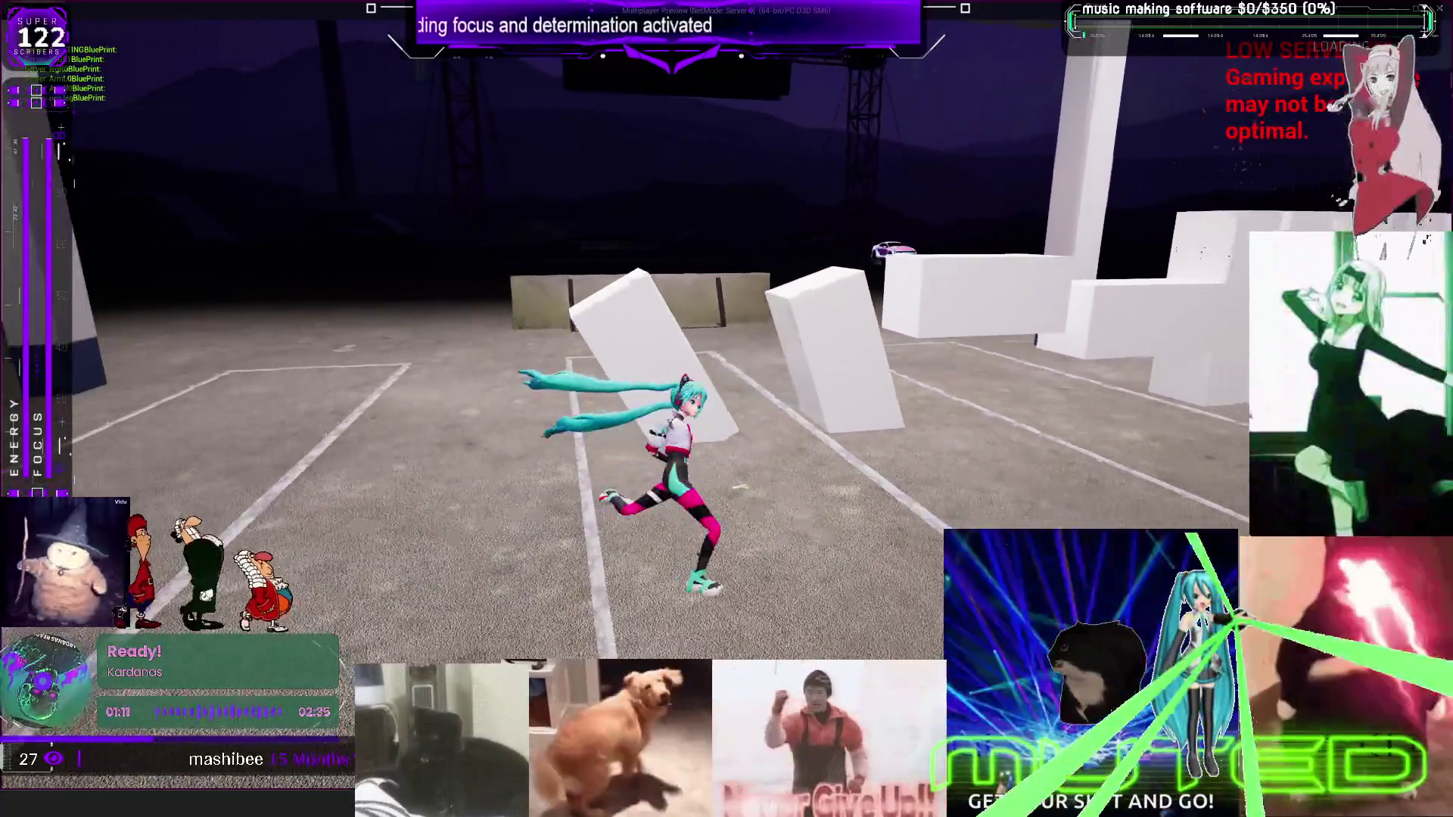
key("a")
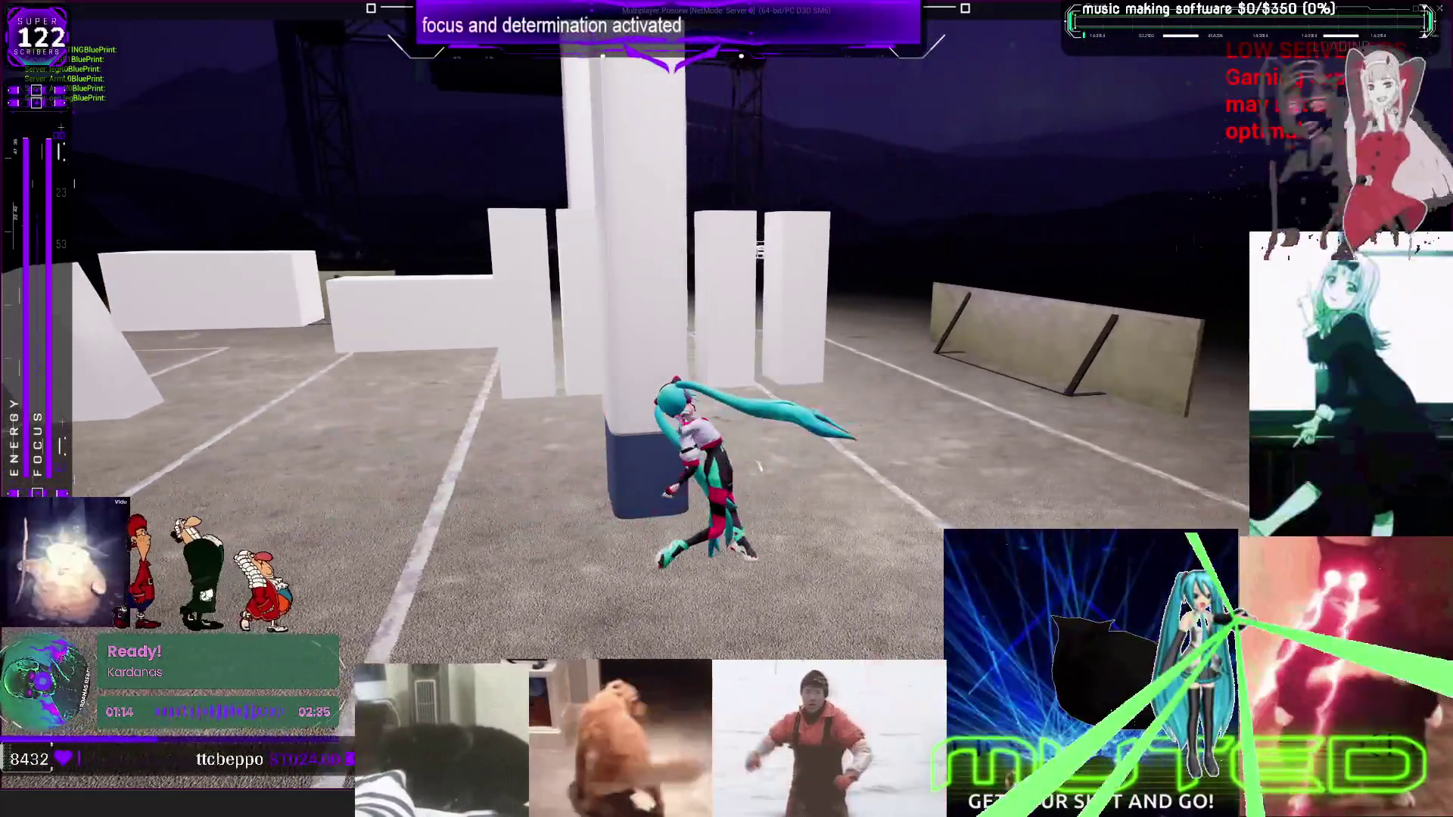
key("a")
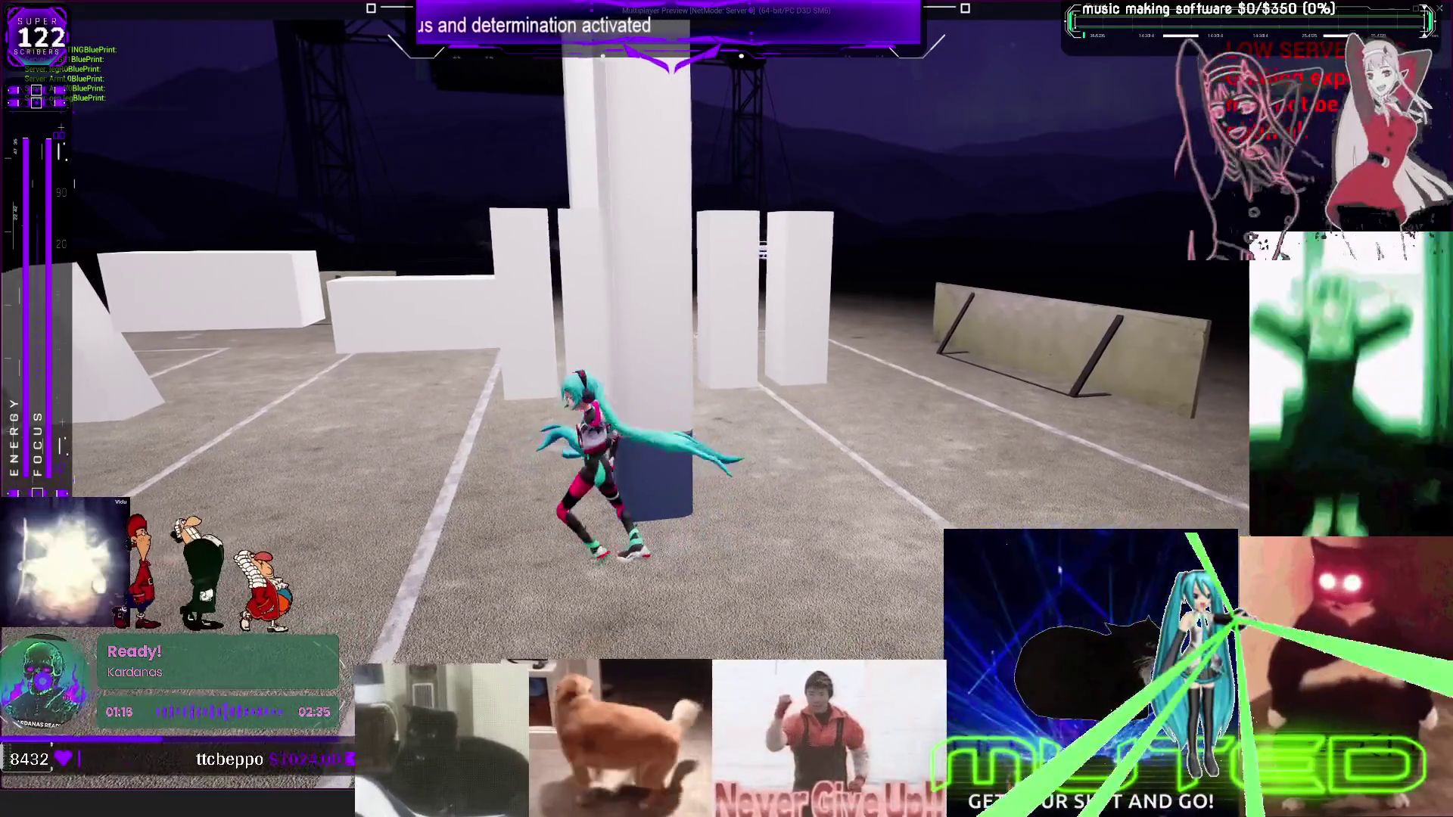
key("d")
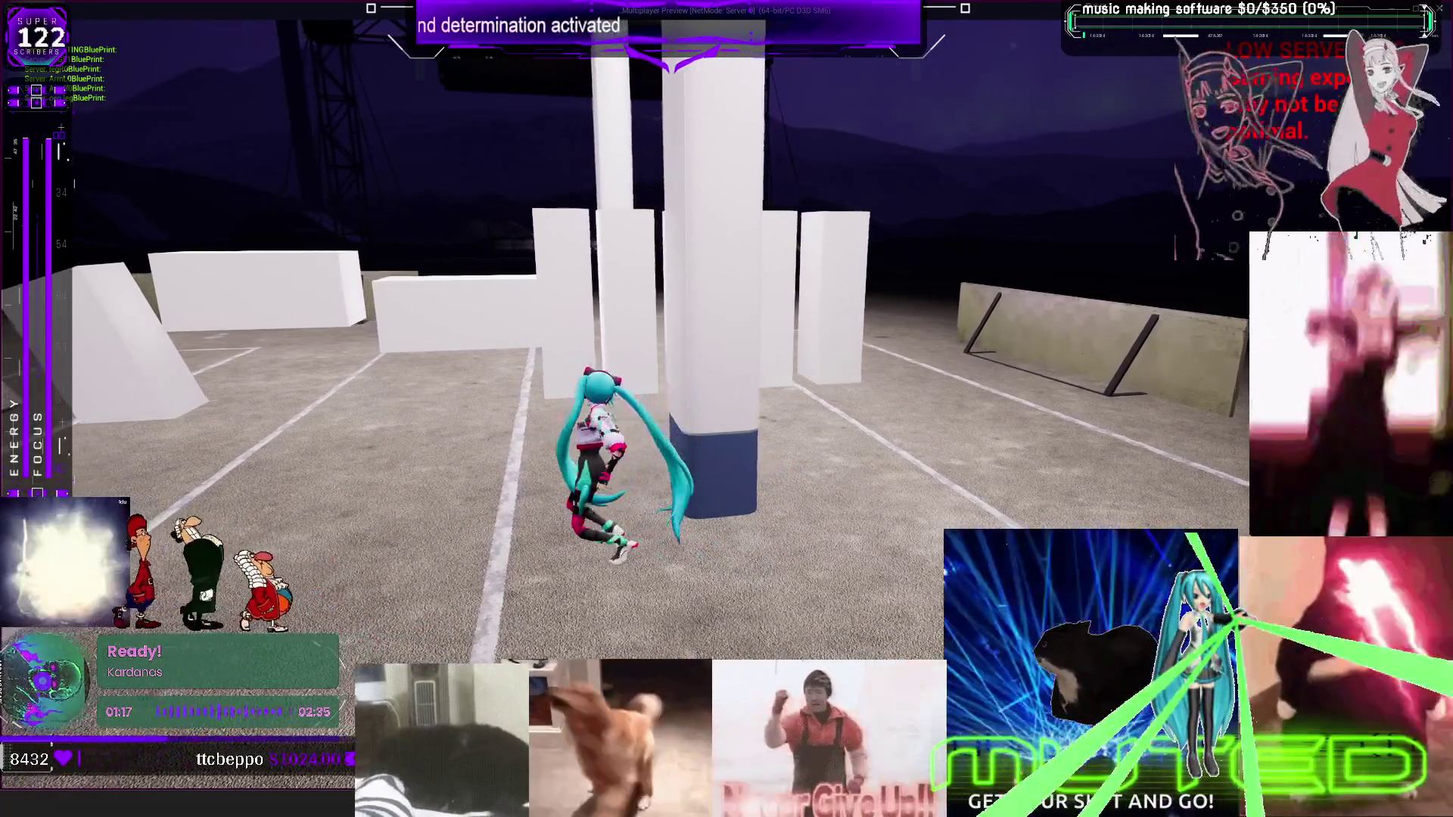
key("a")
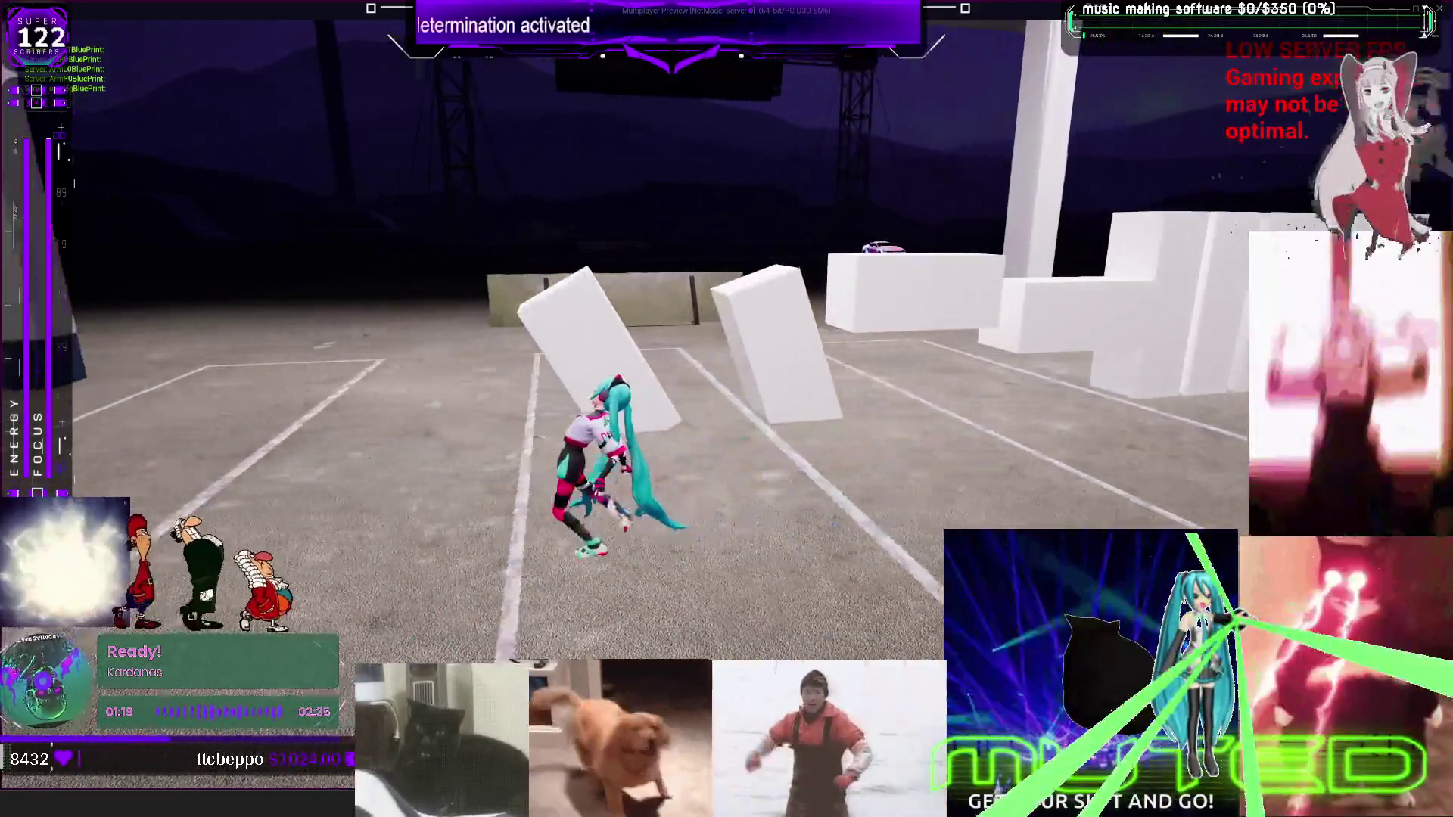
key("a")
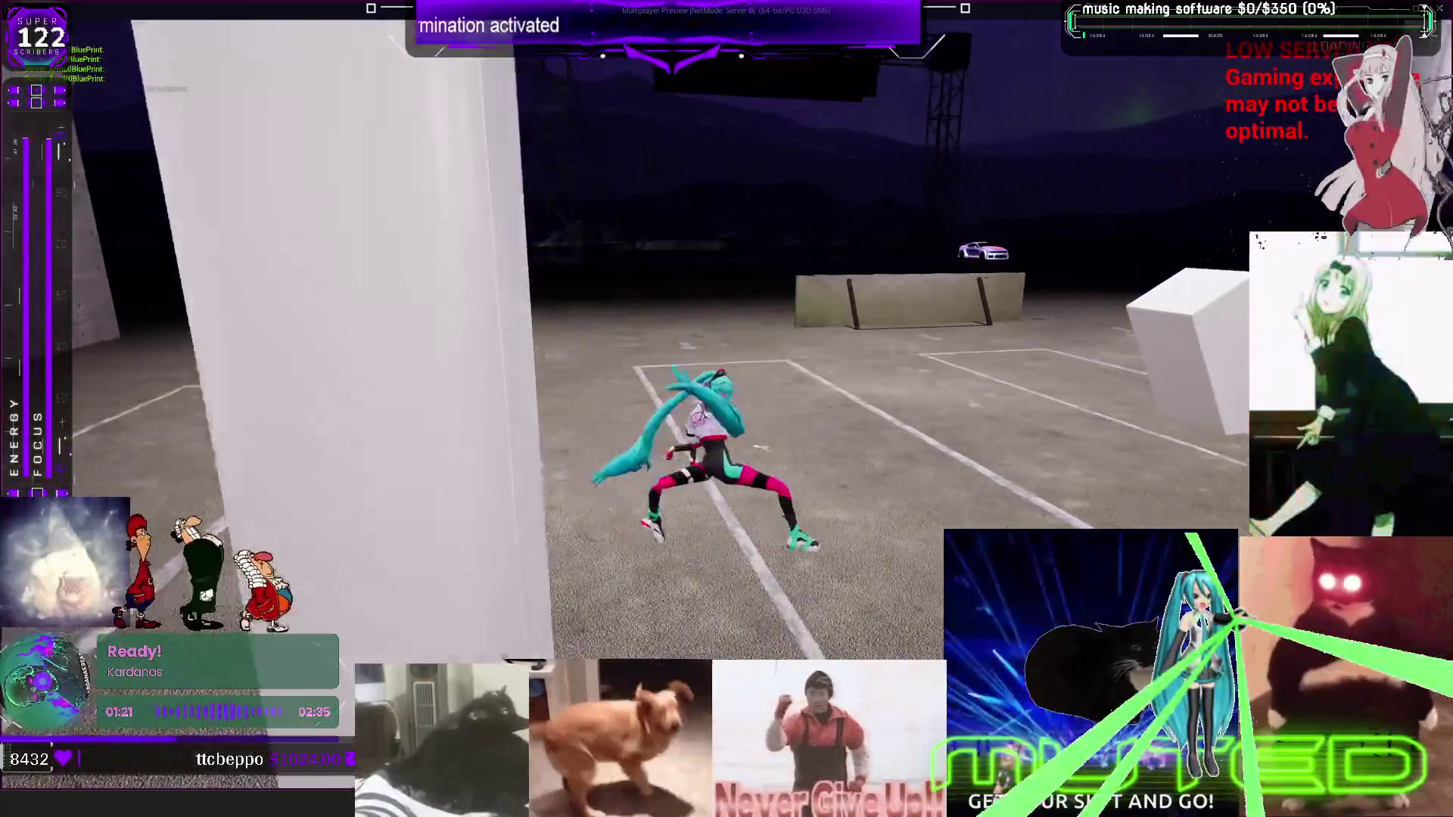
key("d")
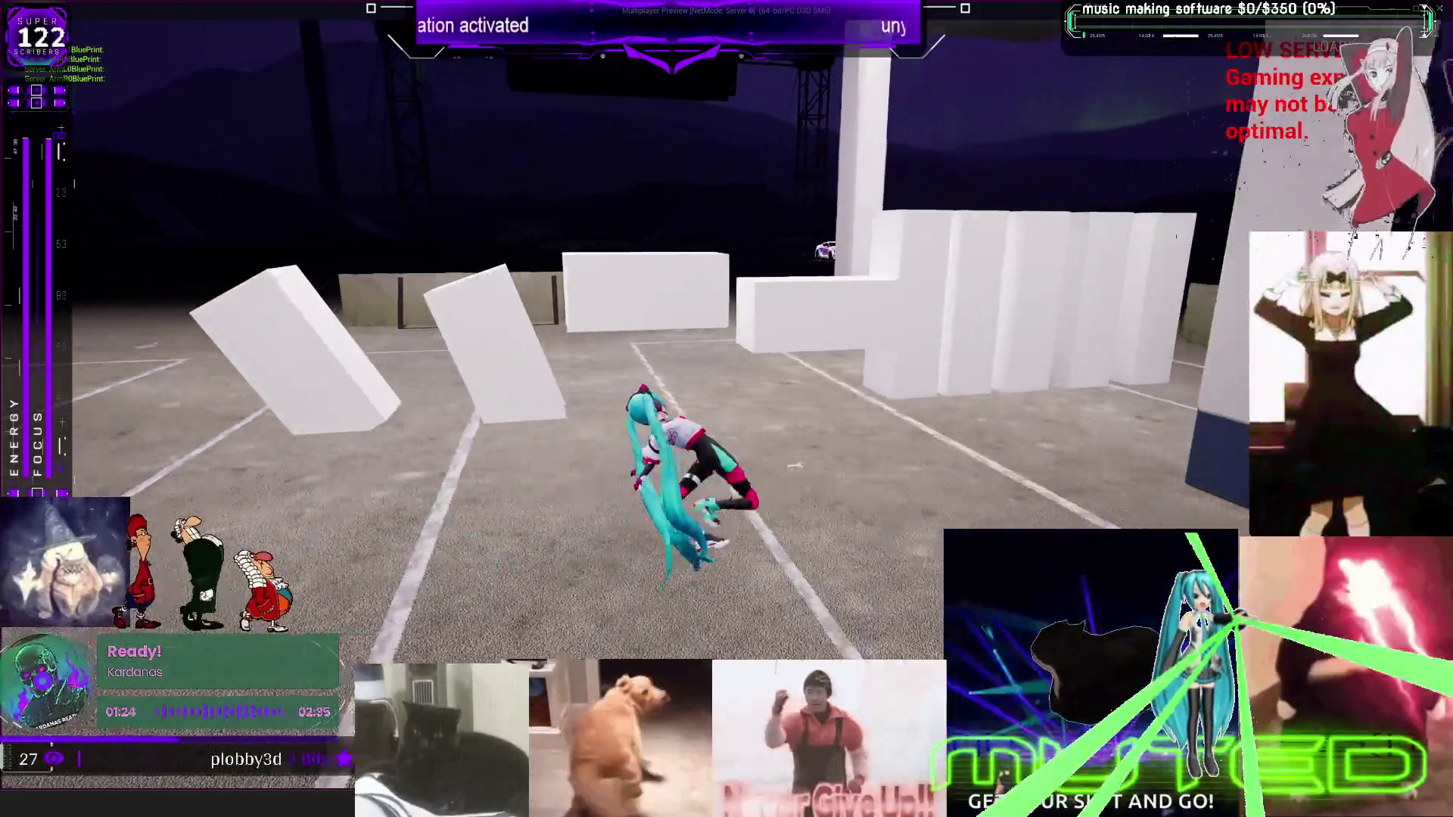
key("d")
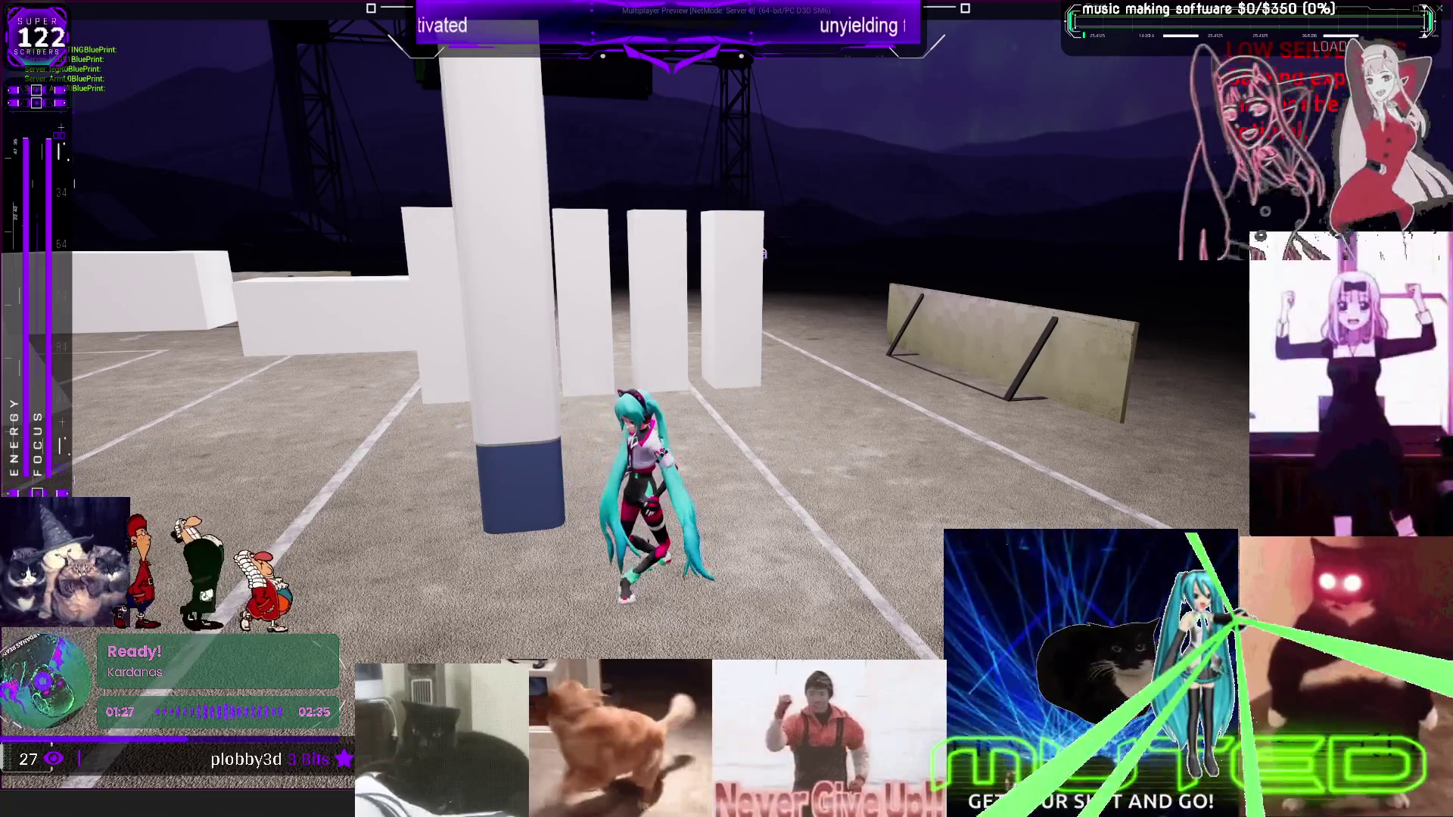
key("a")
key("d")
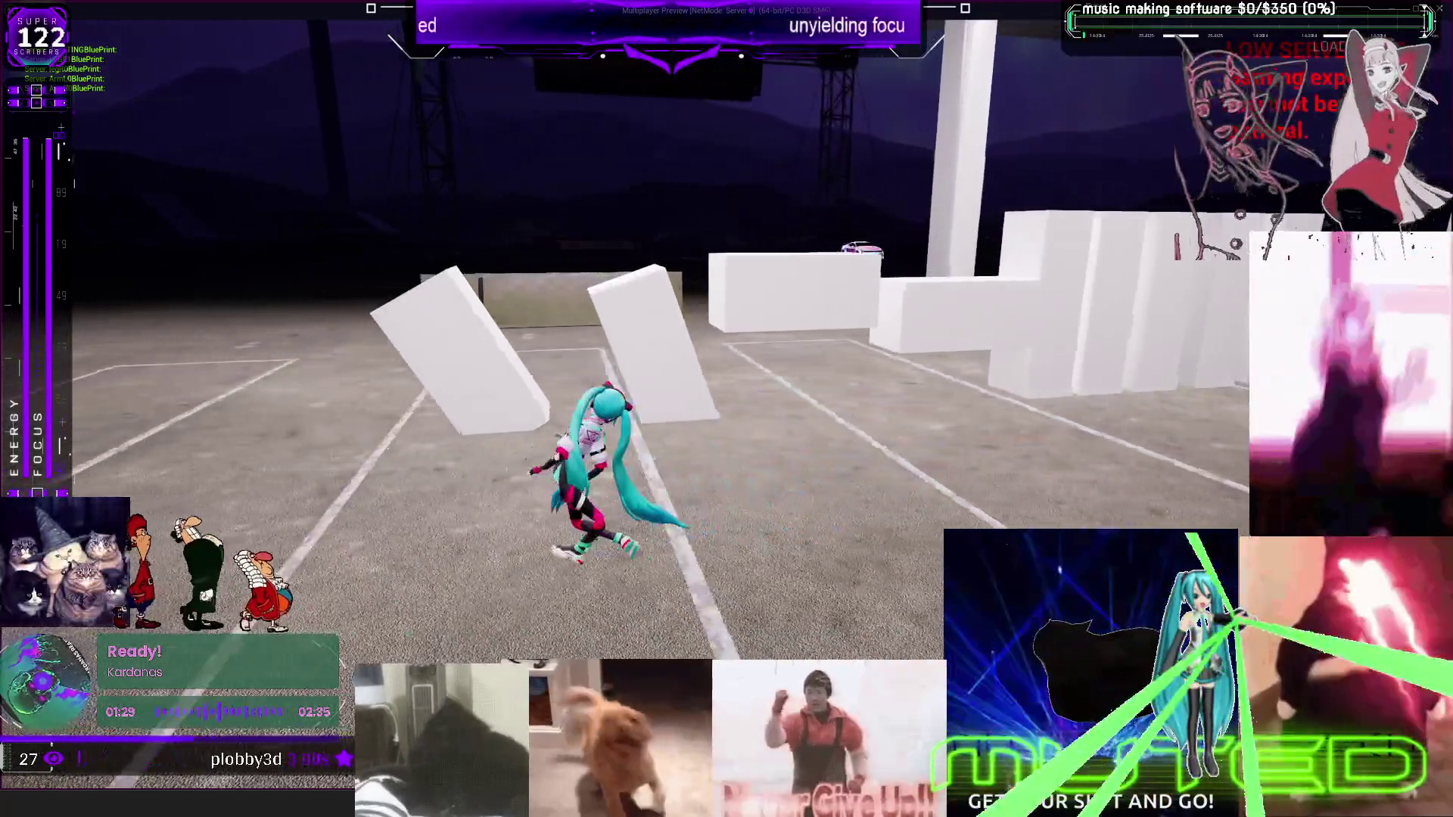
key("Escape")
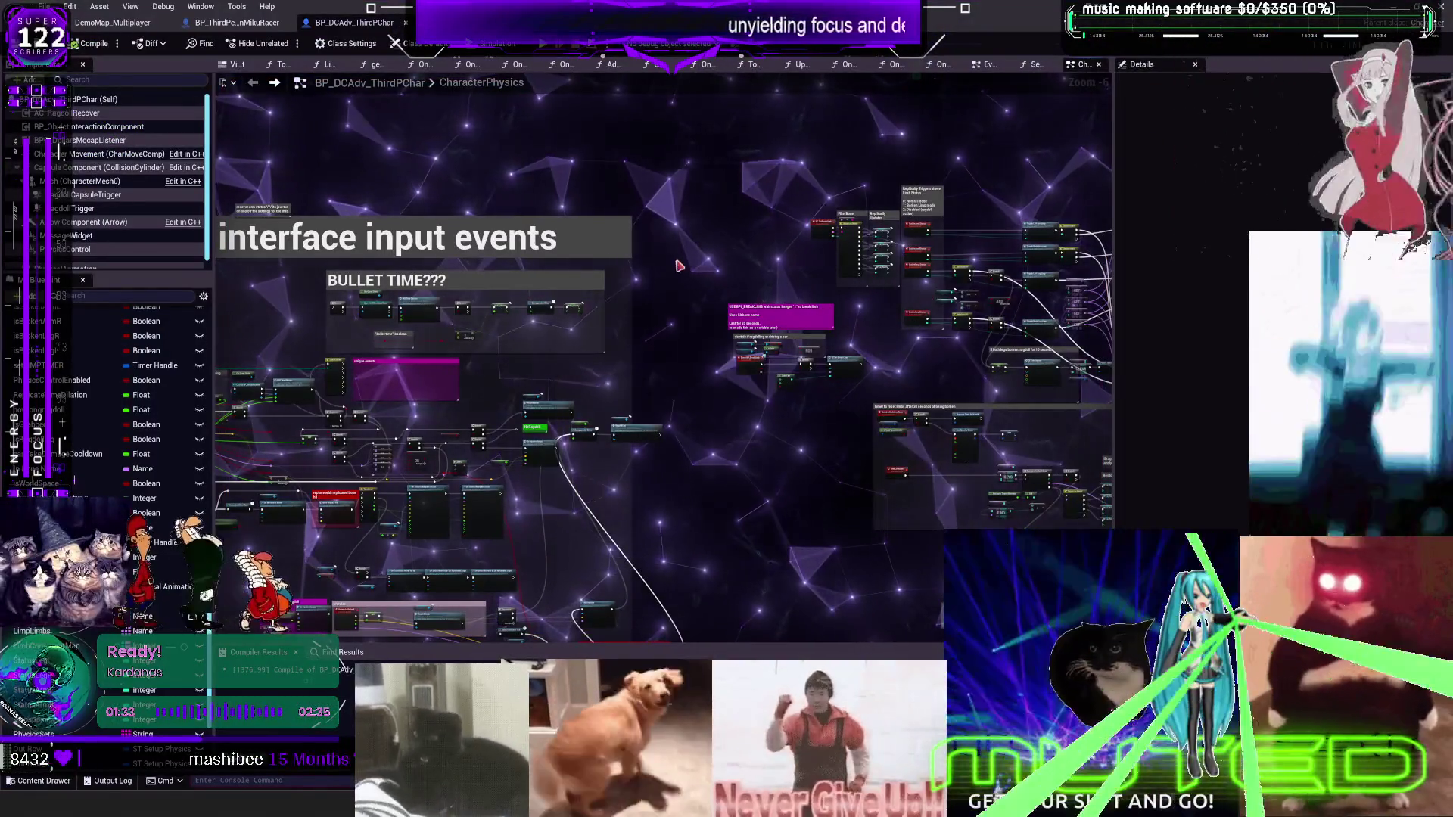
mouse_move(906, 323)
left_mouse_down()
mouse_move(509, 285)
mouse_move(804, 295)
mouse_move(597, 252)
mouse_move(503, 103)
left_mouse_up()
scroll(502, 104, "up", 2)
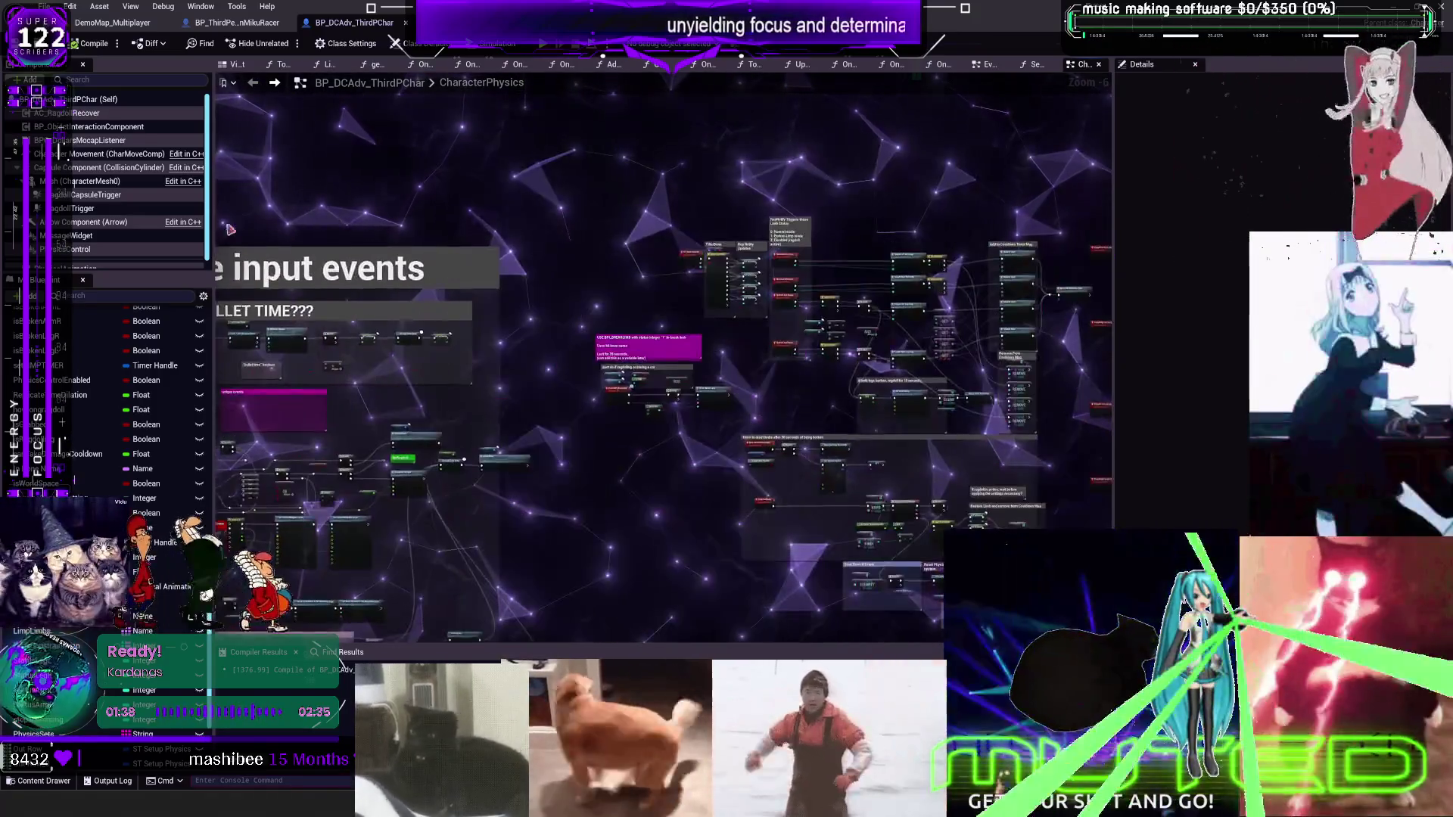
scroll(795, 312, "up", 2)
scroll(794, 313, "down", 9)
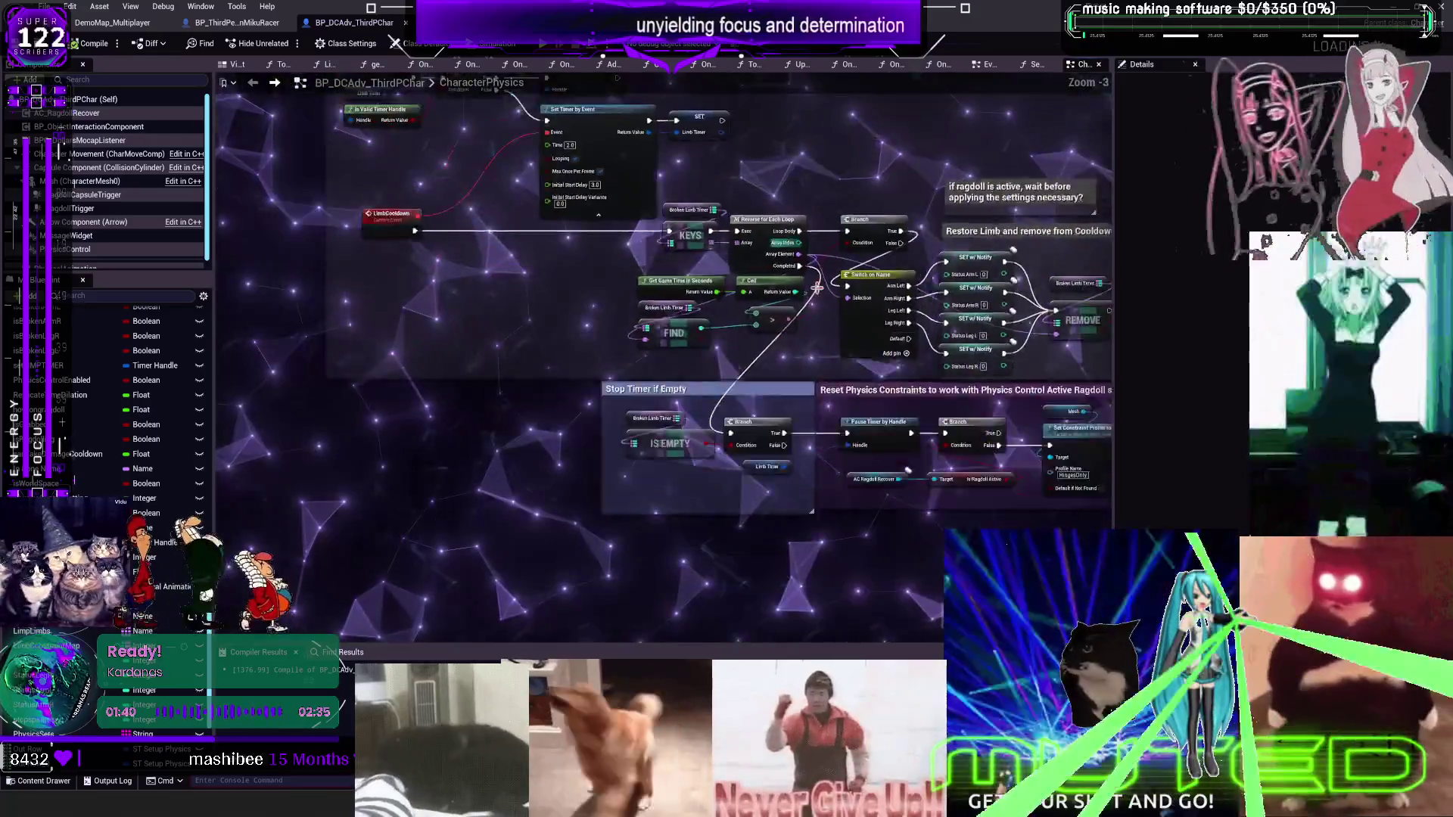
scroll(759, 357, "up", 10)
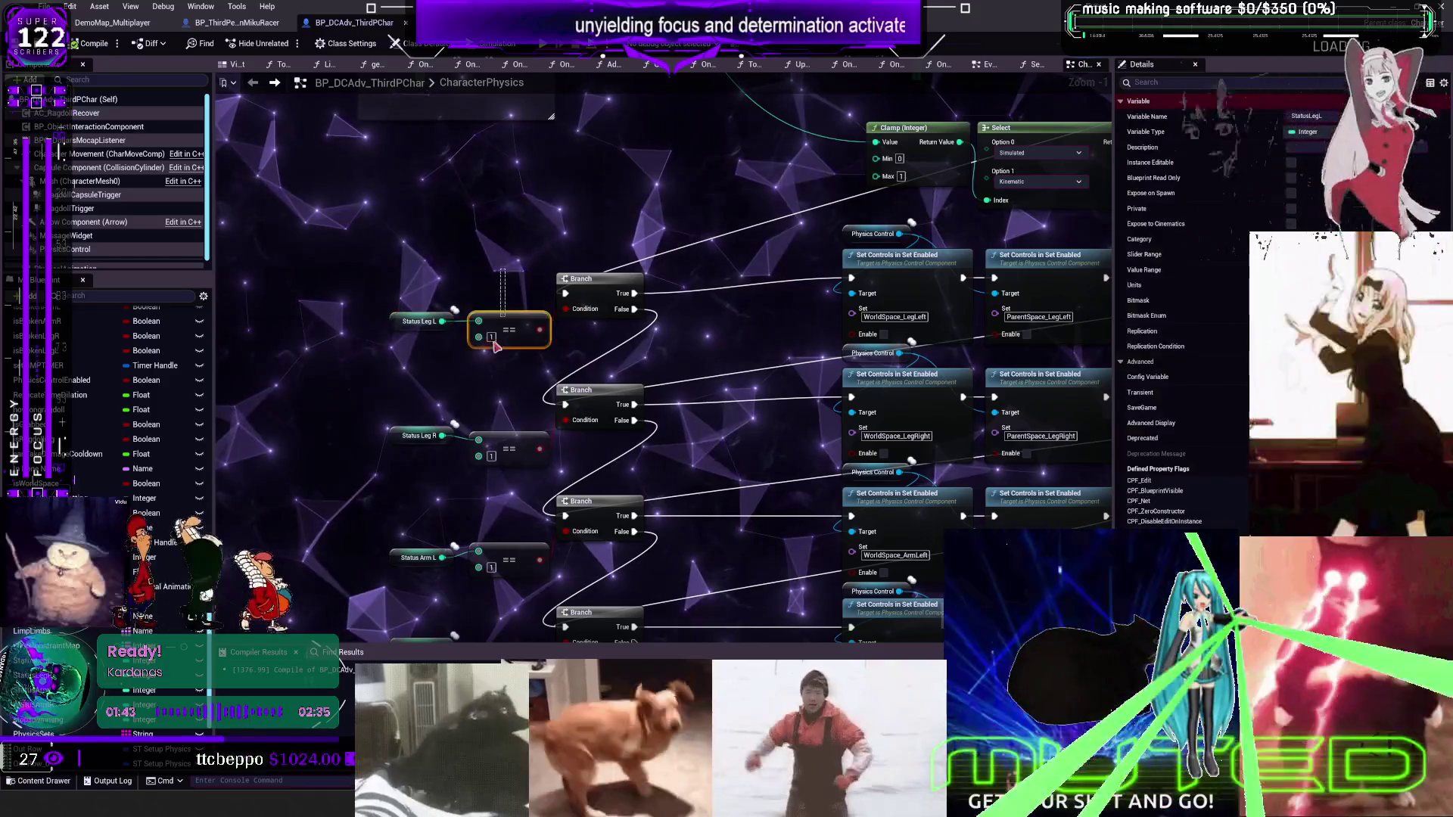
left_click(908, 258)
left_click(1043, 289, "ctrl")
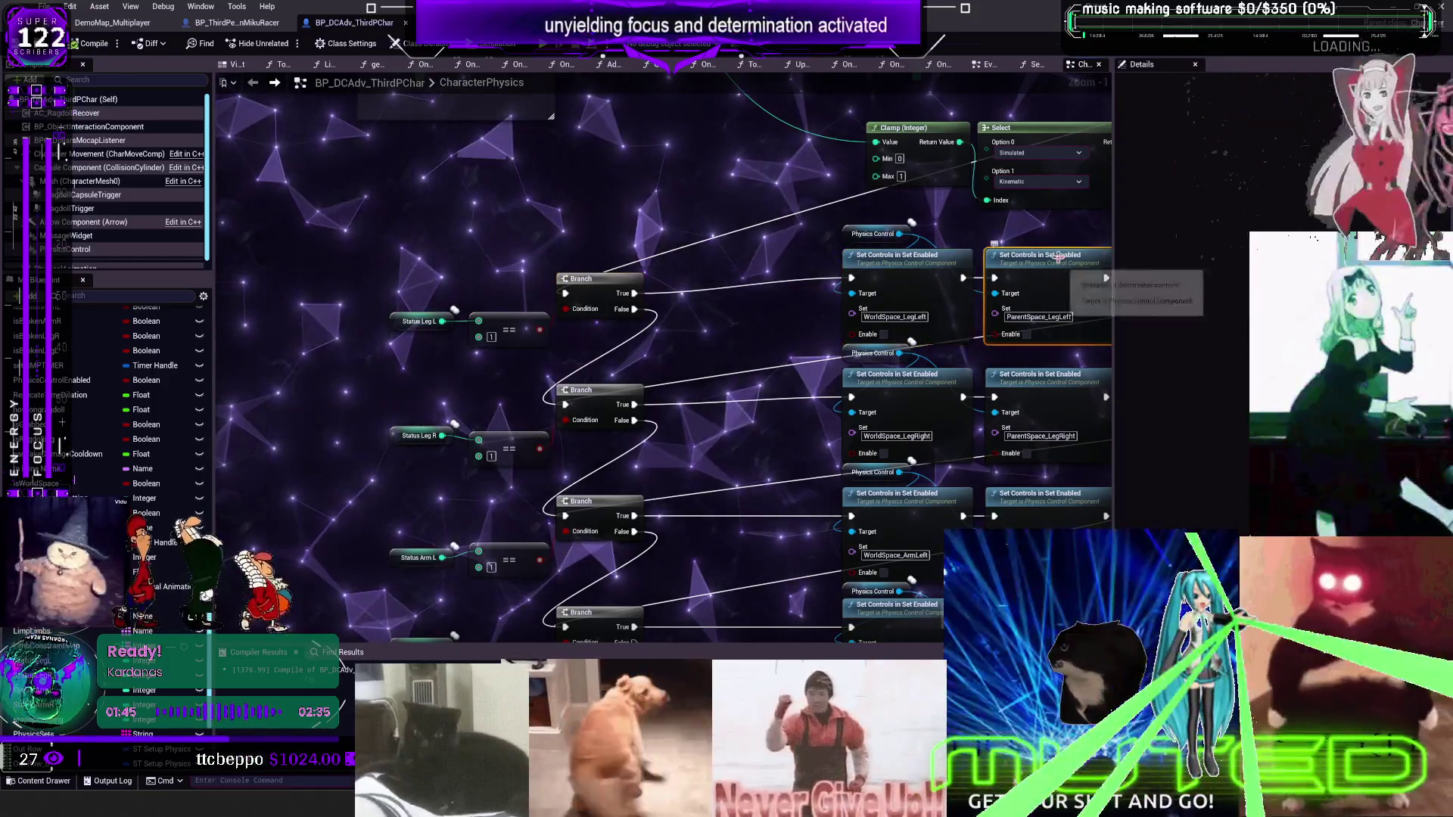
left_click(903, 244)
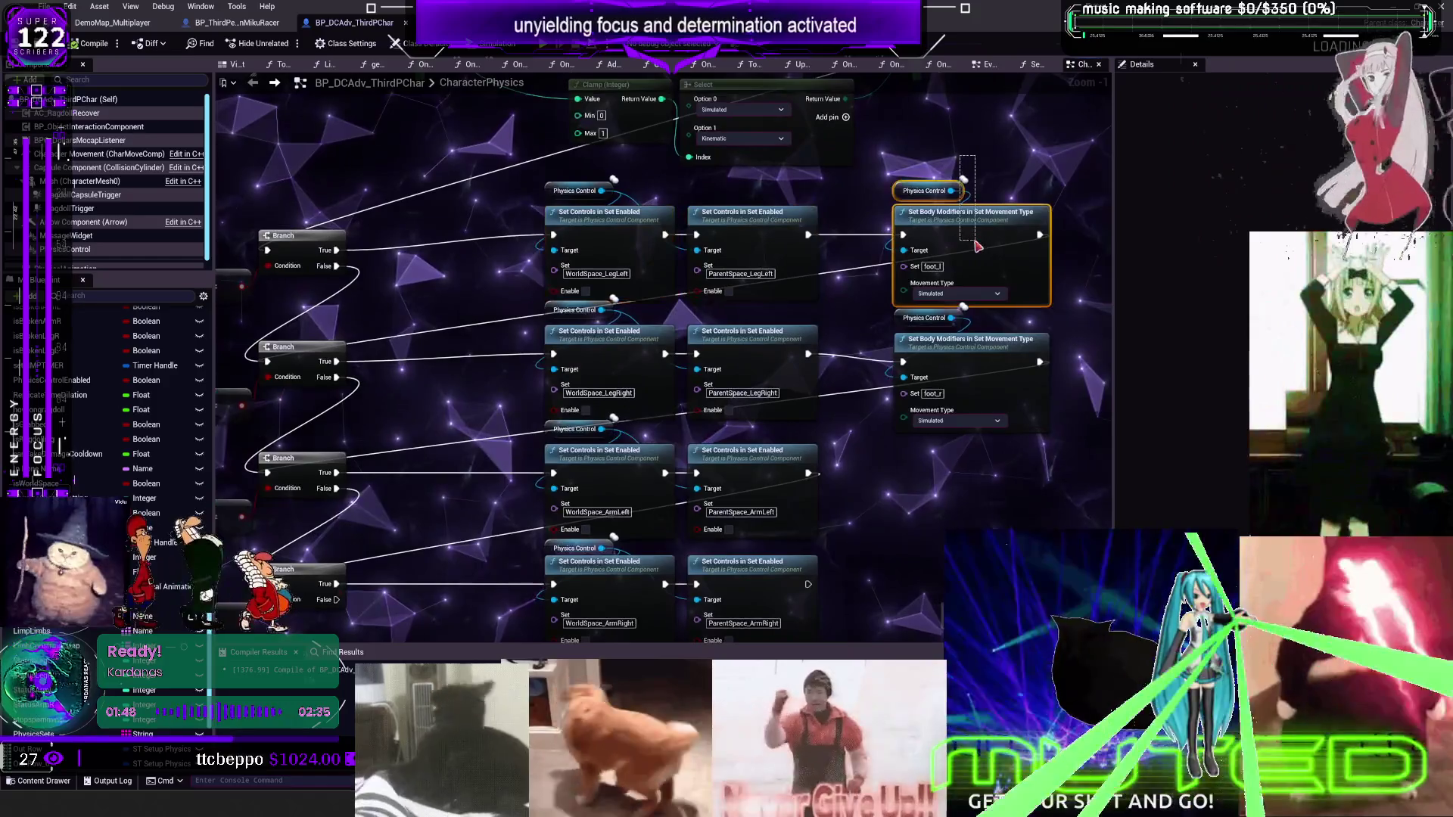
scroll(901, 249, "down", 2)
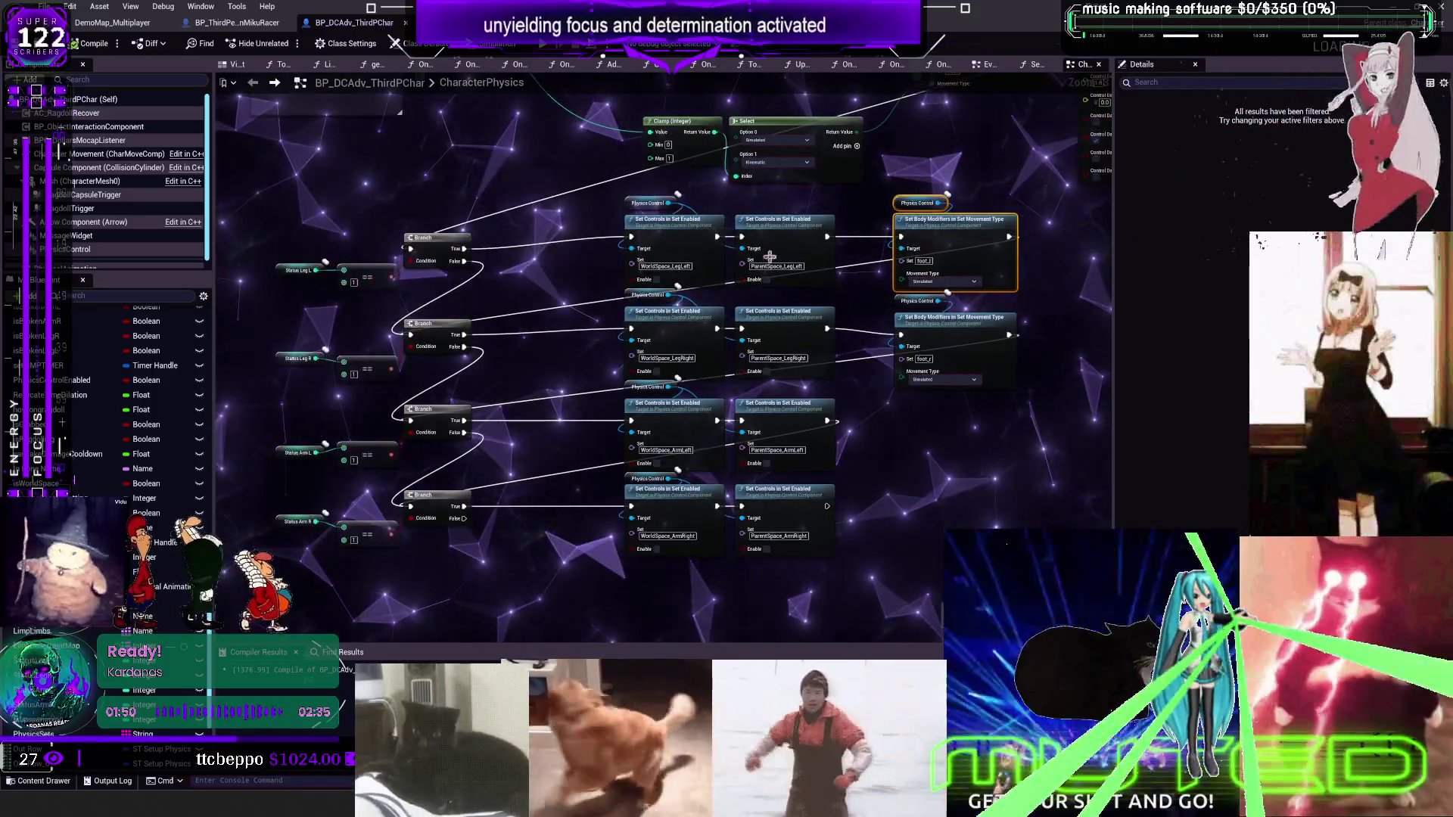
Add a breakpoint to the left-leg status Branch and start the multiplayer preview in a floating window
right_click(437, 252)
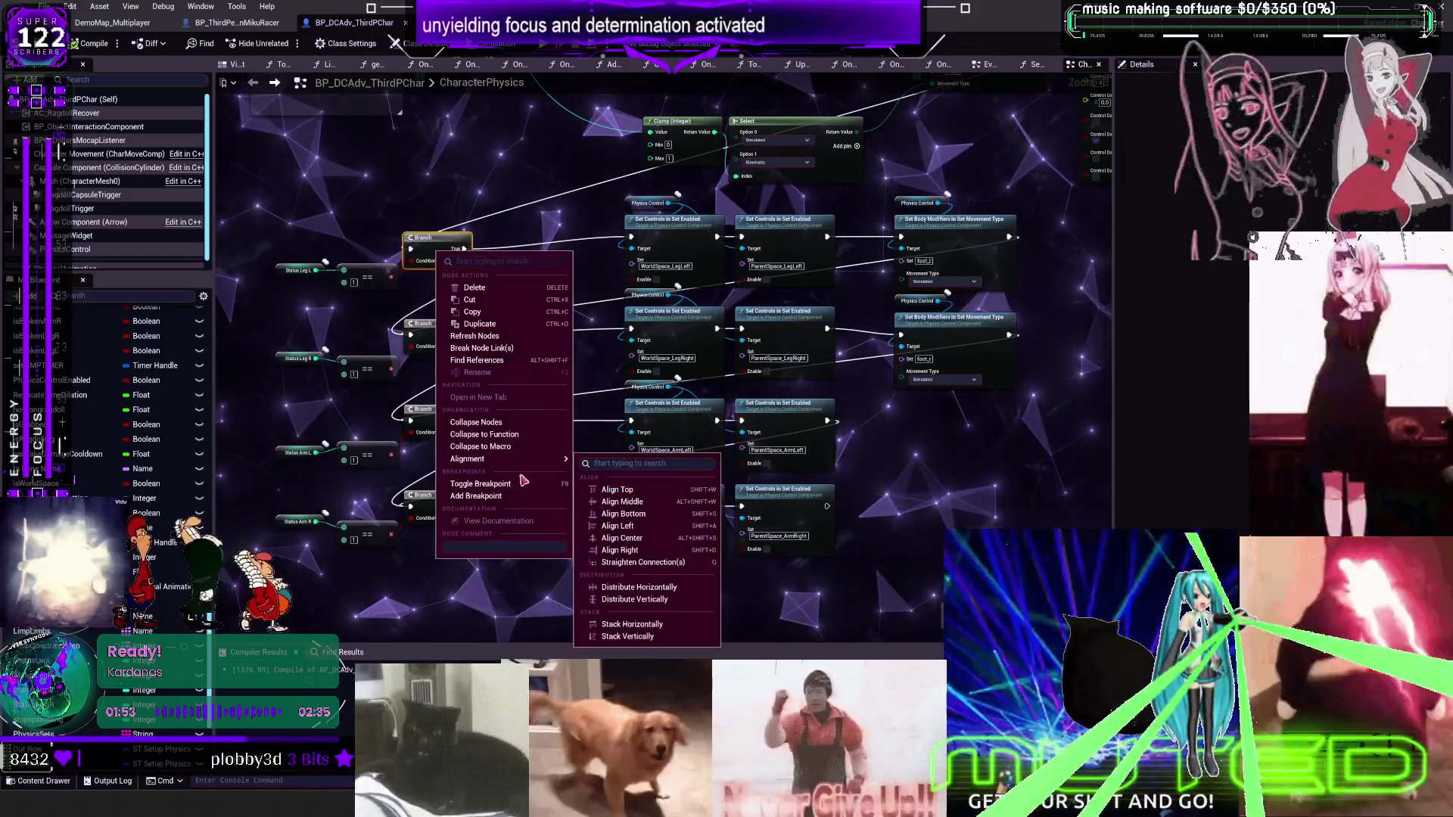
left_click(484, 483)
key("alt+p")
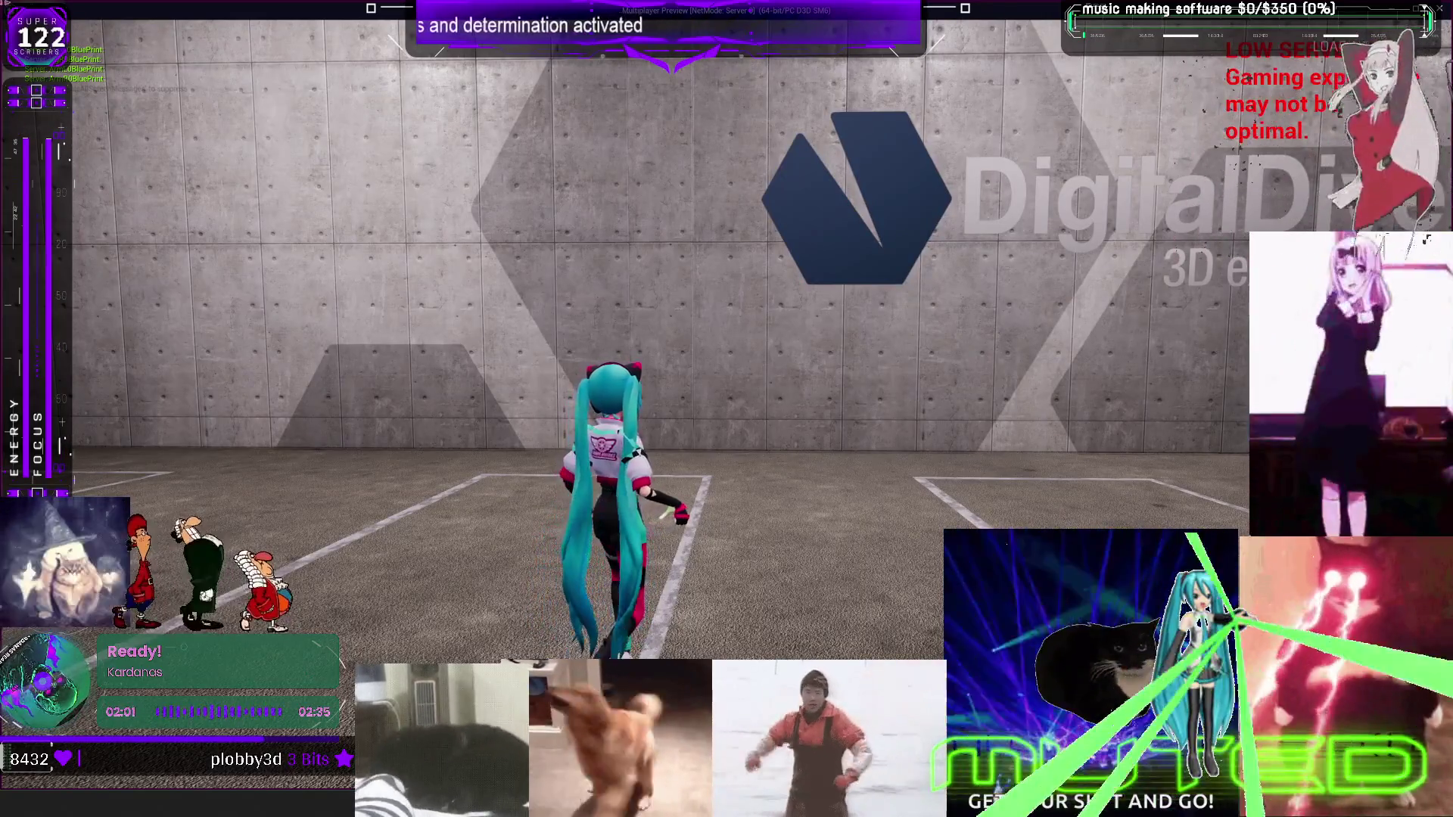
mouse_move(681, 10)
left_mouse_down()
mouse_move(744, 379)
mouse_move(630, 178)
left_mouse_up()
left_click(631, 179)
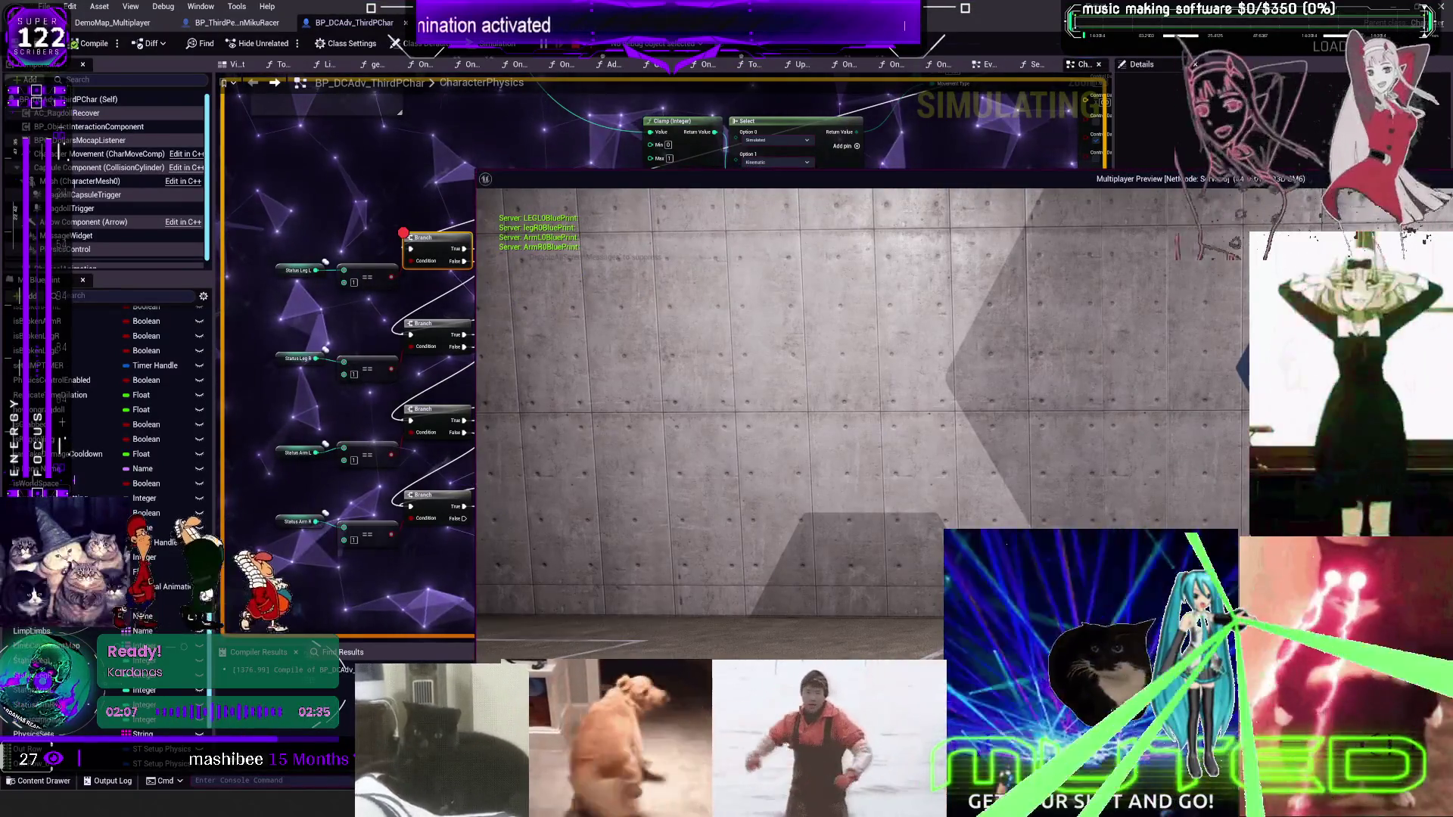
Release control from the game, bring the paused graph forward at the breakpoint, and resume play
key("shift+F1")
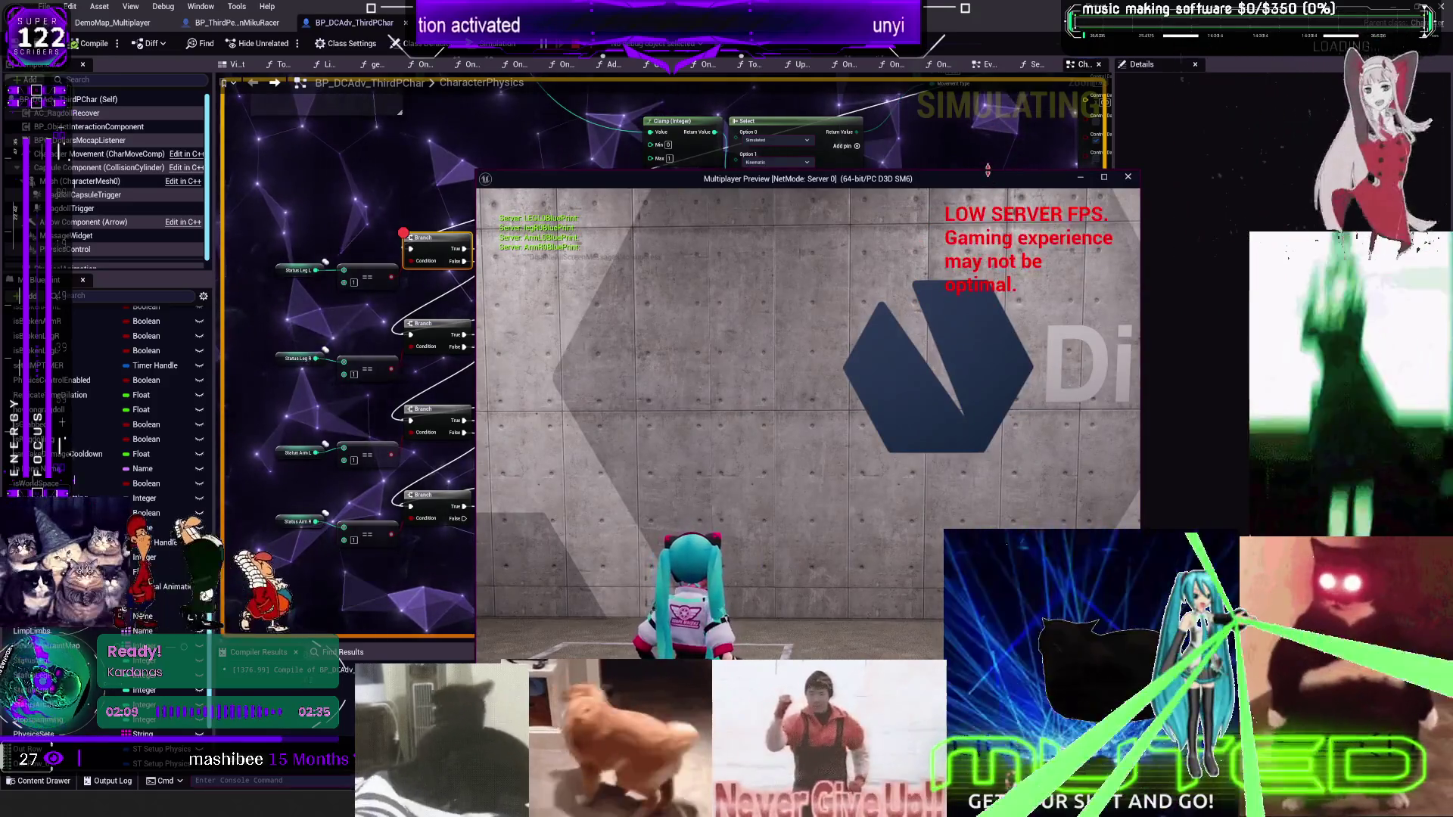
mouse_move(999, 181)
left_mouse_down()
mouse_move(998, 421)
mouse_move(1241, 172)
left_mouse_up()
left_click(1325, 160)
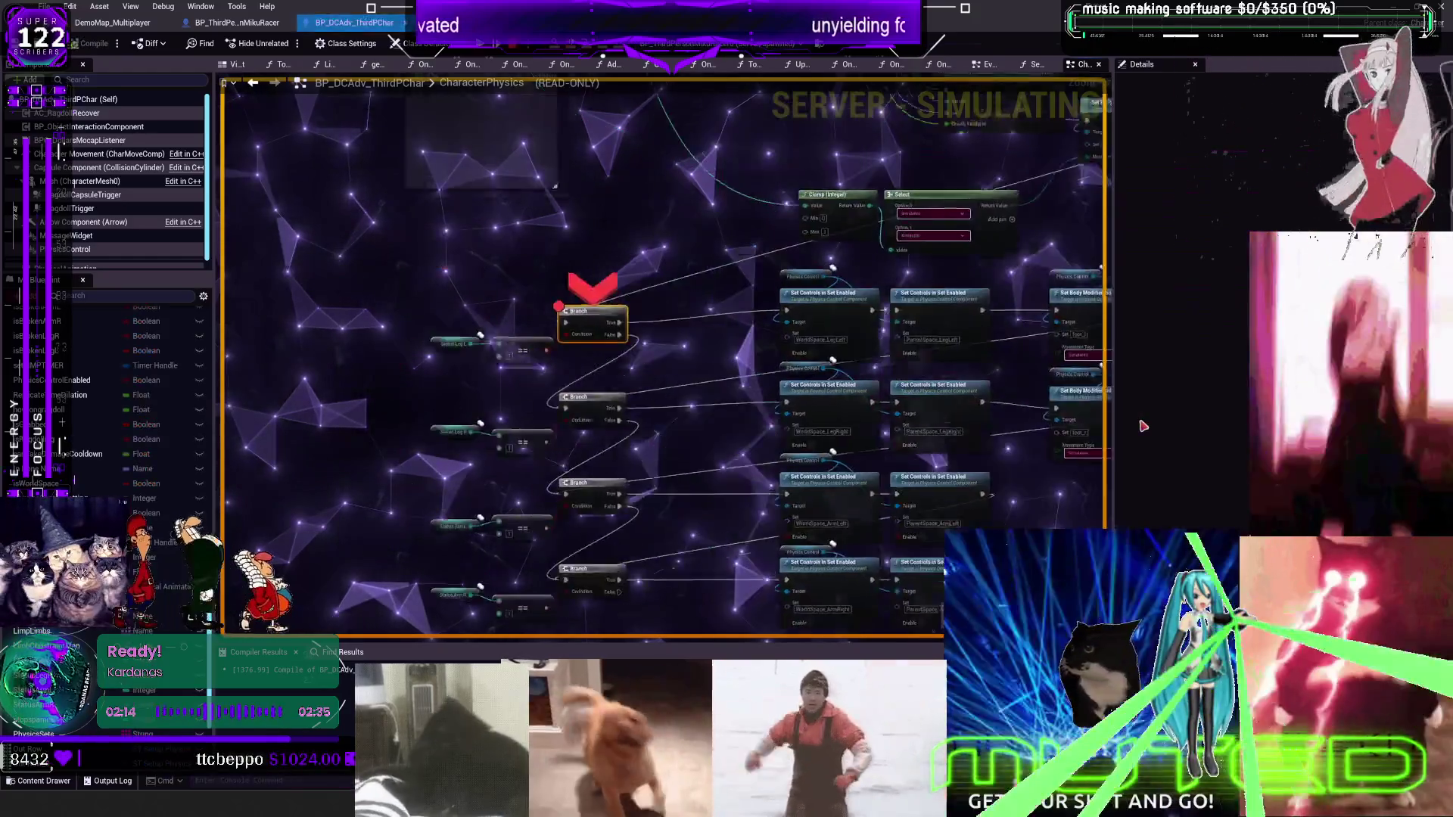
scroll(962, 421, "up", 3)
key("alt+Tab")
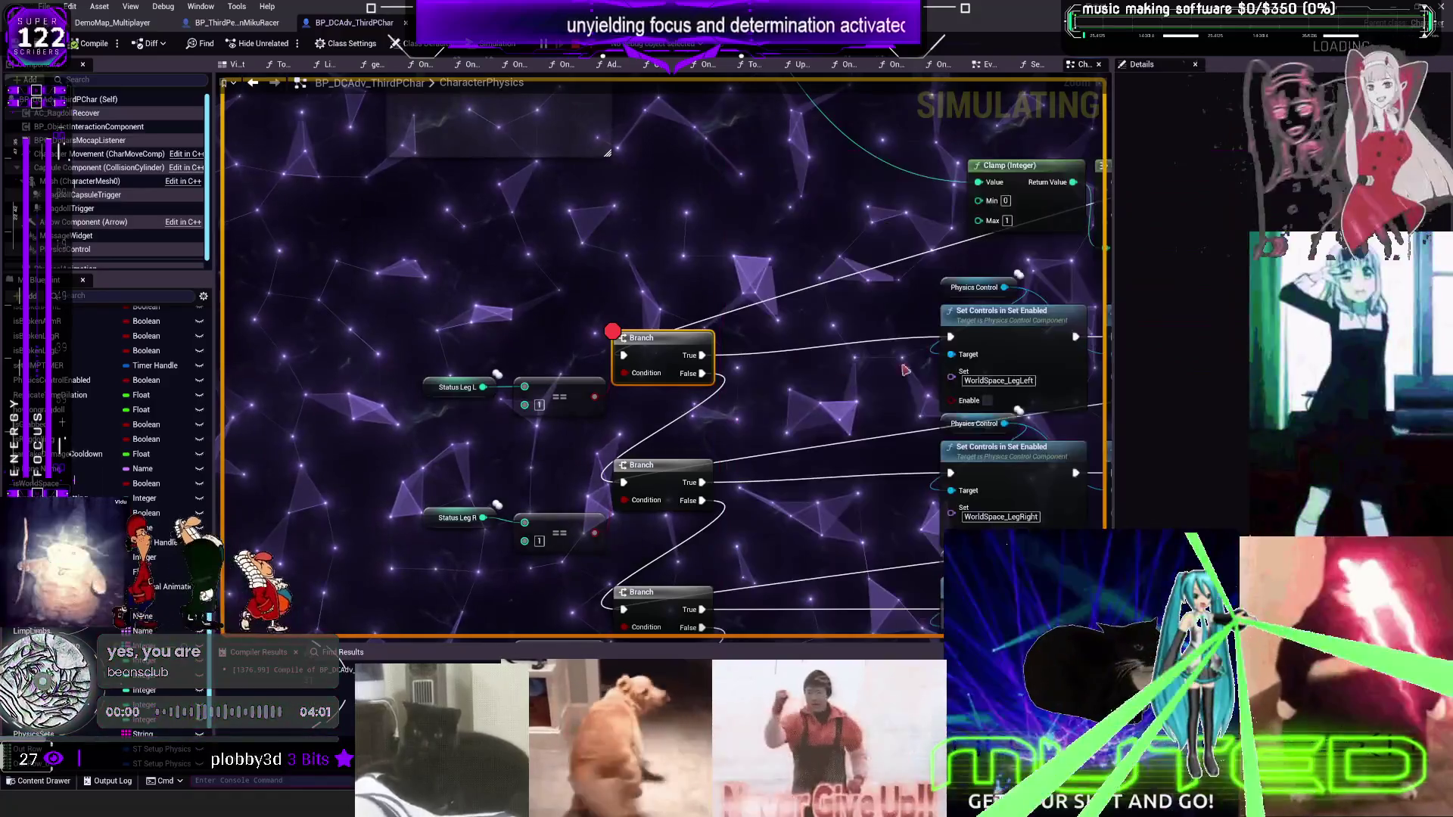
scroll(720, 363, "down", 4)
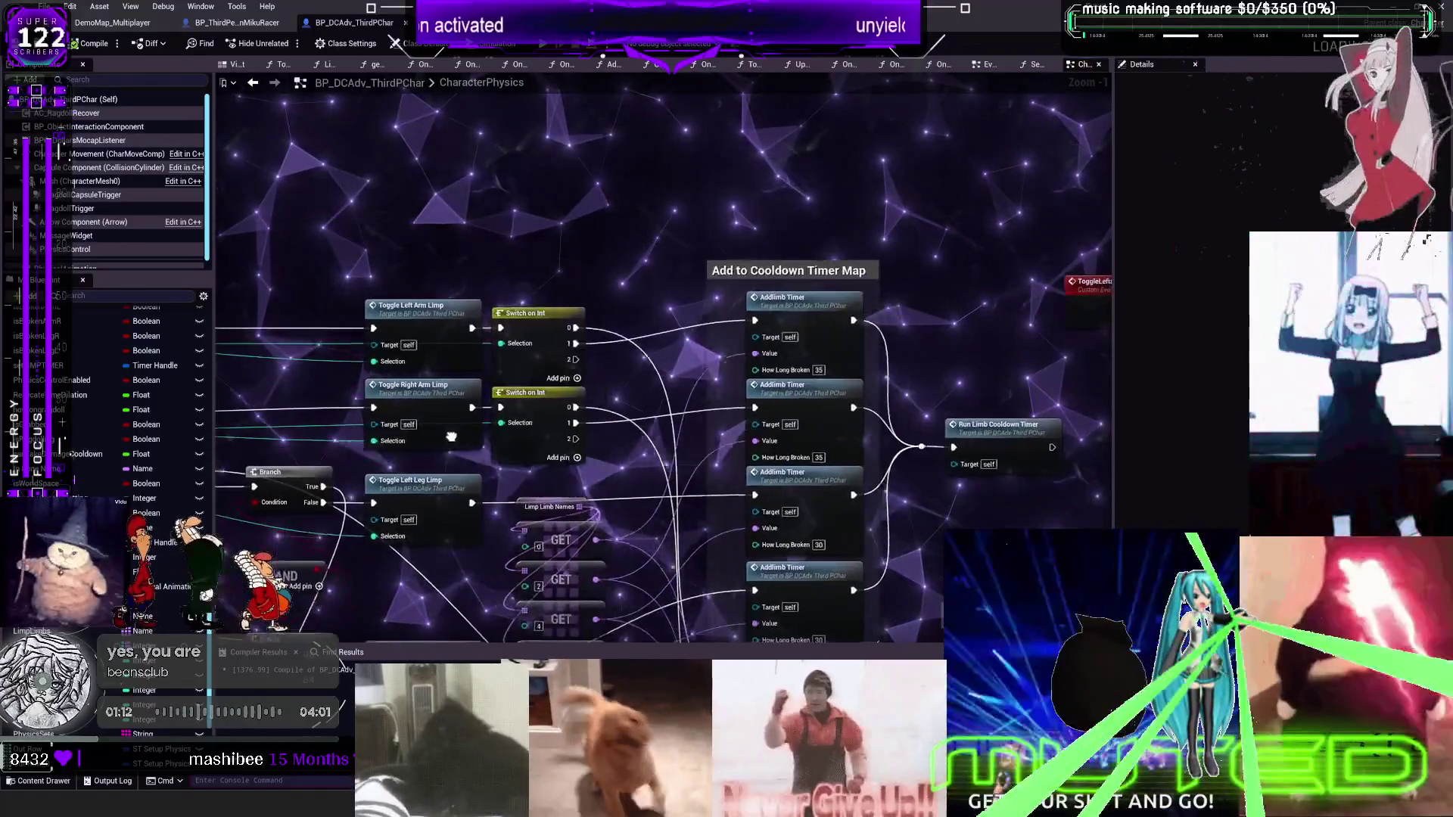
Jump from the Toggle Left Arm Limp node to its event, then into the ToggleLimpLimb function
mouse_move(380, 491)
left_mouse_down()
mouse_move(443, 491)
mouse_move(342, 493)
mouse_move(445, 484)
left_mouse_up()
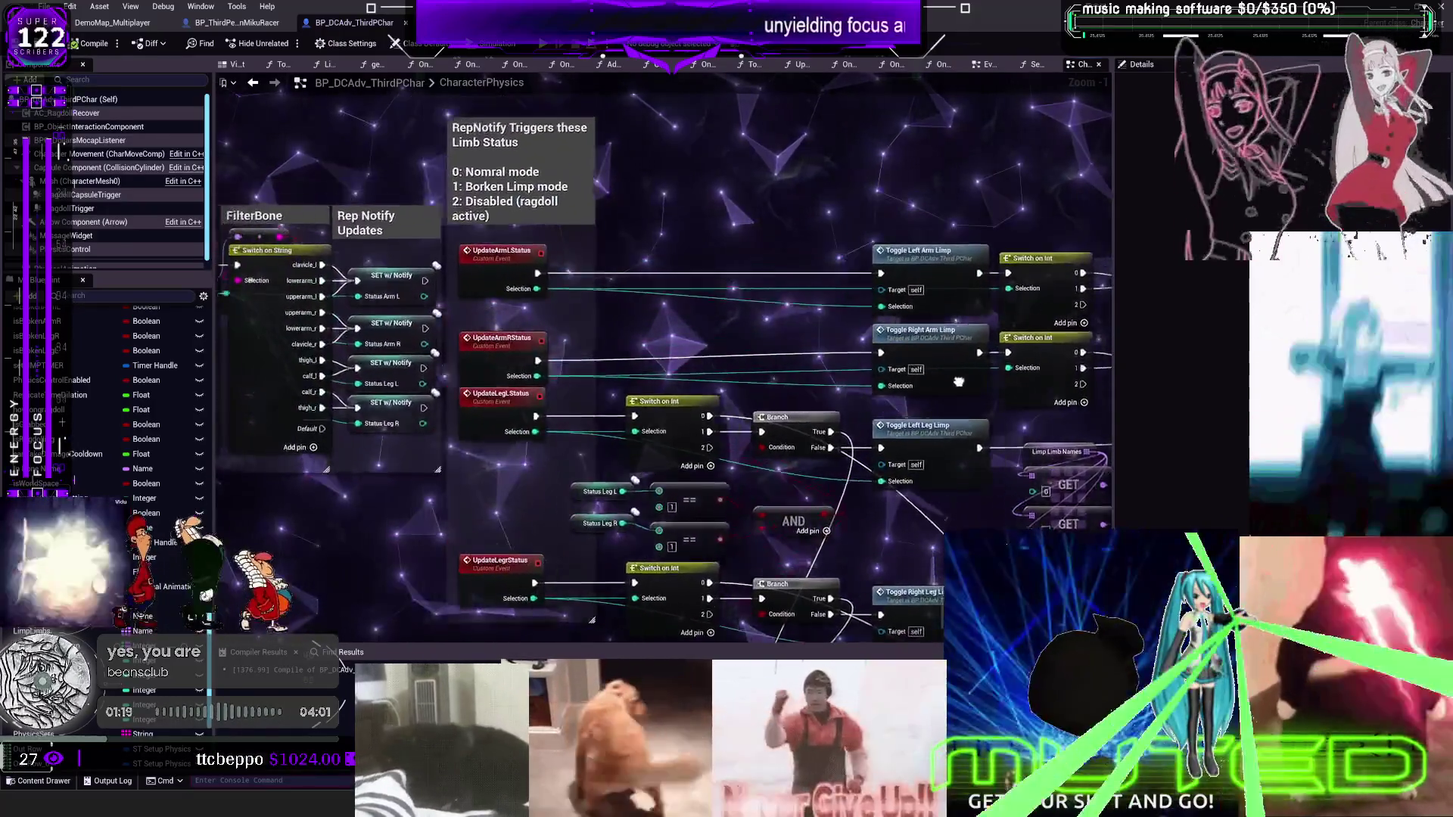
left_click_drag(959, 383, 1060, 348)
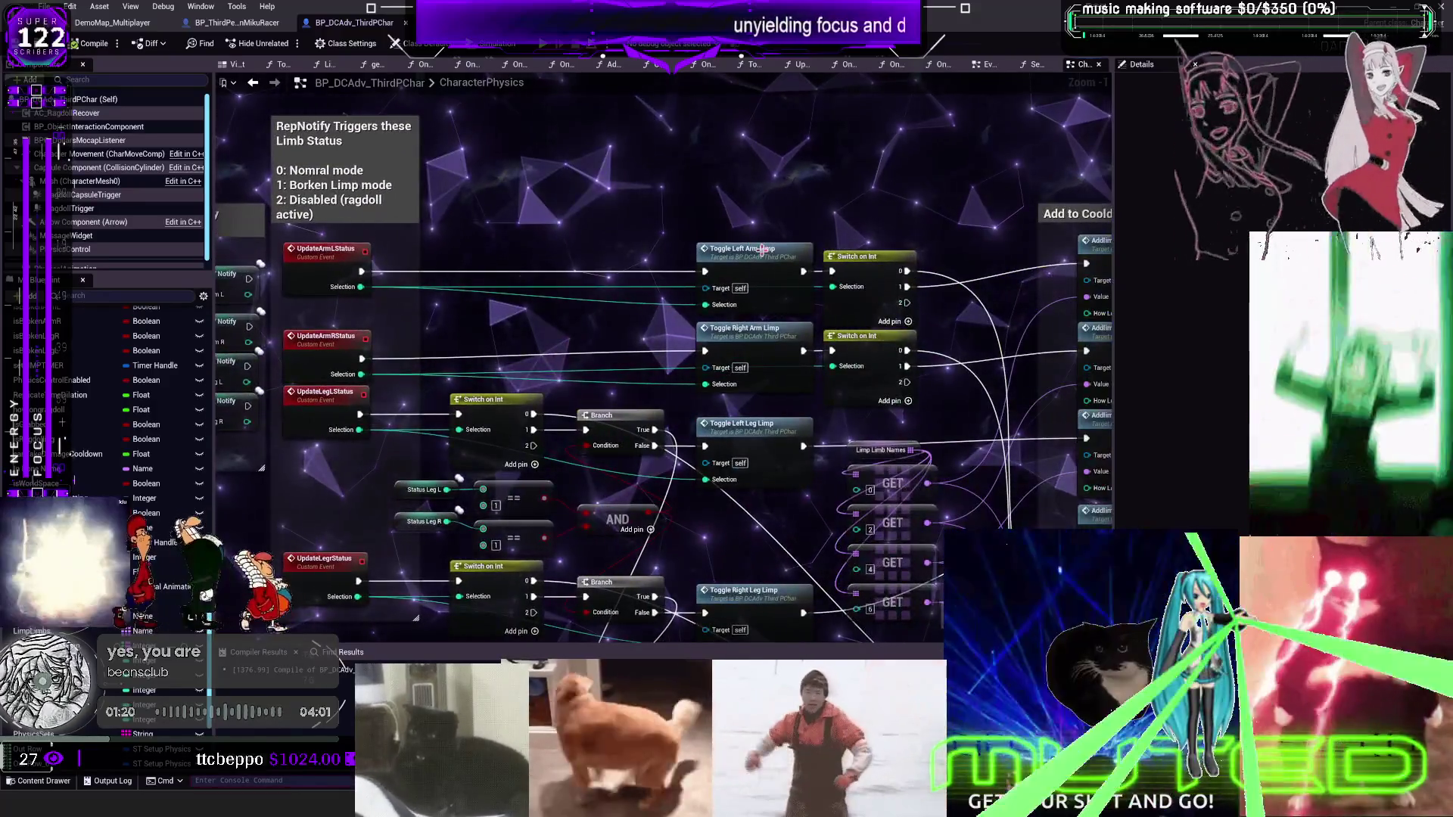
double_click(763, 250)
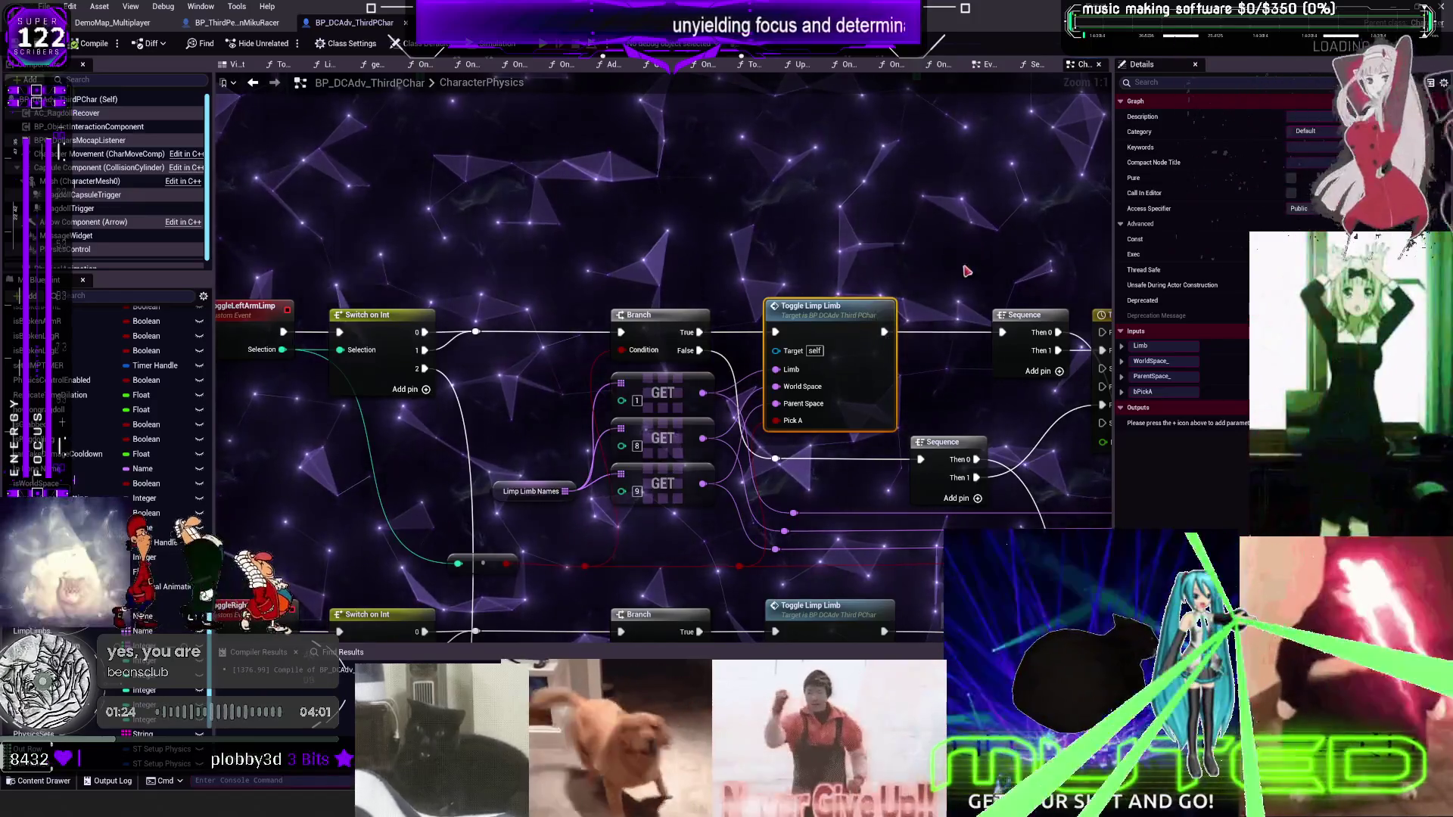
double_click(829, 327)
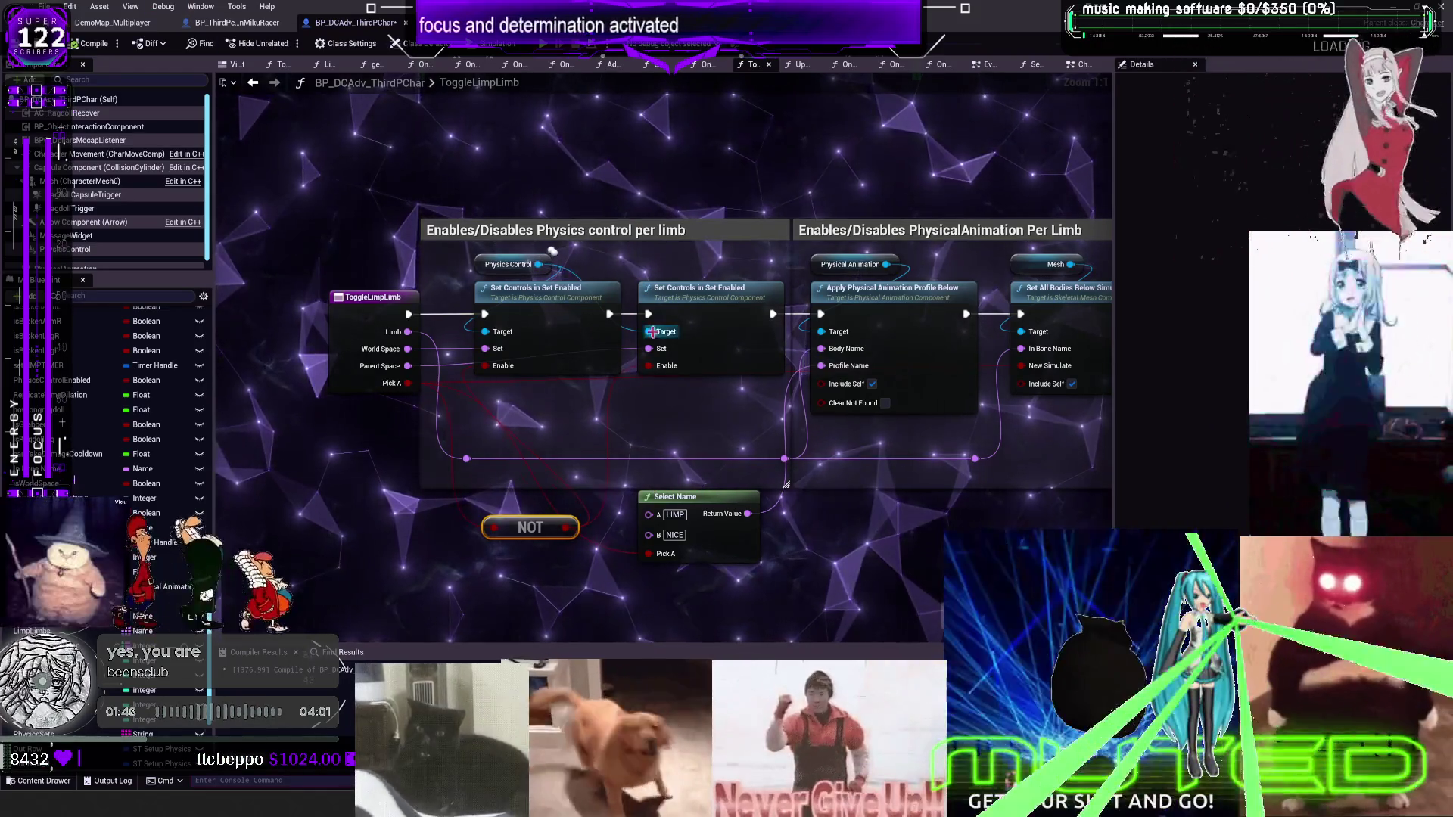
Add a breakpoint to the first Set Controls in Set Enabled node and launch the multiplayer preview
right_click(546, 296)
mouse_move(619, 522)
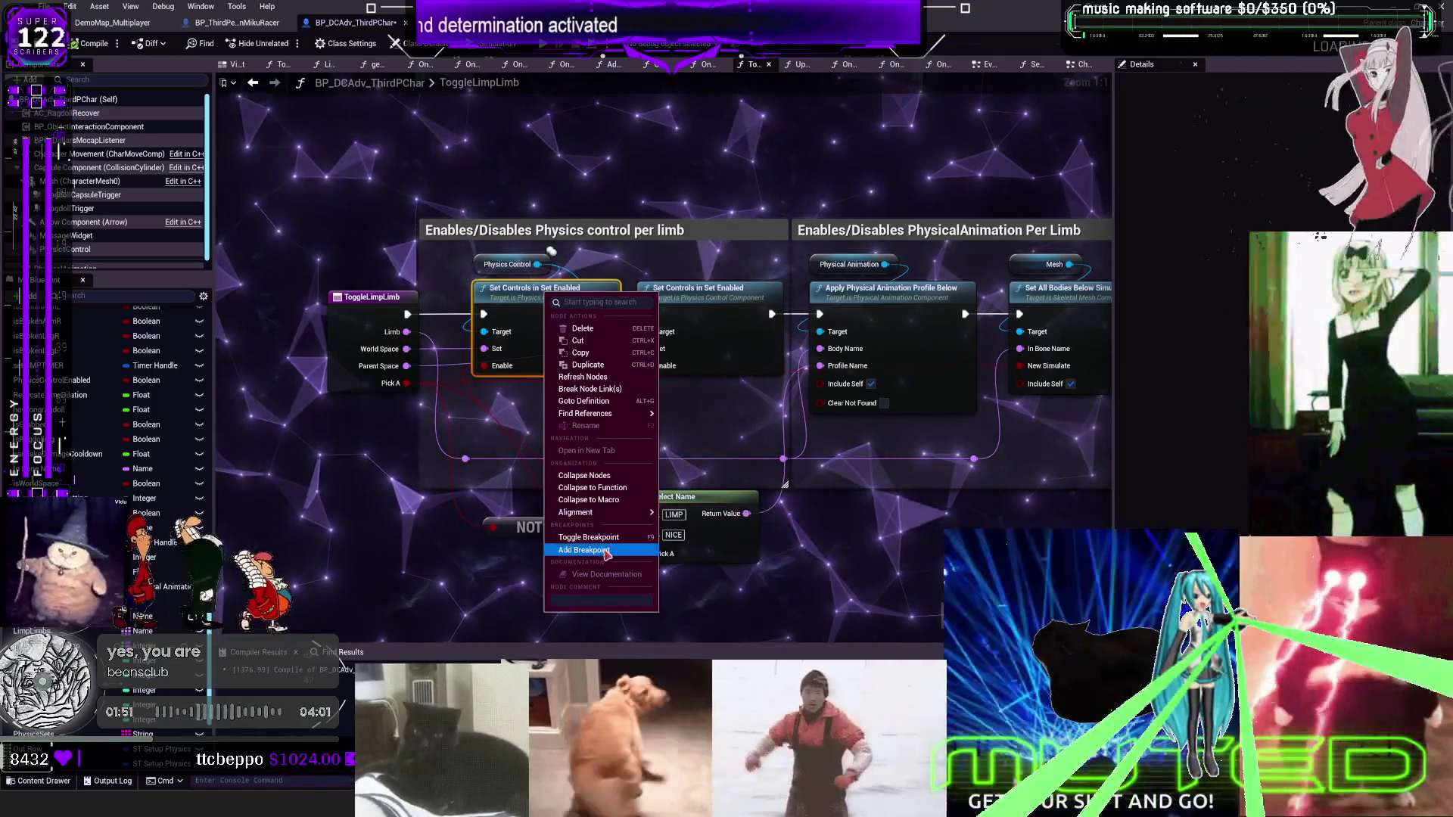
left_click(584, 550)
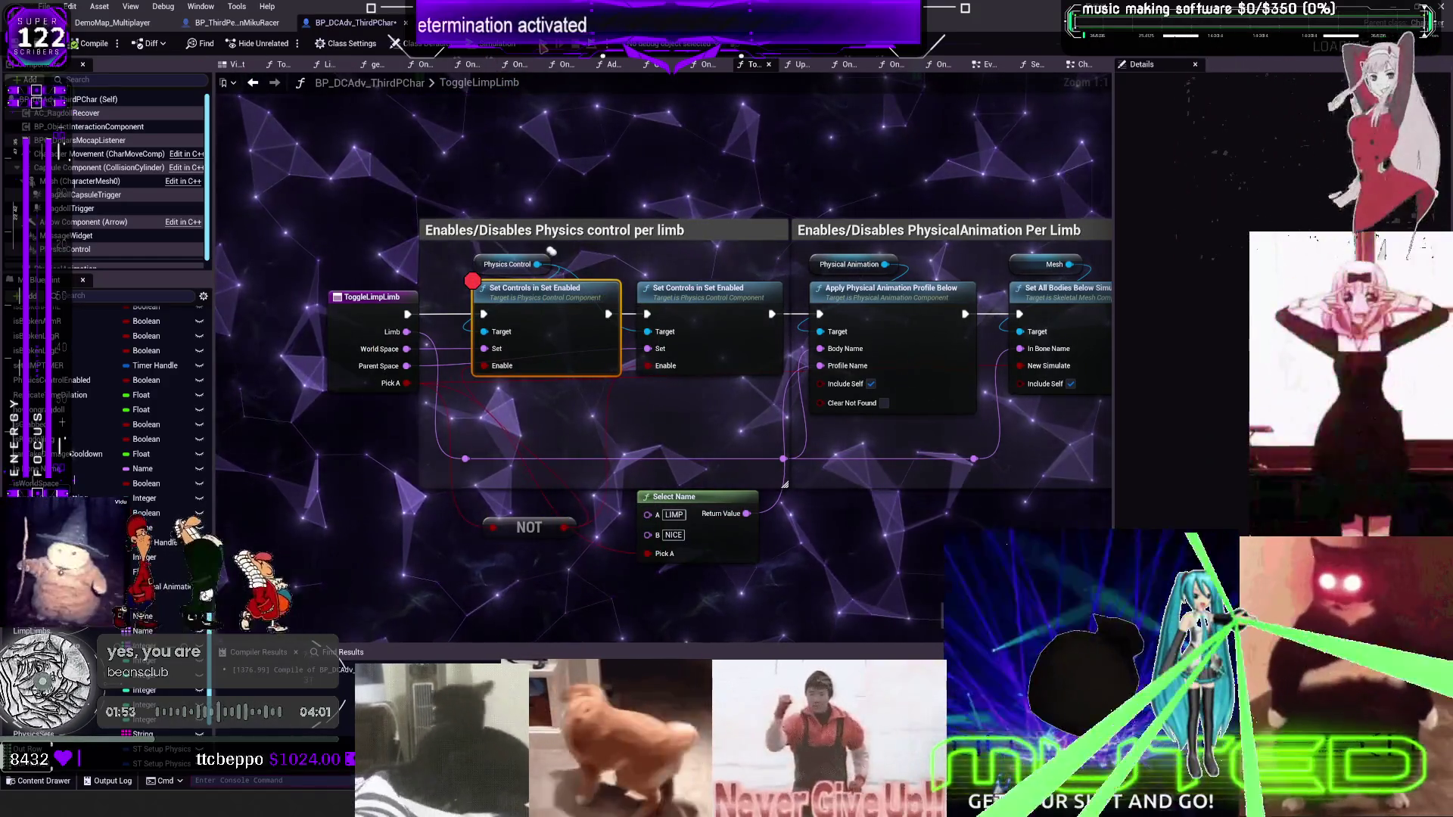
key("alt+p")
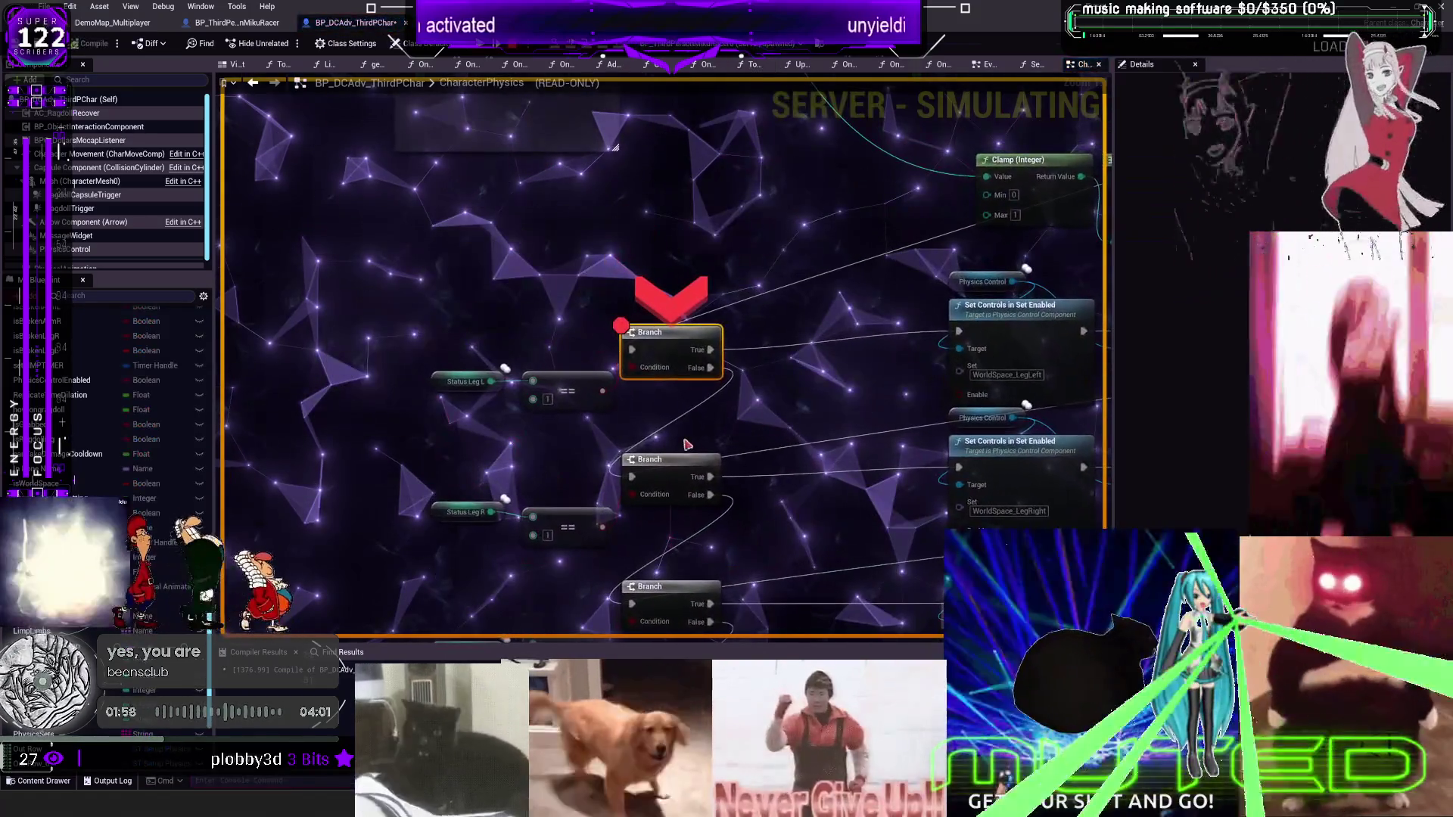
Resume past the breakpoint, inspect the WorldSpace_LegLeft and ParentSpace_LegLeft pin values, then stop the session
mouse_move(676, 370)
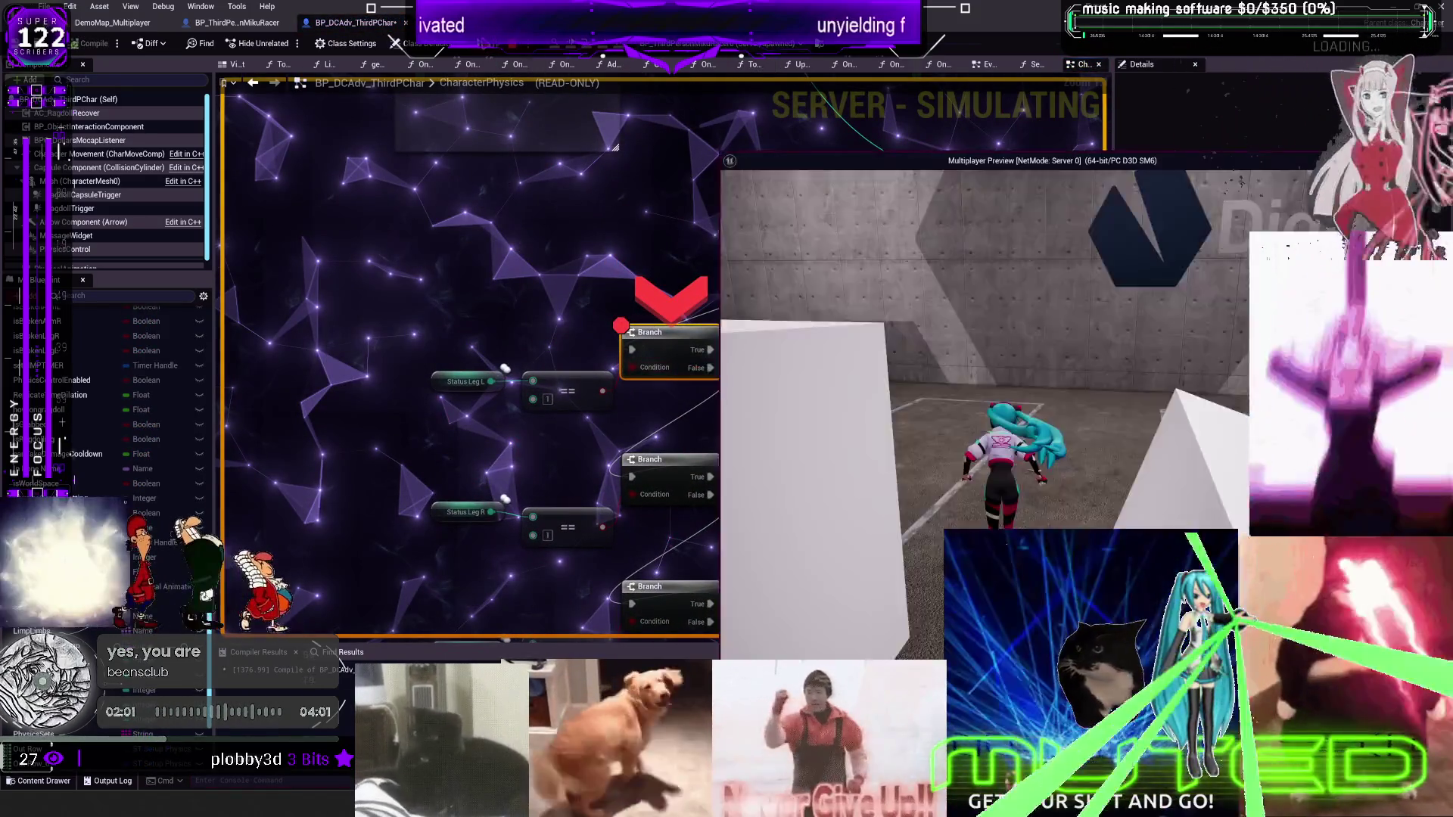
left_click(486, 47)
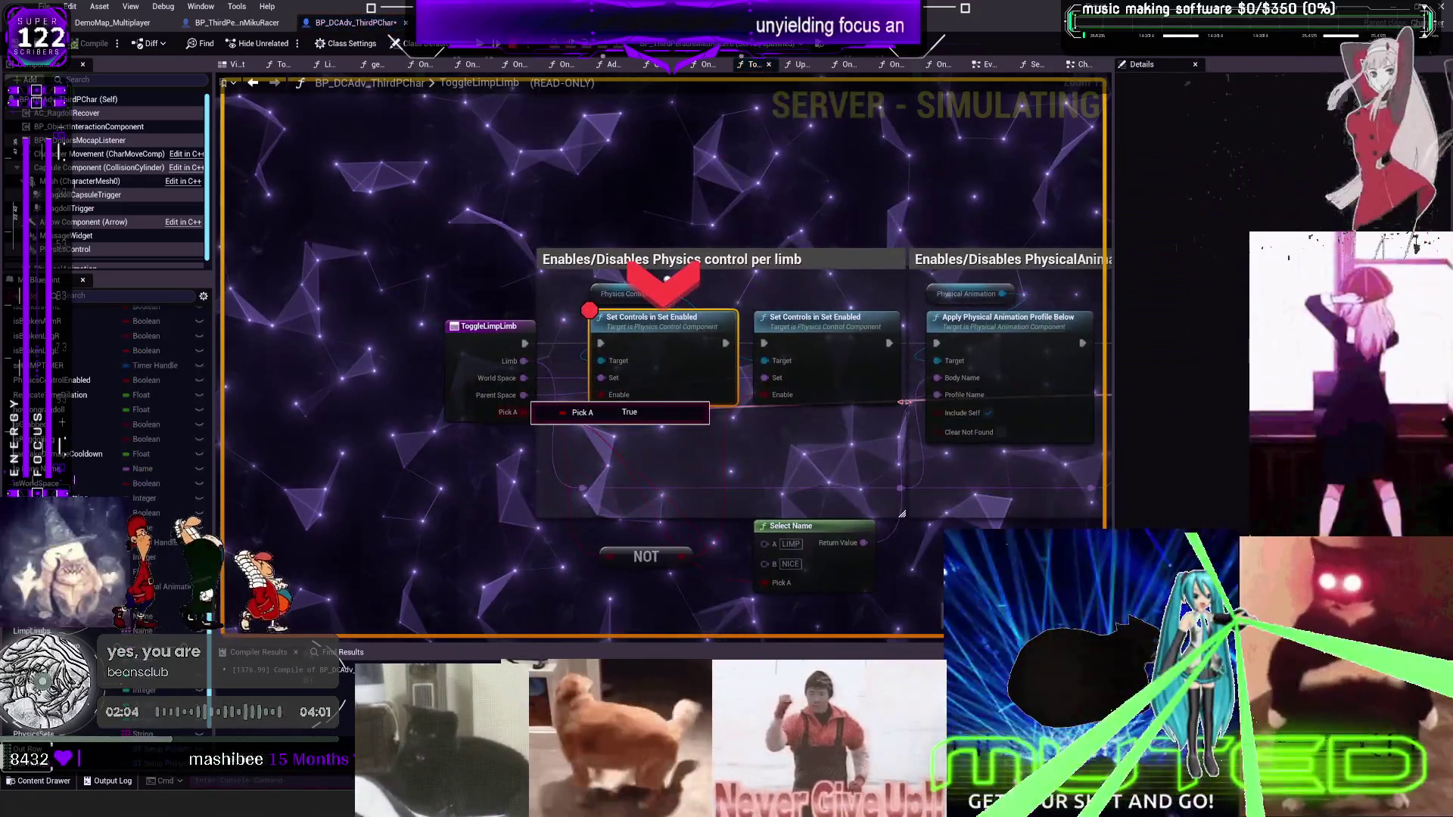
mouse_move(601, 395)
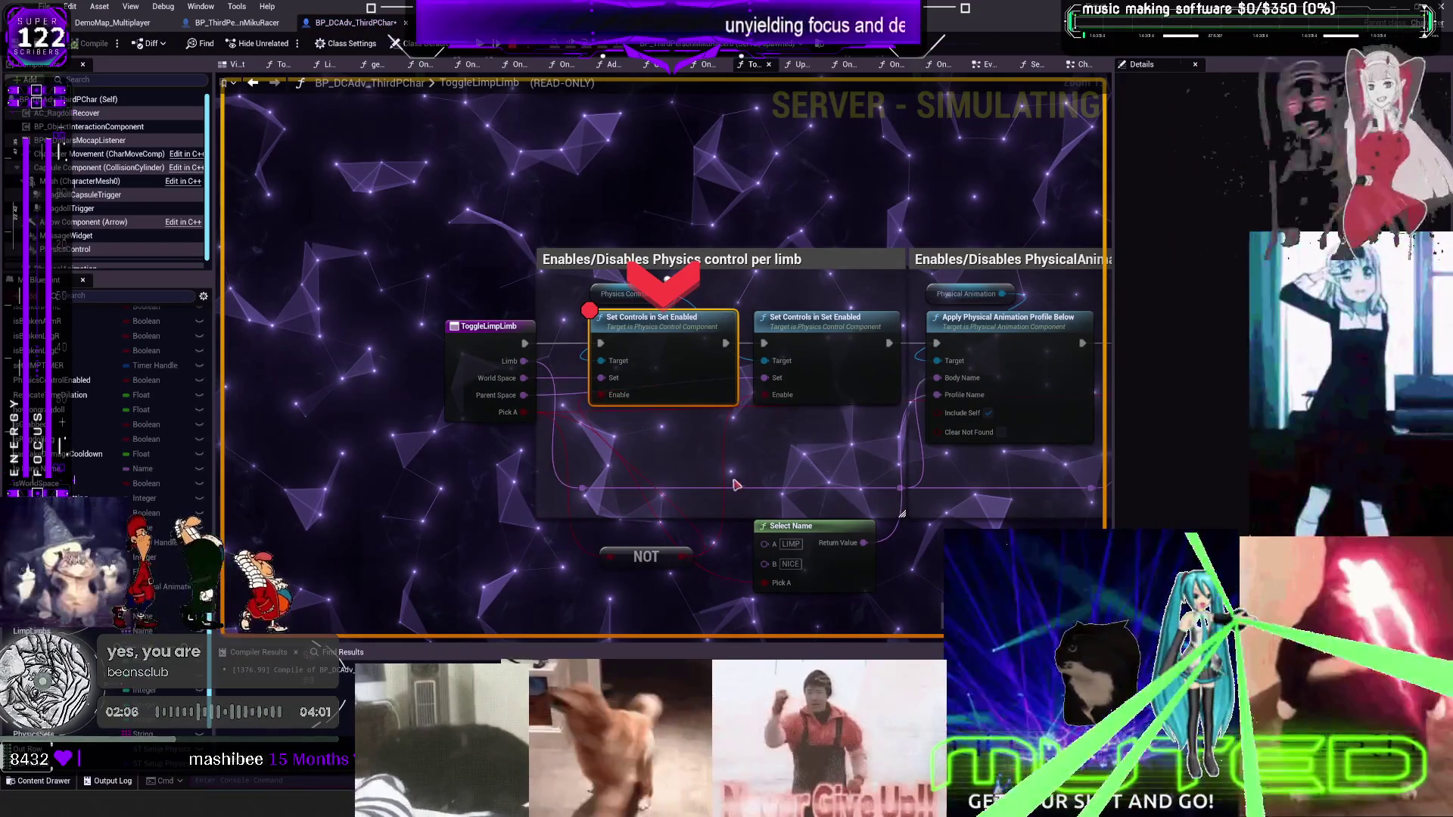
mouse_move(785, 395)
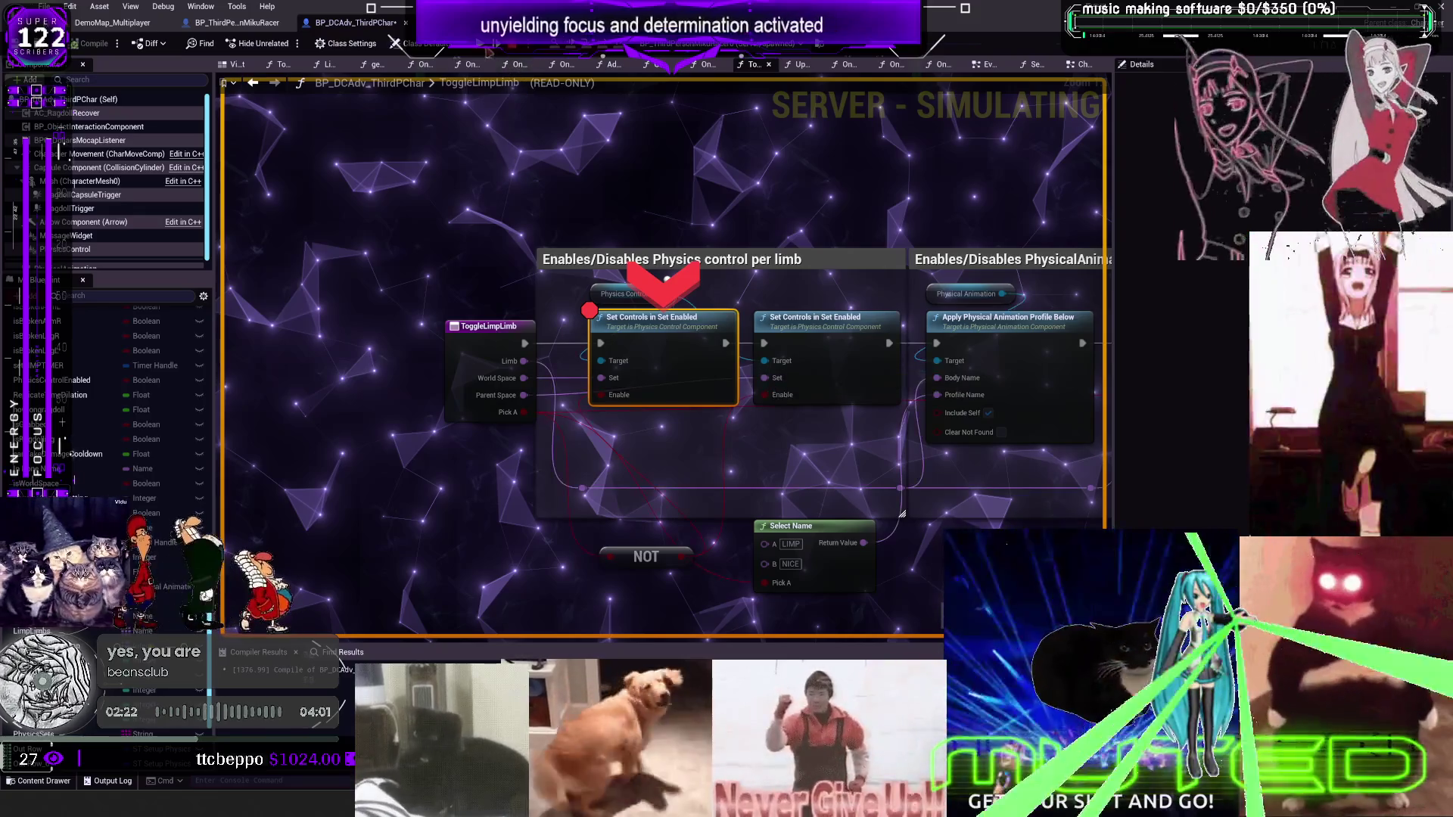
key("Escape")
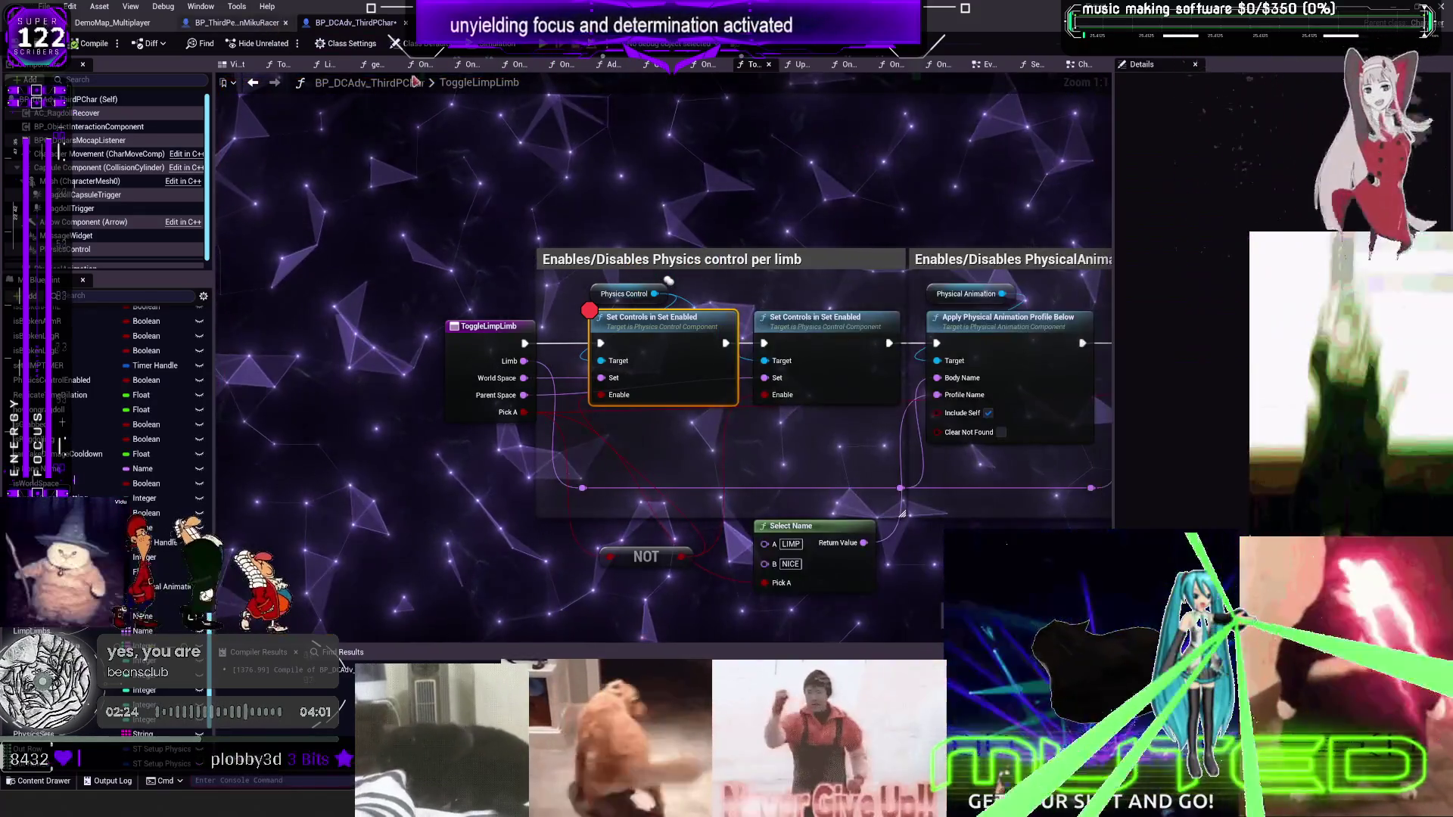
left_click(282, 65)
left_click(329, 66)
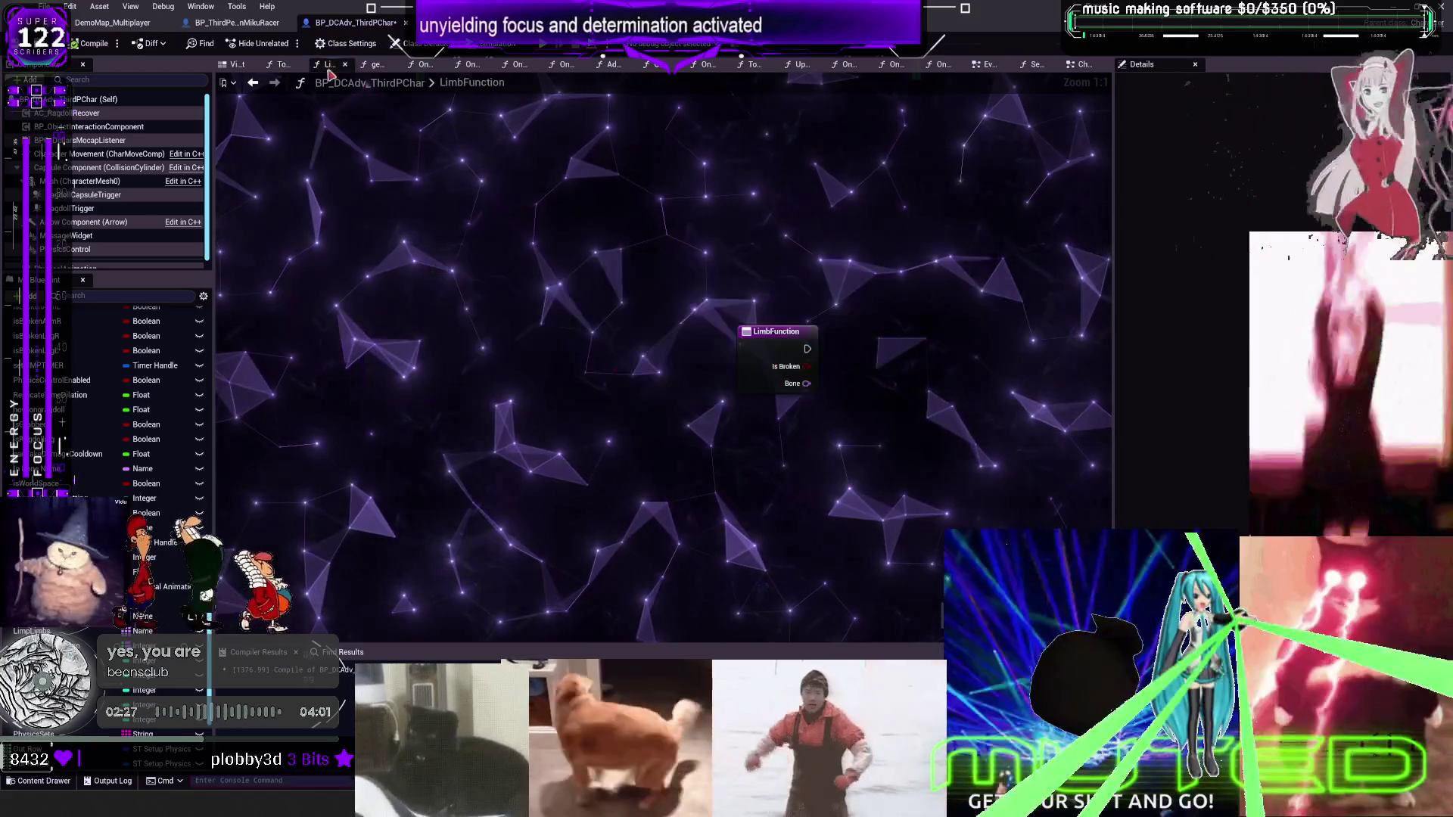
left_click(376, 65)
right_click(382, 67)
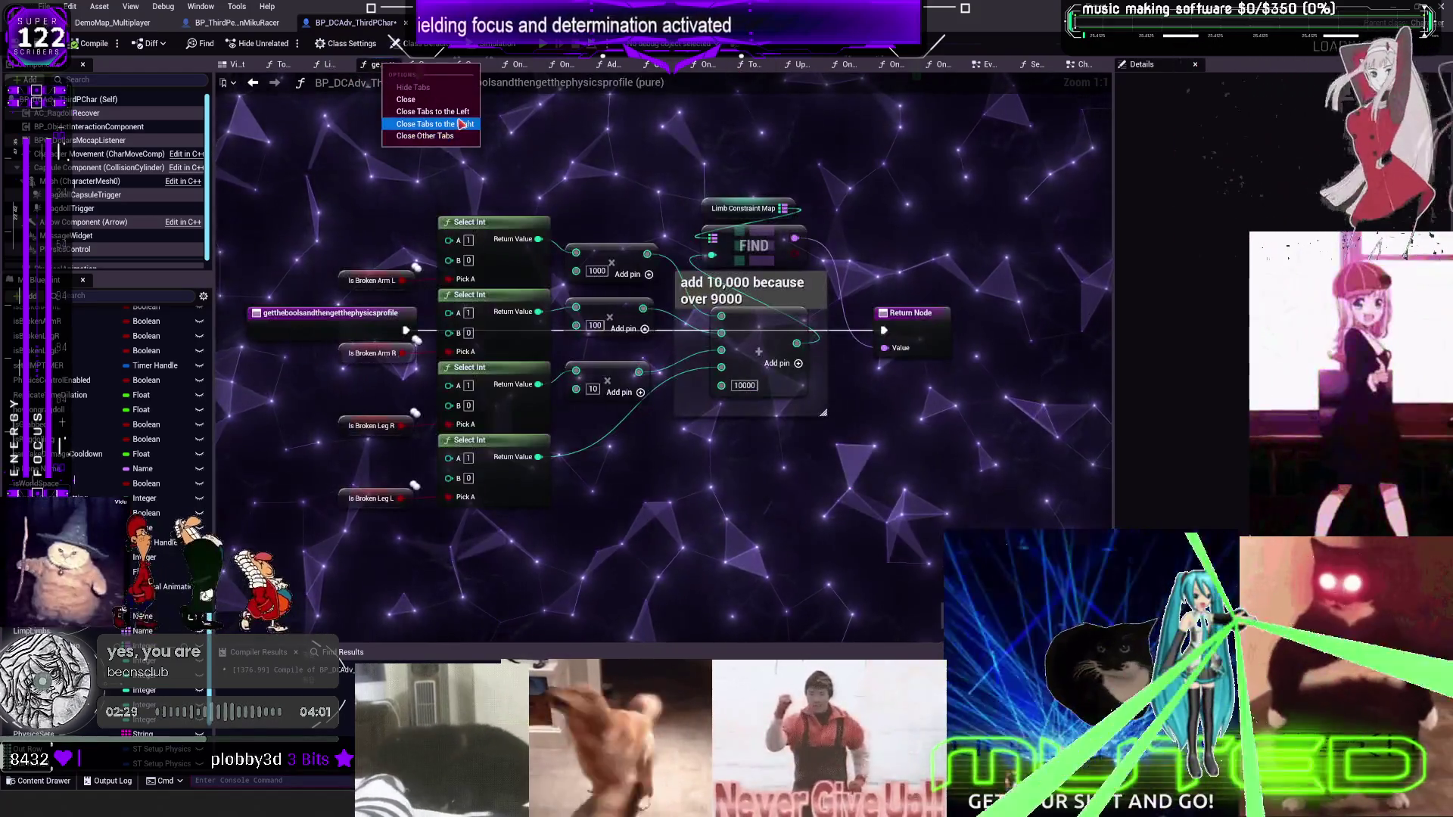
key("Escape")
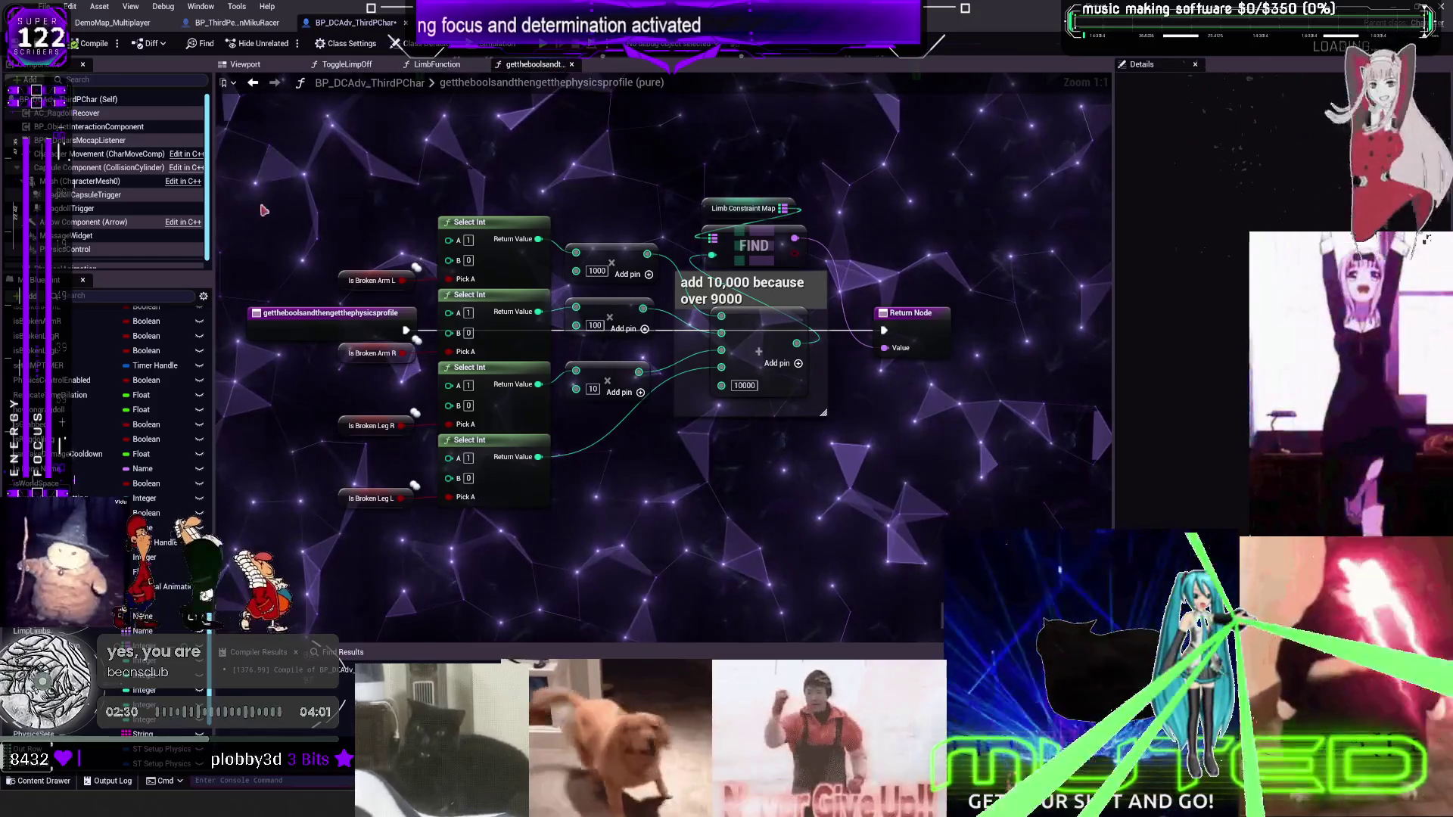
scroll(152, 454, "up", 3)
scroll(114, 379, "up", 5)
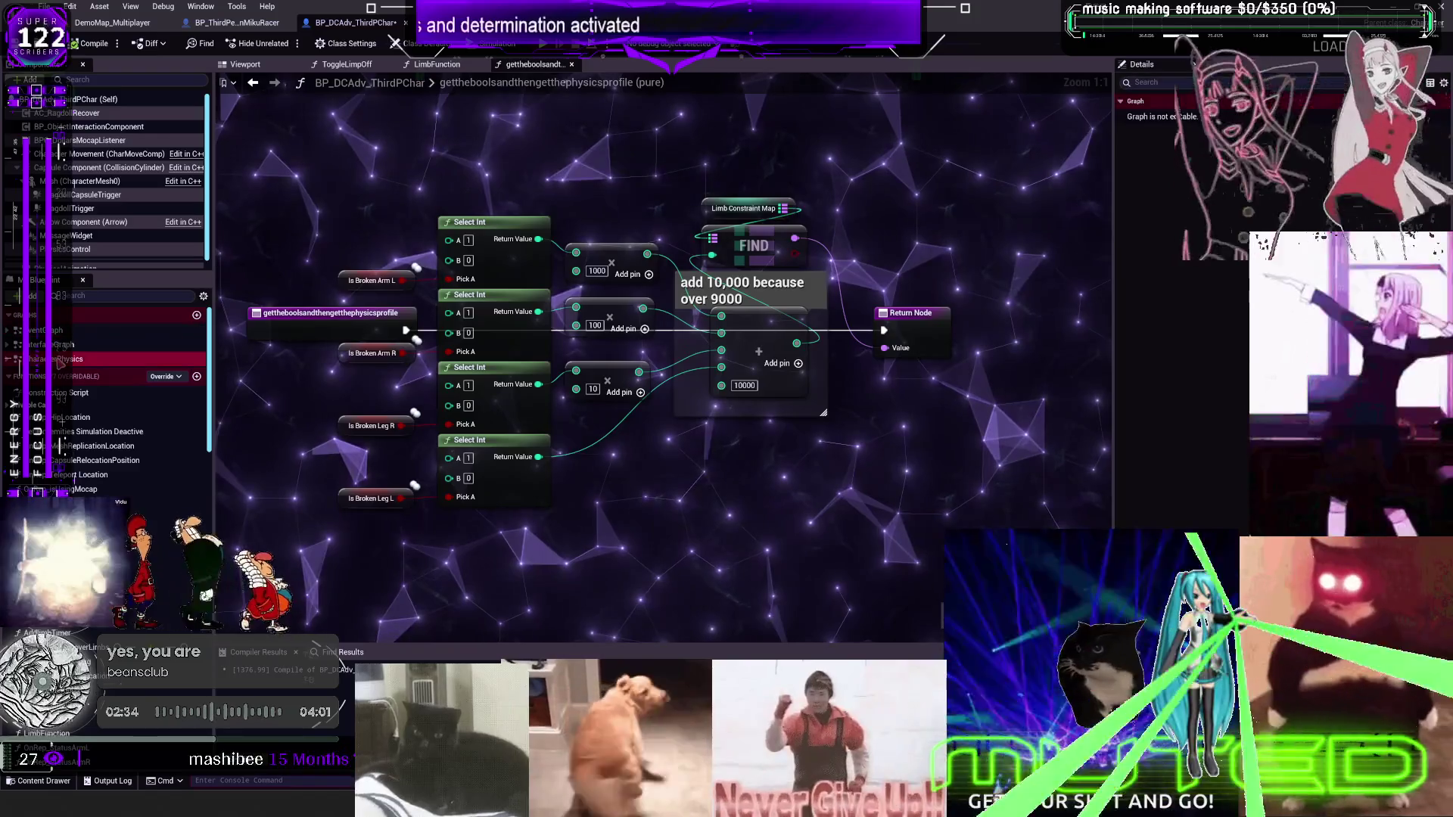
key("alt+Left")
scroll(618, 408, "up", 12)
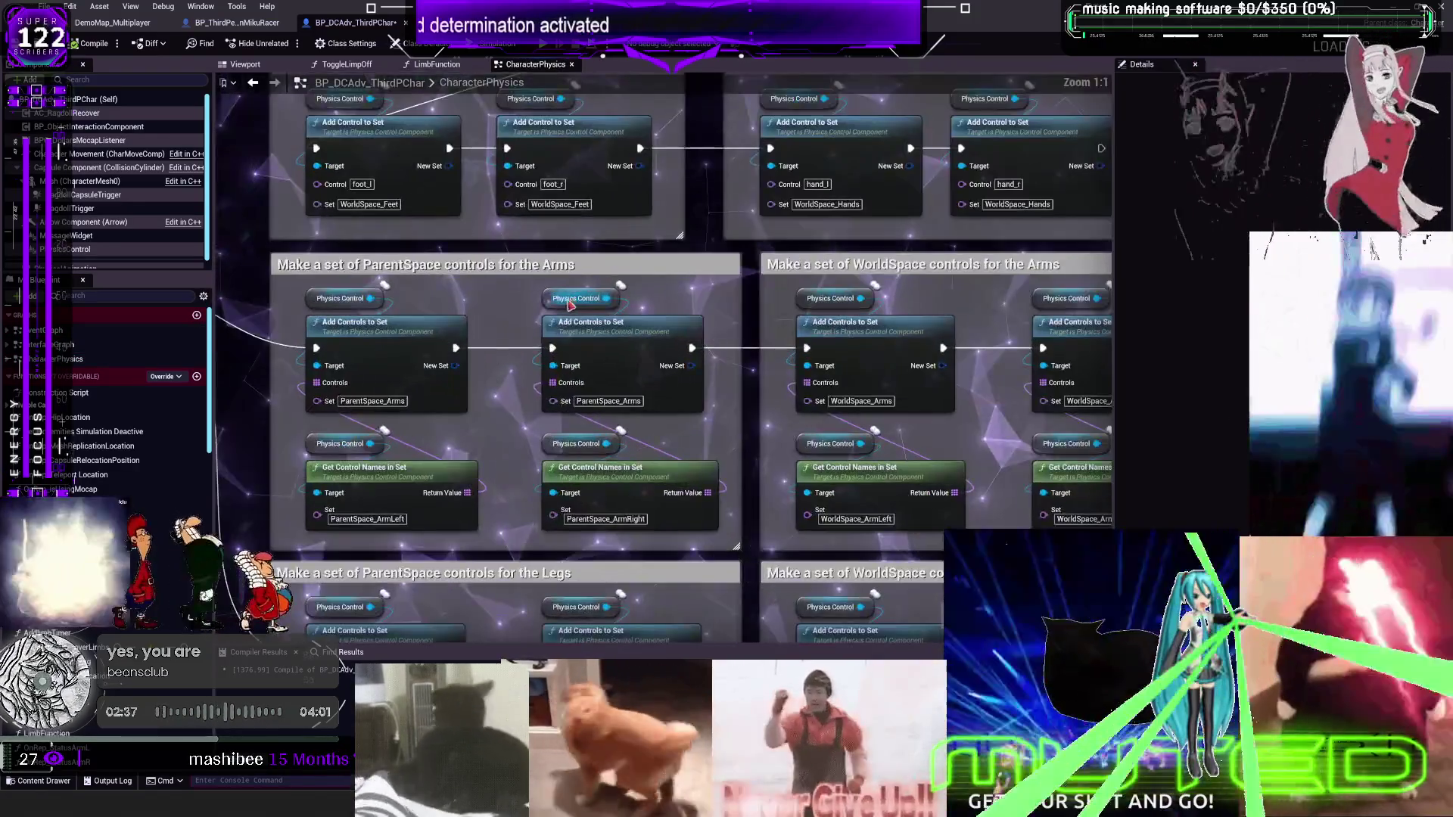
mouse_move(617, 409)
left_mouse_down()
mouse_move(617, 378)
mouse_move(830, 180)
mouse_move(513, 224)
mouse_move(642, 466)
mouse_move(793, 374)
mouse_move(817, 240)
left_mouse_up()
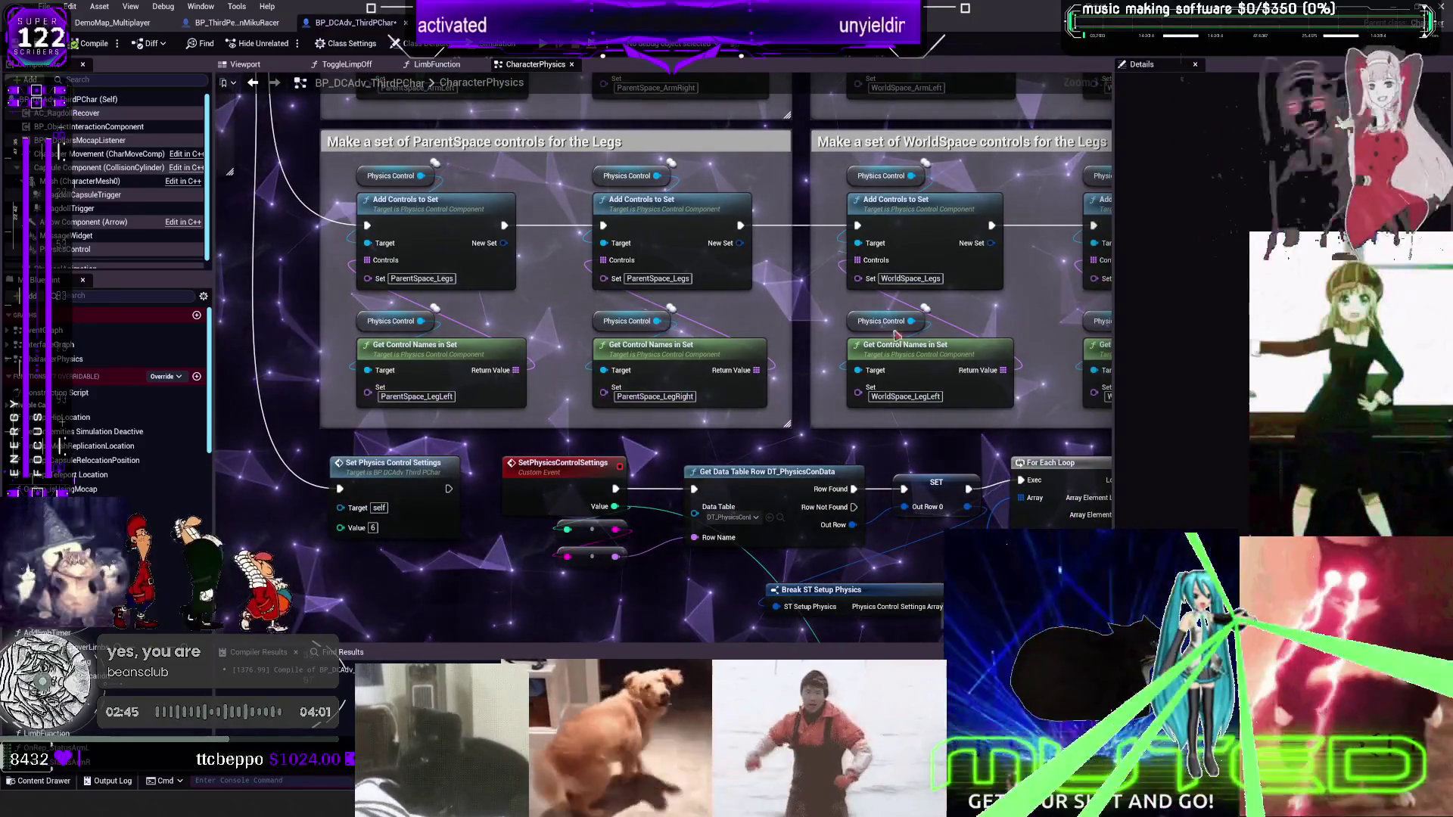
scroll(933, 126, "down", 2)
left_click_drag(865, 242, 766, 106)
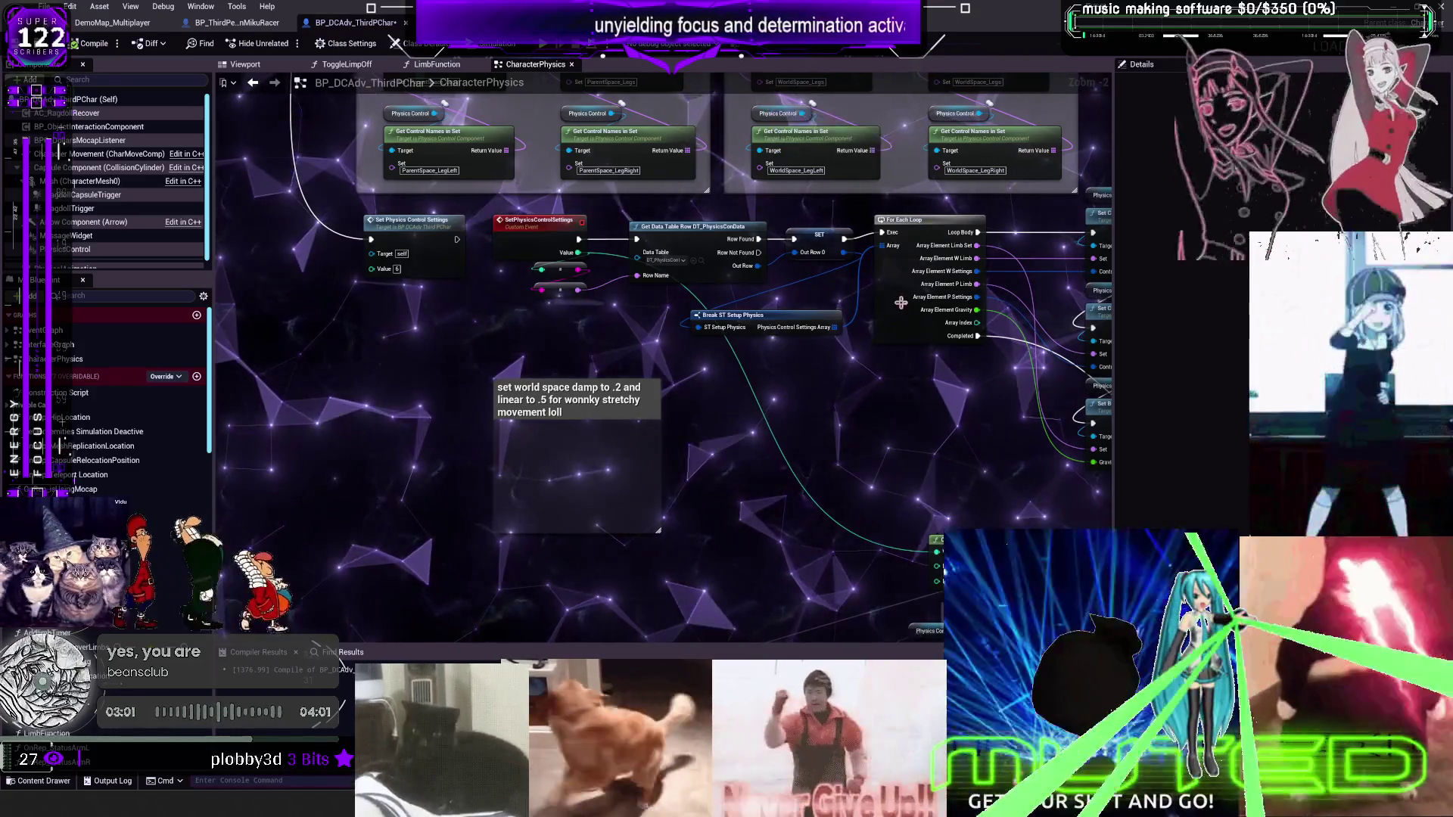
Remove the breakpoint from the left-leg status Branch node
scroll(767, 106, "down", 2)
left_click_drag(805, 591, 647, 335)
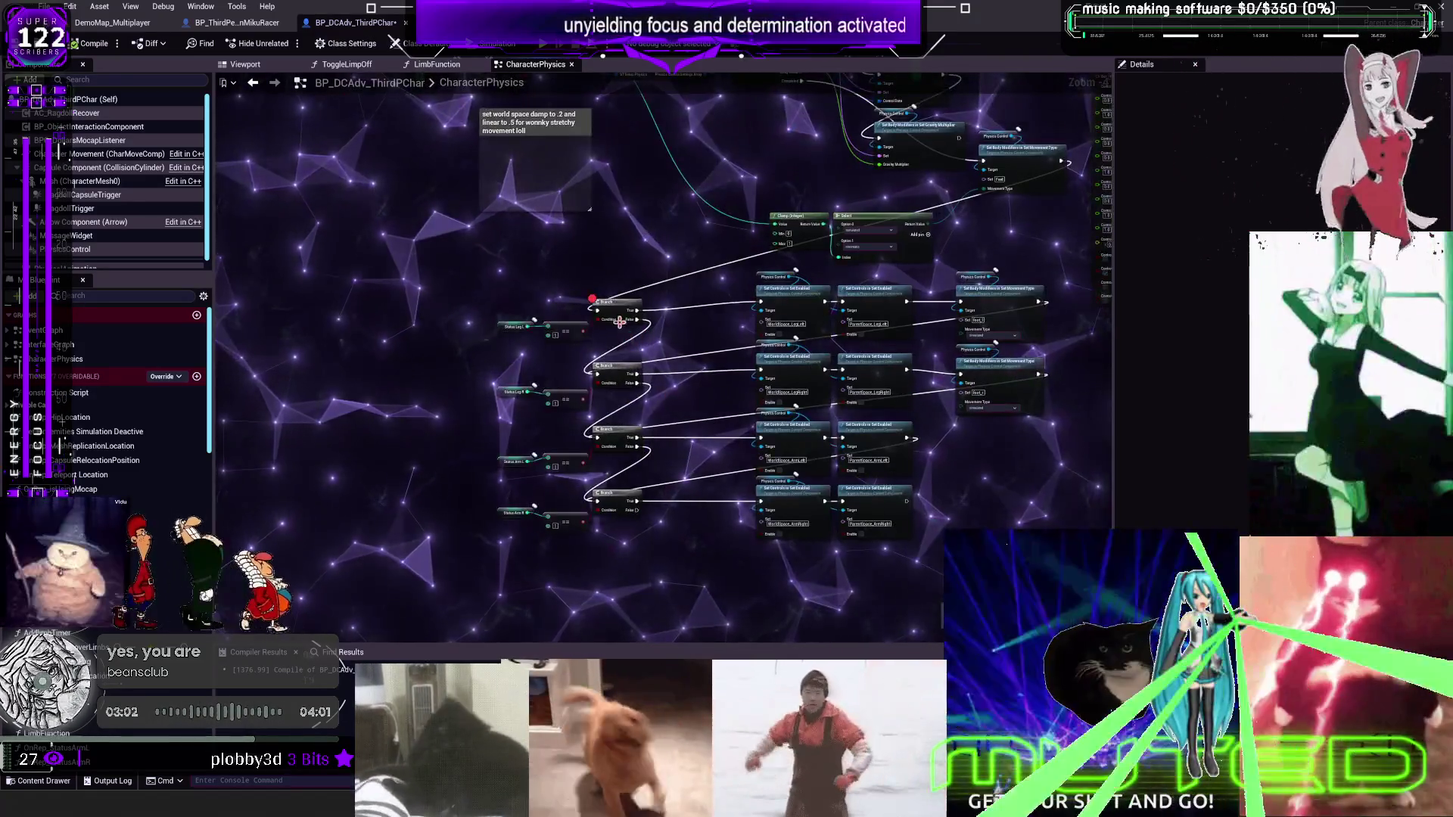
right_click(615, 308)
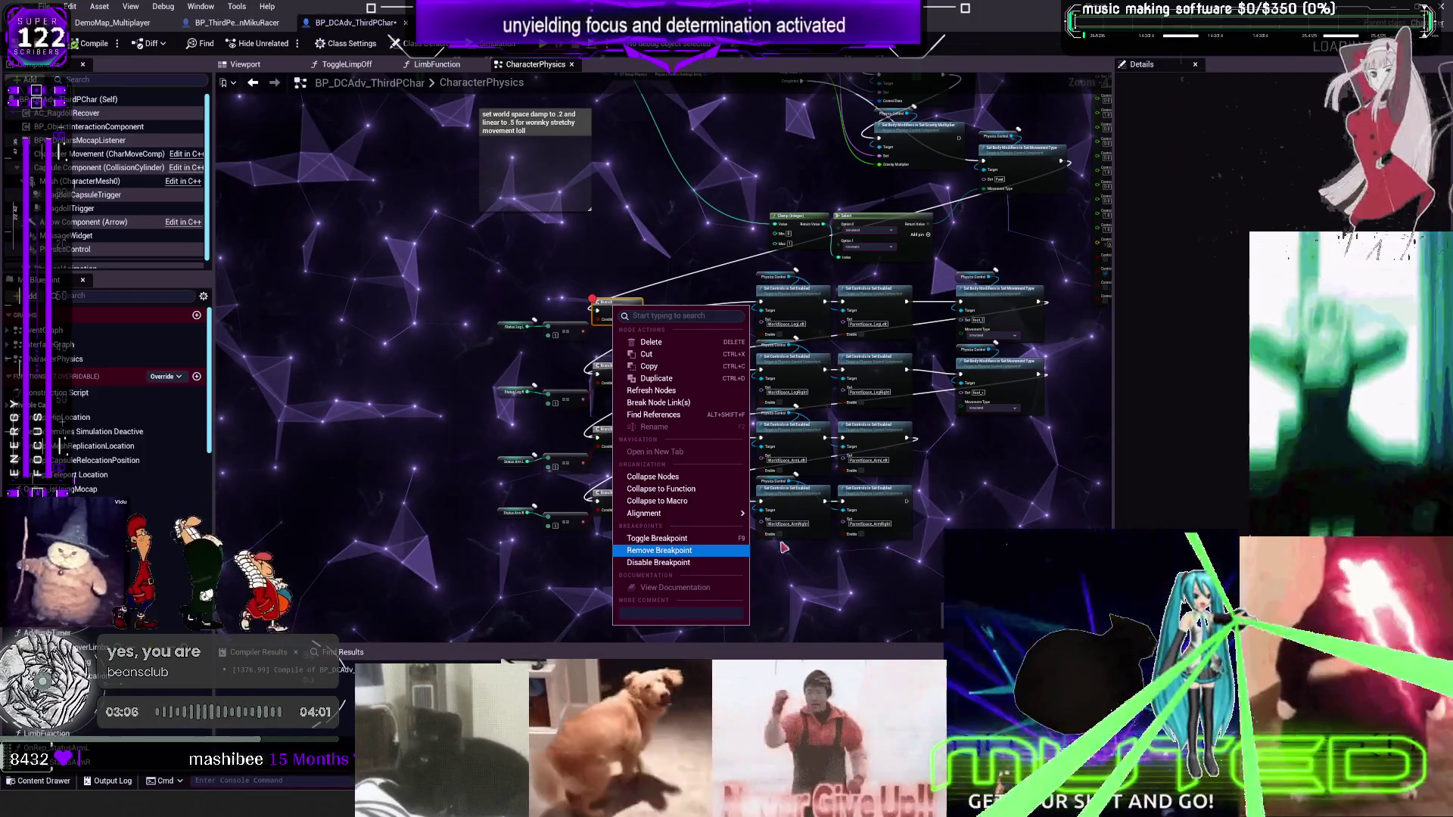
left_click(658, 550)
Pan down past the For Each Loop and control data setters to the Branch and Set Controls nodes
scroll(846, 312, "up", 4)
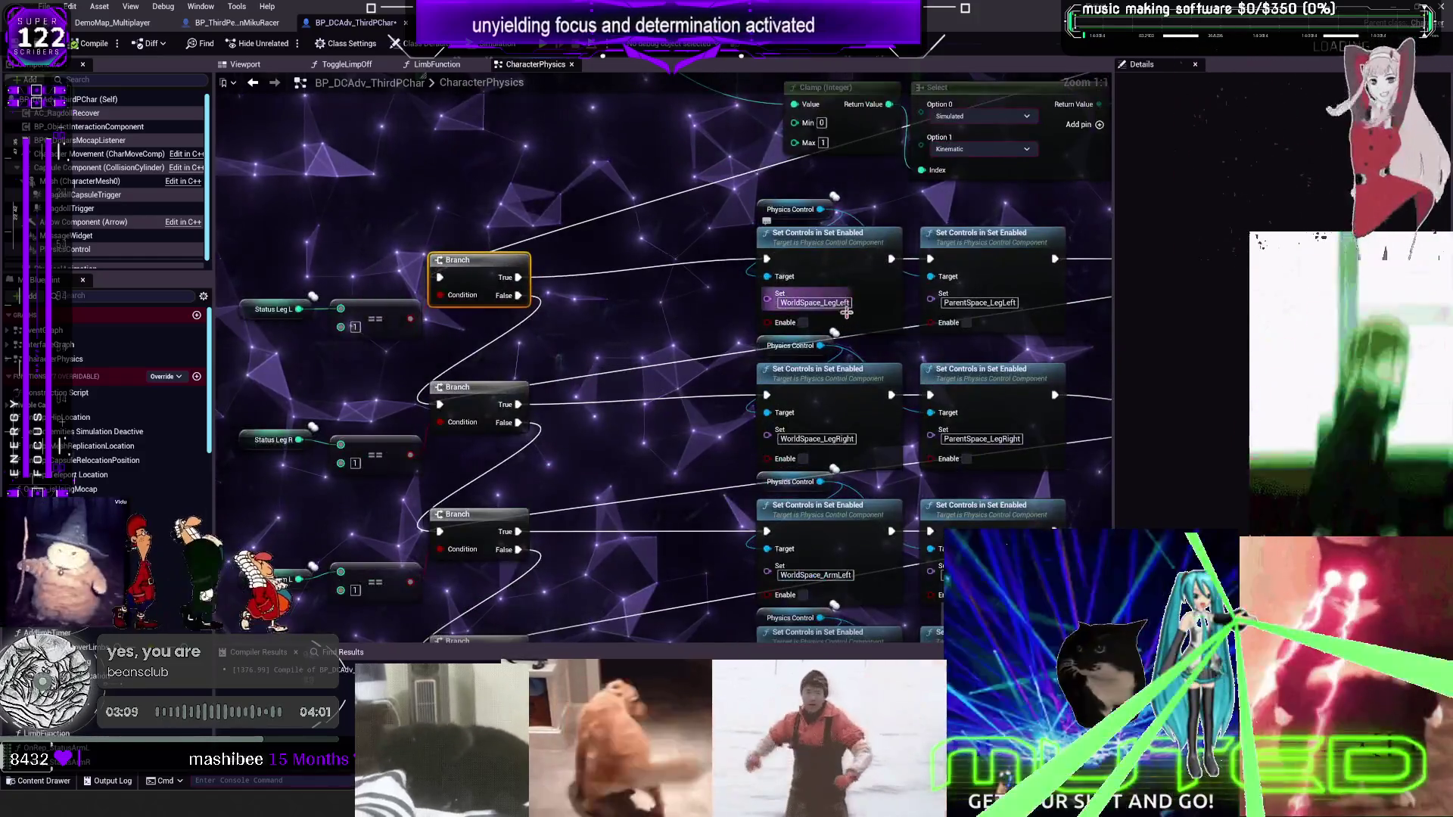
scroll(846, 312, "down", 2)
mouse_move(935, 195)
left_mouse_down()
mouse_move(889, 231)
mouse_move(509, 324)
mouse_move(773, 343)
mouse_move(726, 356)
mouse_move(689, 587)
left_mouse_up()
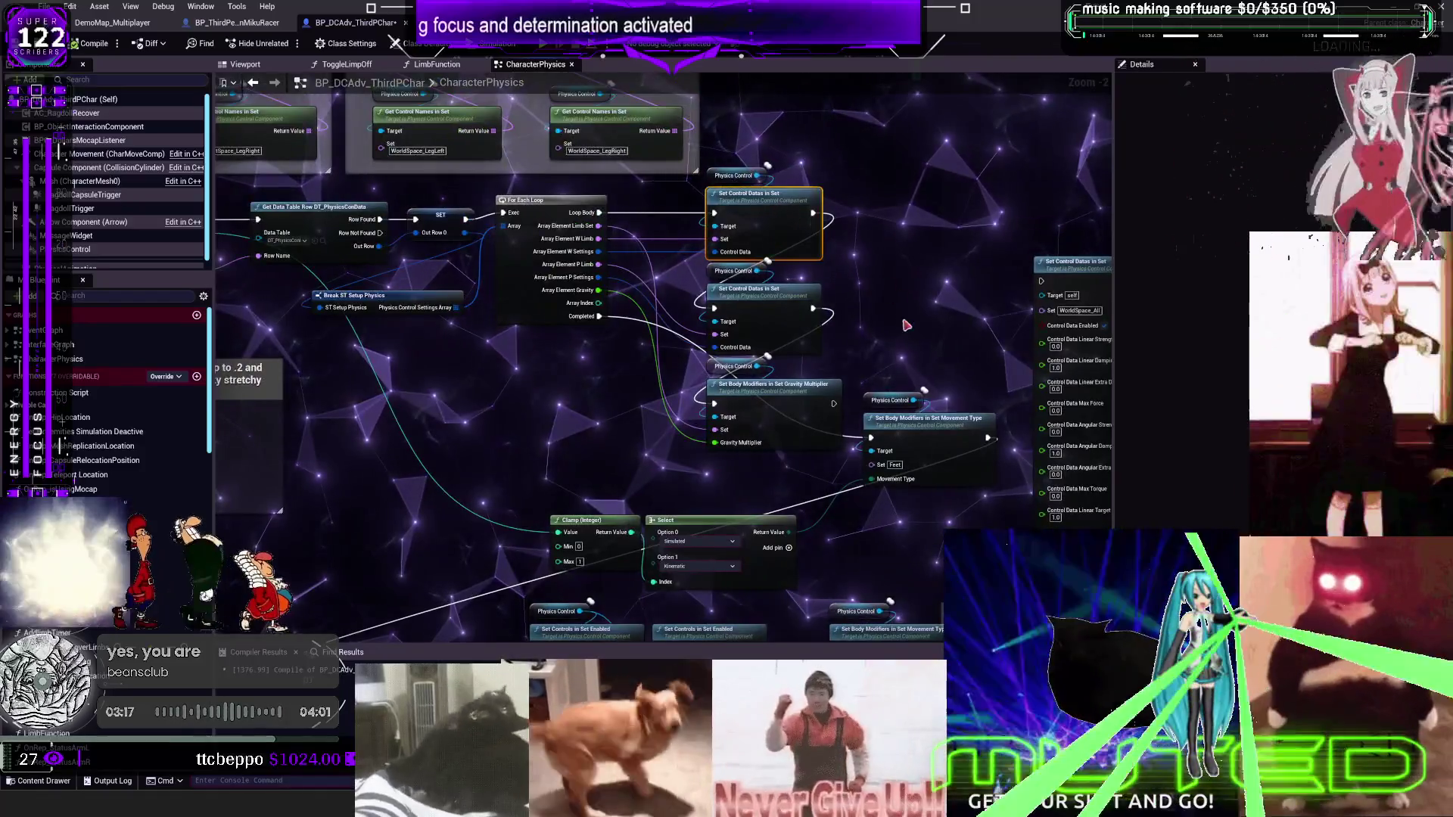
left_click_drag(906, 326, 895, 298)
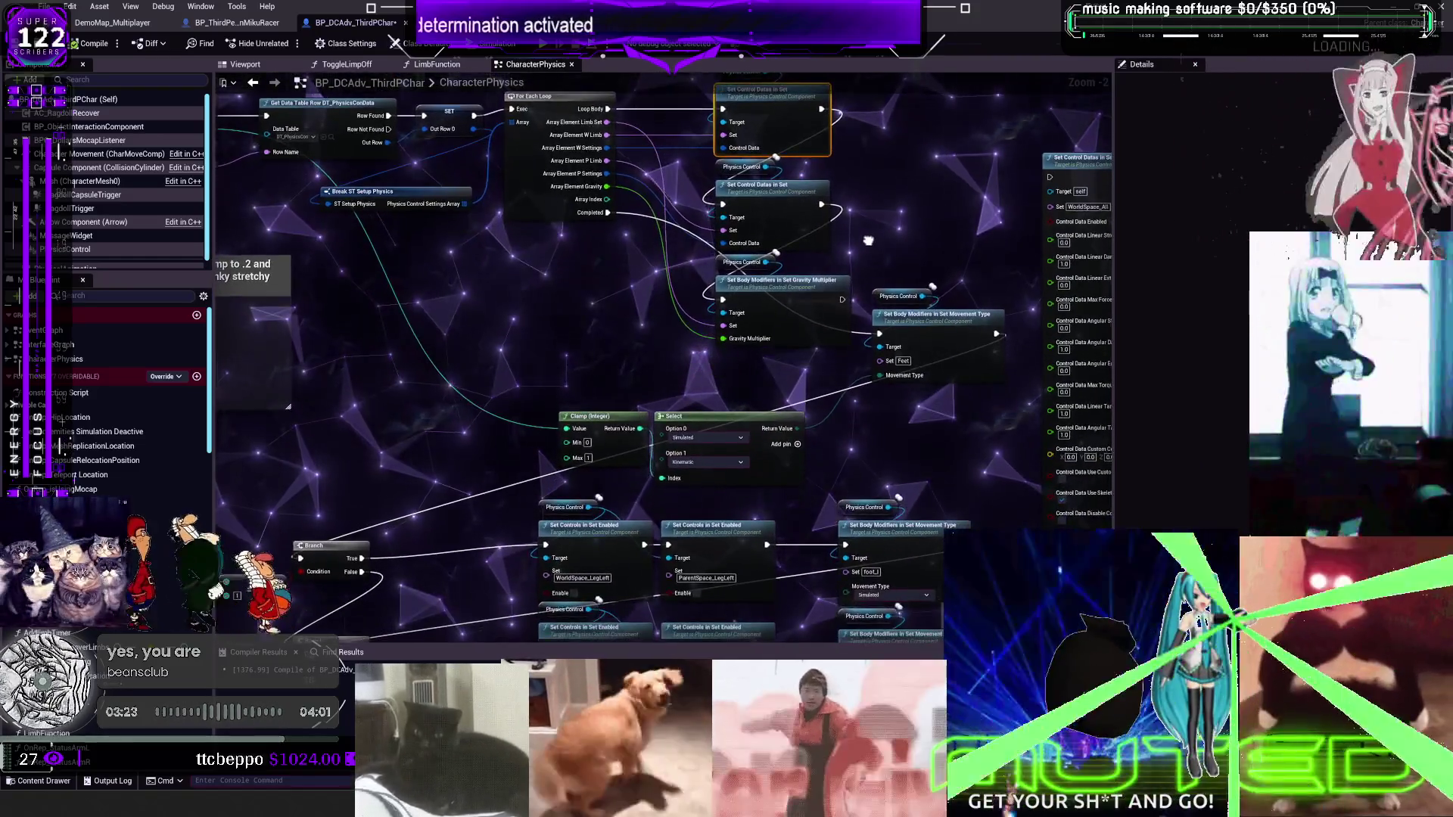
mouse_move(860, 292)
left_mouse_down()
mouse_move(866, 247)
mouse_move(859, 257)
left_mouse_up()
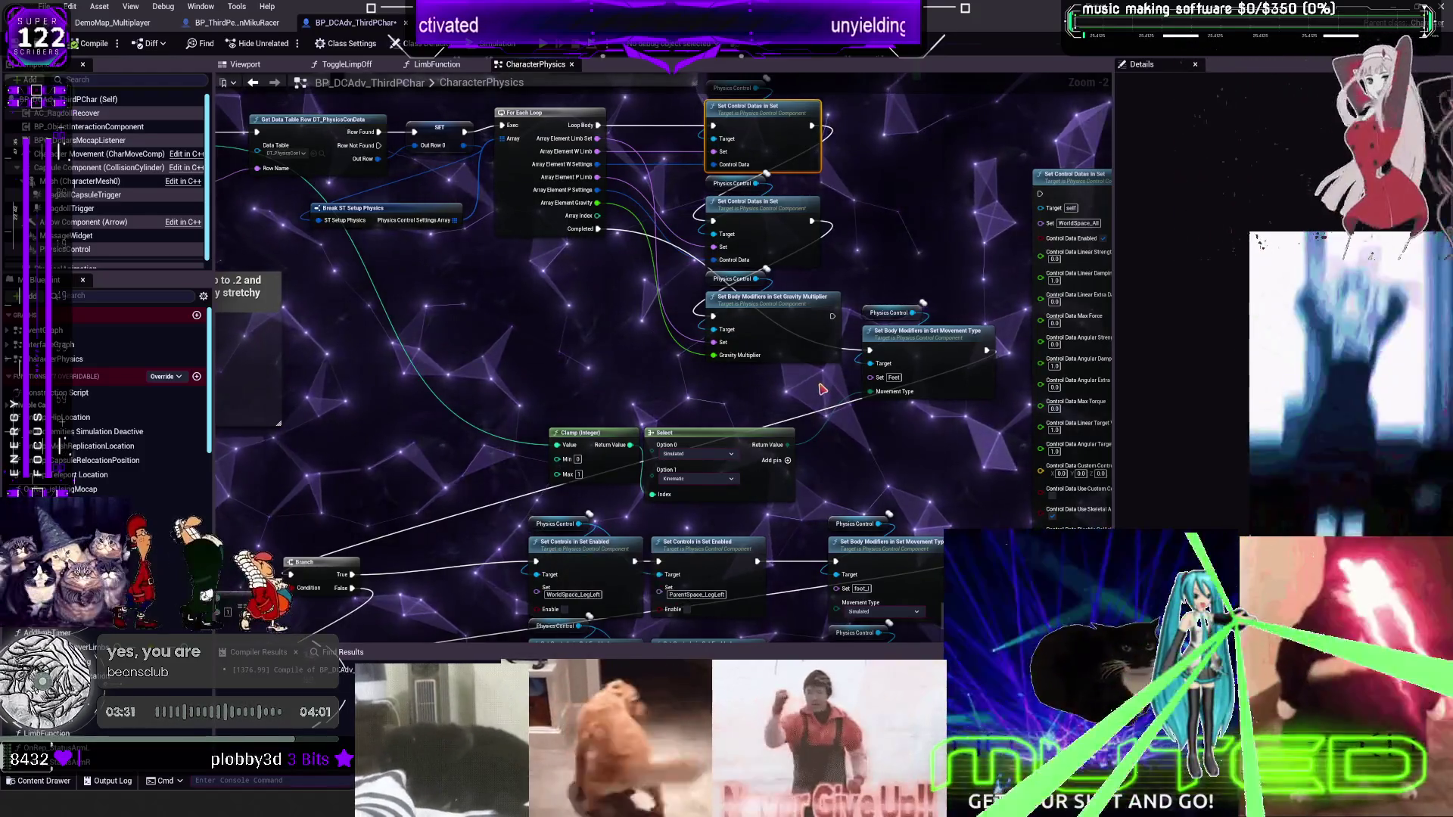
left_click_drag(823, 388, 810, 302)
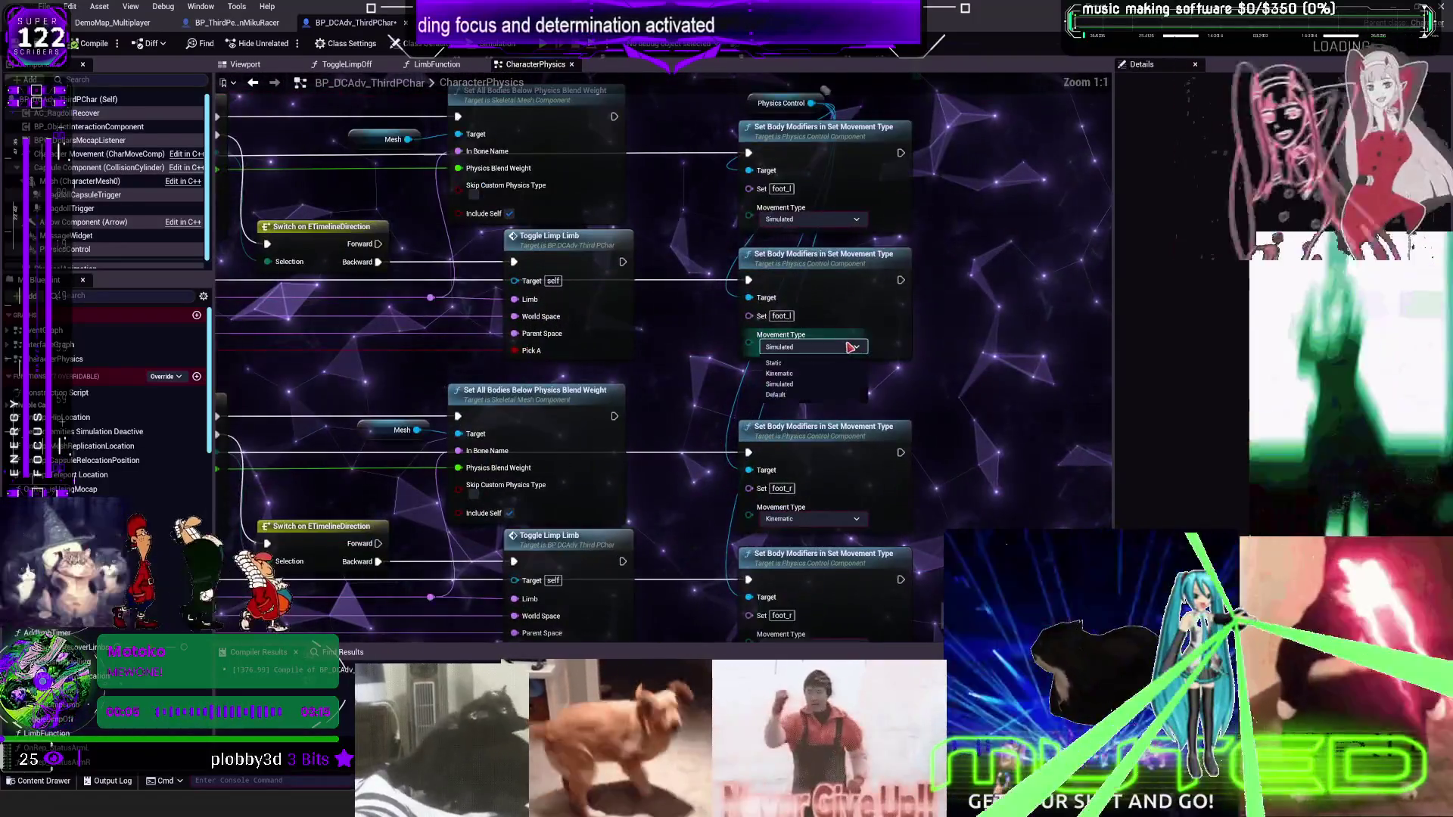
Recompile the character Blueprint with F7 and start the level in multiplayer preview
left_click_drag(913, 471, 882, 393)
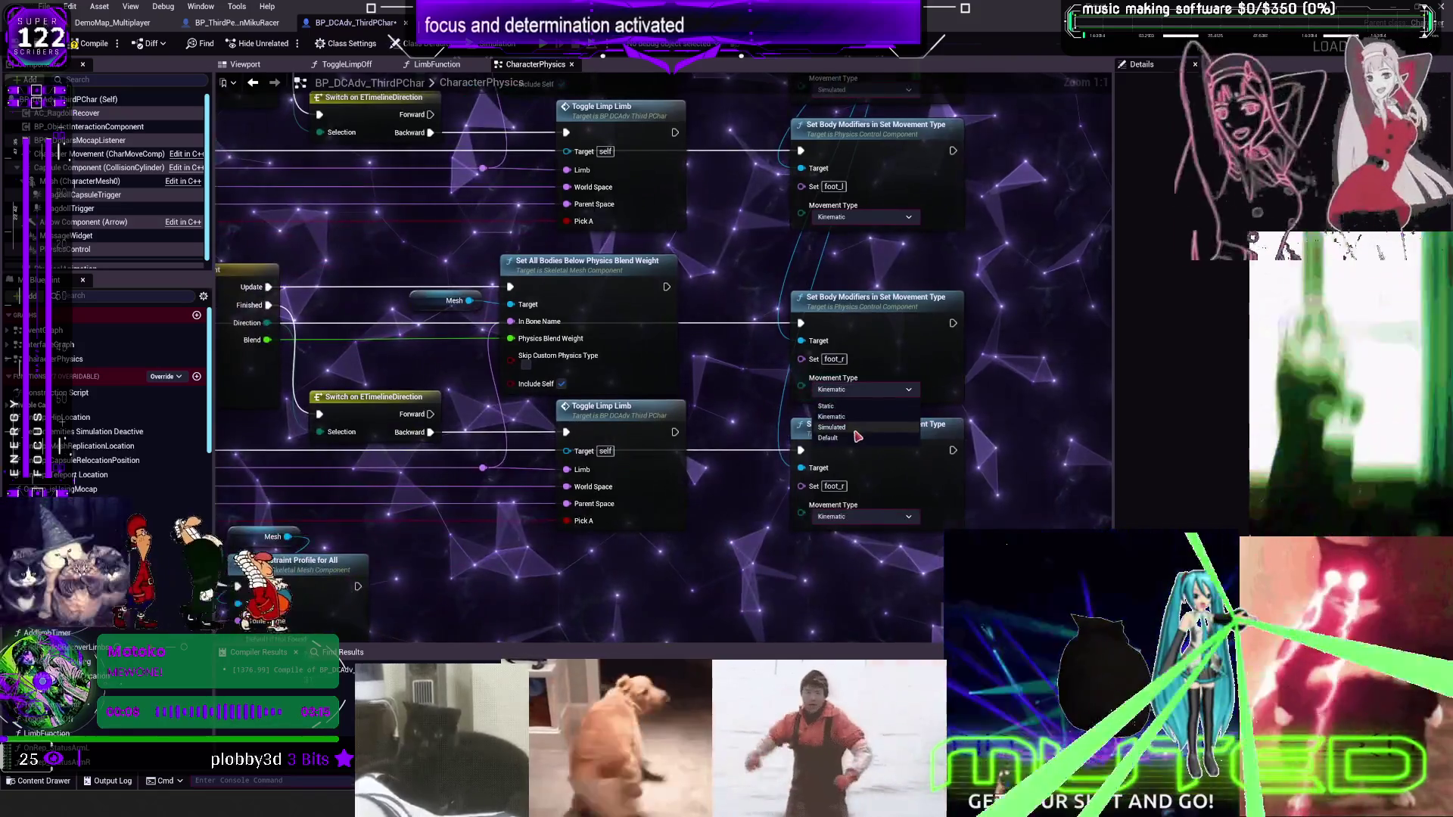
left_click(842, 429)
scroll(842, 430, "down", 2)
left_click_drag(568, 378, 894, 374)
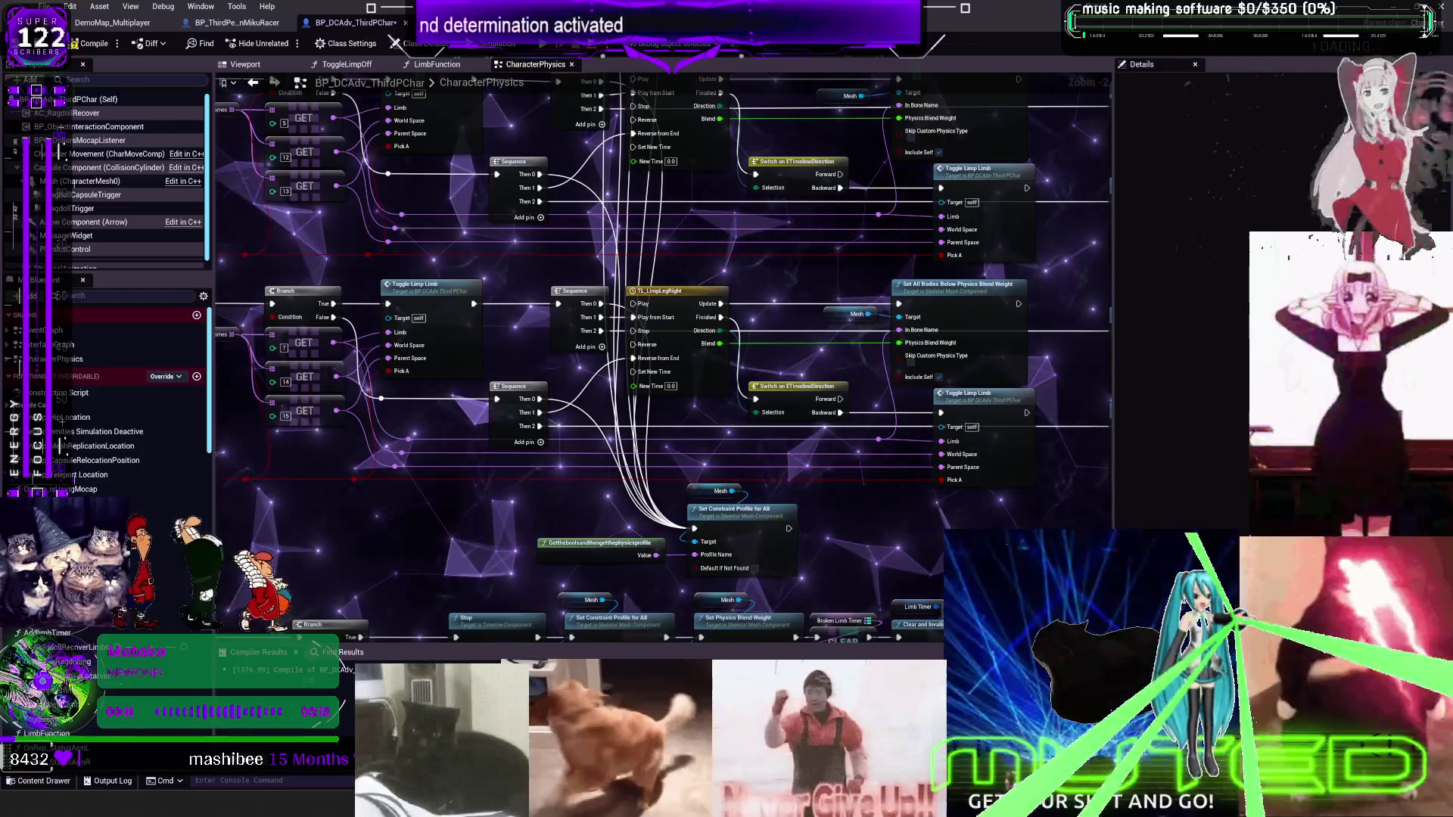
key("F7")
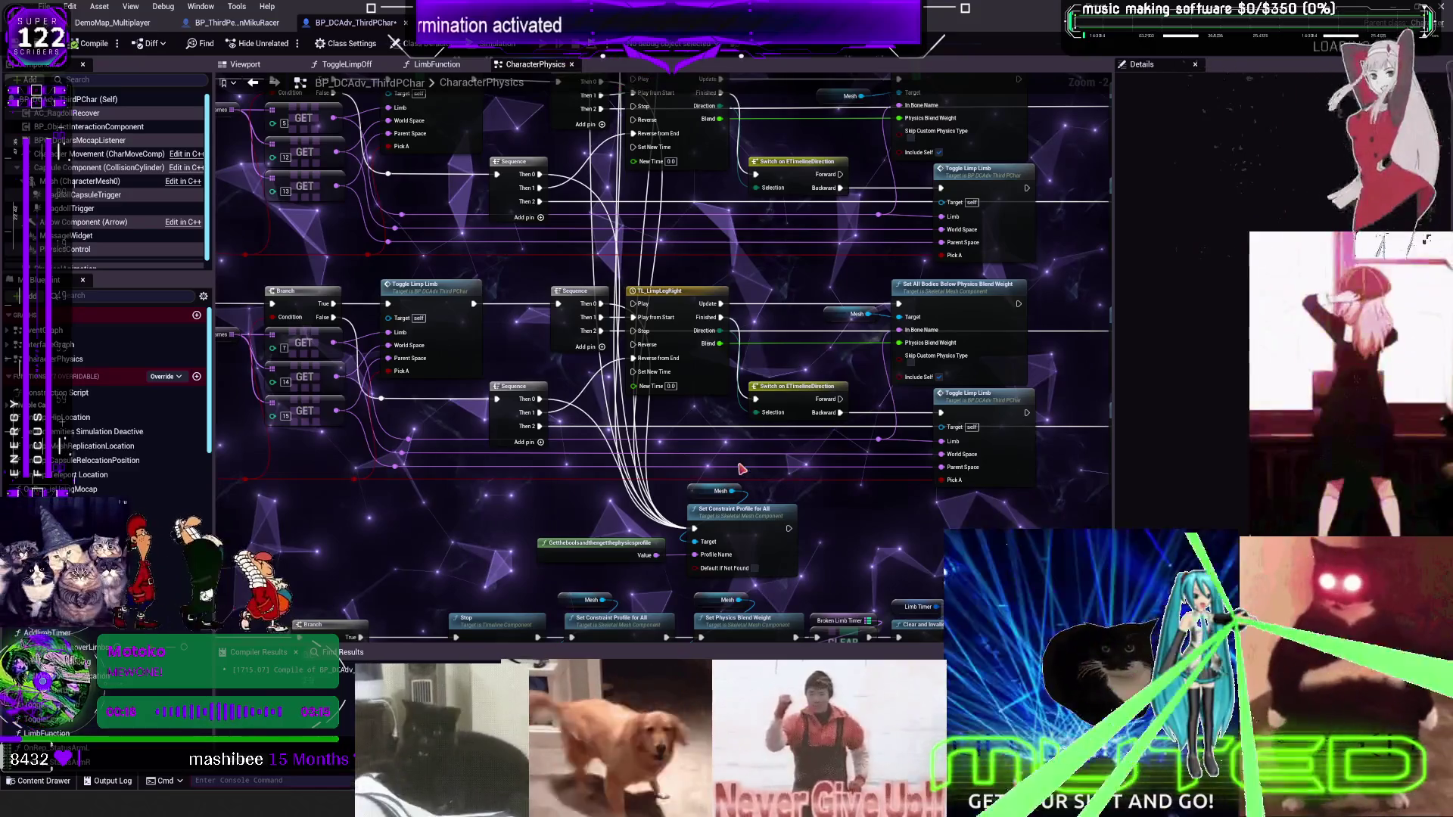
key("alt+p")
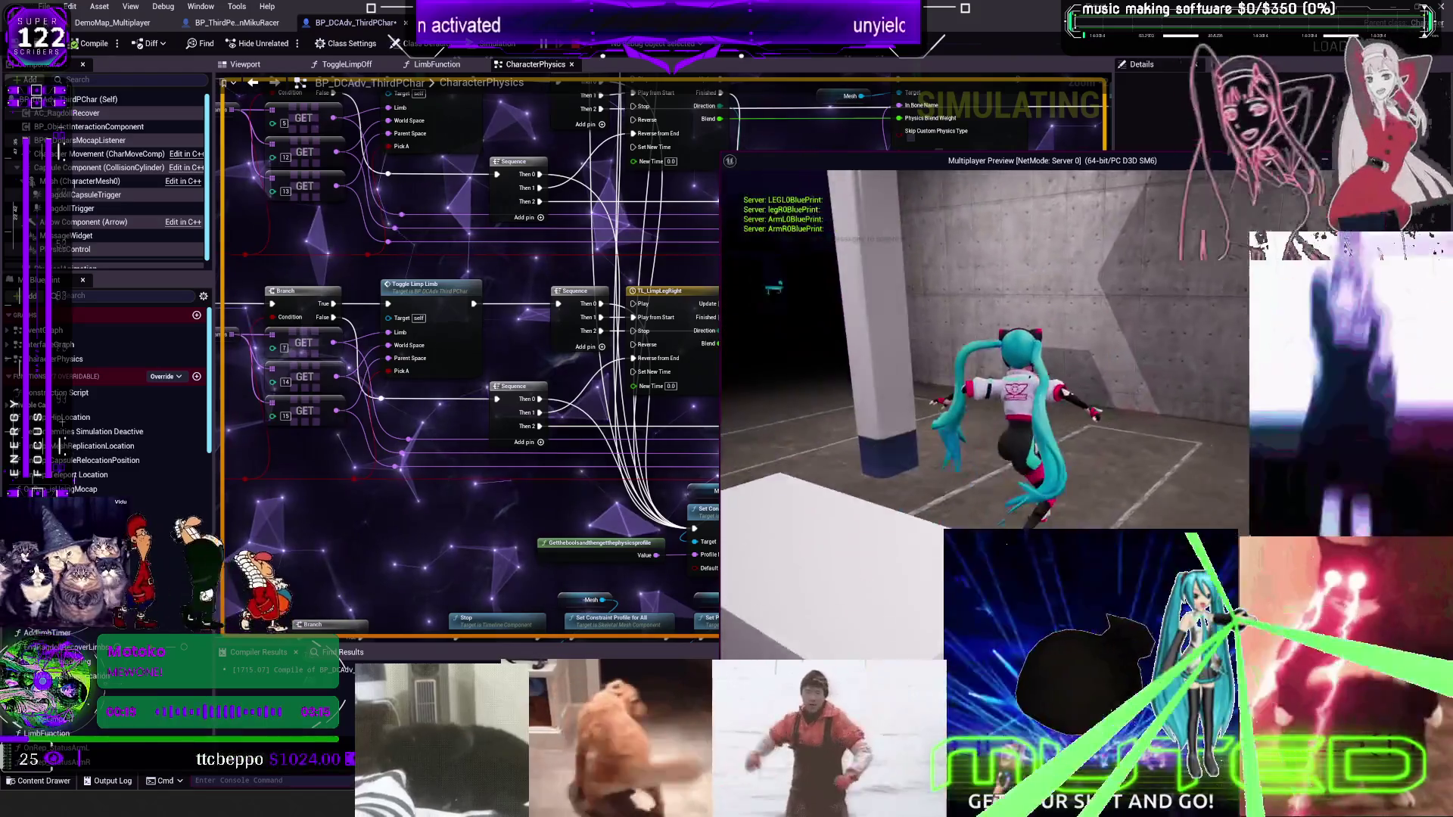
Run the character forward, inspect ToggleLimpLimb pins at the breakpoint, resume with F5, and keep running toward the pillar
key("w")
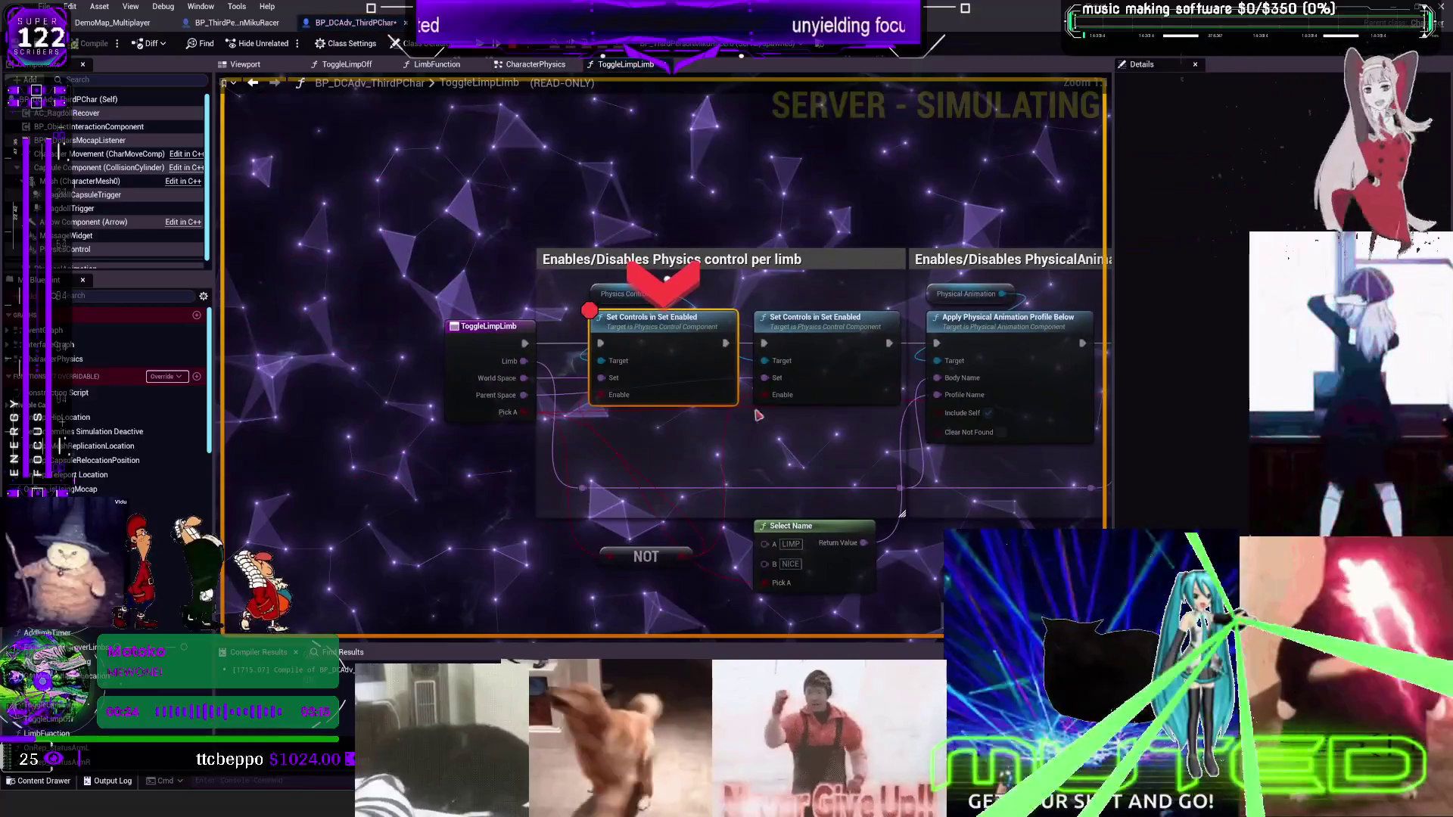
mouse_move(615, 381)
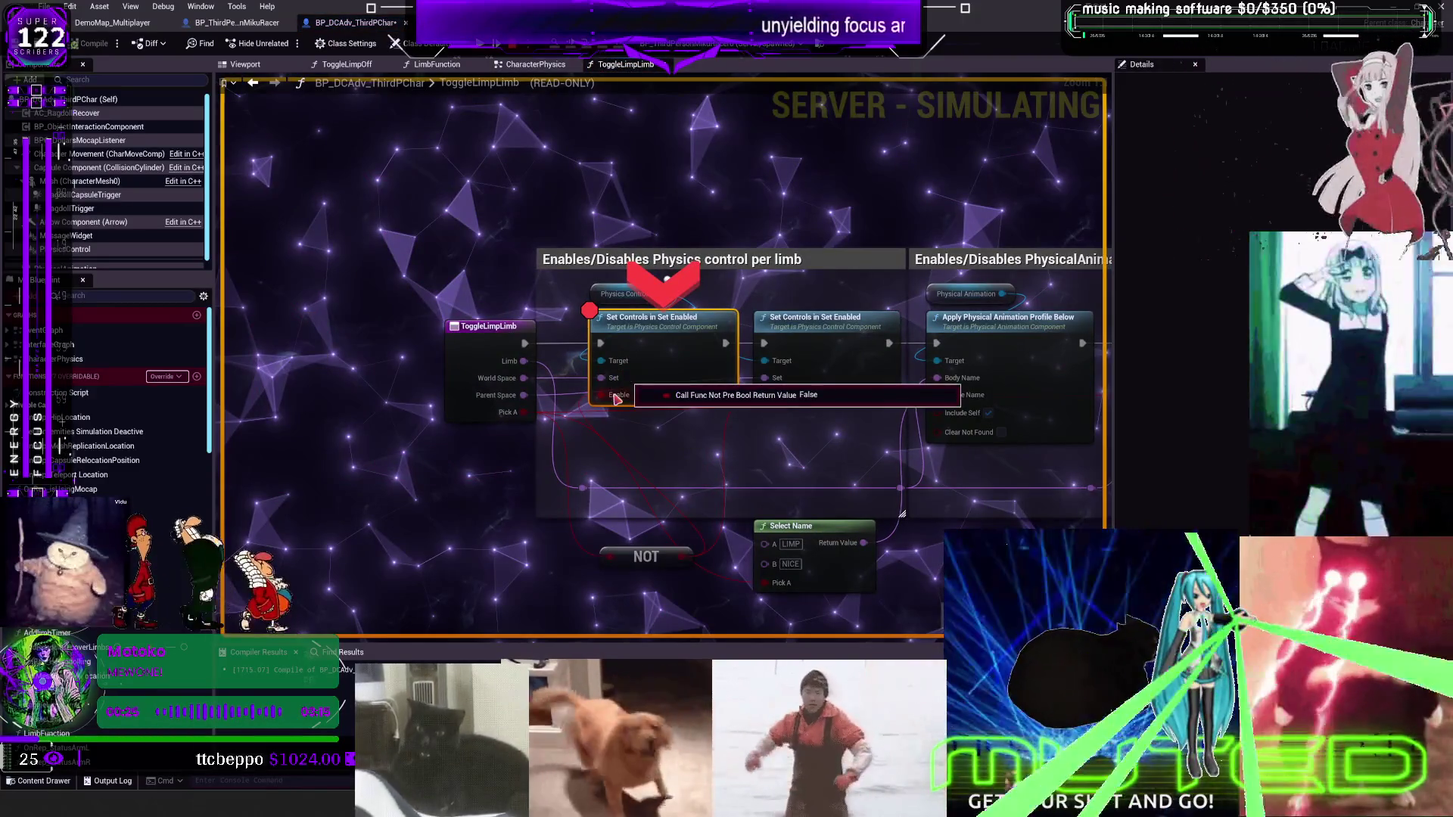
key("F5")
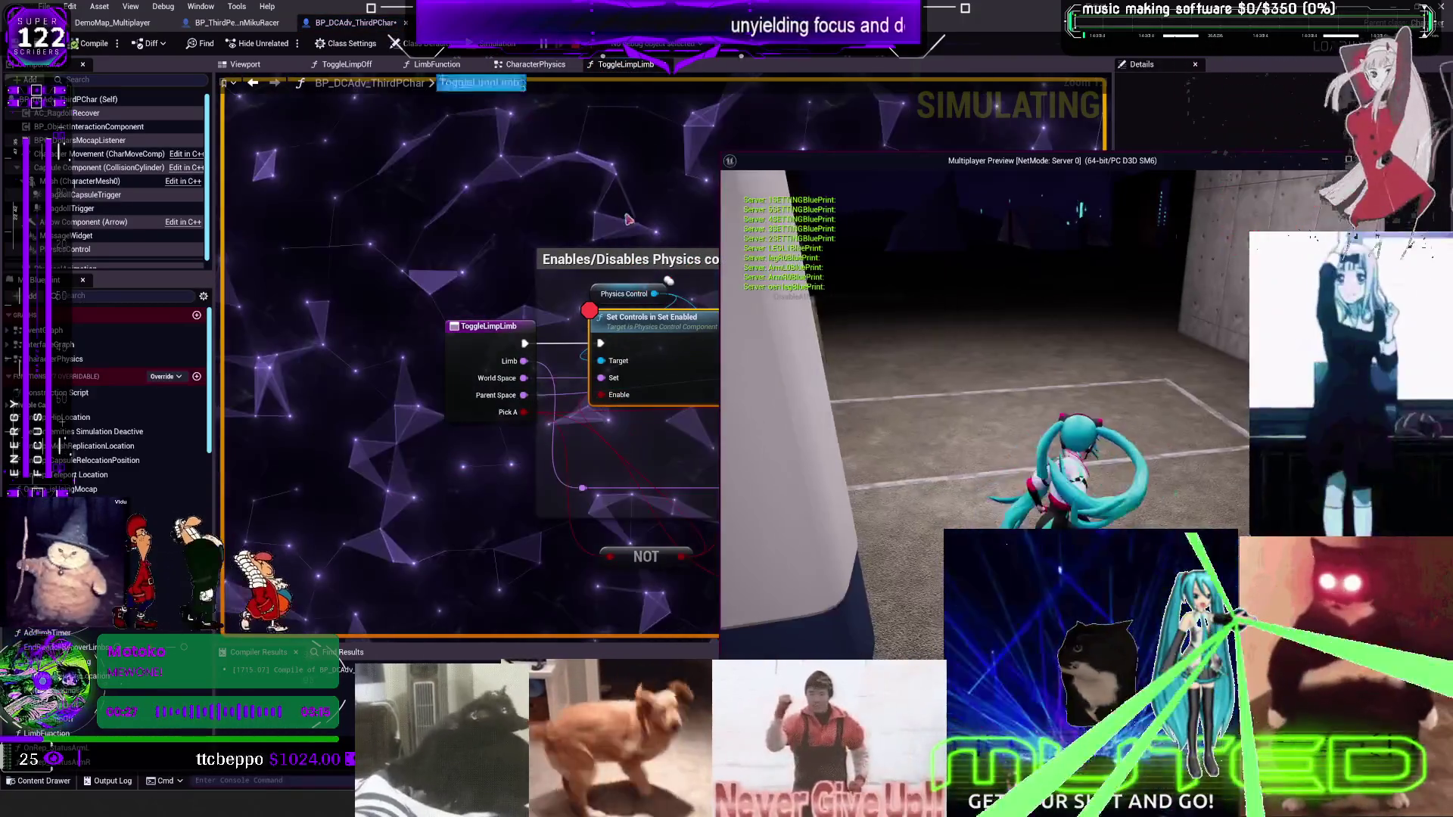
key("w")
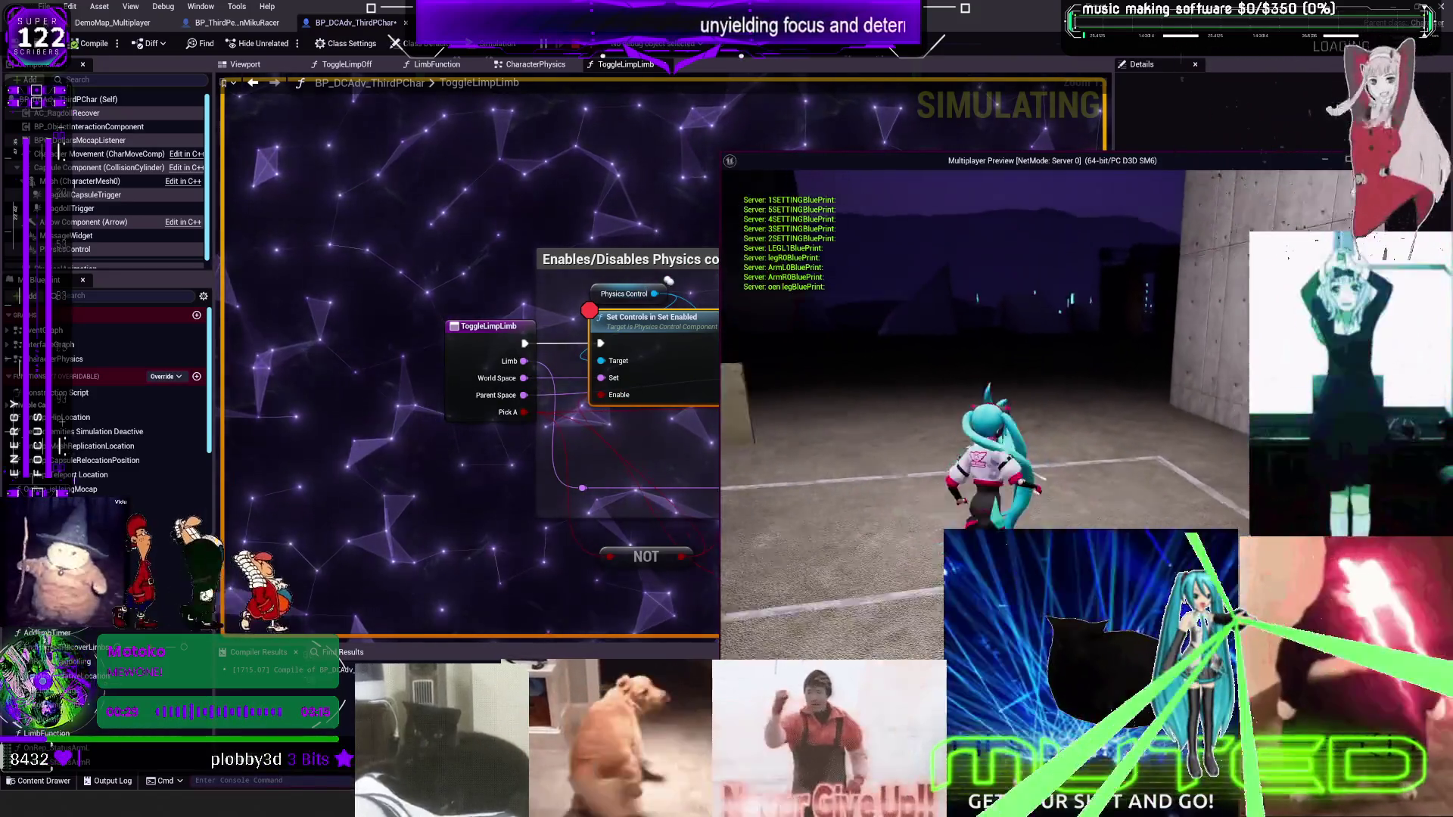
key("w")
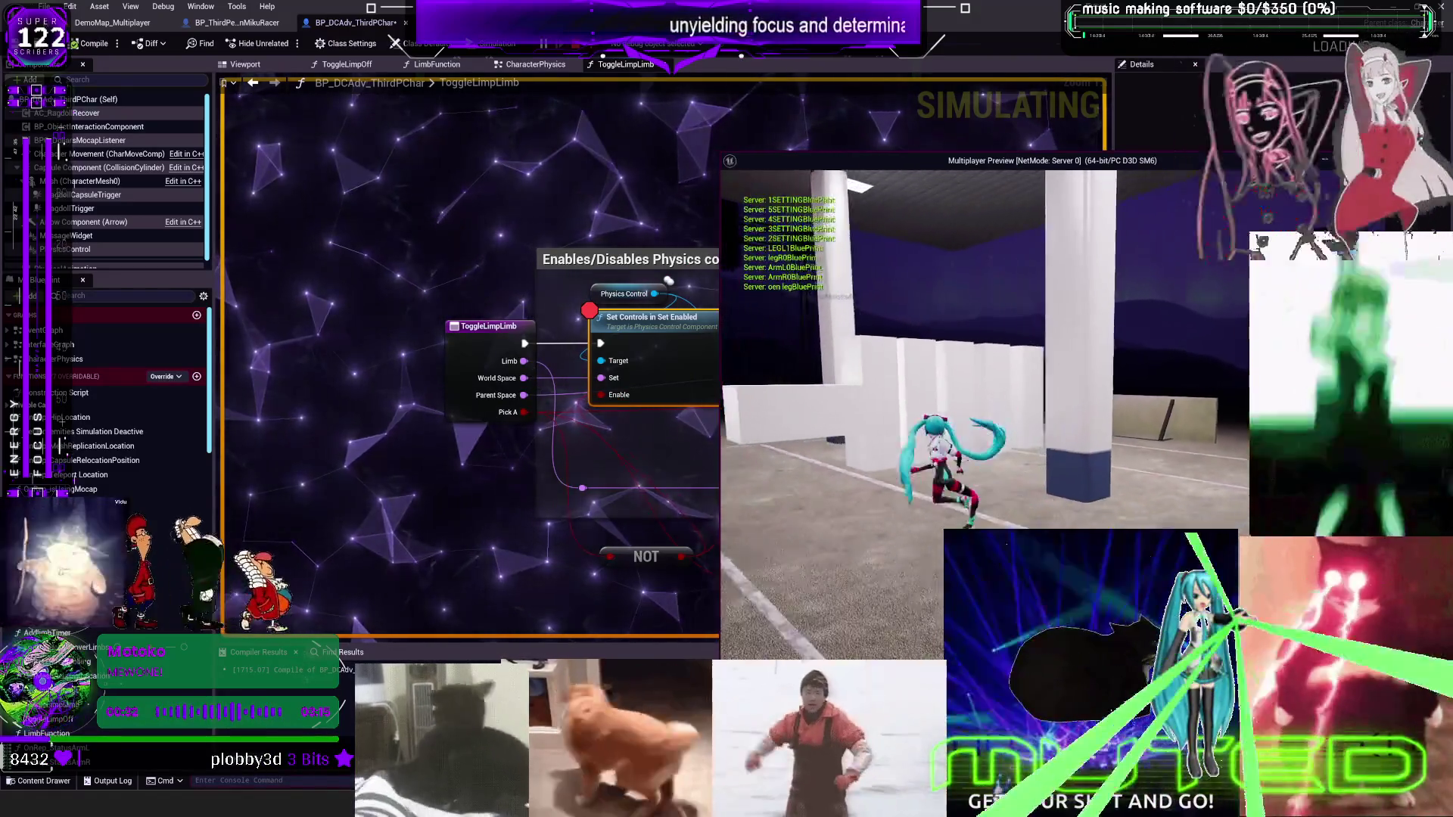
key("d")
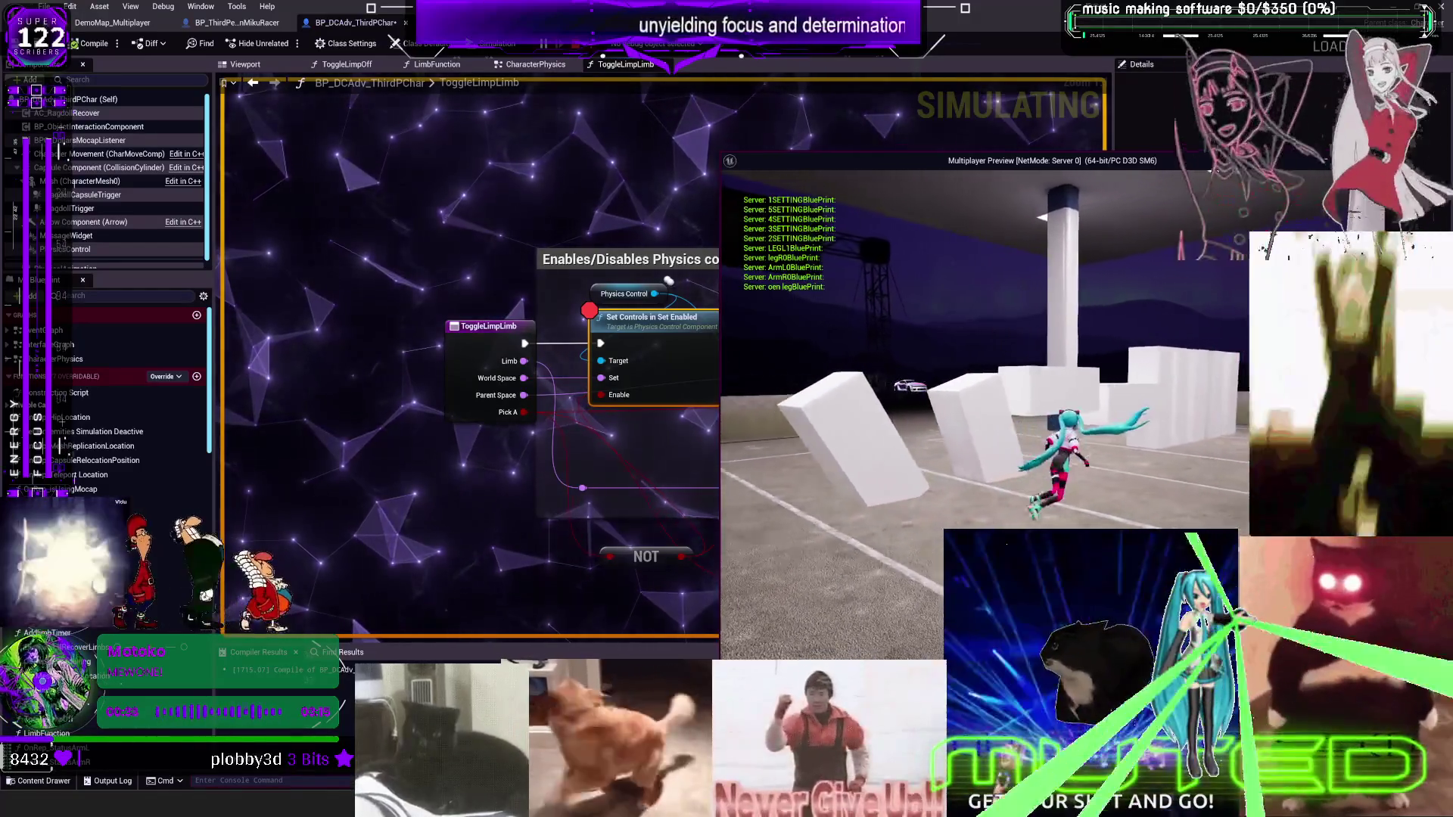
key("w")
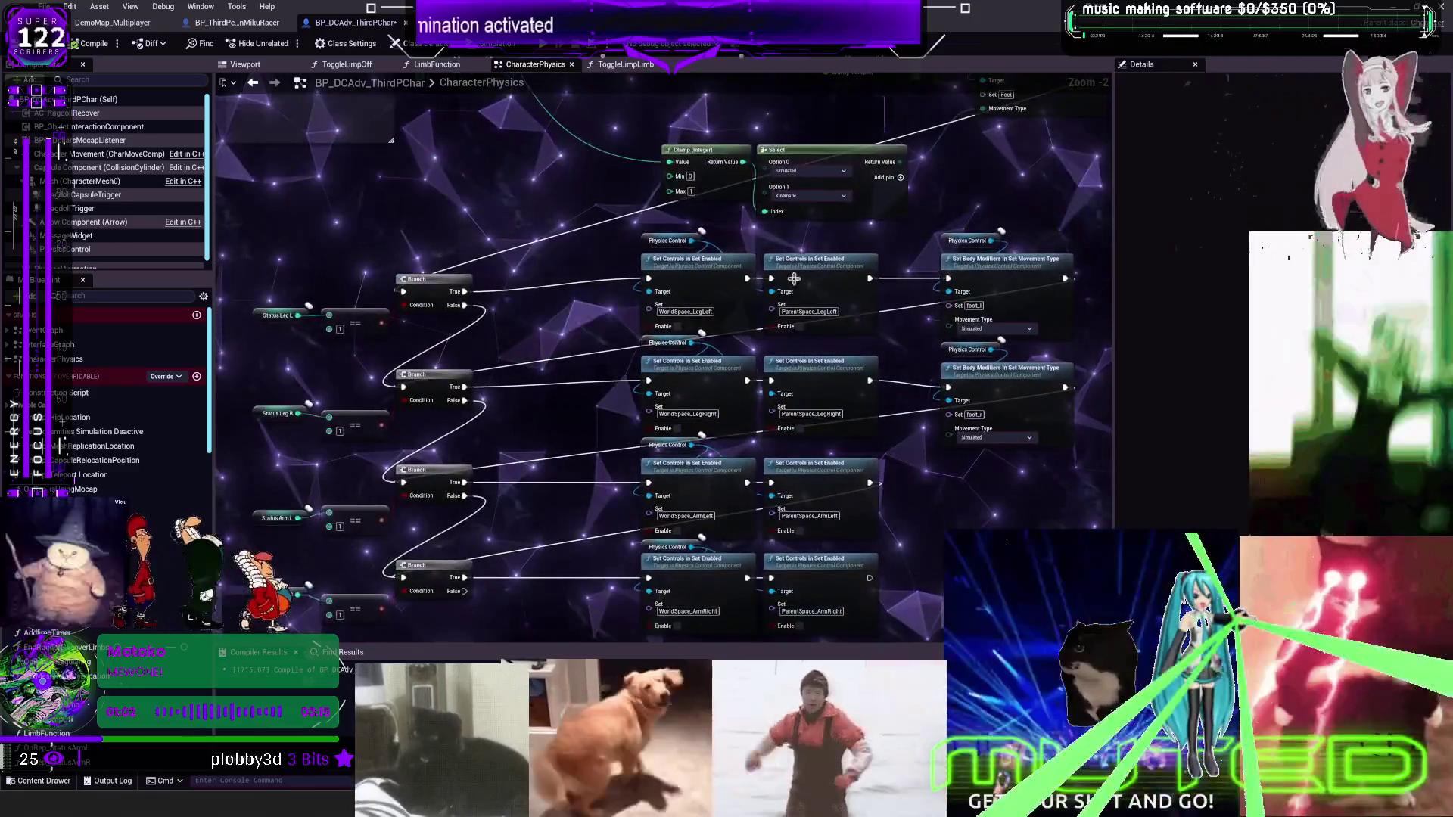
Select the Status Leg L nodes and the left-leg Branch, then zoom out over the whole graph
left_click_drag(318, 325, 457, 251)
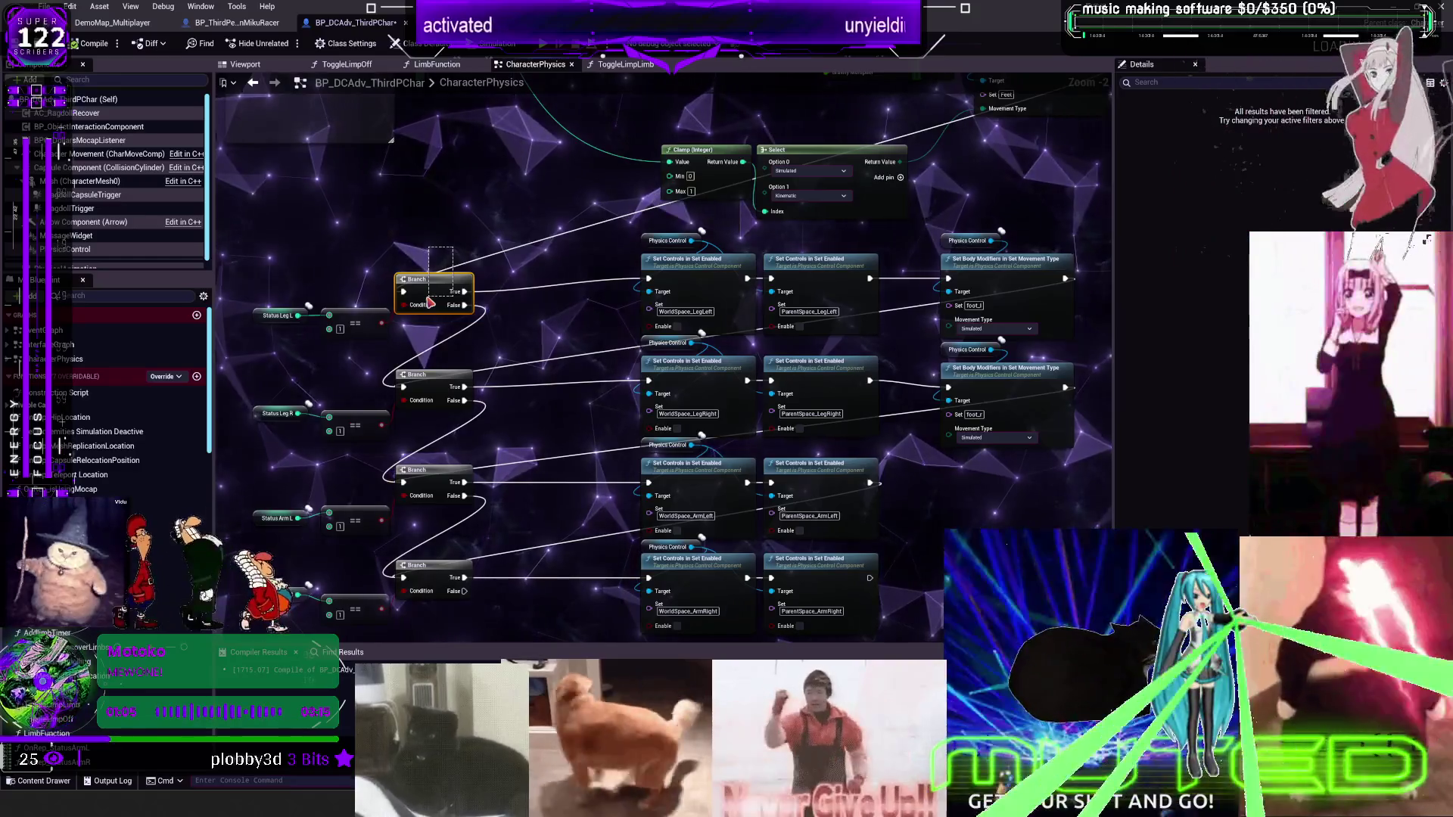
left_click_drag(429, 303, 429, 303)
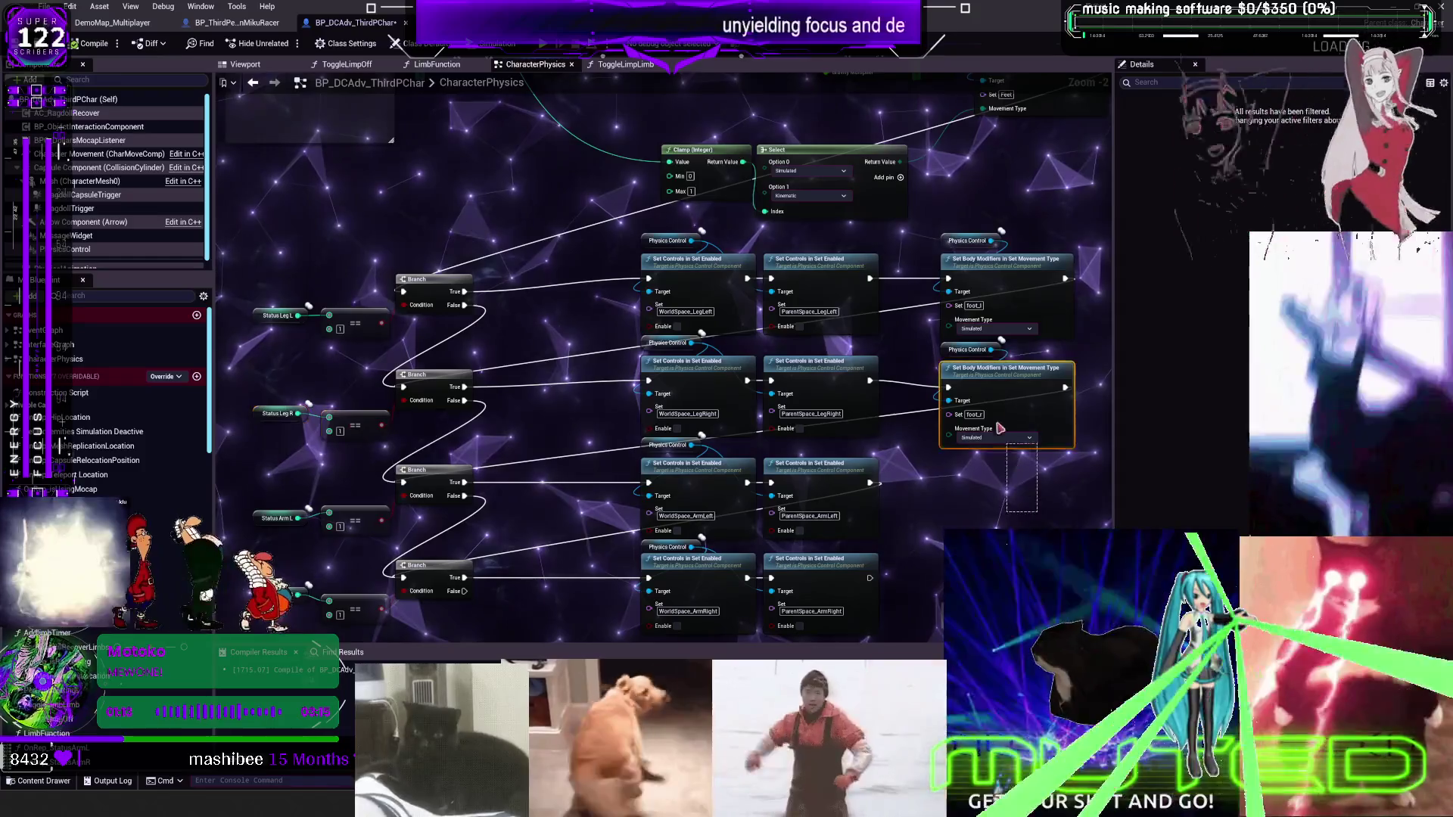
scroll(726, 276, "down", 7)
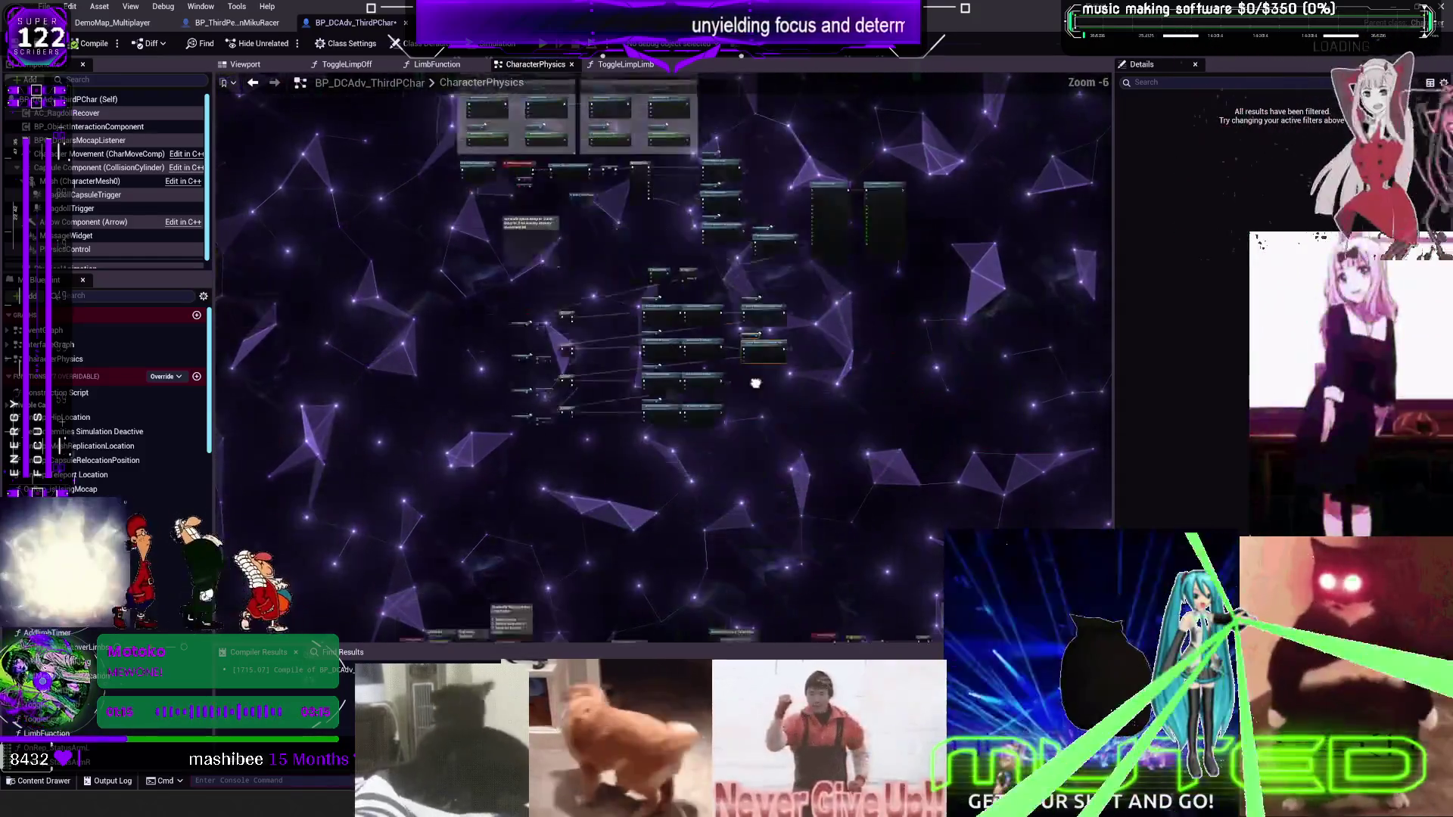
scroll(727, 276, "up", 7)
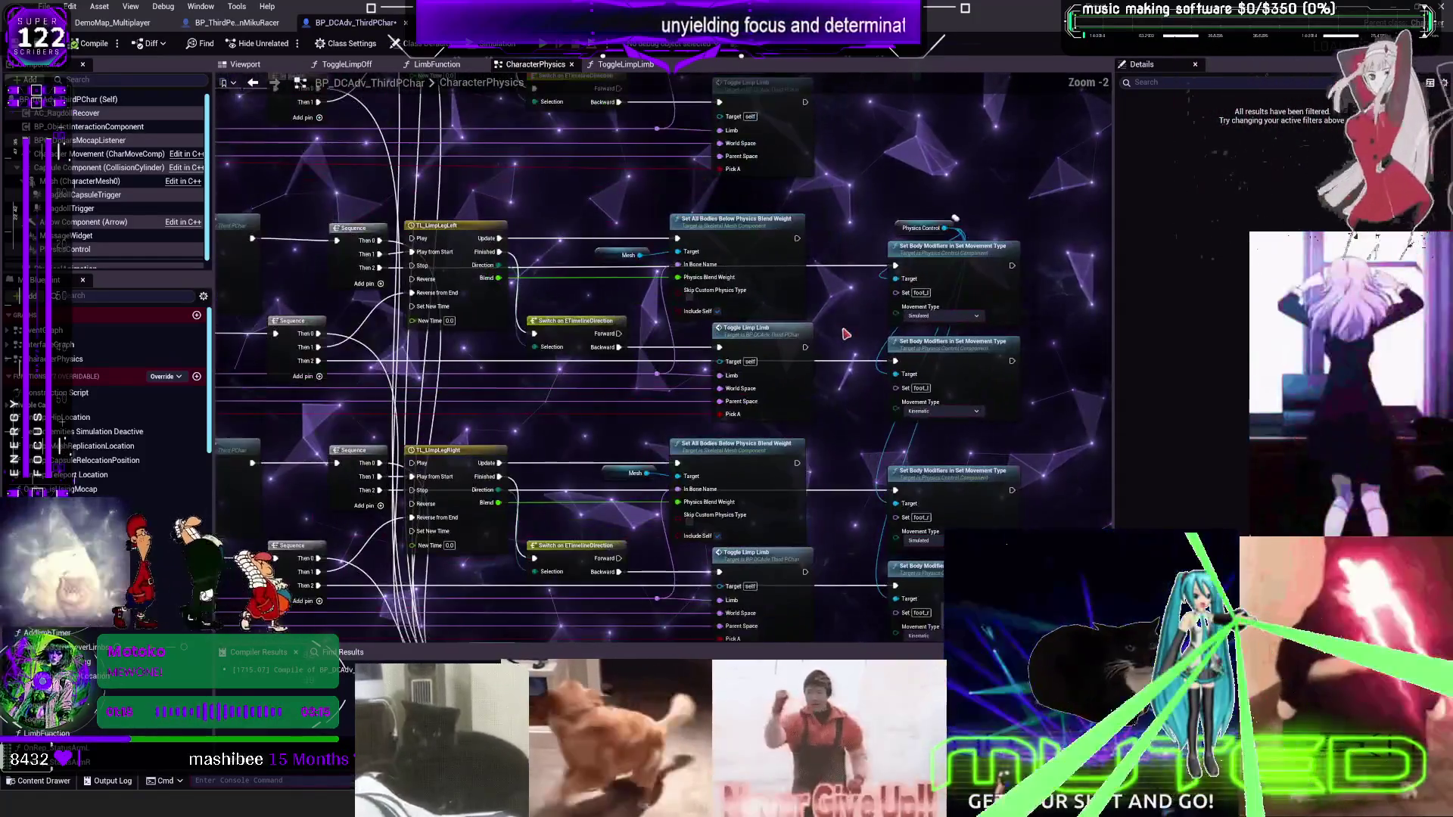
scroll(845, 333, "up", 2)
type("get movem")
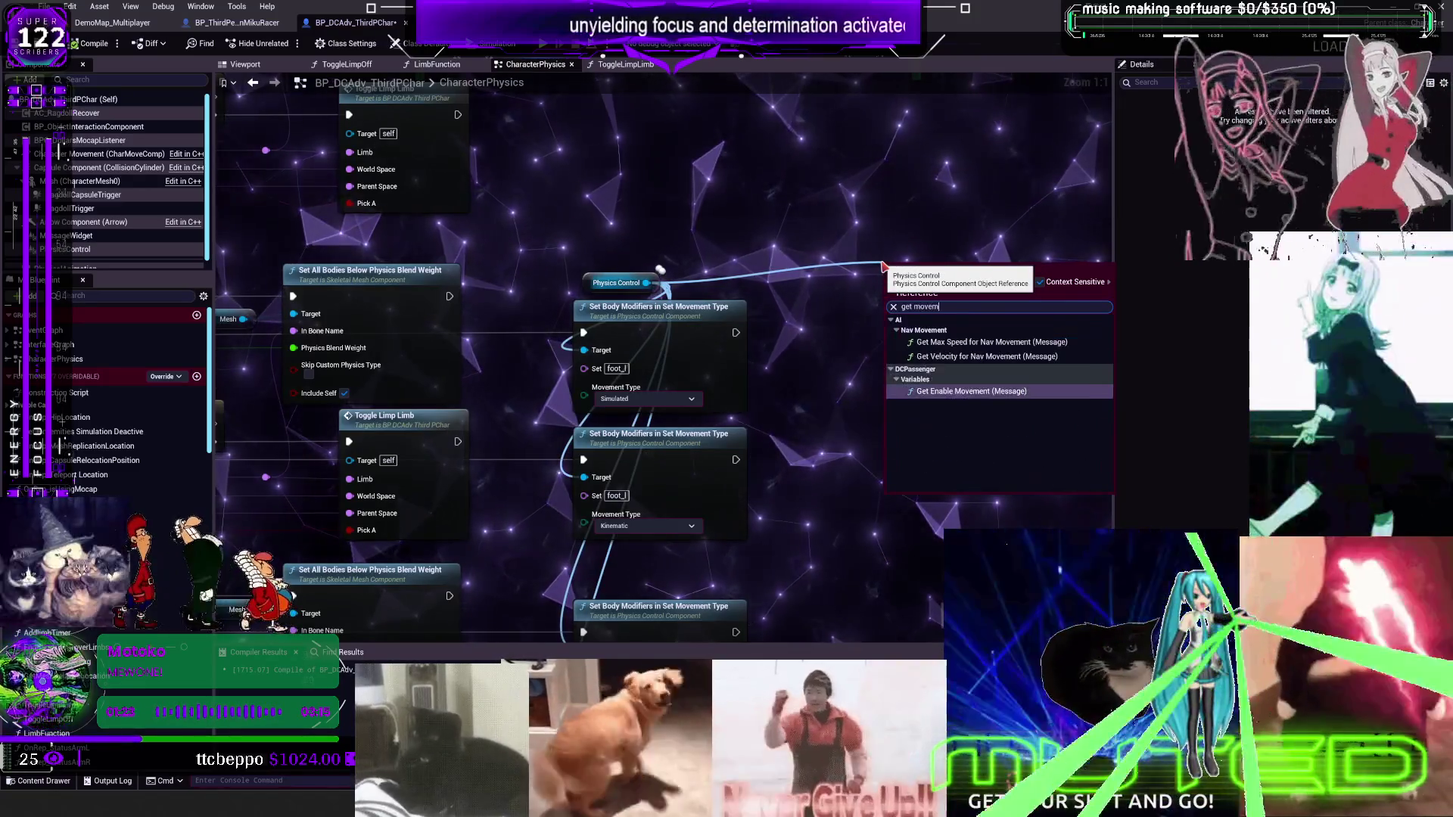
type("ent")
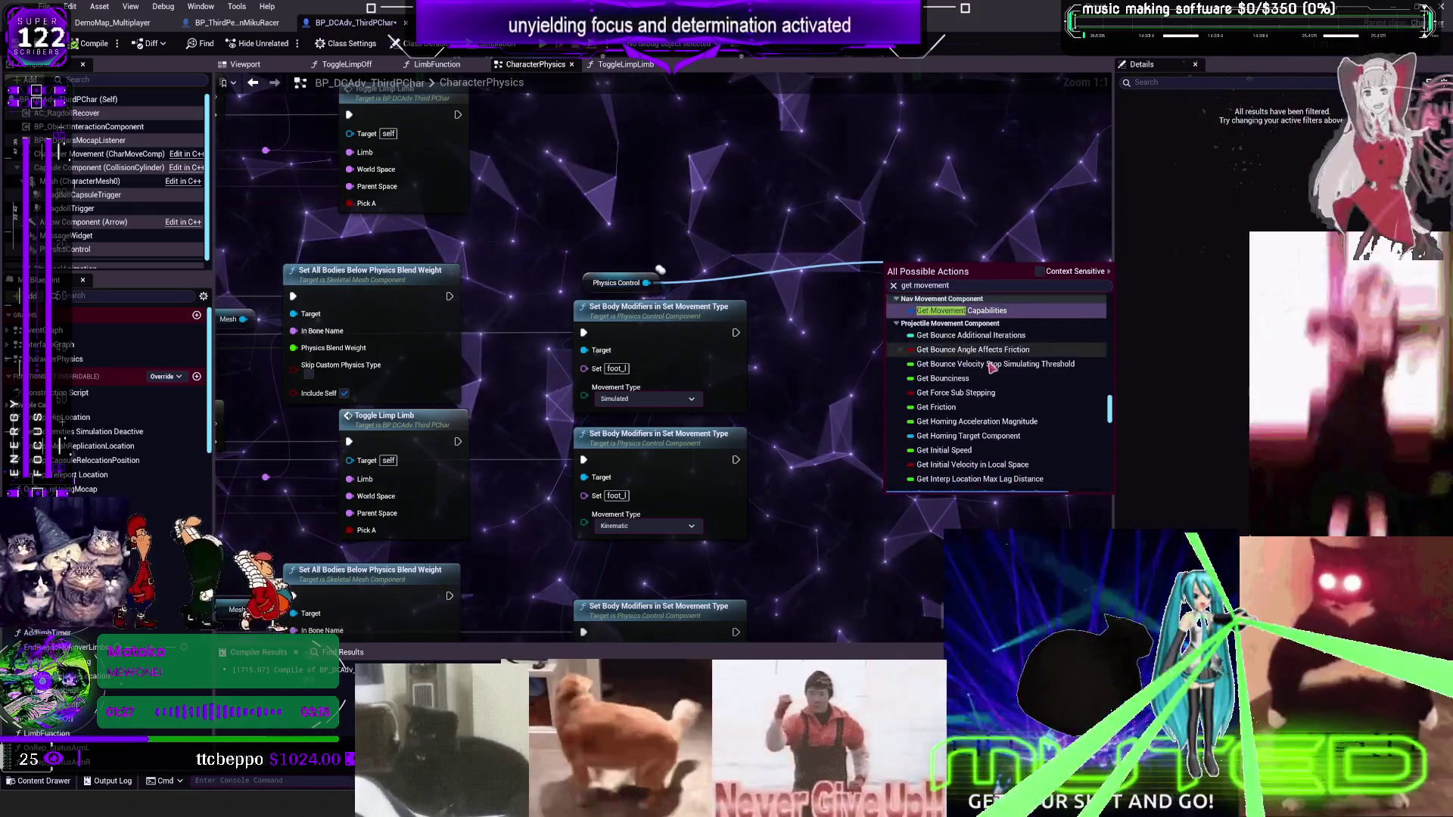
key("Escape")
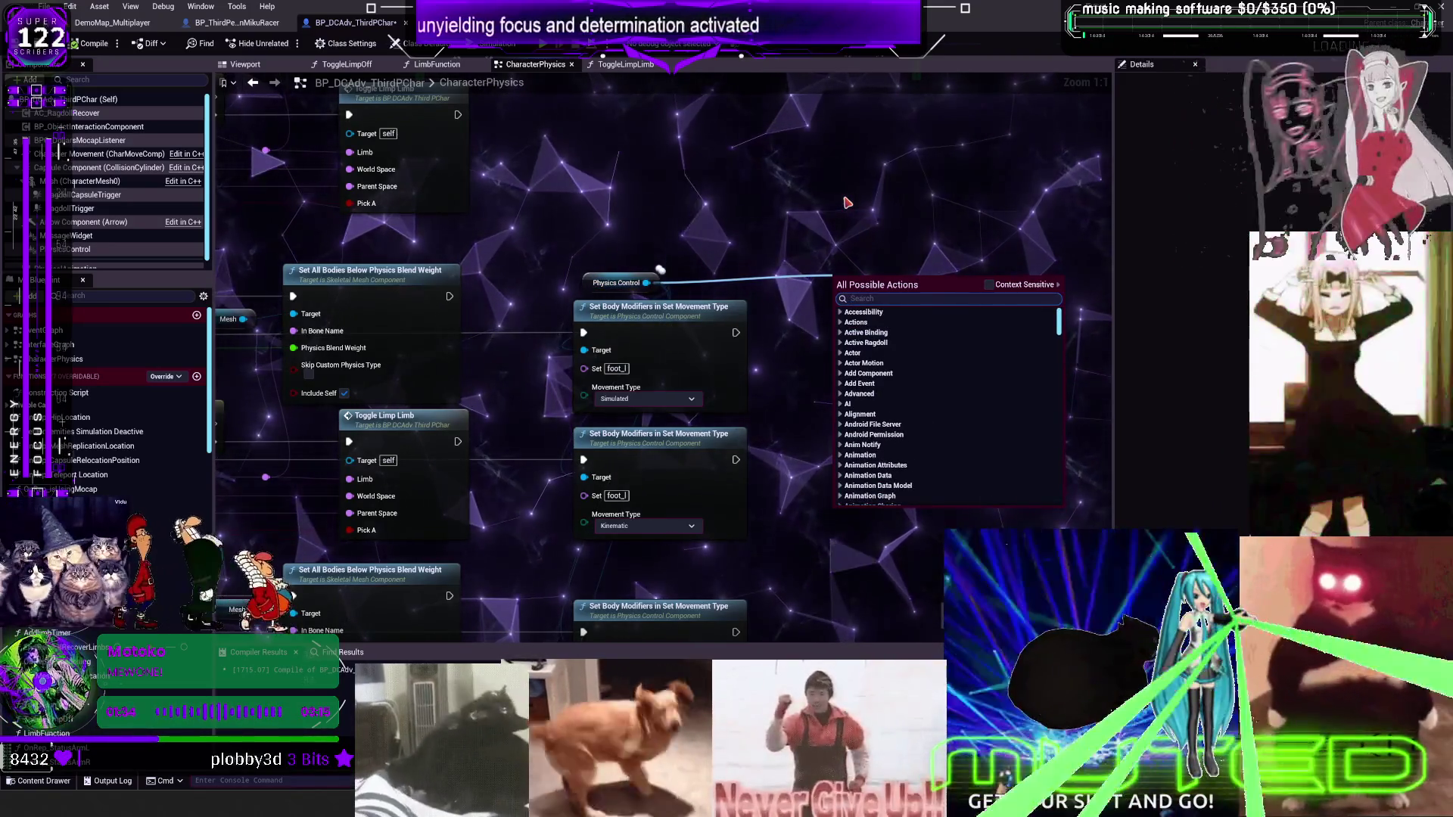
type("get pd")
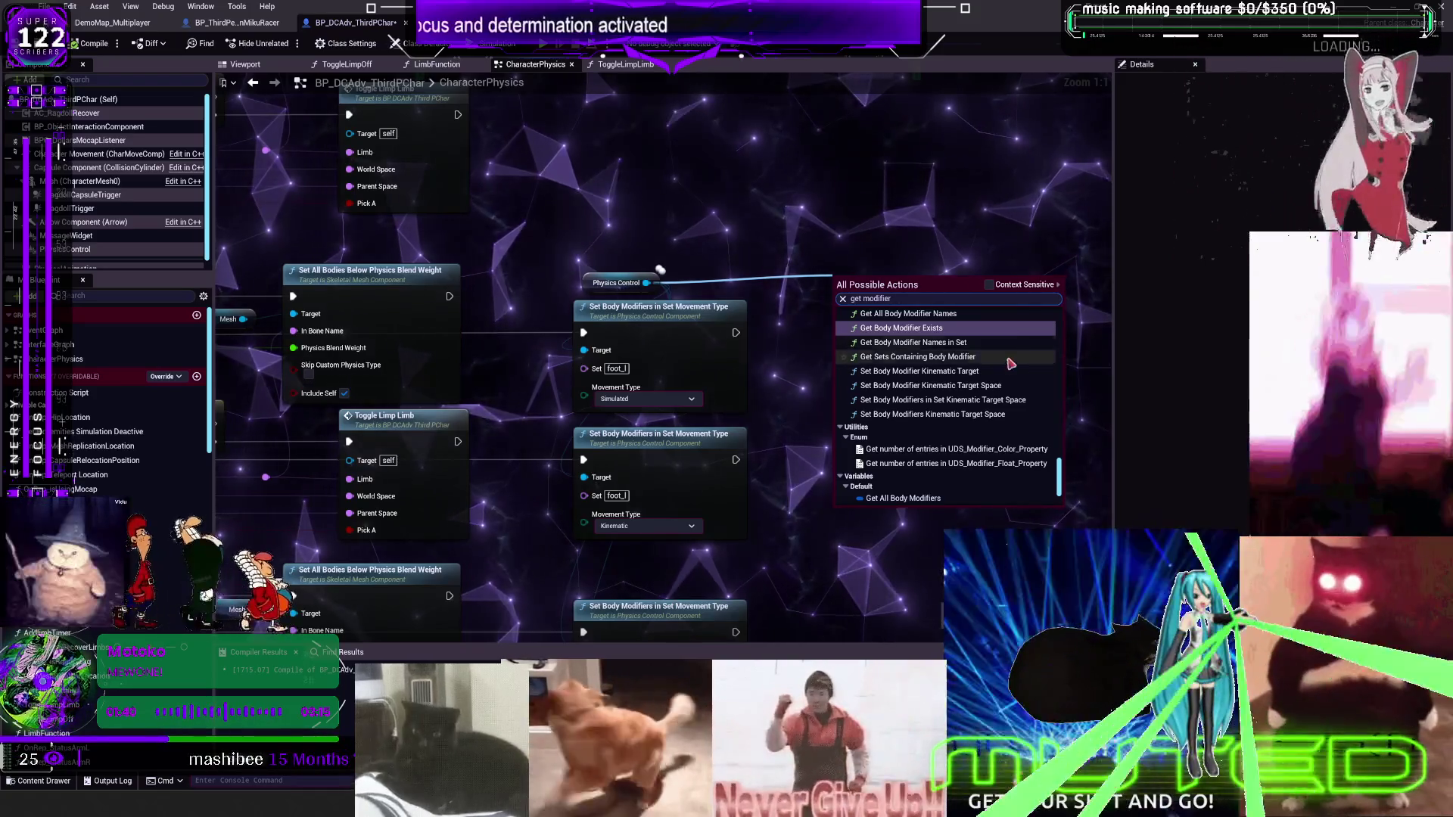
scroll(1021, 383, "up", 1)
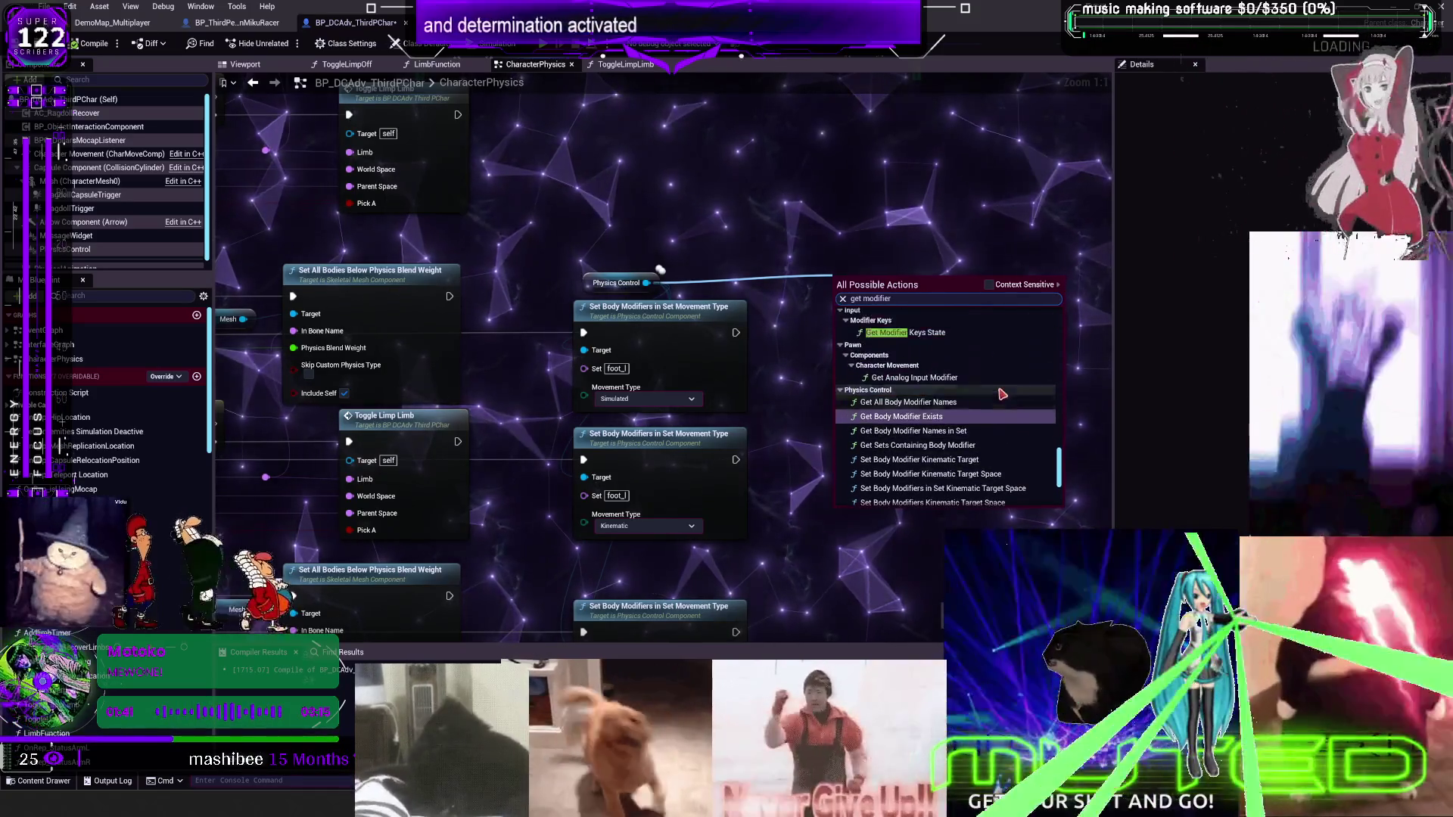
left_click(989, 285)
left_click(990, 285)
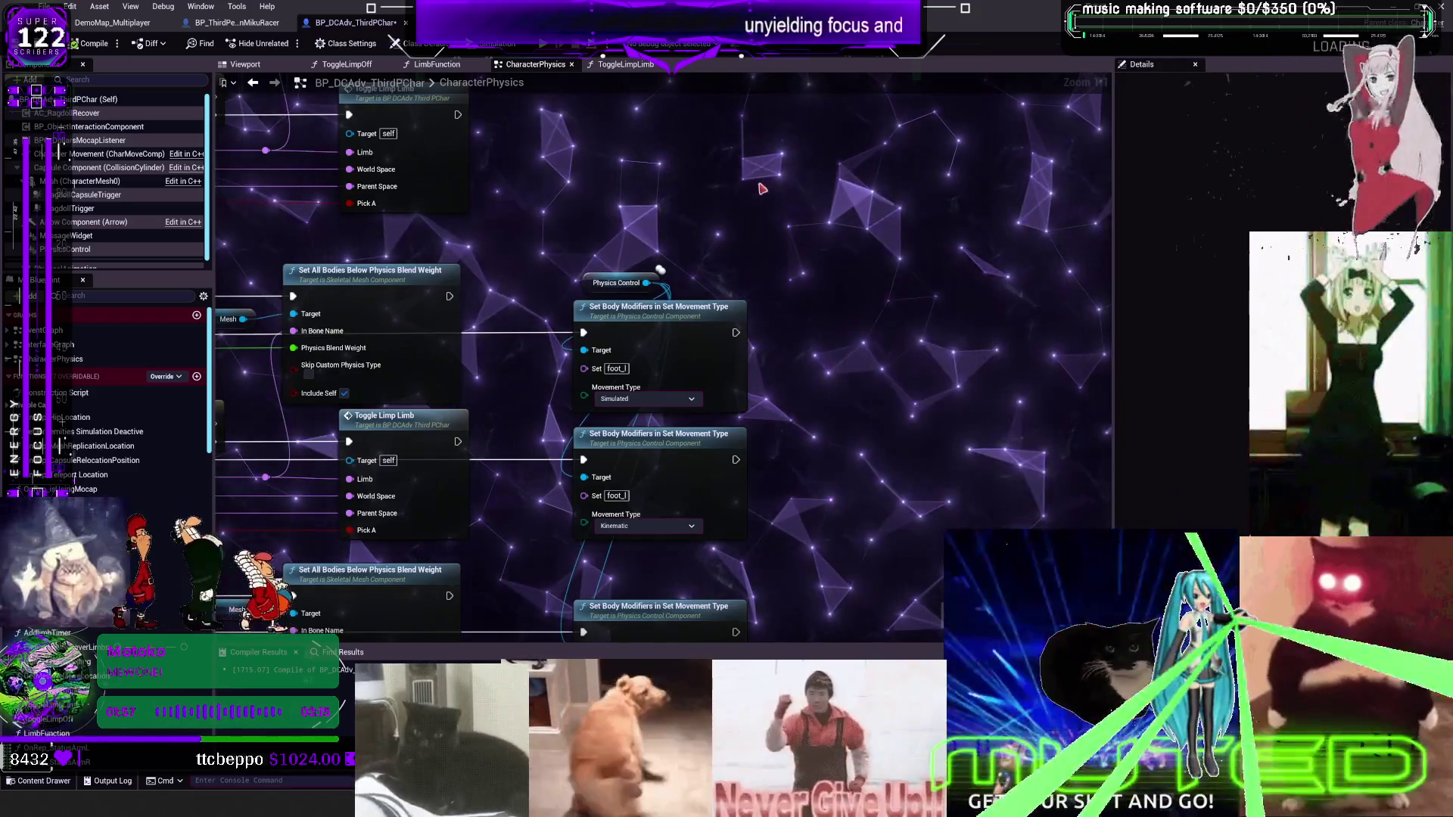
left_click_drag(612, 390, 666, 138)
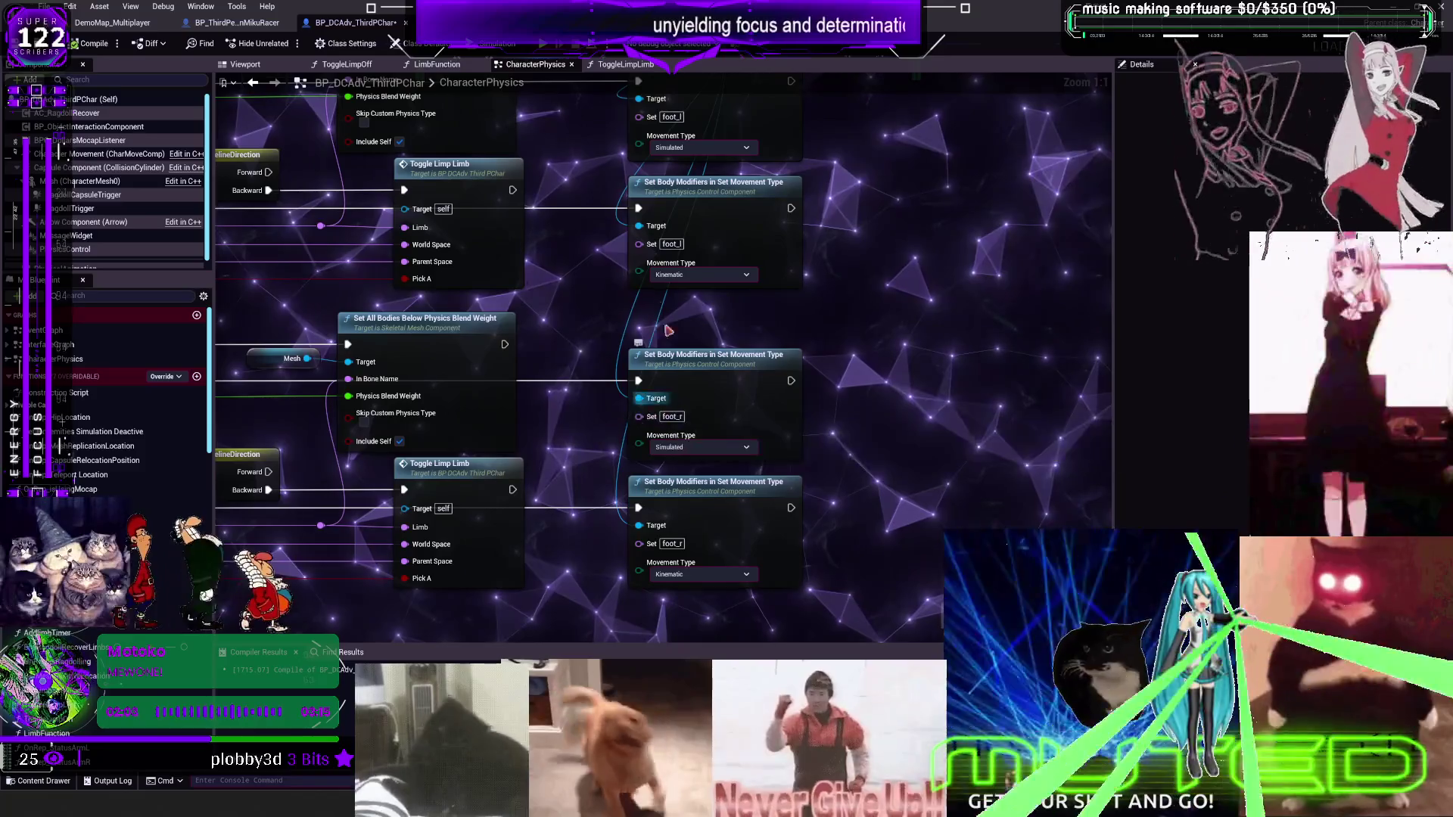
Duplicate the Feet body-modifier node pair into the space right of the Hands group
scroll(724, 277, "down", 6)
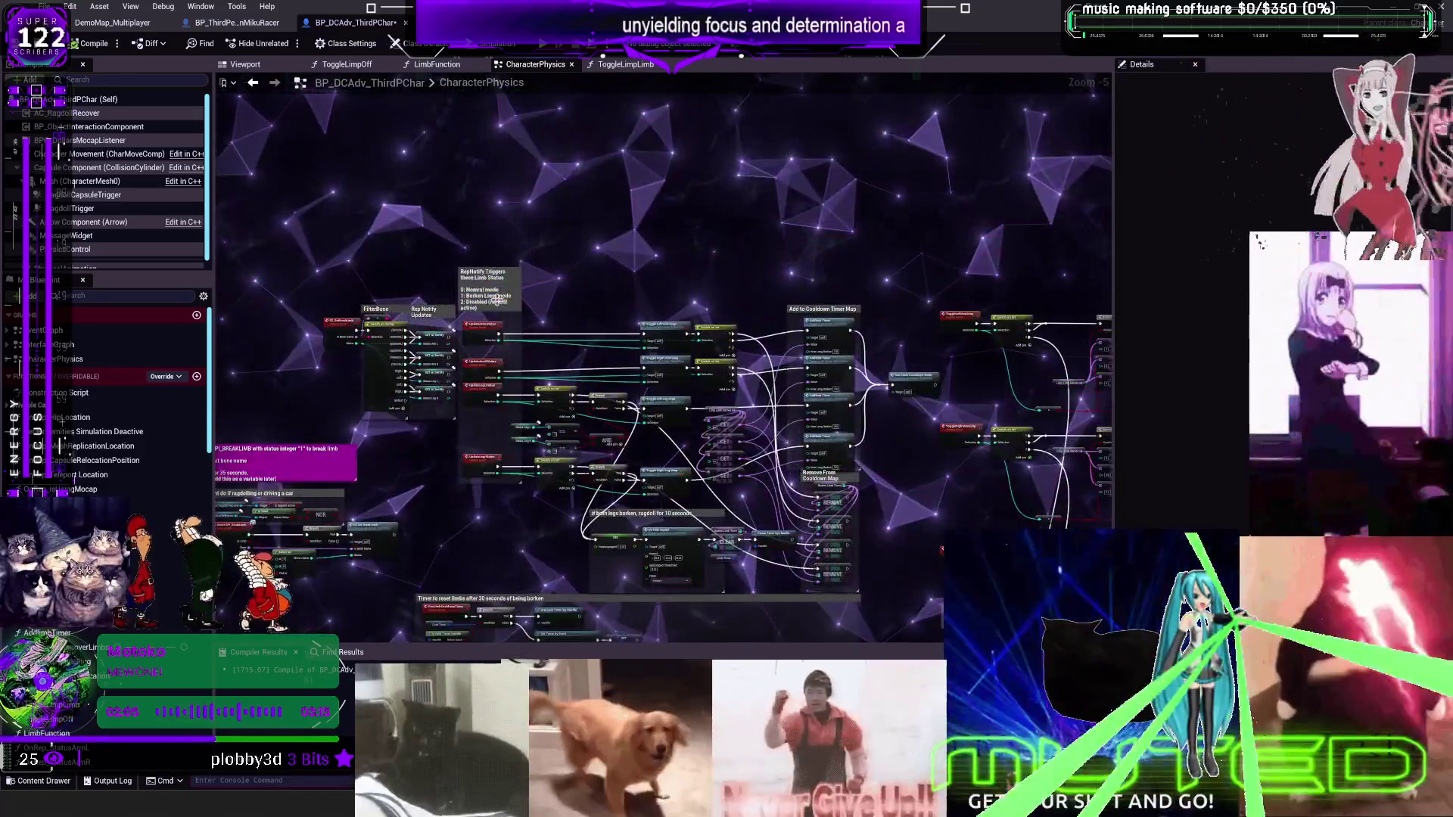
scroll(587, 354, "down", 3)
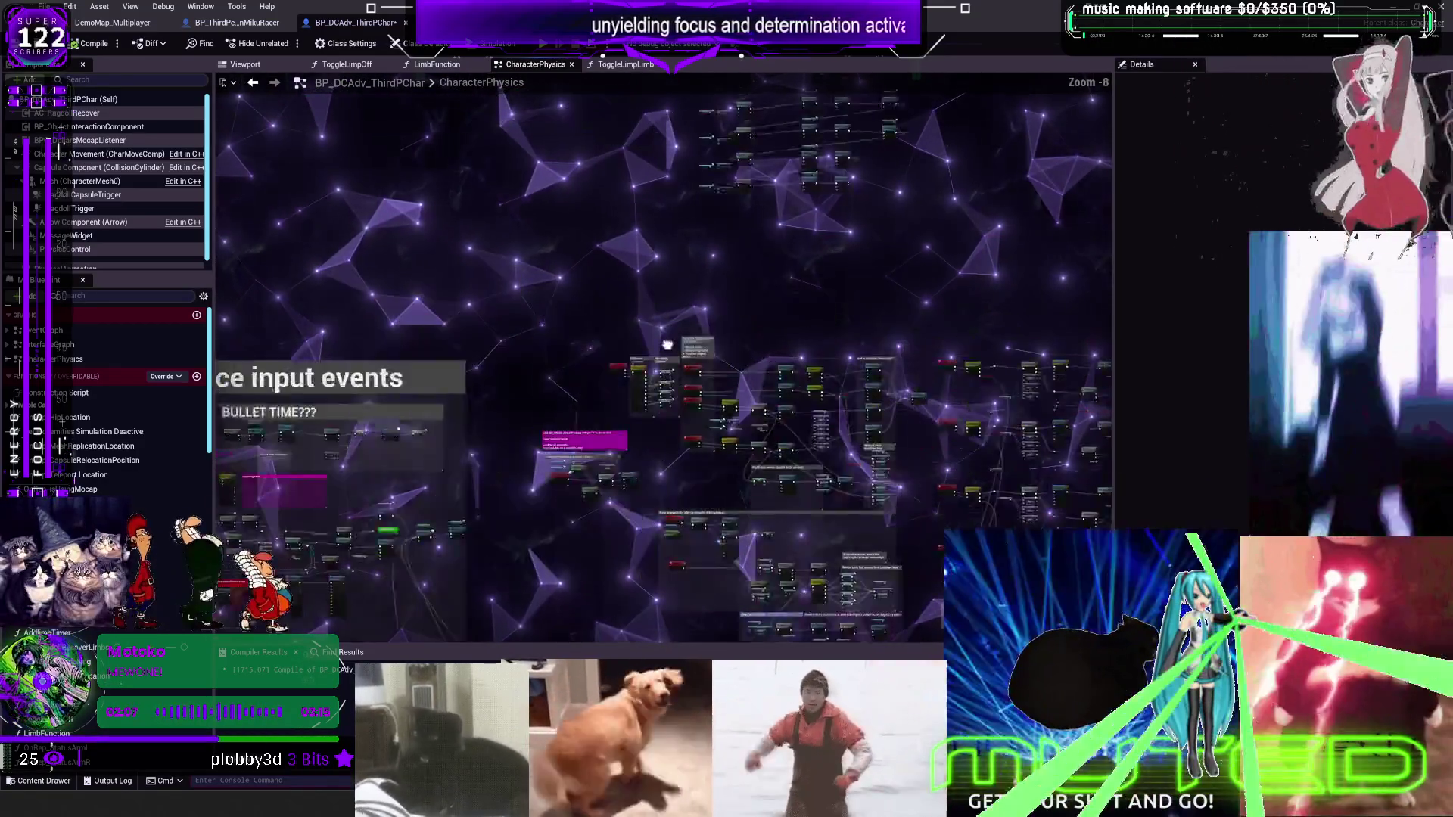
scroll(588, 353, "up", 7)
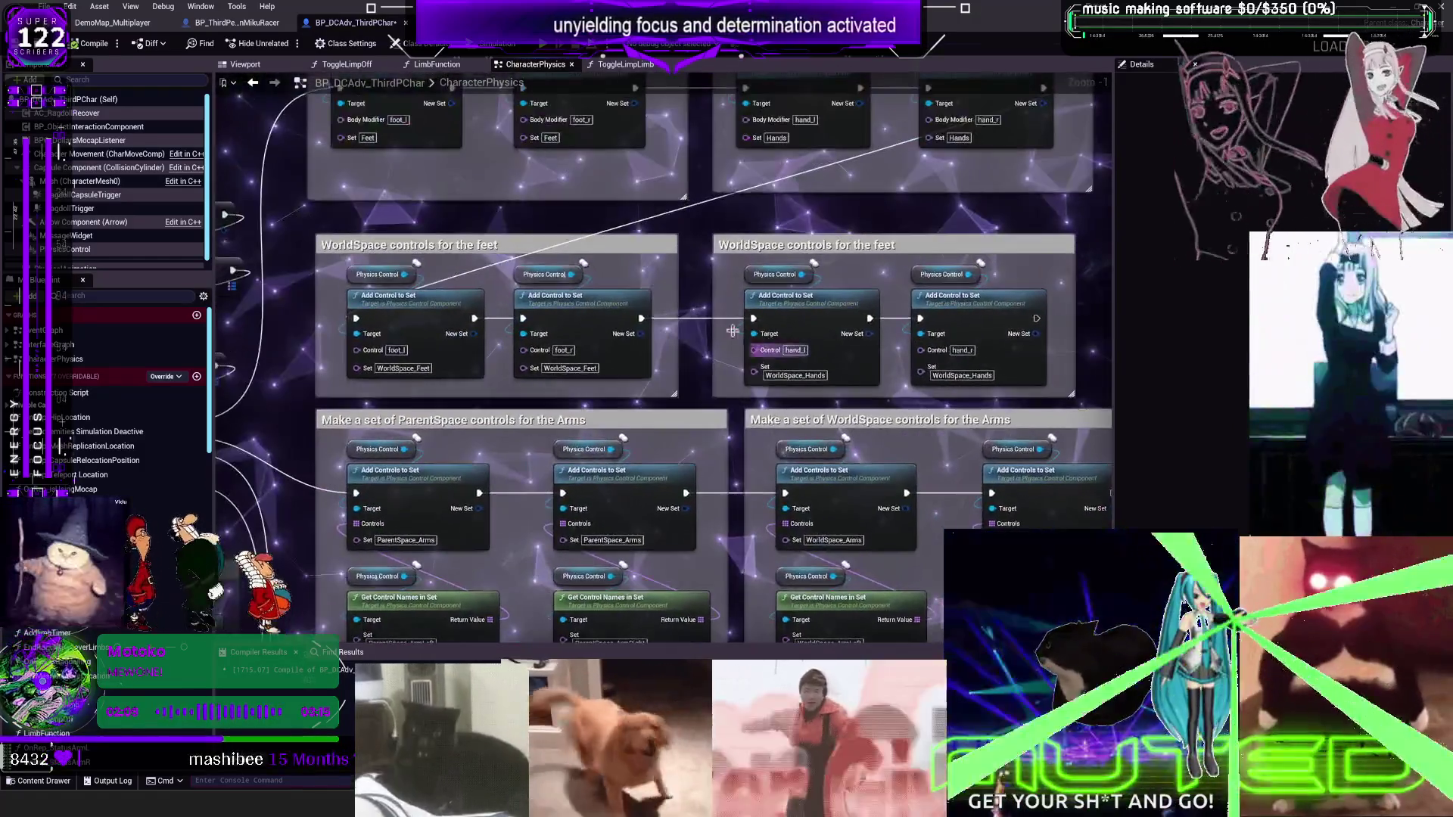
mouse_move(389, 169)
left_mouse_down()
mouse_move(318, 114)
mouse_move(227, 318)
mouse_move(318, 144)
mouse_move(394, 221)
mouse_move(433, 227)
left_mouse_up()
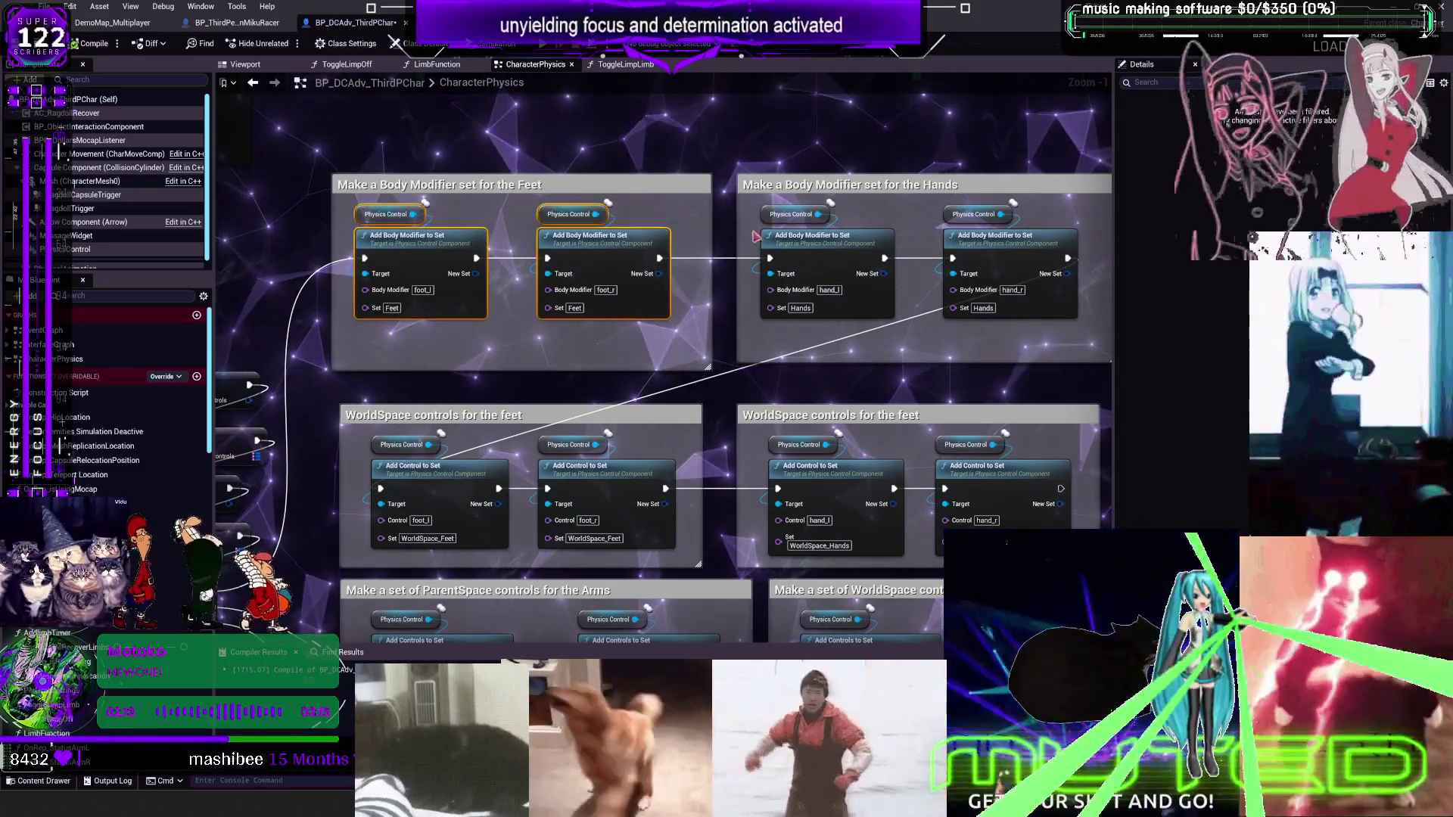
key("ctrl+c")
left_click_drag(755, 237, 367, 226)
key("ctrl+v")
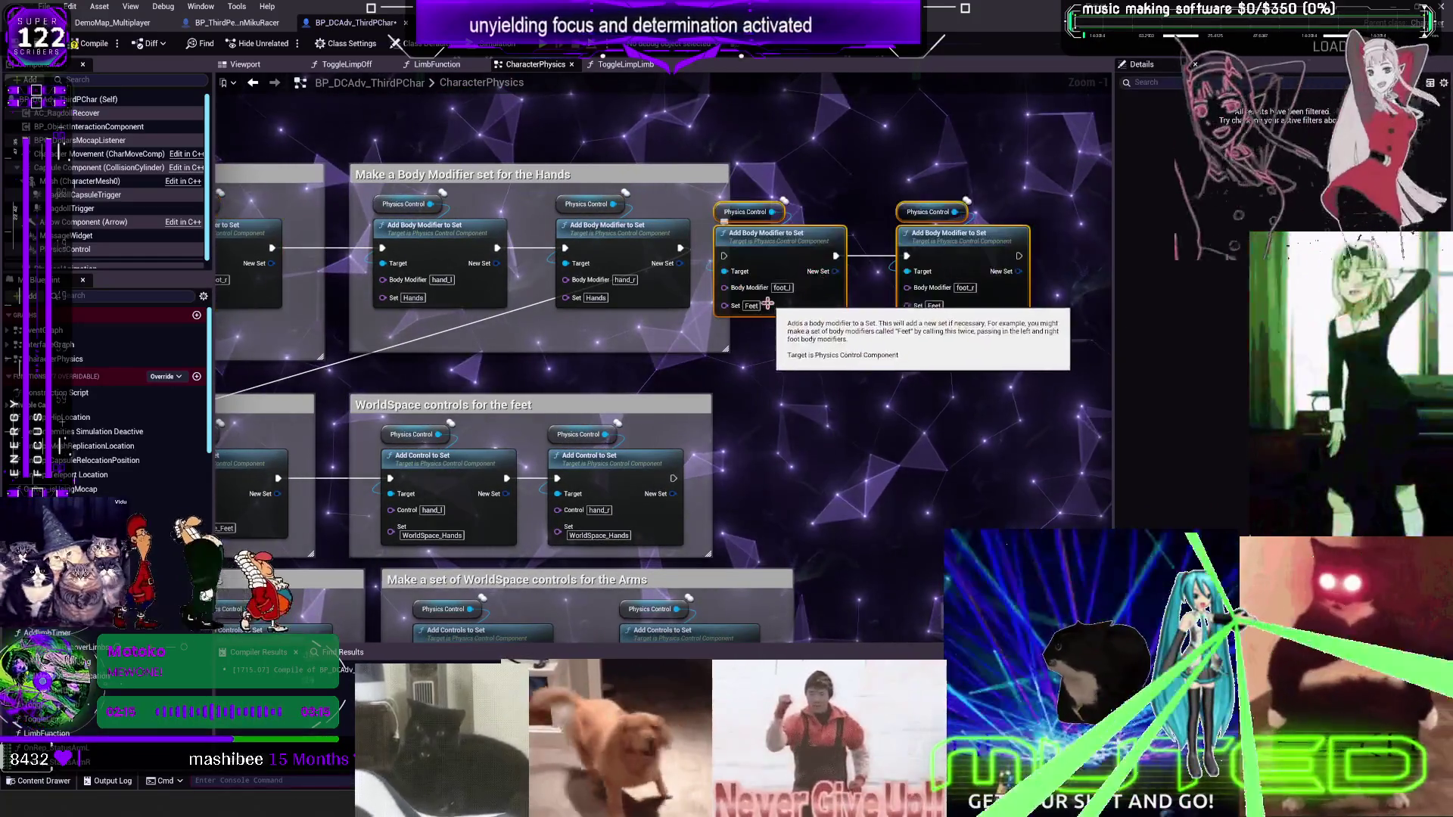
Rename the copied nodes' sets to Foot_Left and Foot_Right
left_click(781, 287)
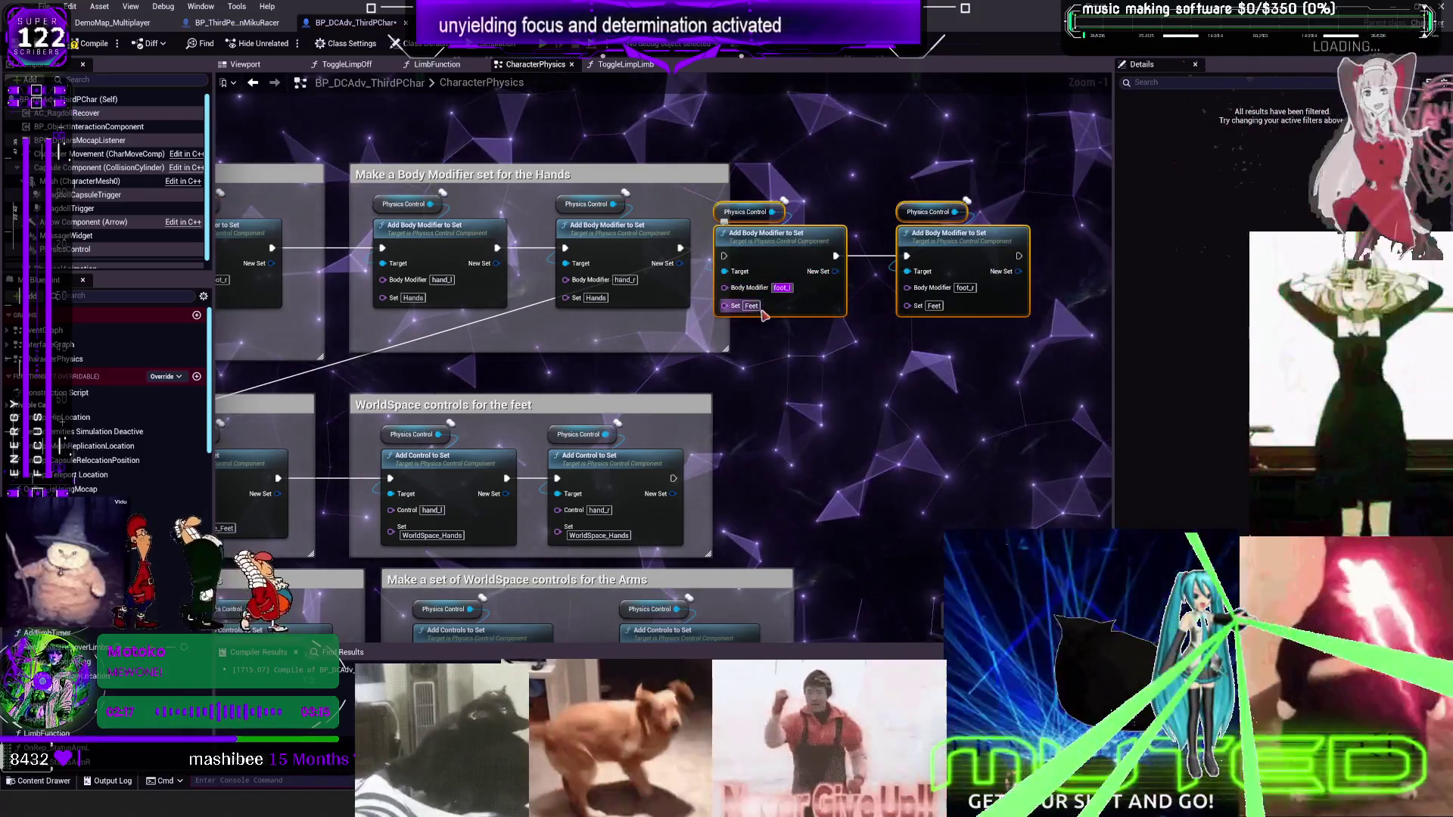
left_click(752, 306)
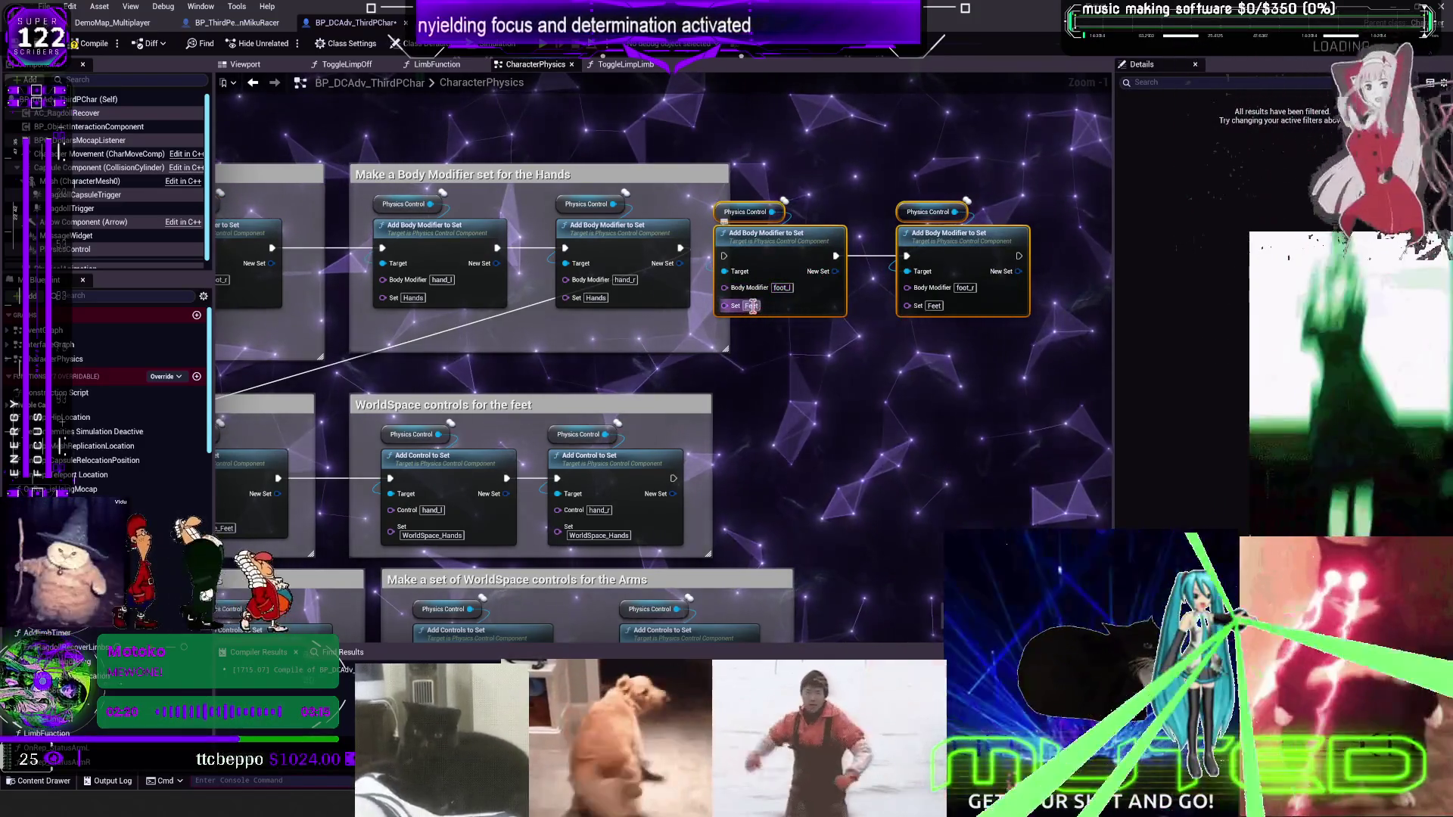
type("led")
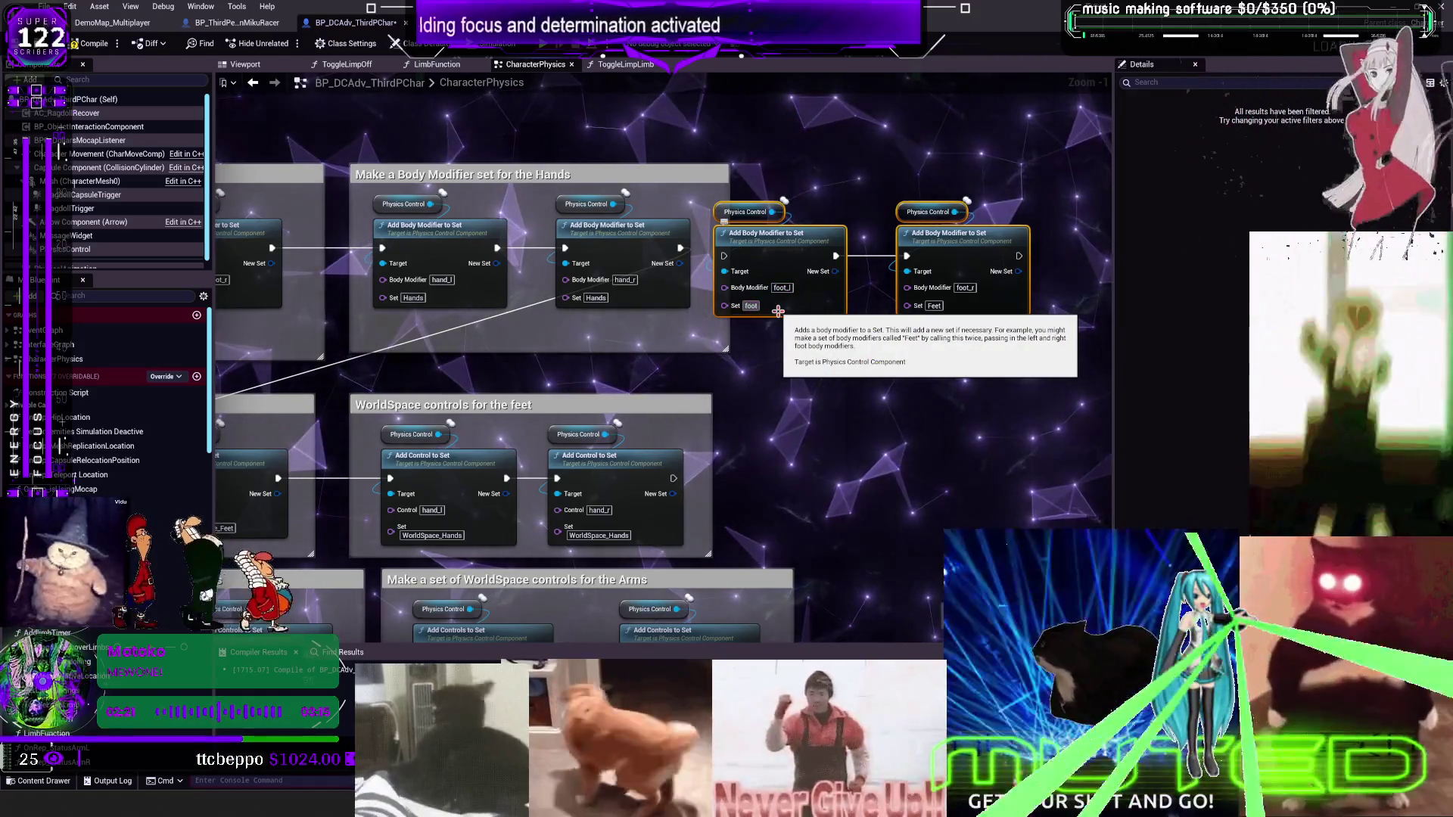
key("BackSpace")
type("ft")
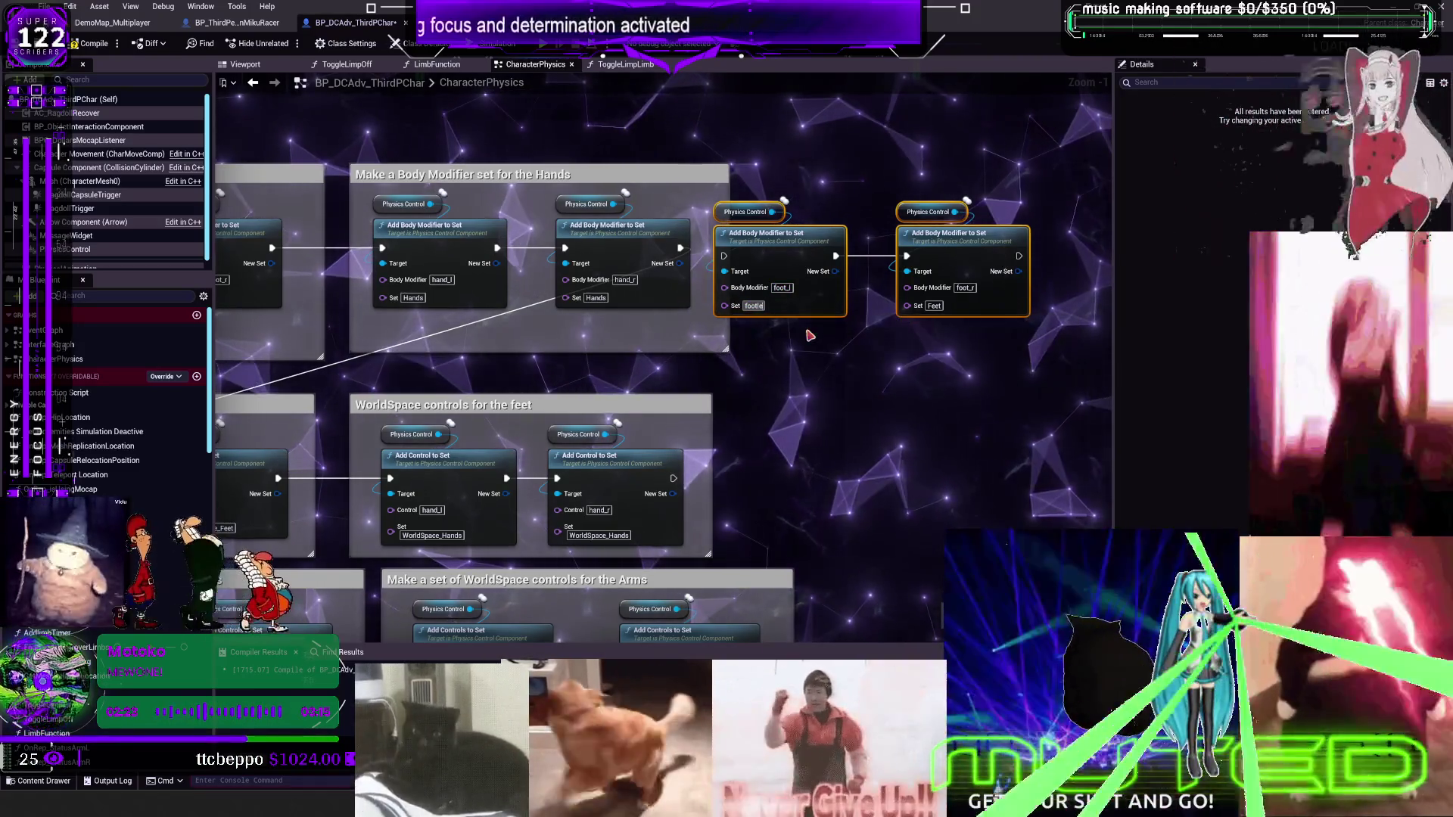
left_click(810, 335)
left_click(934, 305)
type("foot")
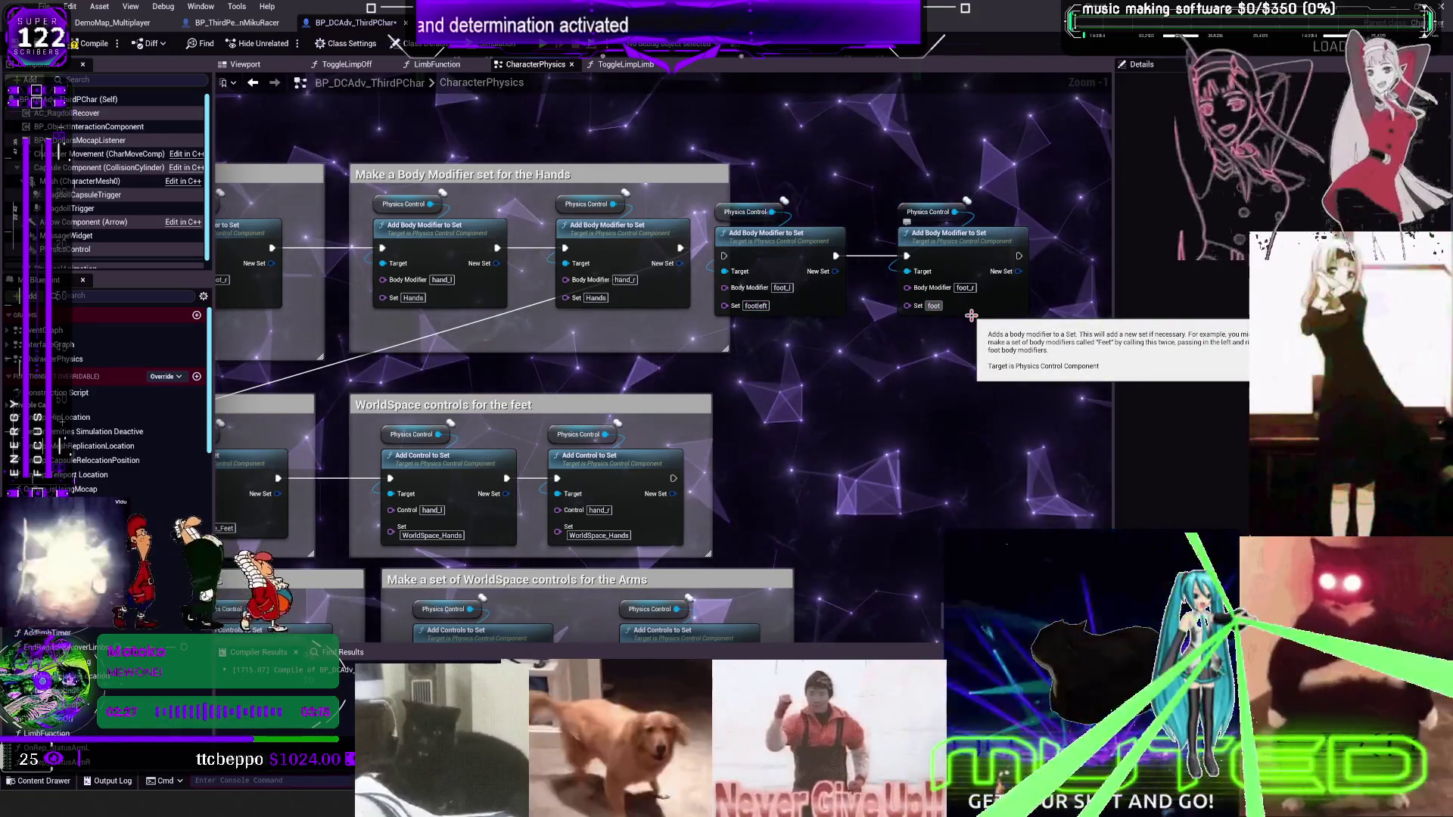
type("R")
key("BackSpace")
type("right")
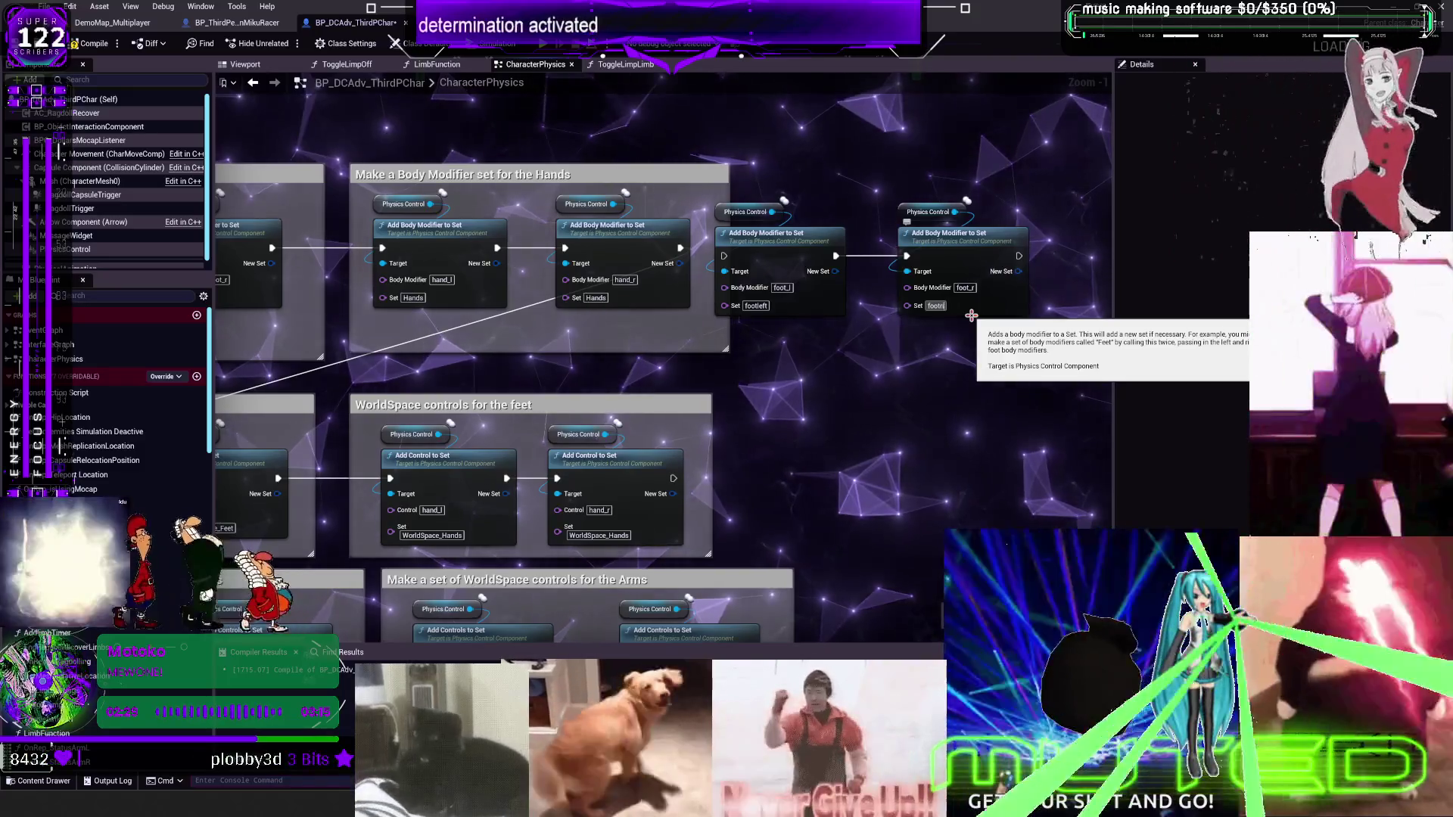
left_click(836, 371)
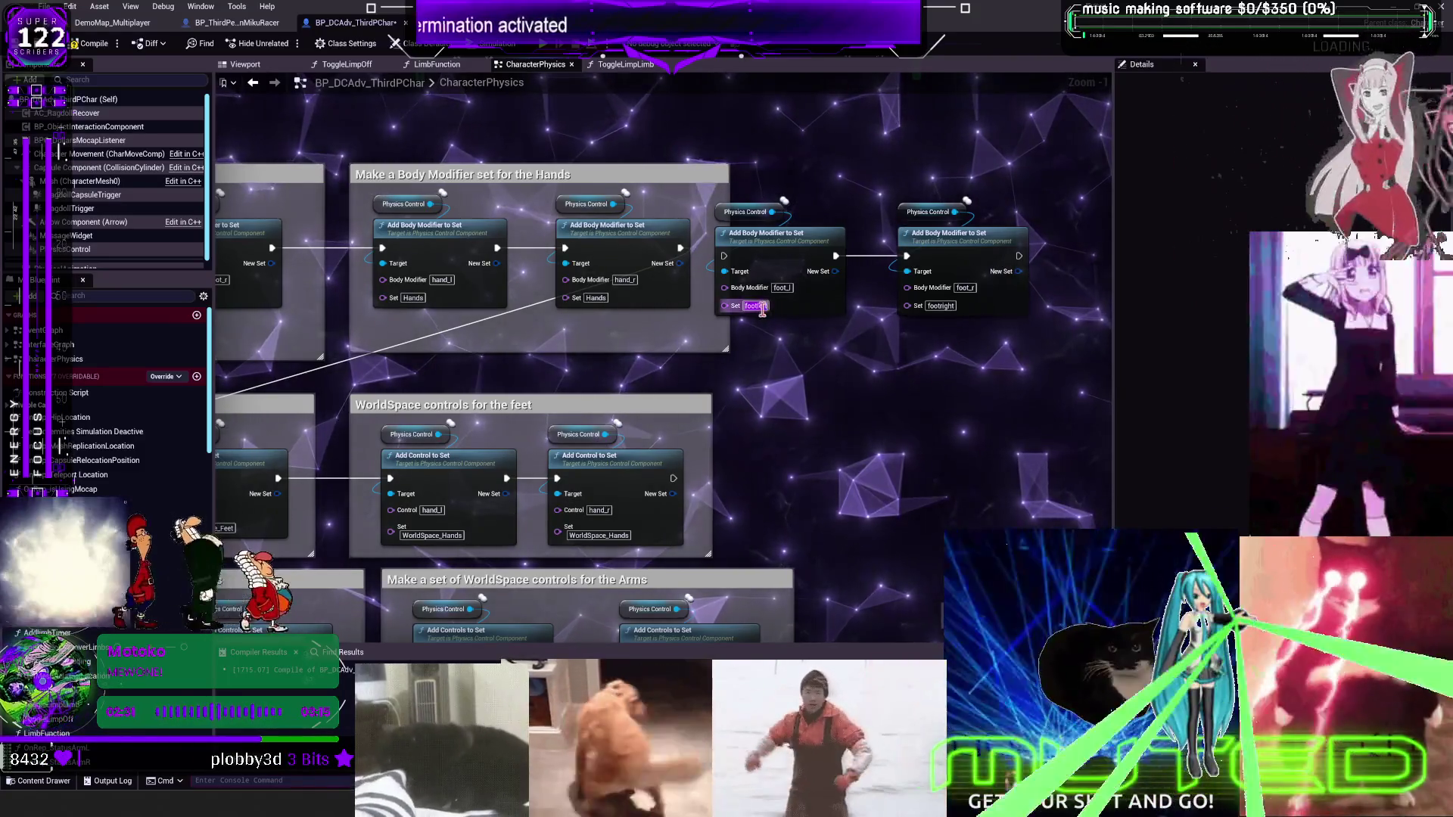
left_click(757, 306)
type("Foot_Left")
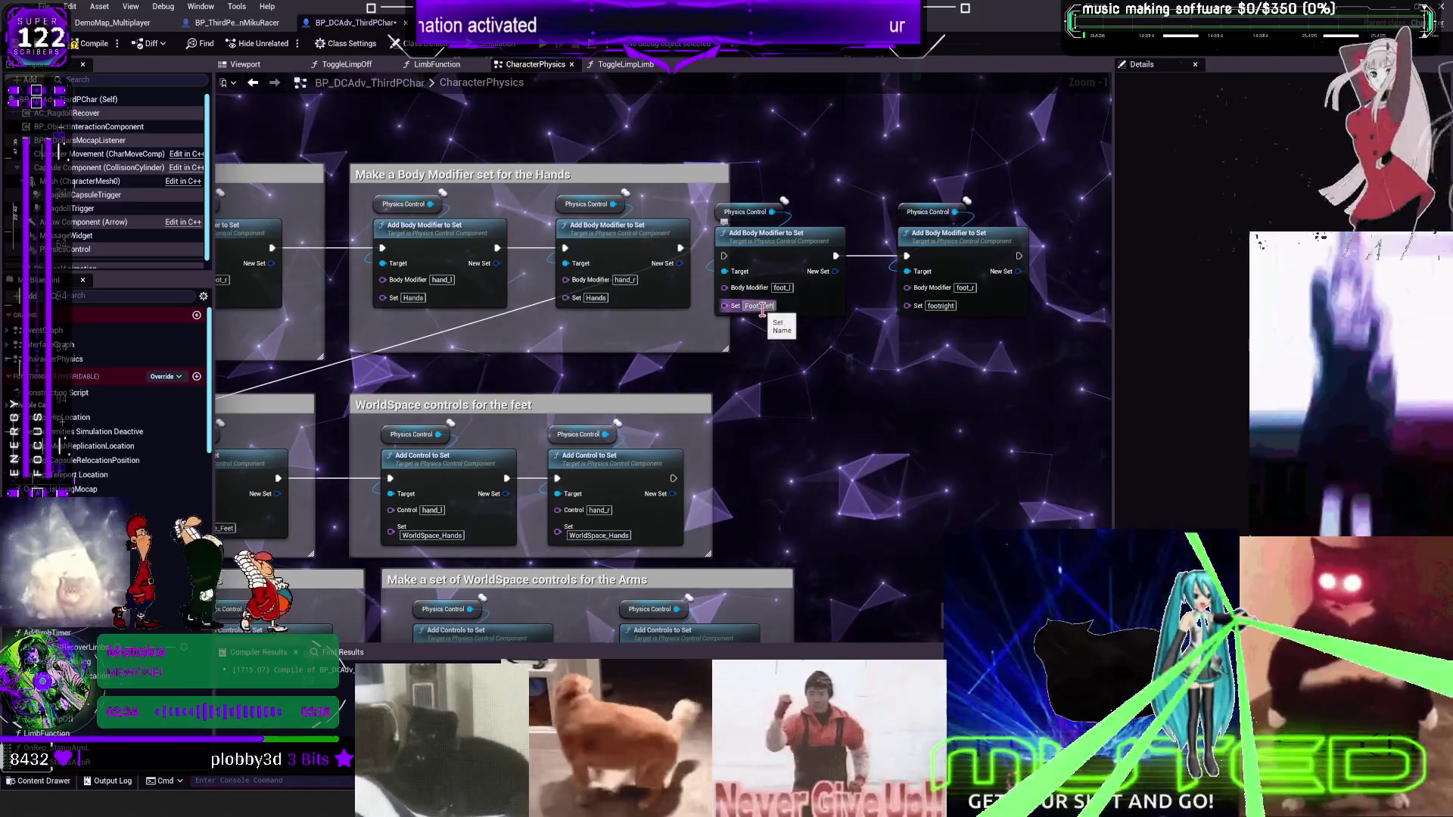
left_click(817, 382)
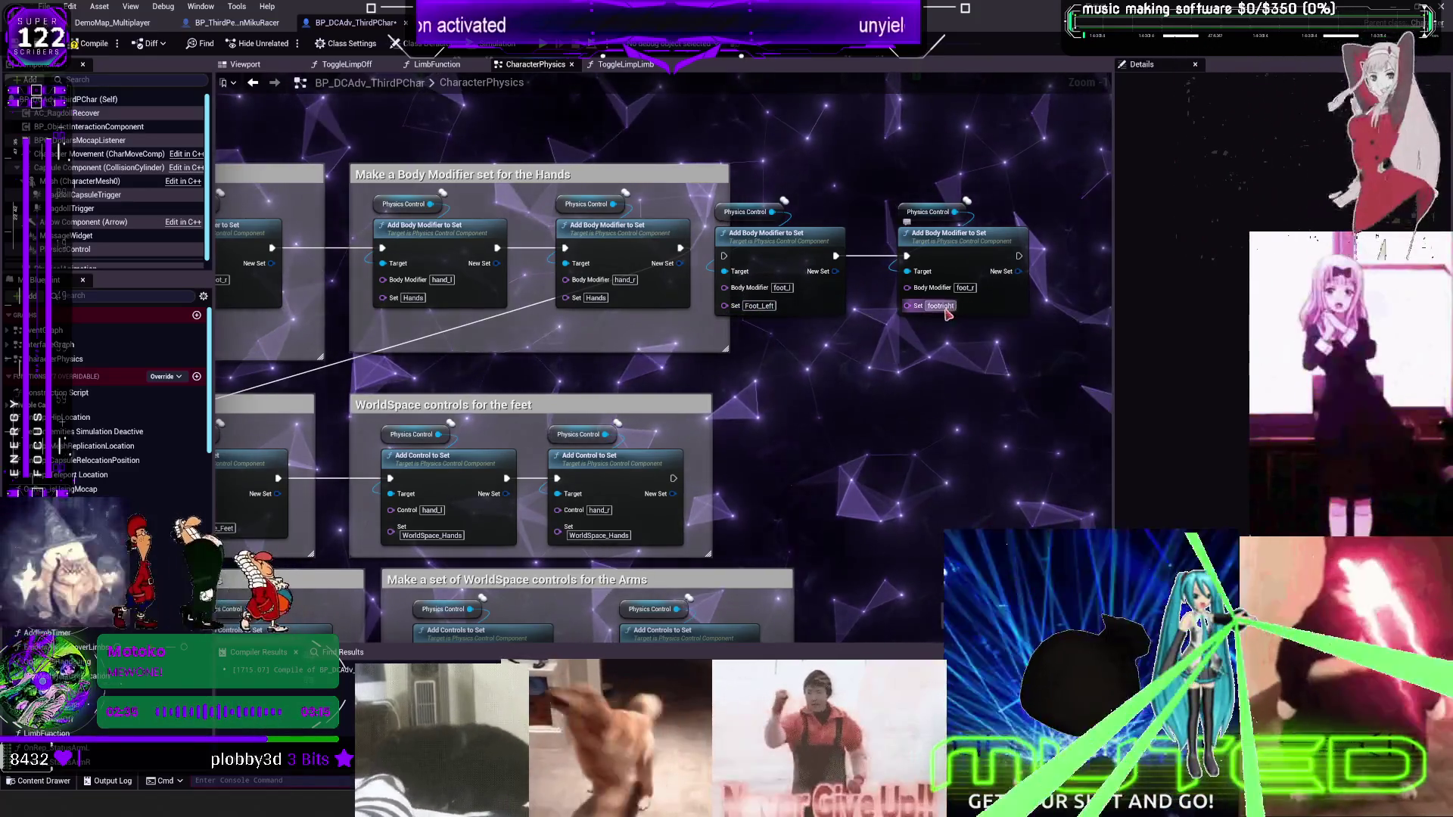
type("FootRi")
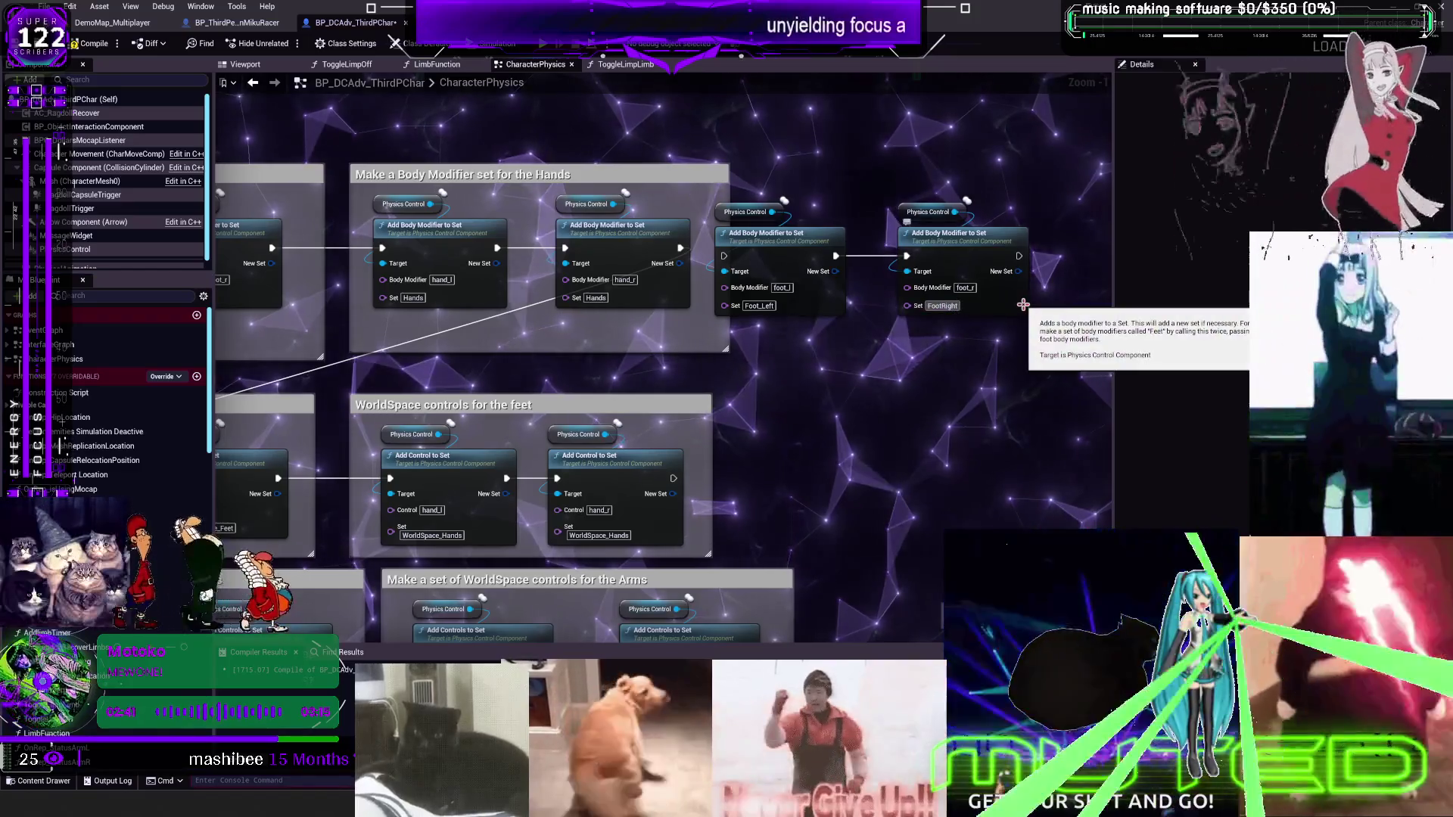
Line up the Foot body-modifier and Physics Control nodes with the Hands nodes
left_click_drag(220, 422, 935, 281)
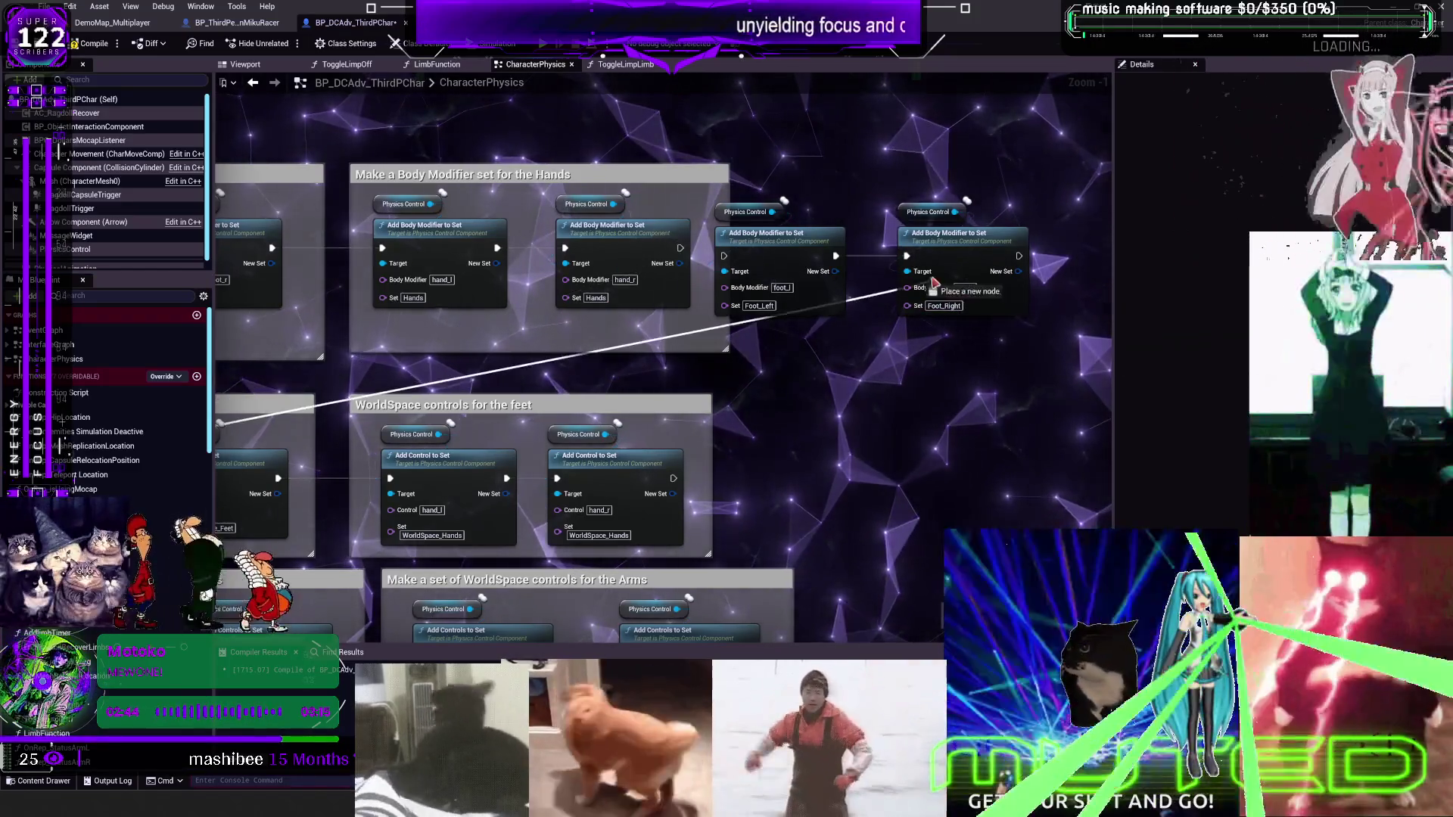
left_click_drag(1019, 265, 1019, 269)
left_click_drag(1027, 364, 756, 199)
left_click_drag(766, 314, 765, 306)
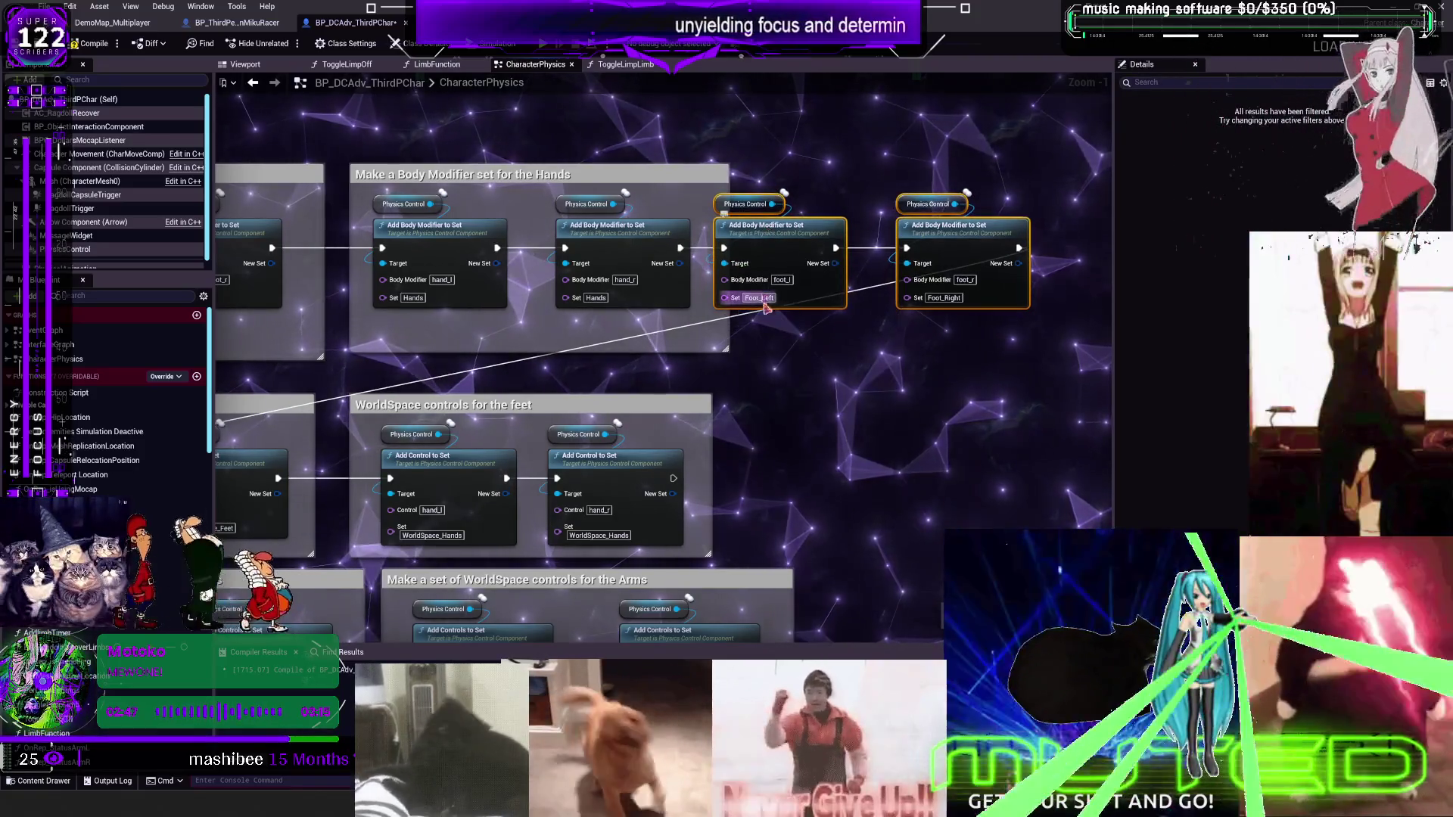
scroll(852, 335, "down", 4)
scroll(757, 350, "up", 5)
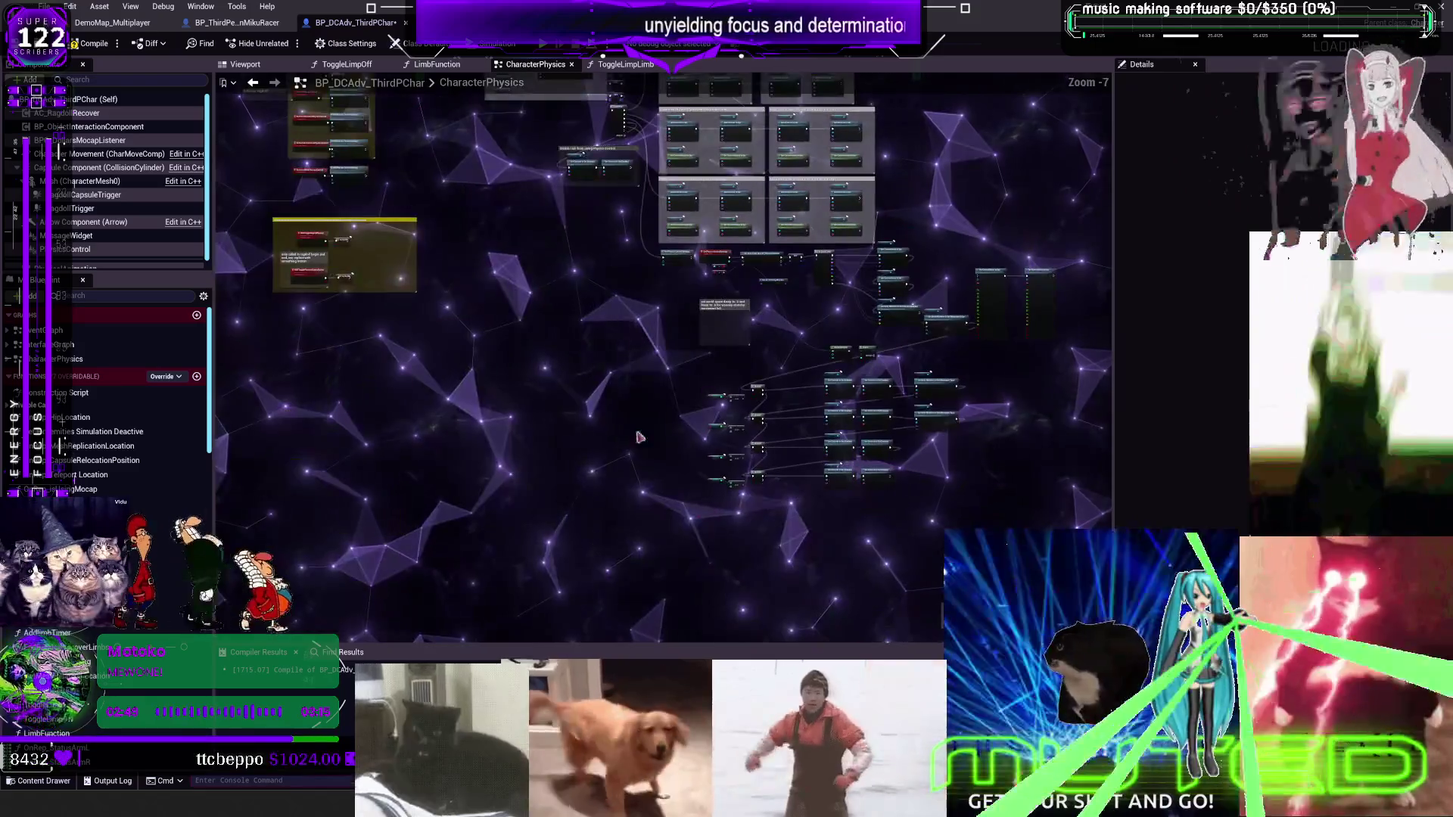
Set the Set Body Modifiers nodes' set names to Foot_Left and Foot_Right
mouse_move(757, 350)
left_mouse_down()
mouse_move(946, 243)
mouse_move(914, 201)
left_mouse_up()
left_click(920, 204)
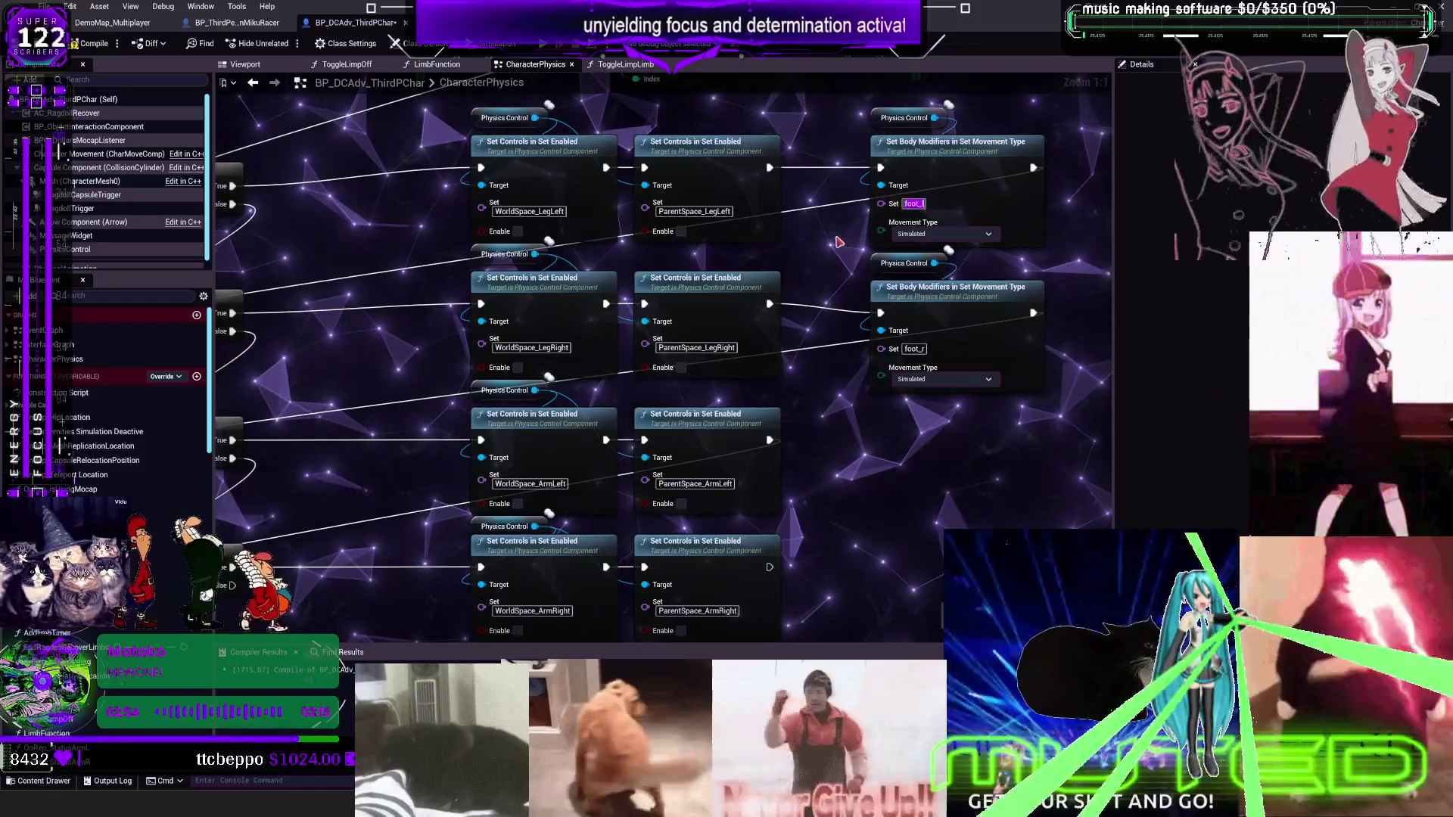
type("Foot_Left")
key("Return")
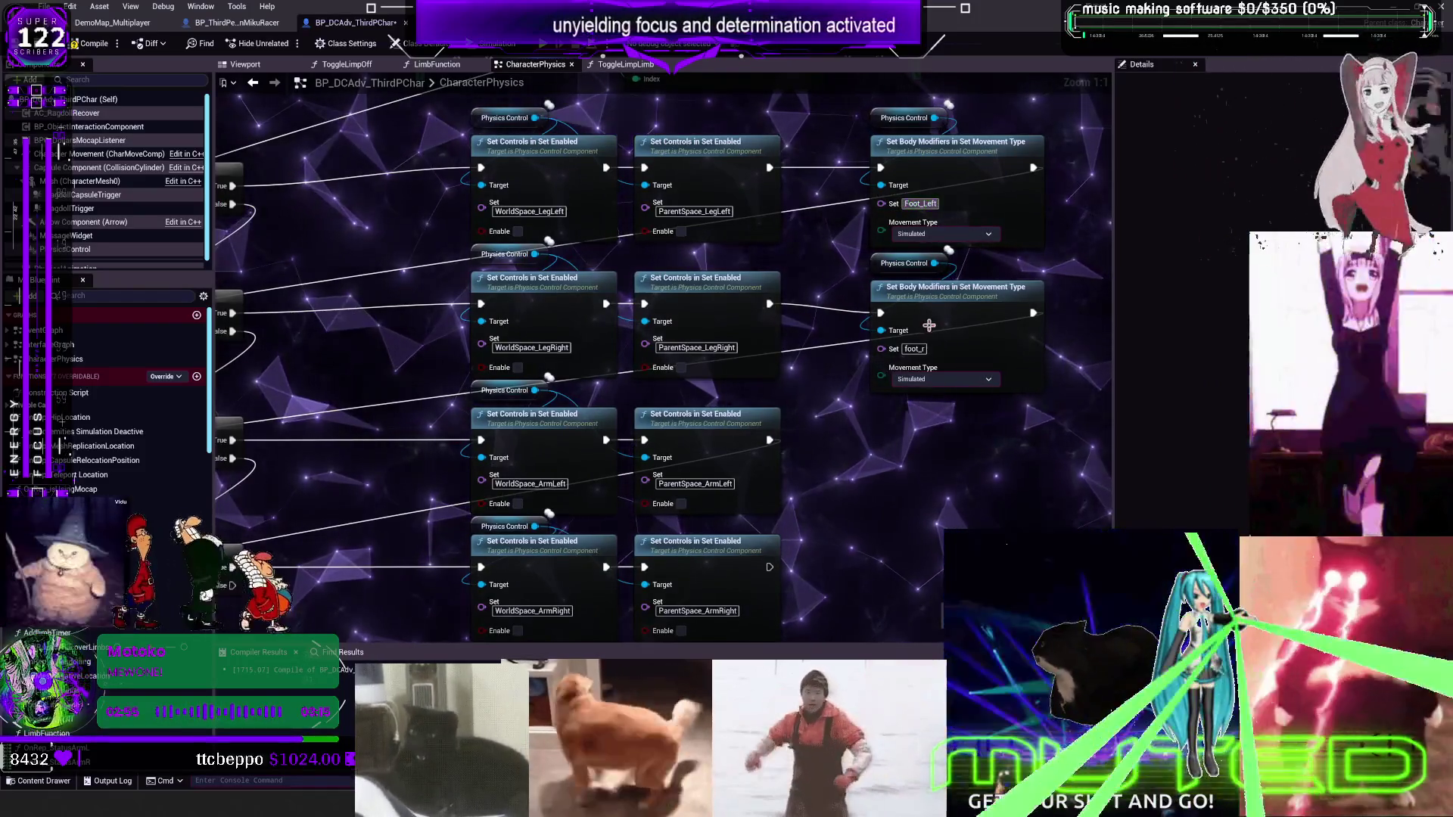
type("Foot_Left")
key("Return")
left_click(921, 349)
type("Foot_Right")
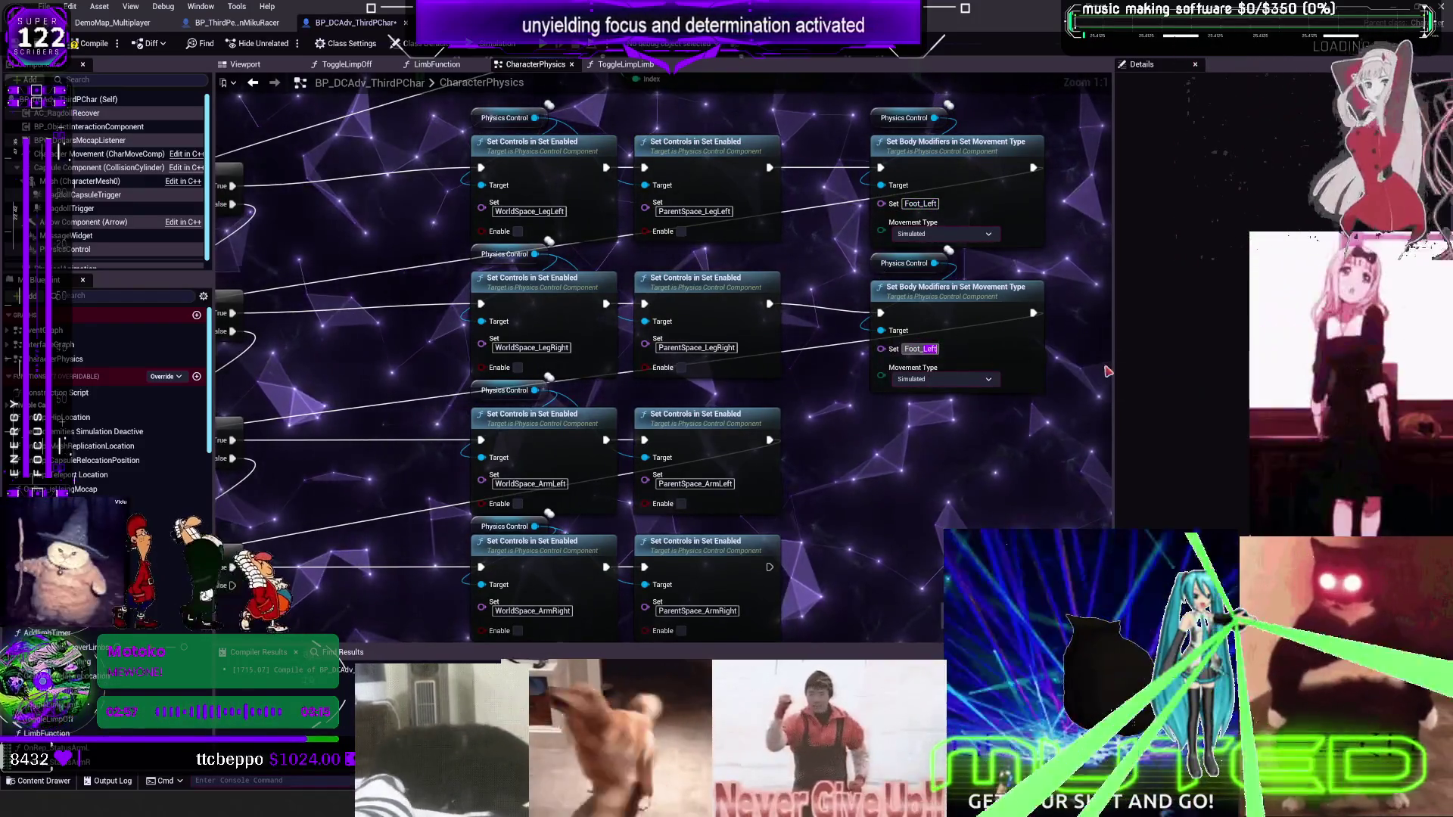
key("Return")
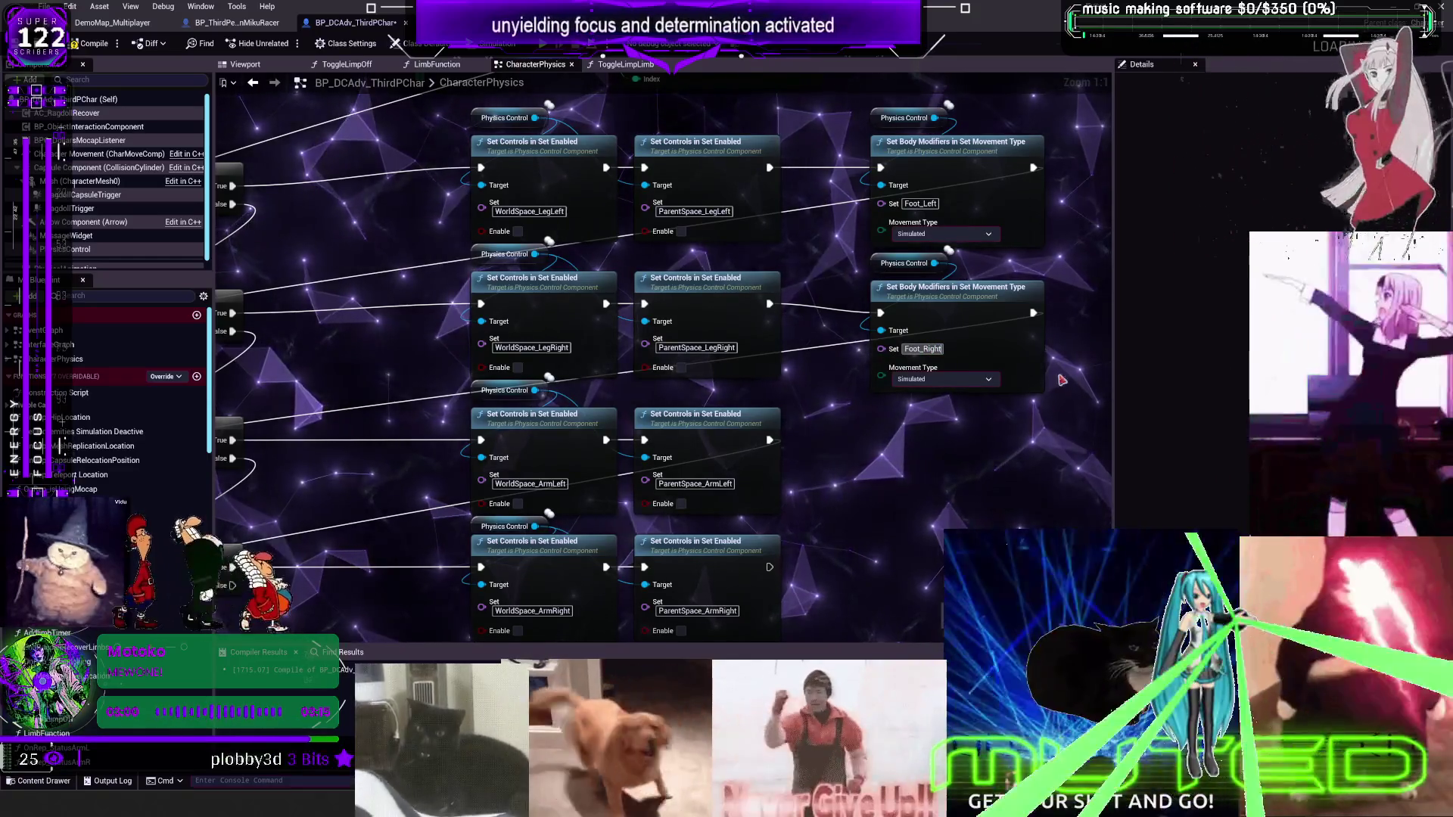
Correct the Foot_Left name on the limp-limb movement-type node
scroll(980, 502, "down", 6)
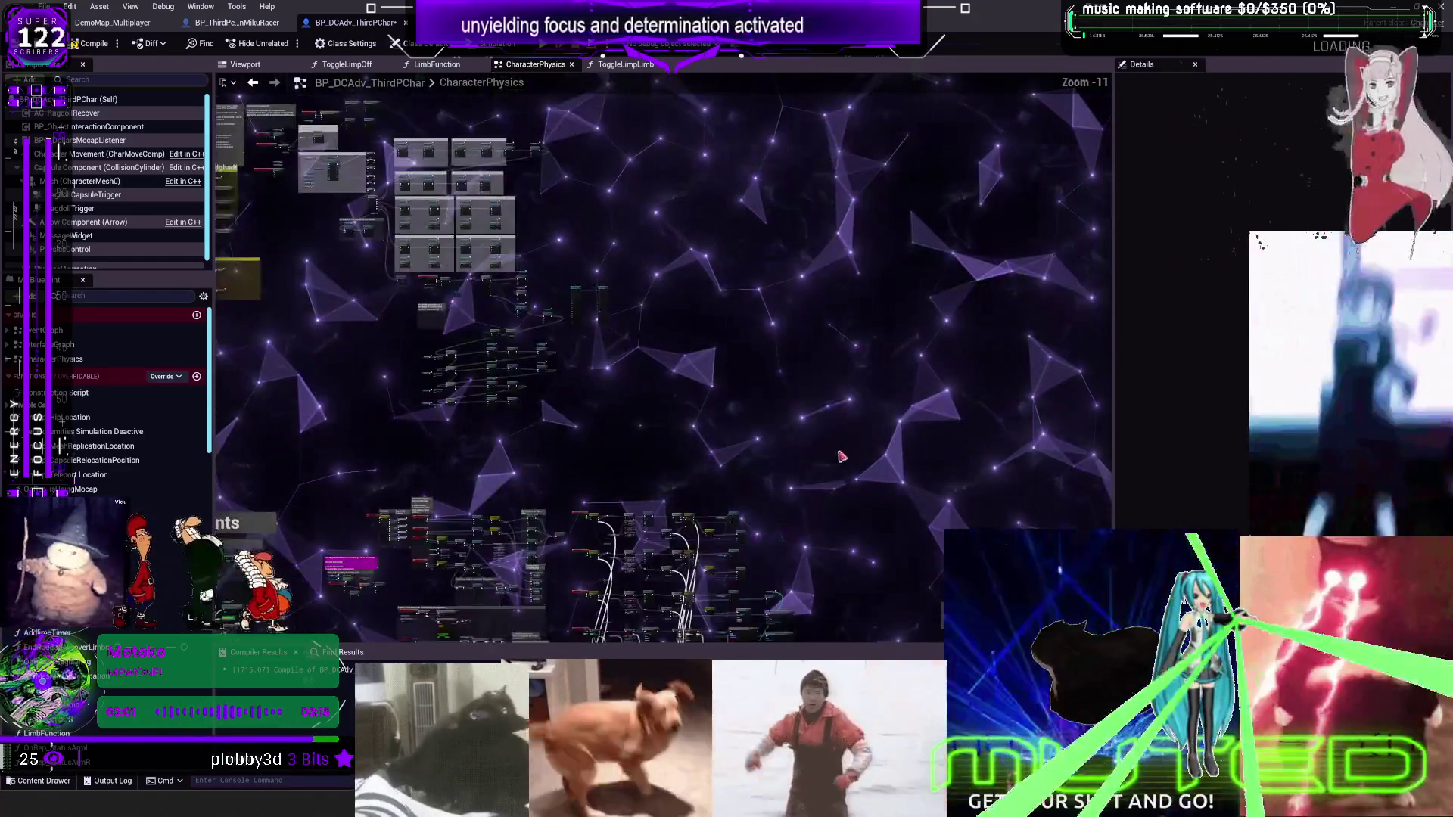
scroll(655, 414, "up", 8)
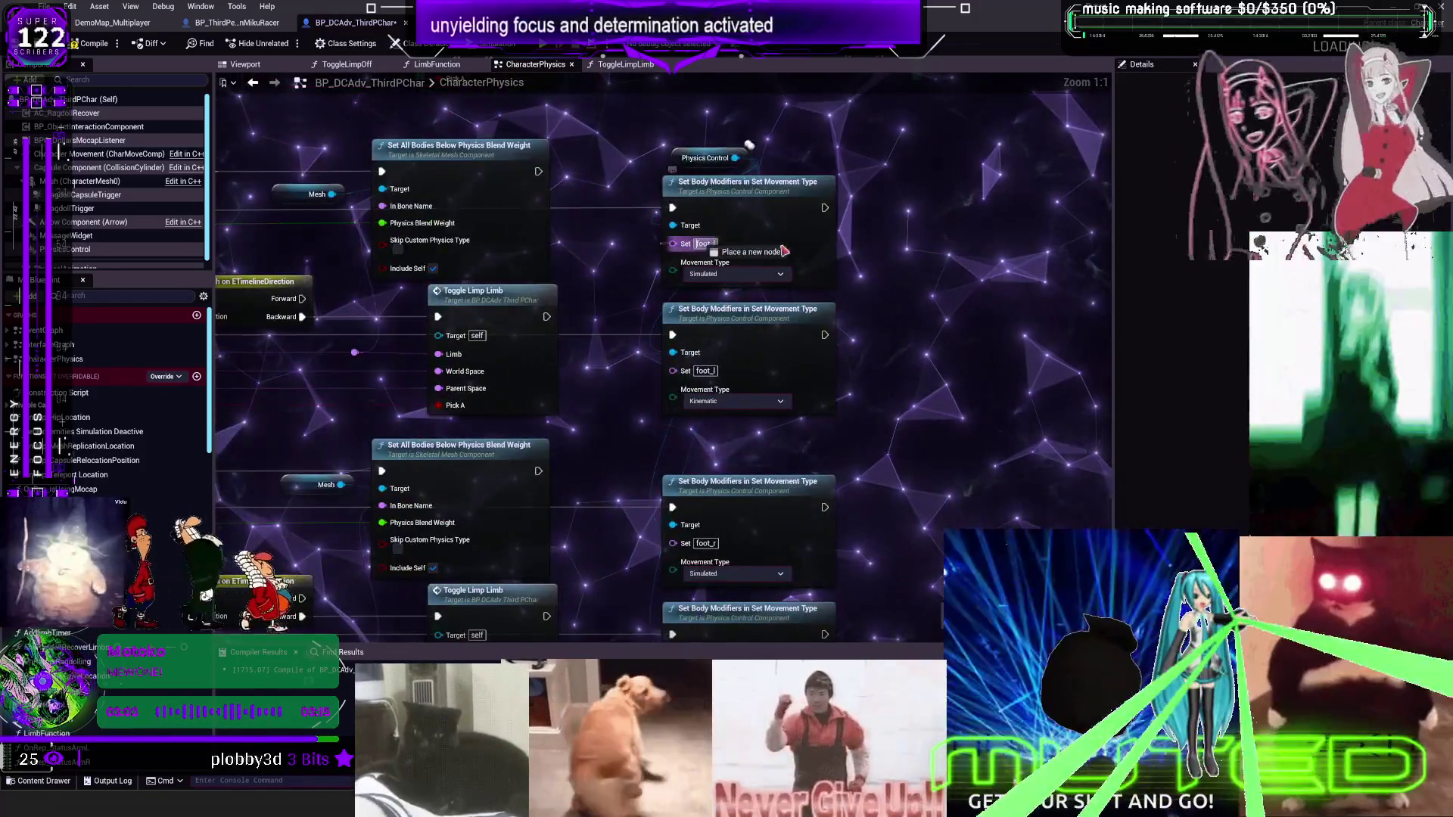
left_click_drag(760, 403, 773, 302)
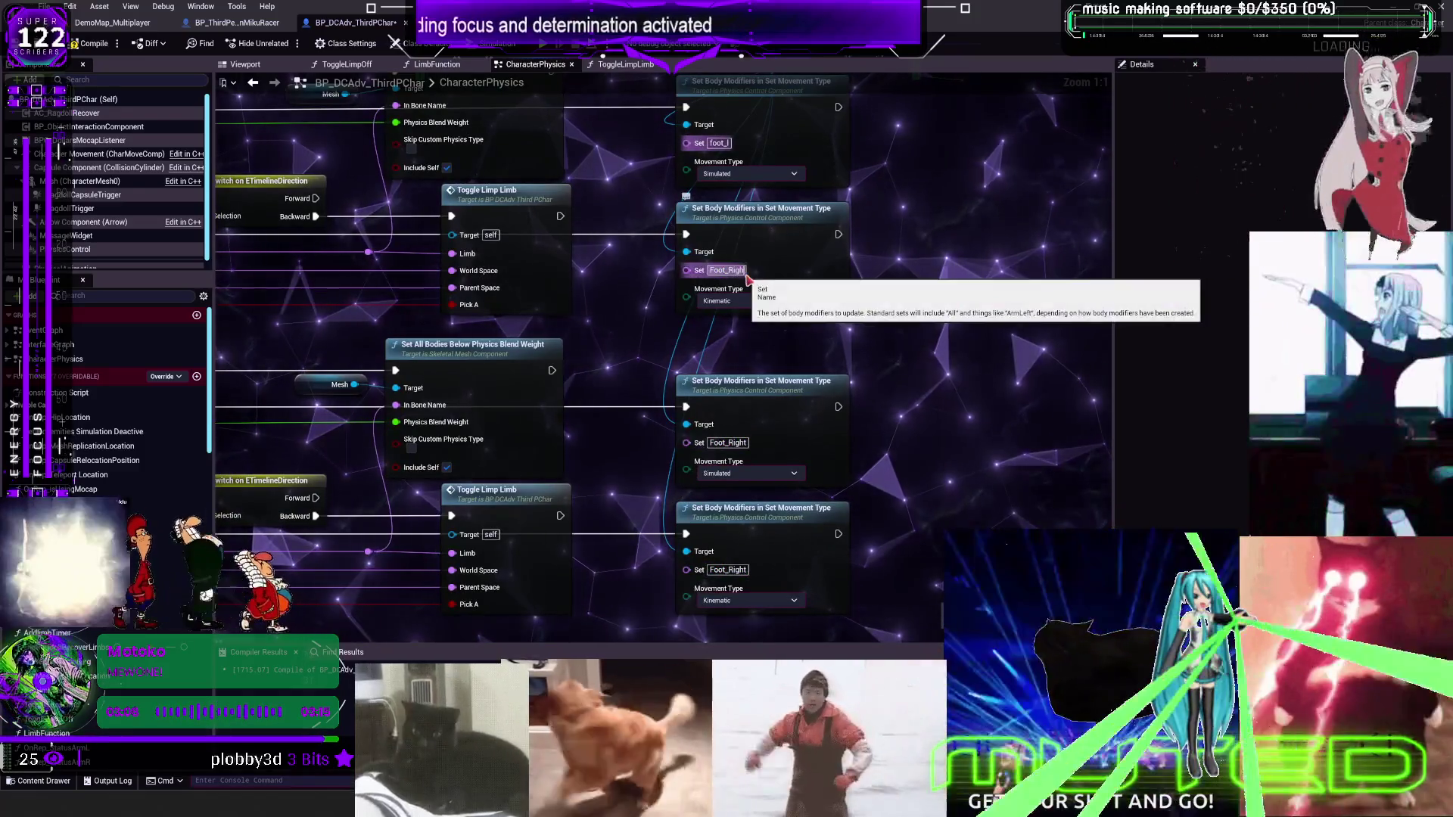
key("BackSpace")
key("BackSpace")
key("BackSpace")
type("Left")
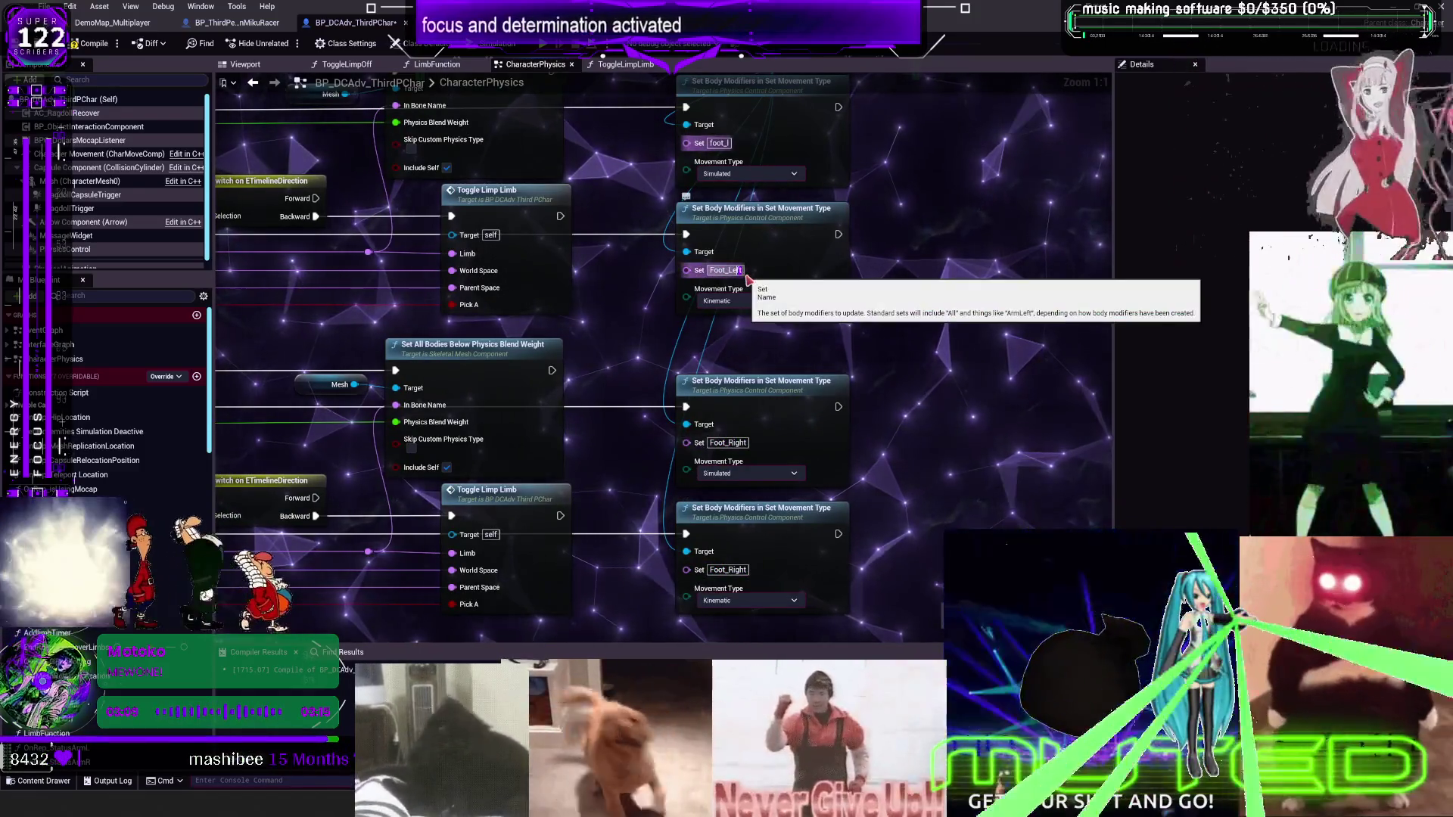
left_click(744, 143)
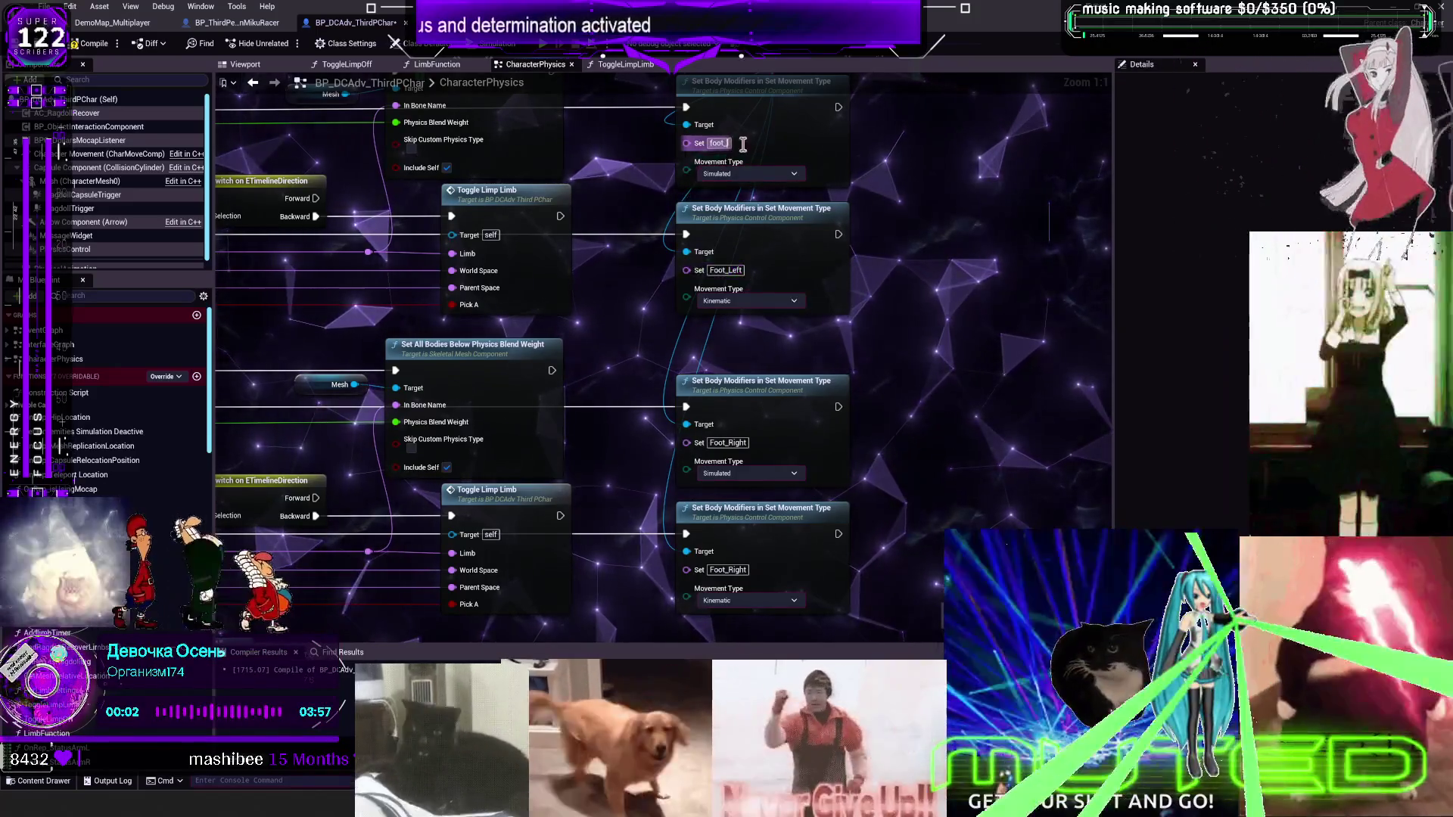
key("Tab")
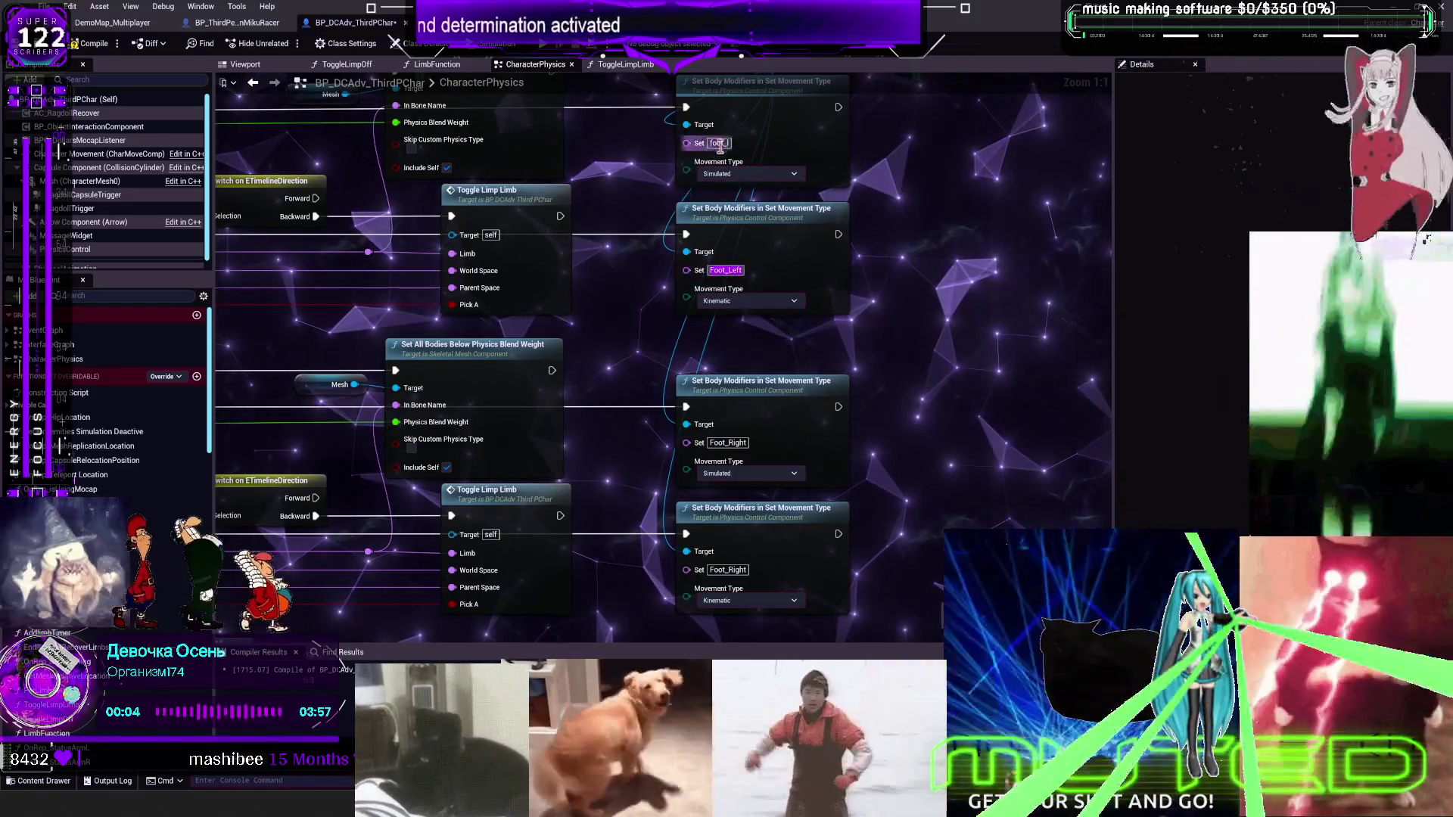
scroll(719, 148, "down", 2)
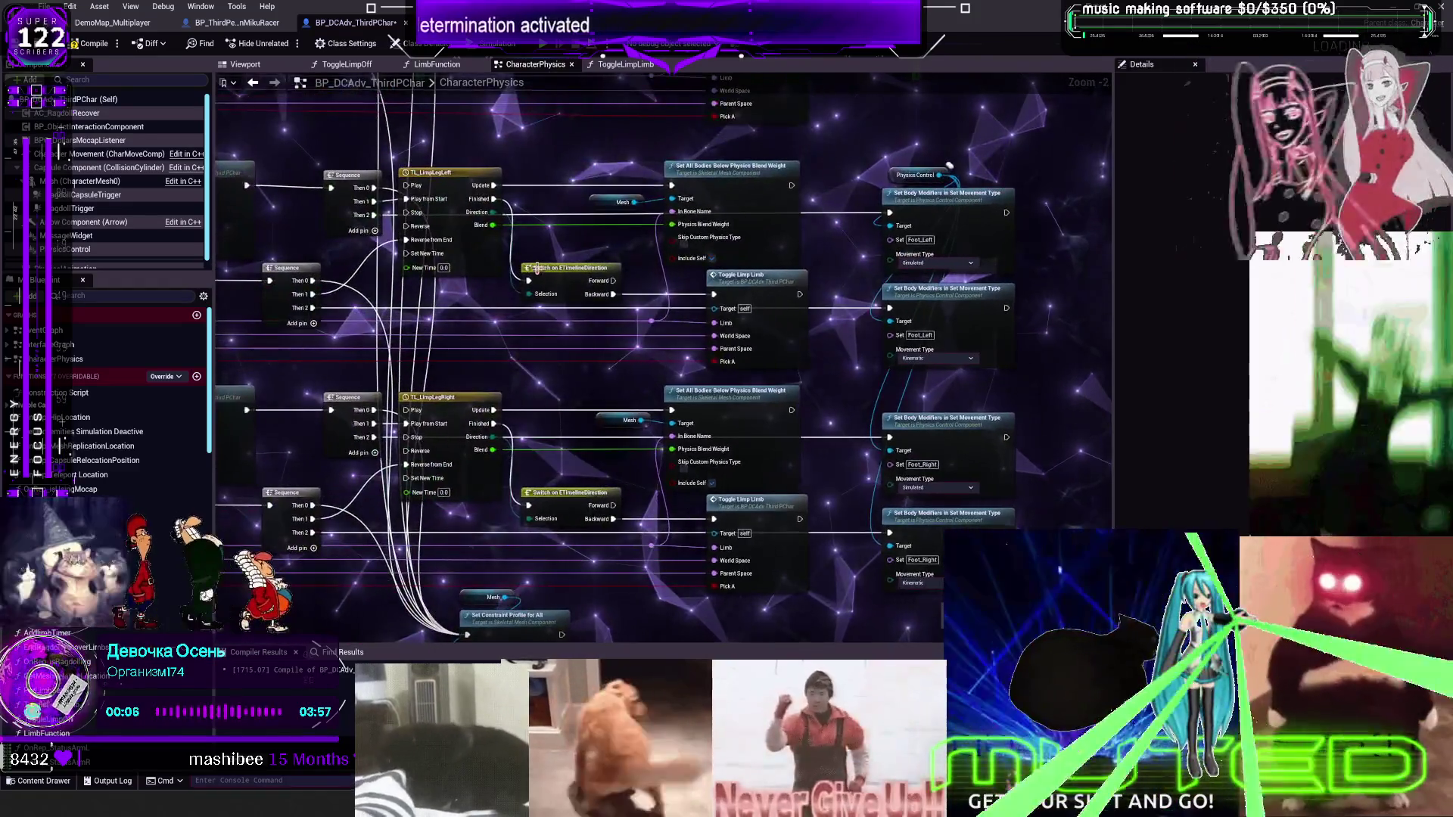
Pan across the Toggle Limp Limb, Branch and GET nodes and compile the Blueprint
left_click_drag(536, 268, 623, 246)
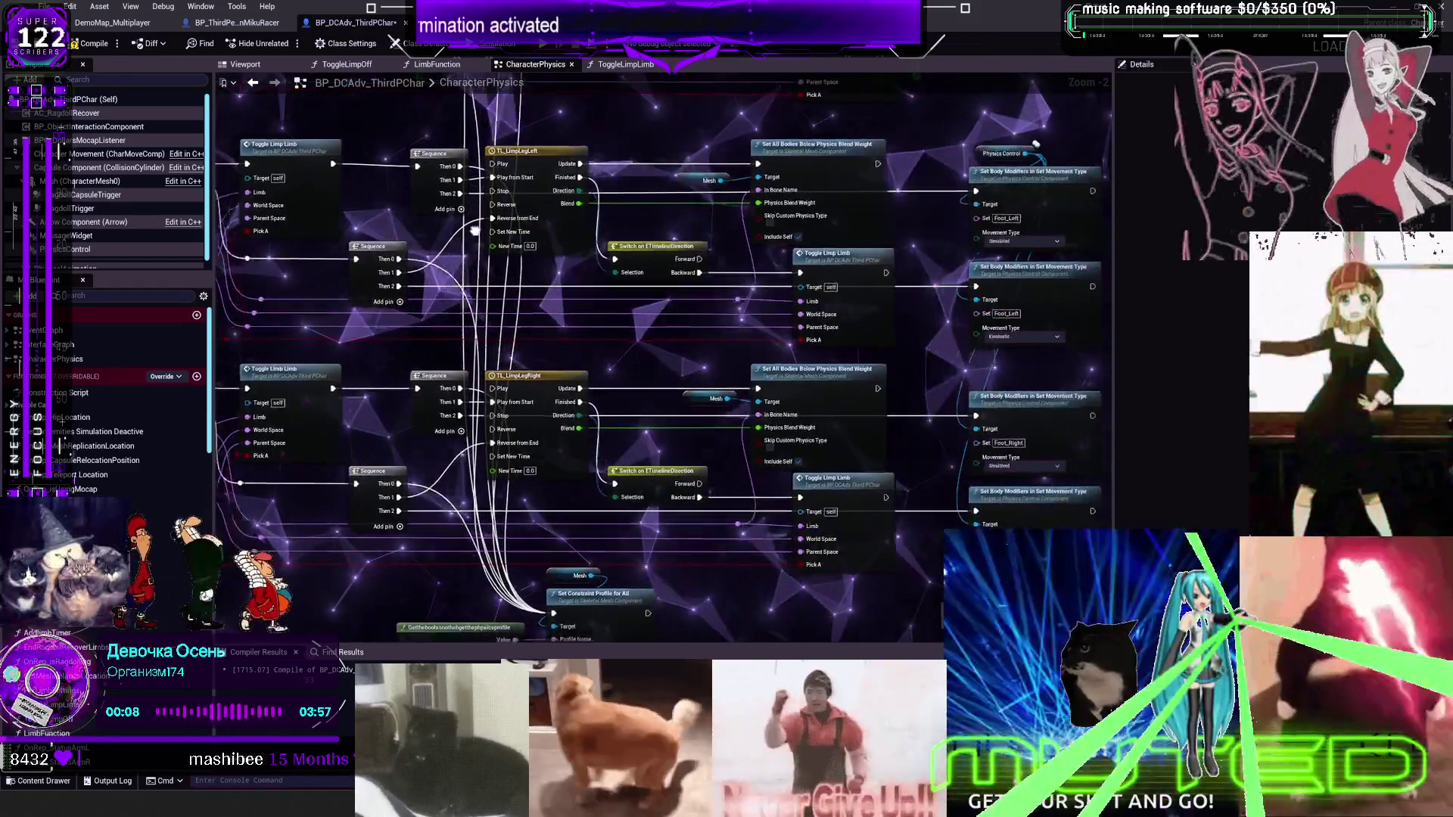
left_click_drag(474, 231, 600, 241)
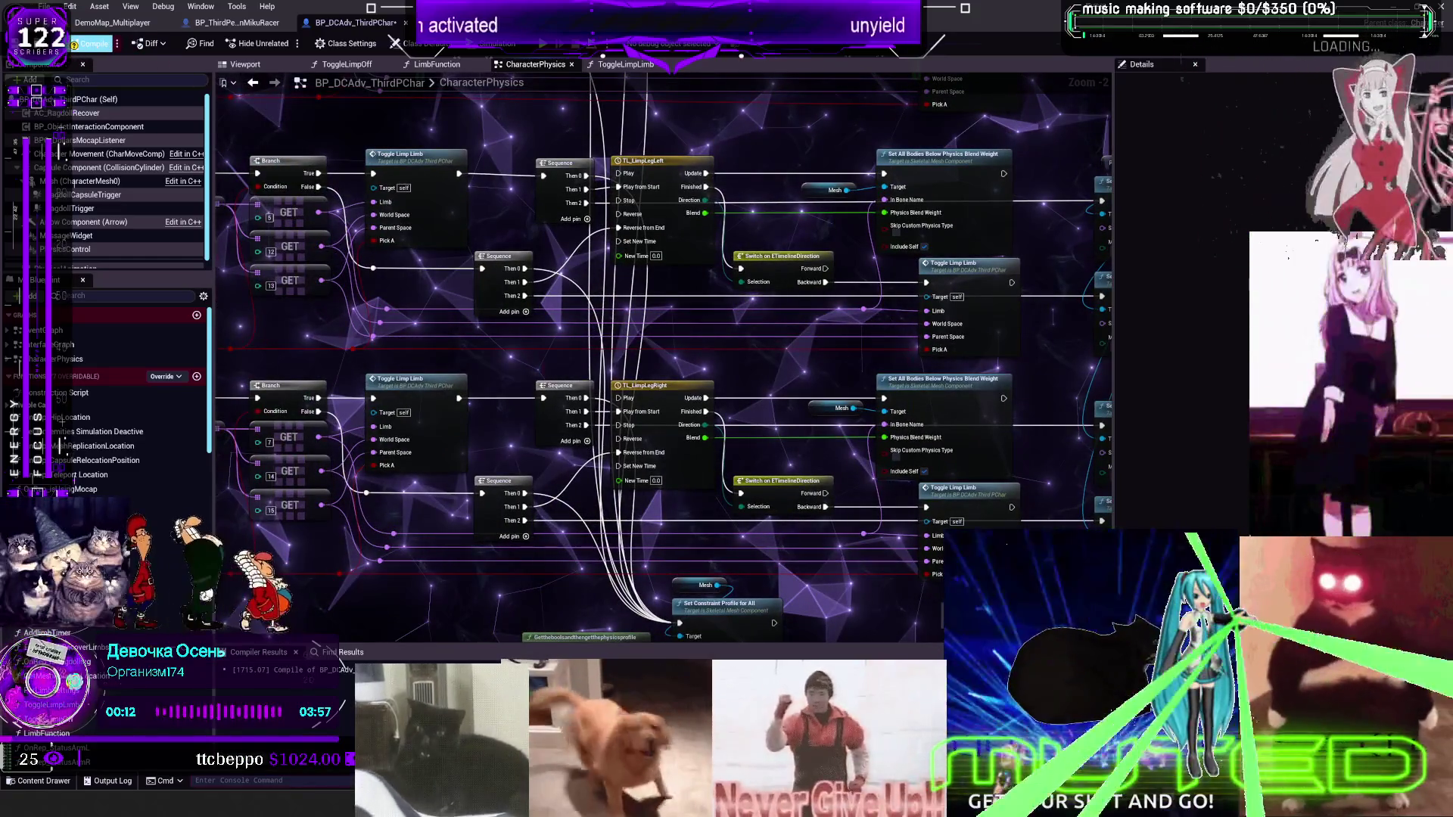
left_click(76, 39)
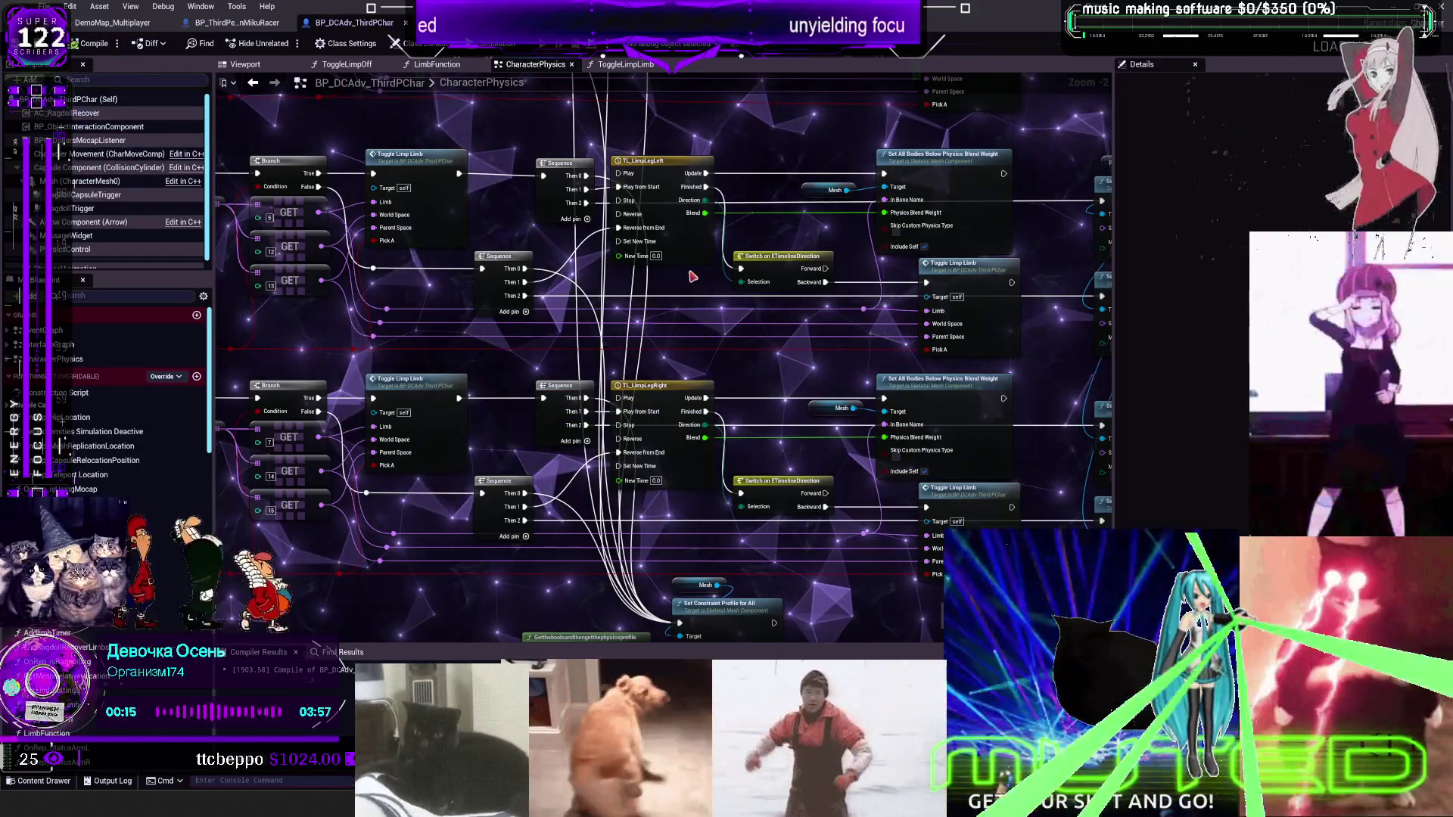
Run a multiplayer preview with Alt+P to test the limp limbs, then stop it with Esc
key("alt+p")
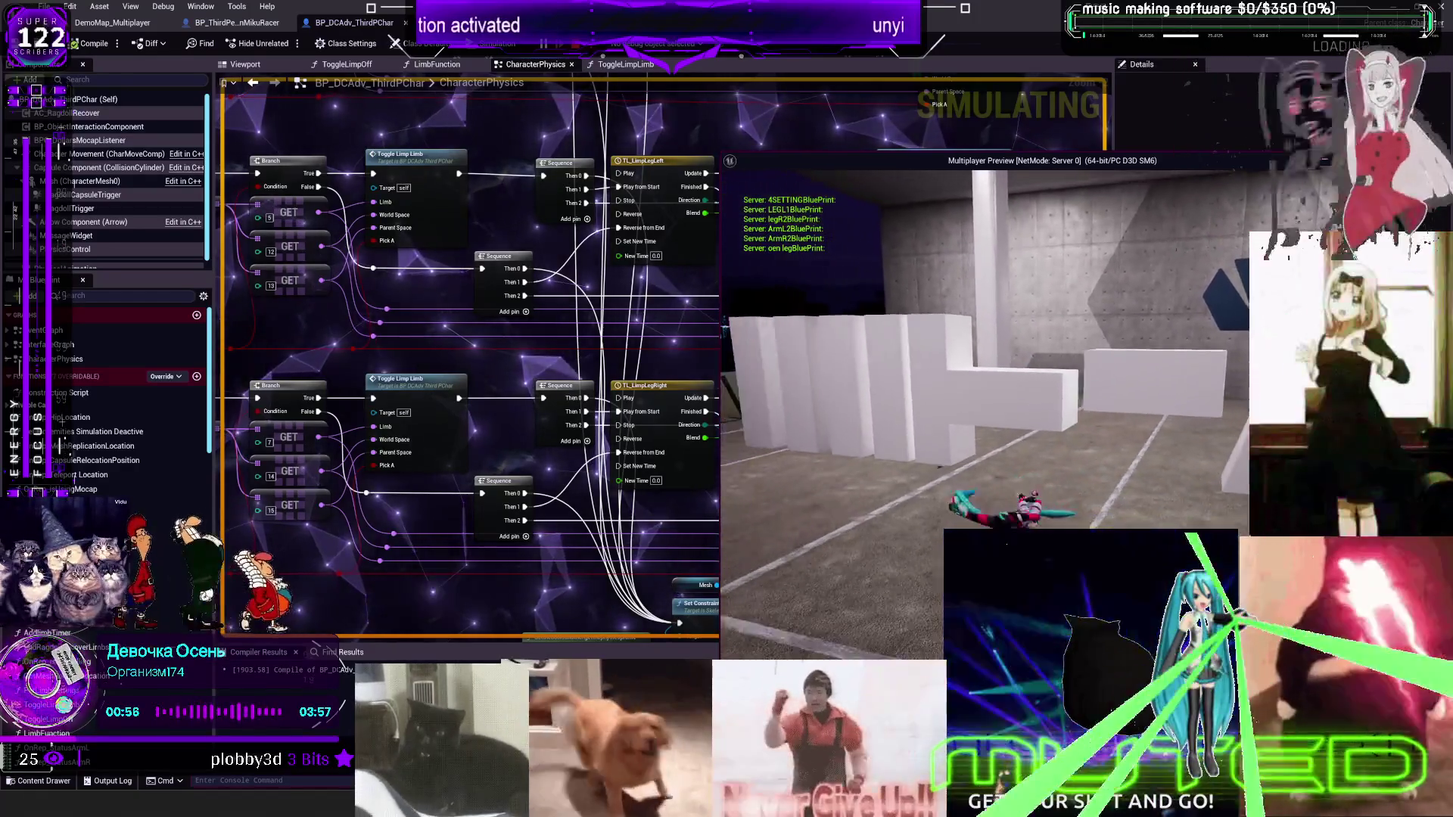
key("Escape")
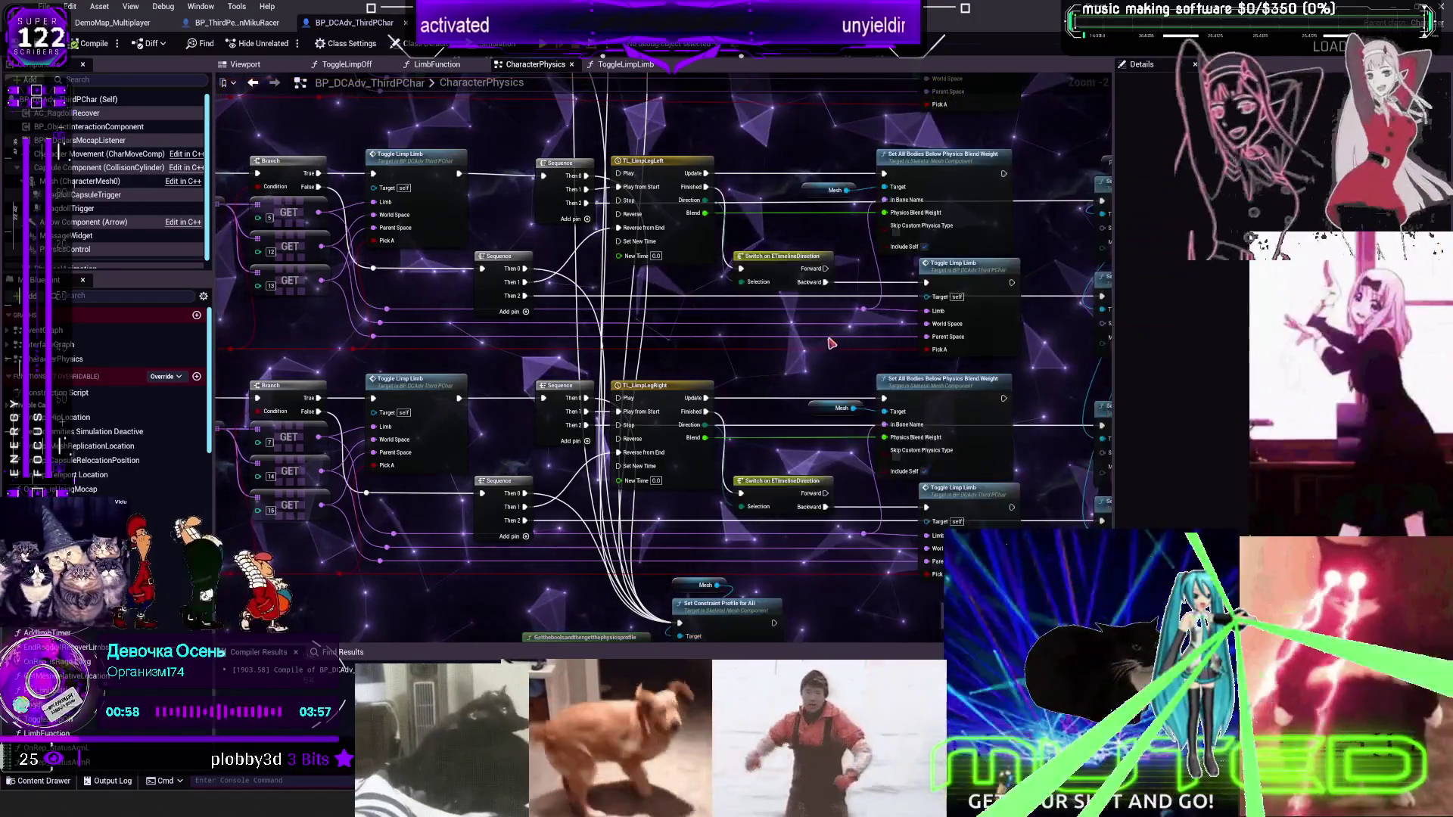
Switch to the MikuRacer character Blueprint and select its Mesh component
scroll(822, 369, "down", 4)
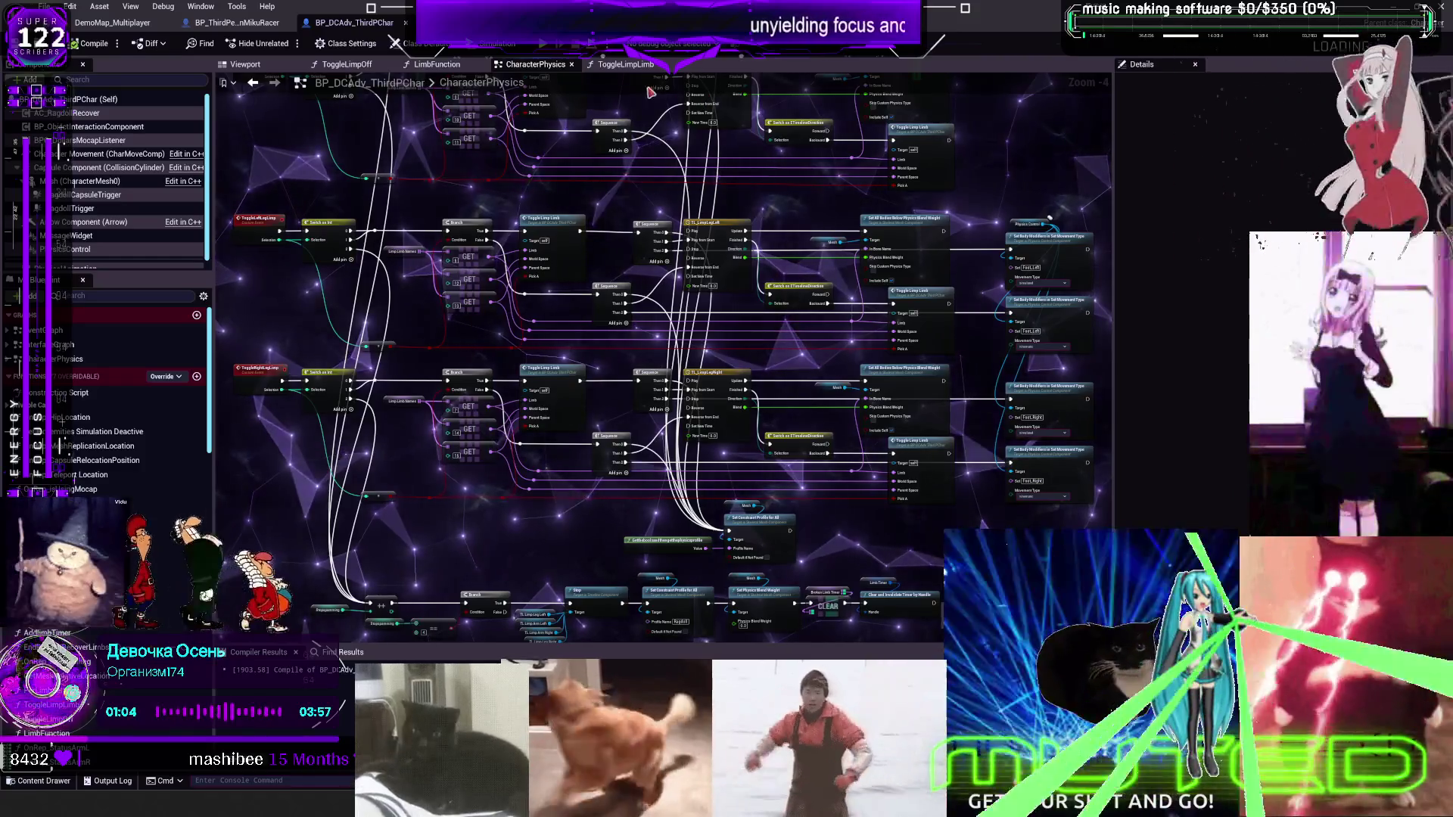
scroll(633, 279, "up", 3)
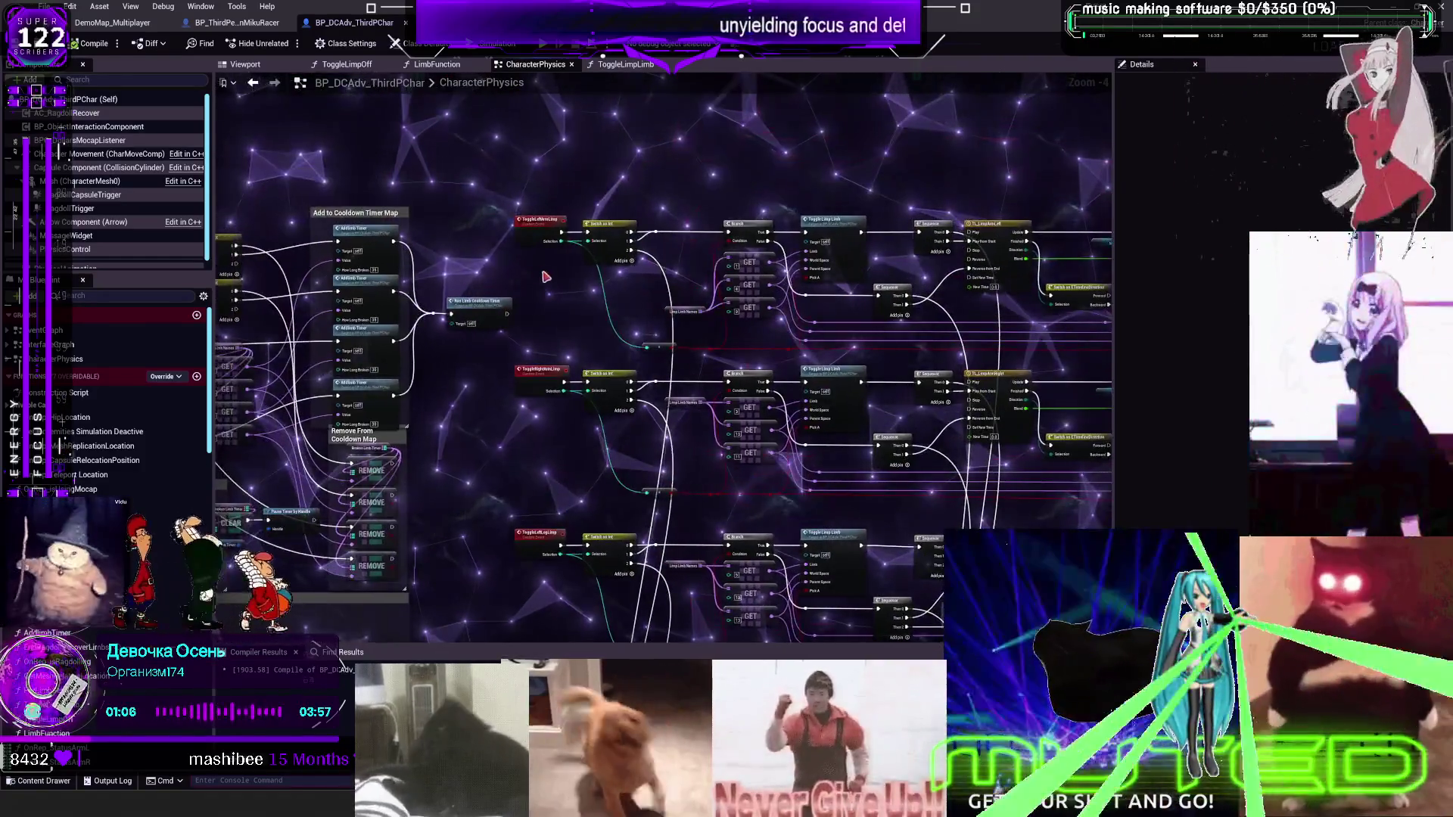
left_click(44, 6)
left_click(97, 111)
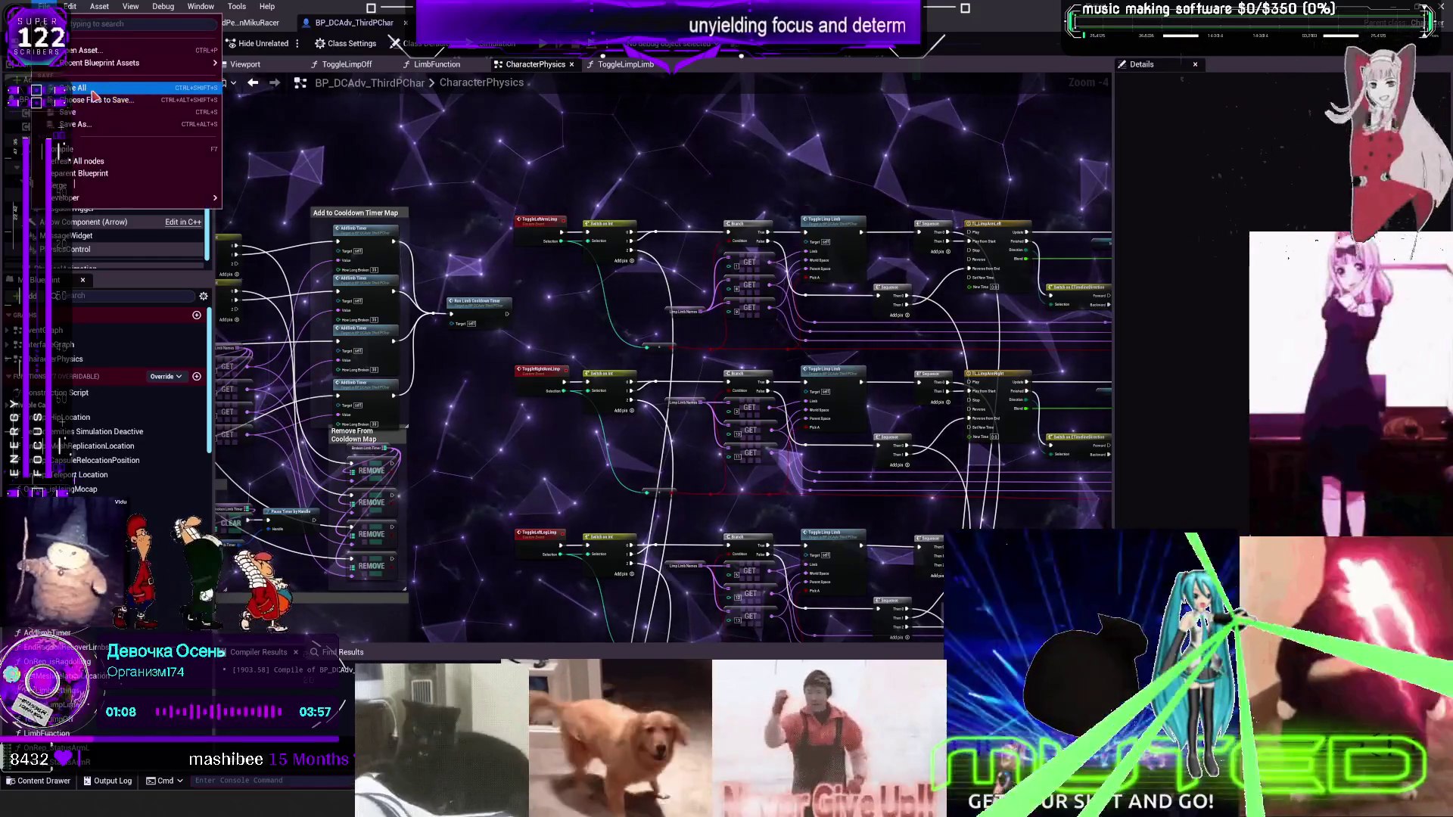
left_click(230, 23)
left_click(91, 140)
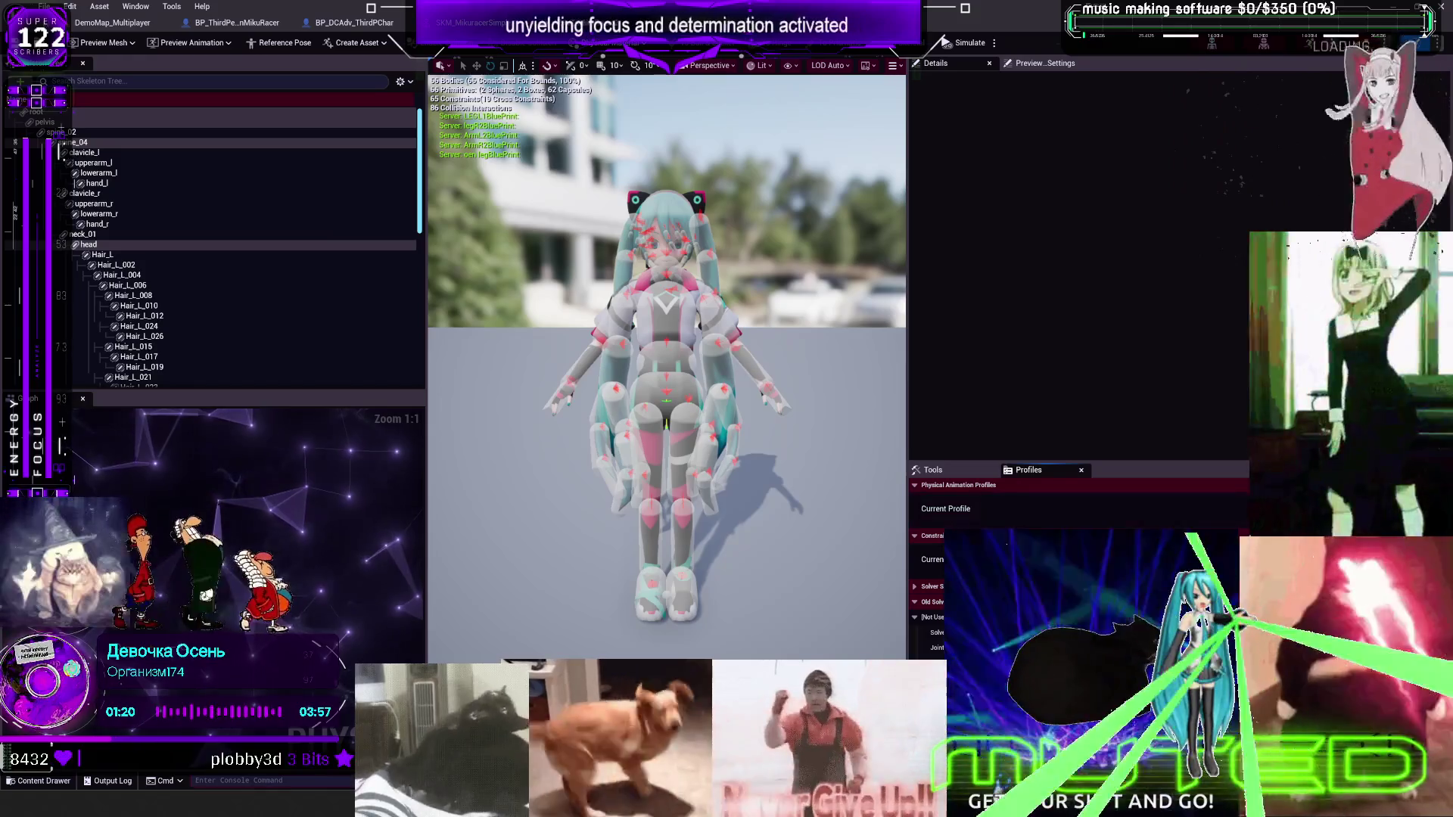
Orbit around the legs' physics bodies, then go back to the Set Constraint Profile for All node
left_click_drag(846, 519, 825, 424)
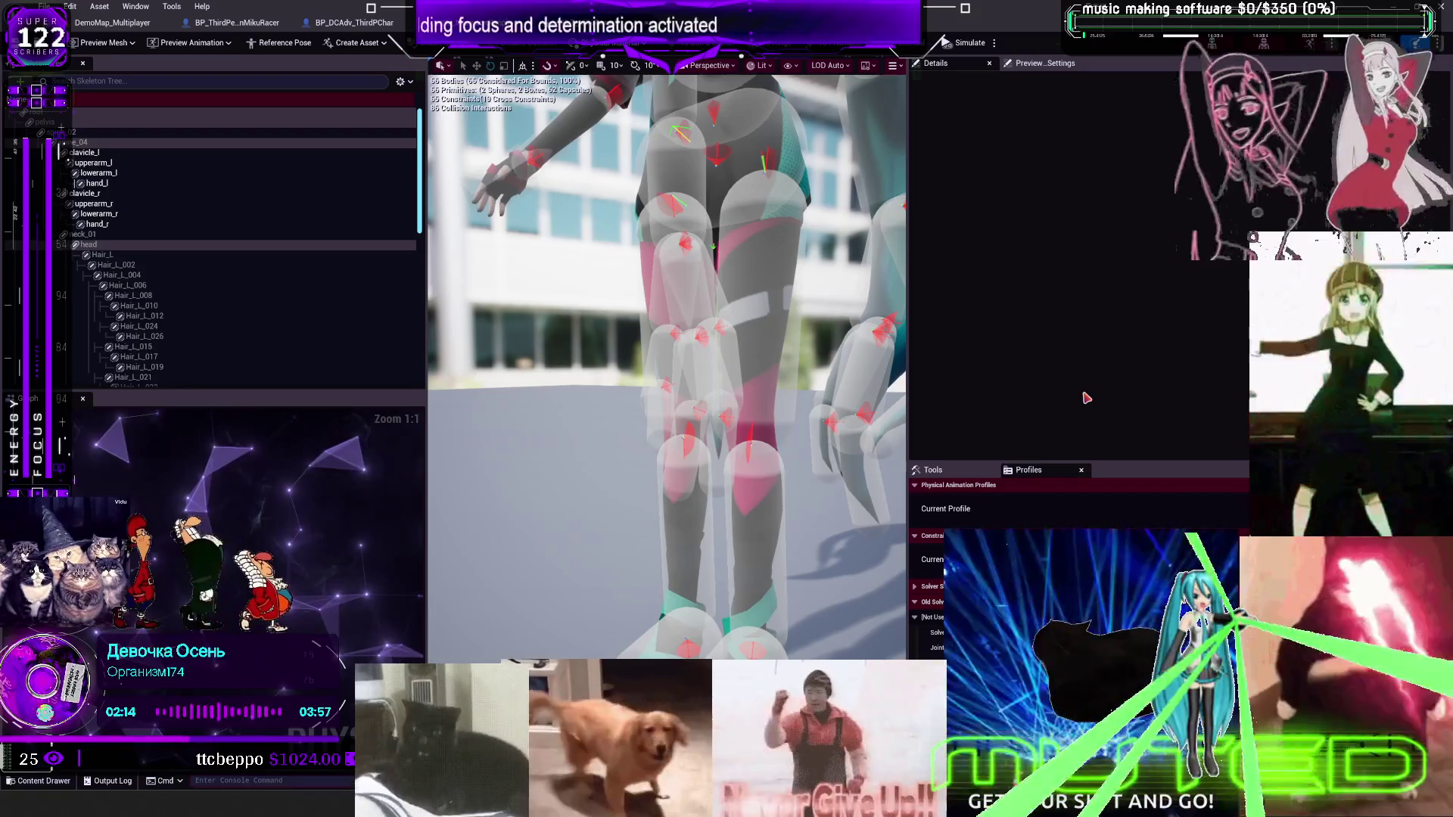
left_click(354, 22)
scroll(763, 423, "up", 4)
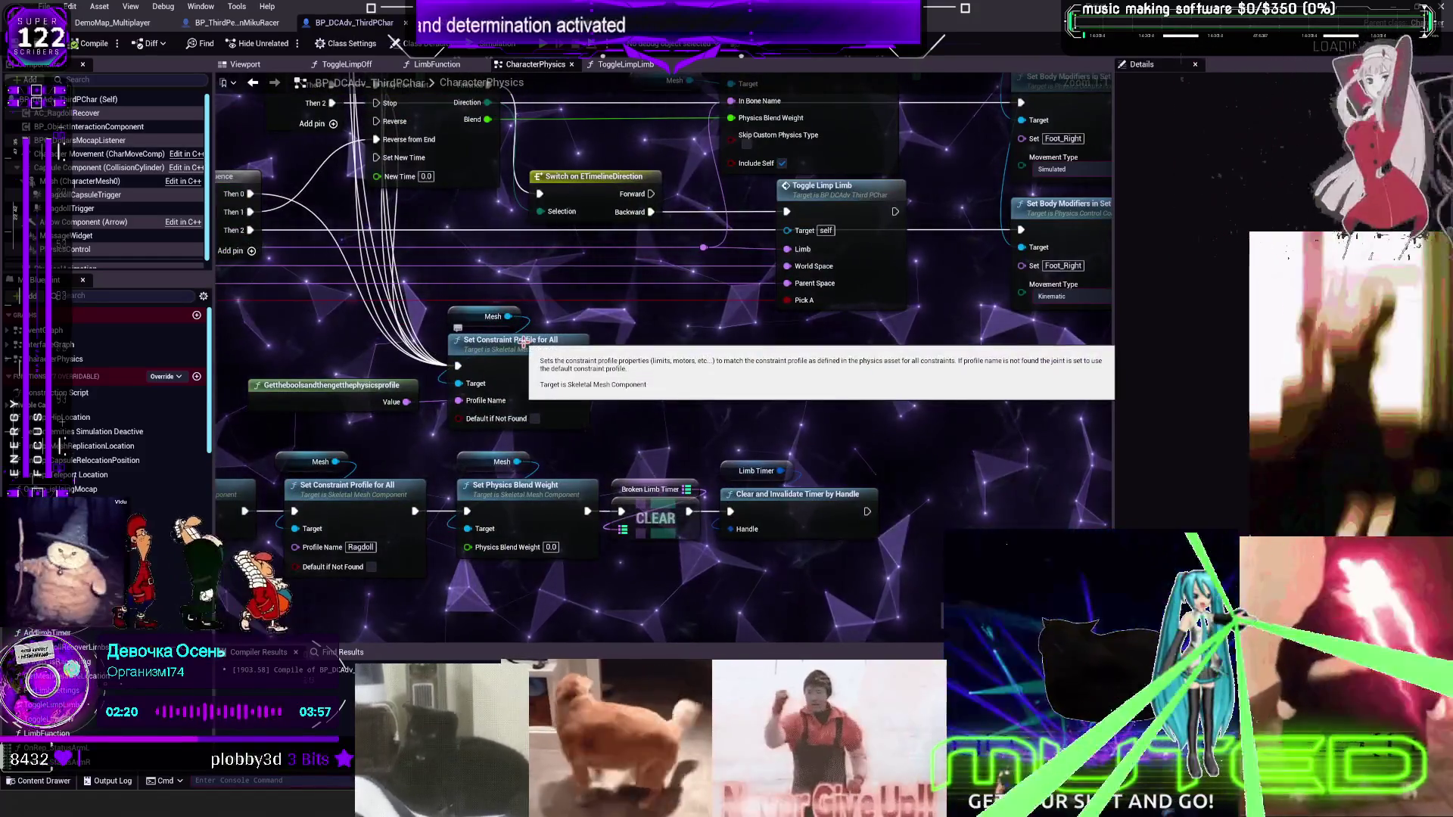
Review the physics-profile function's Limb Constraint Map defaults, then compile, save, and return to PhAT
double_click(417, 395)
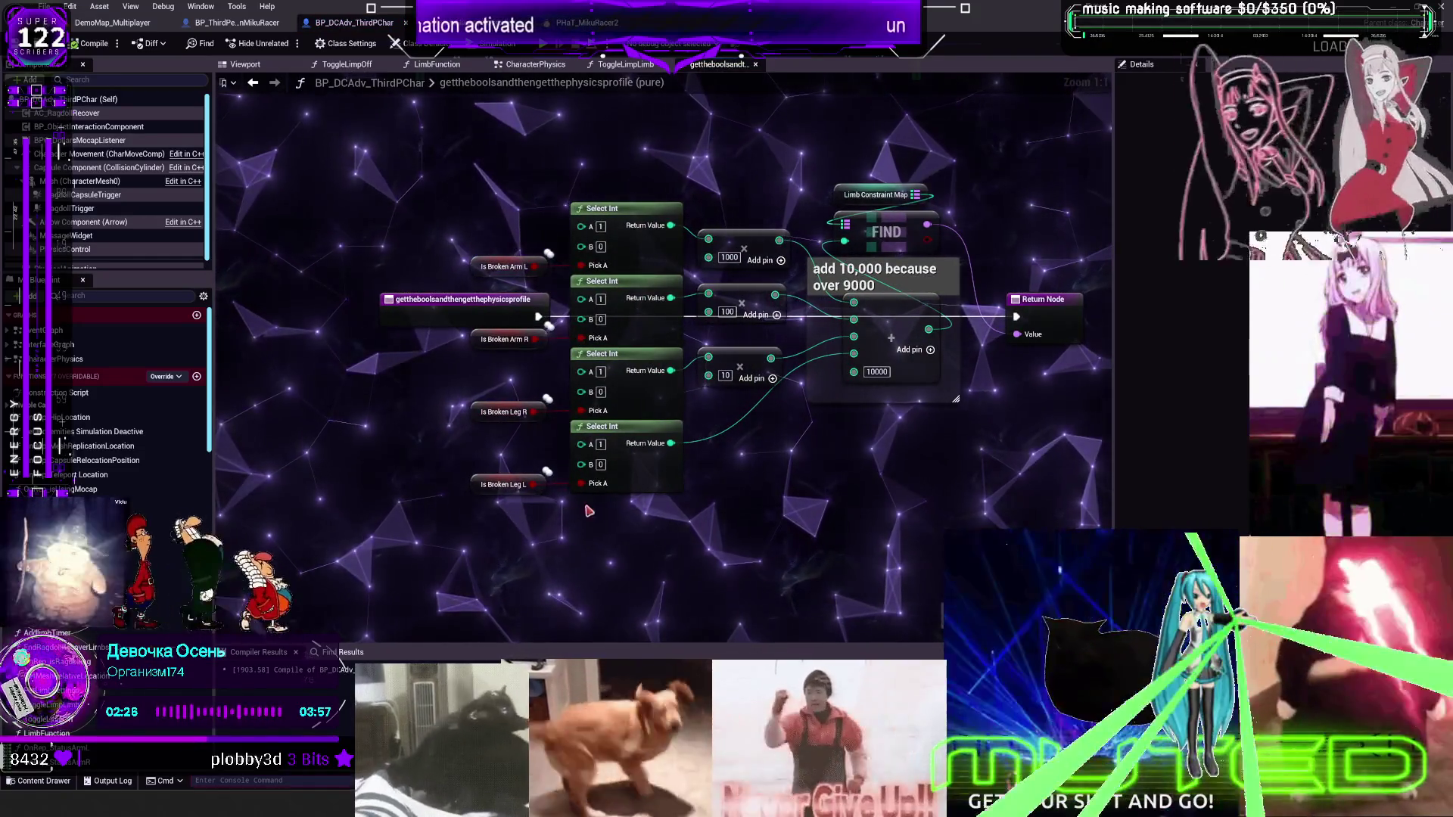
left_click(859, 194)
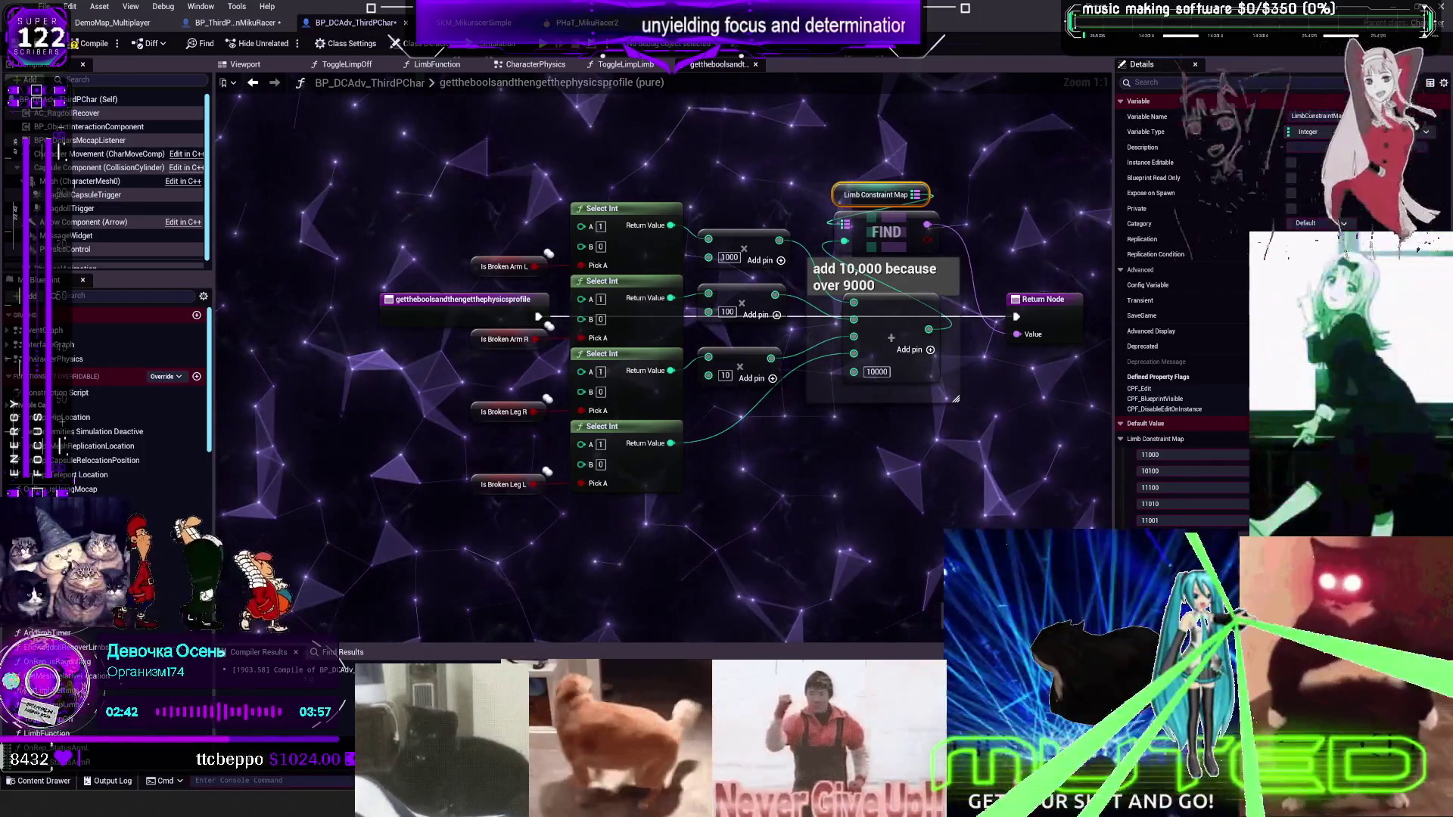
left_click(91, 43)
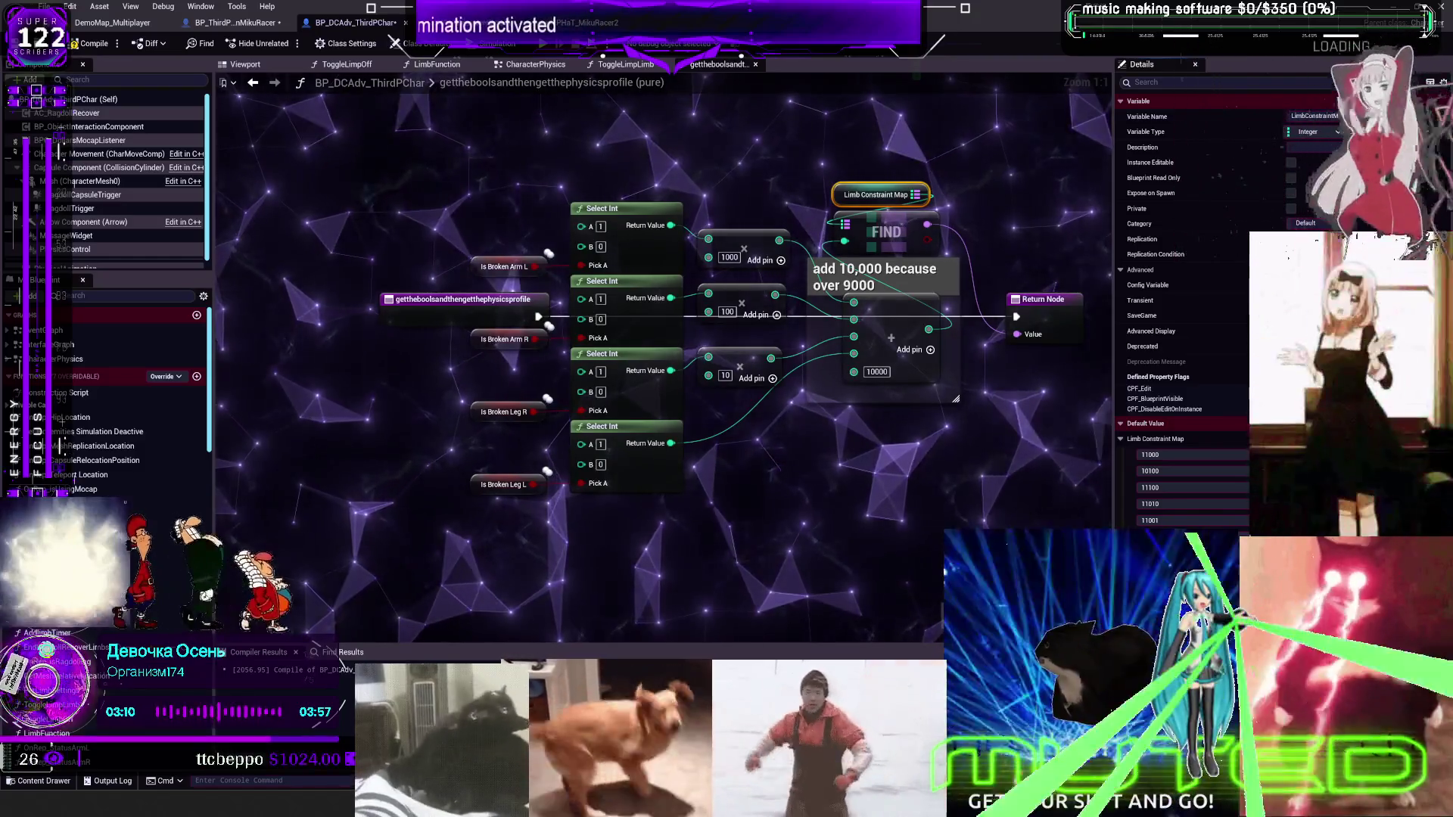
left_click(924, 561)
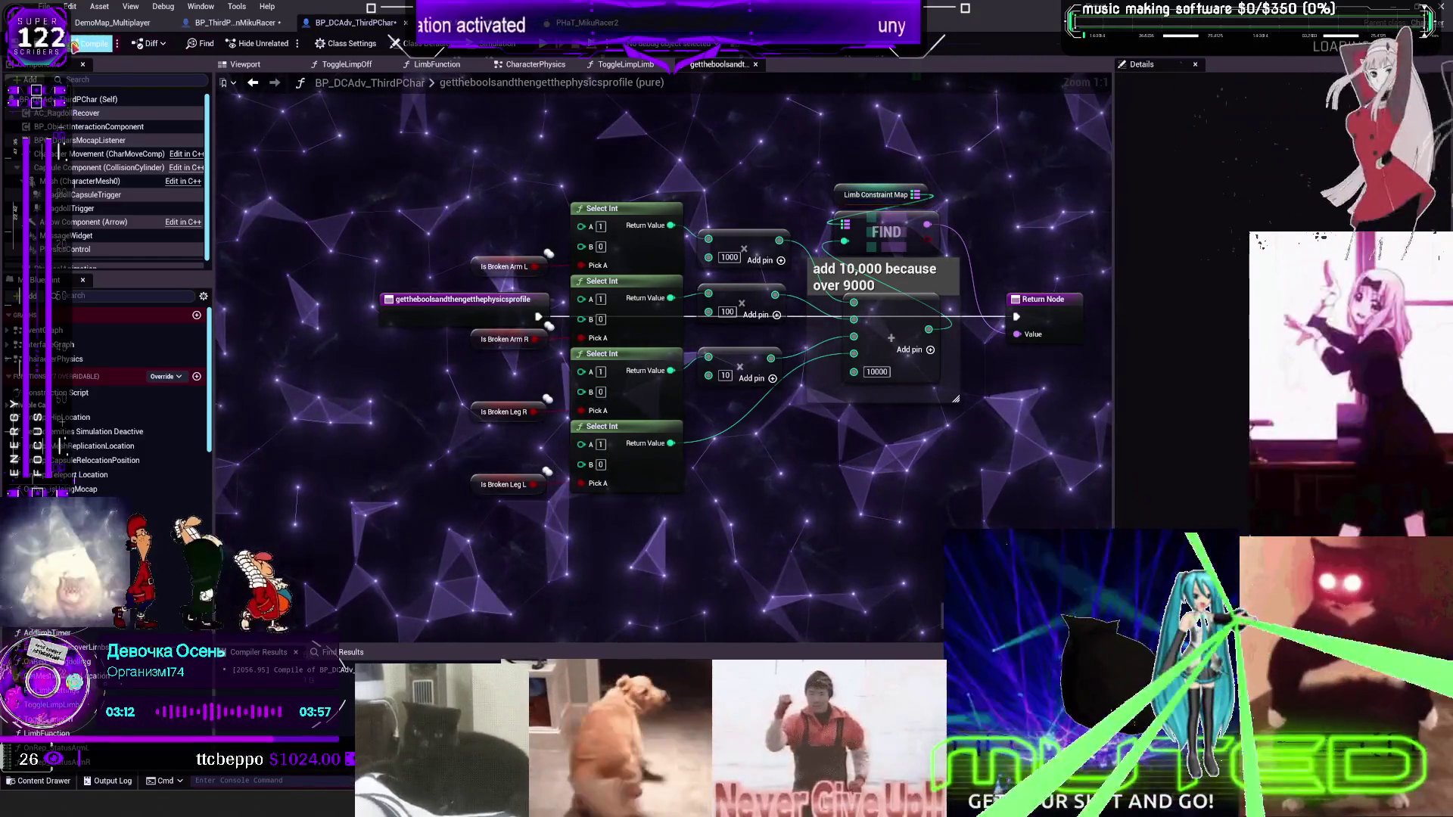
key("ctrl+s")
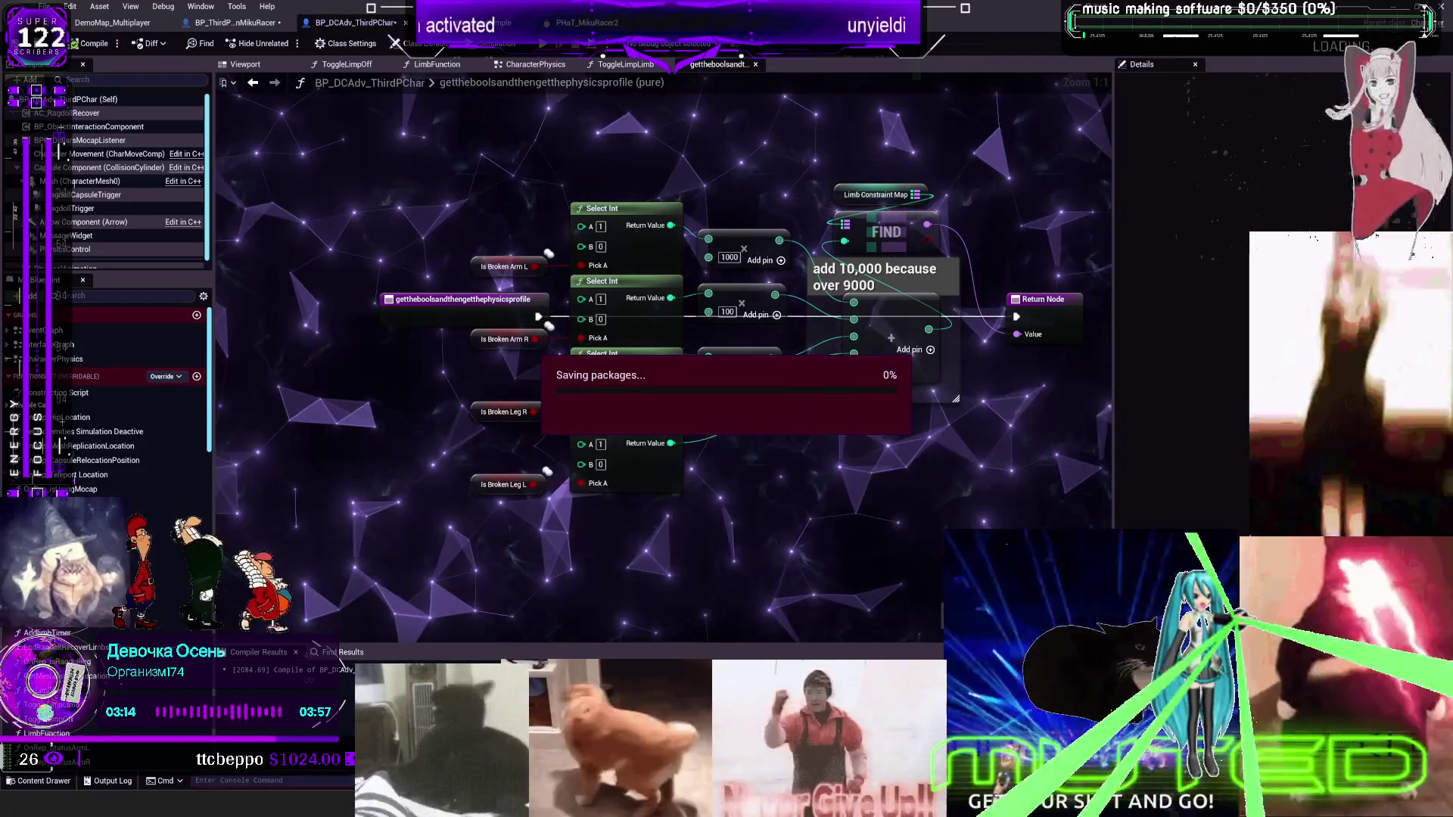
key("alt+Tab")
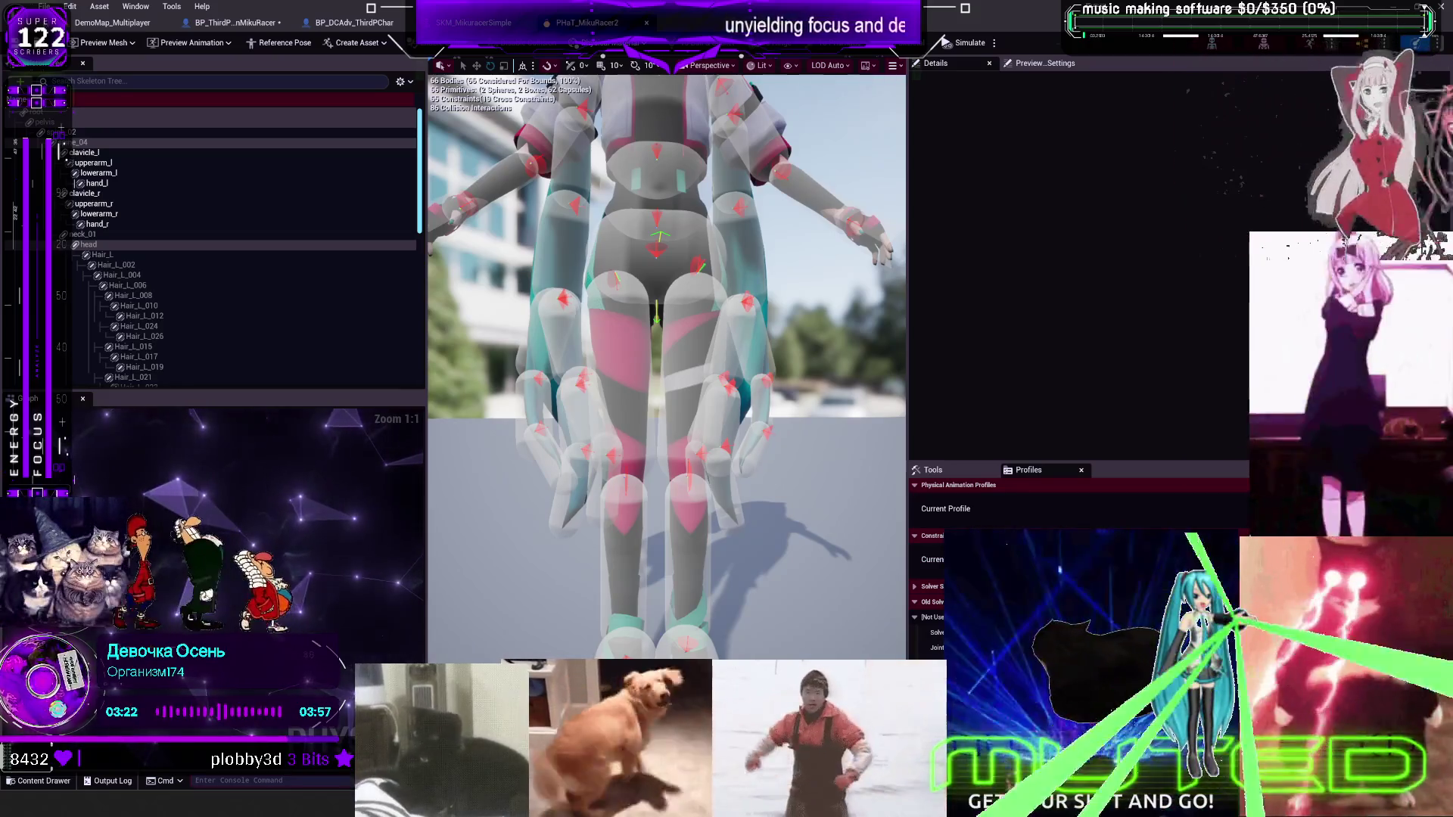
scroll(801, 414, "down", 3)
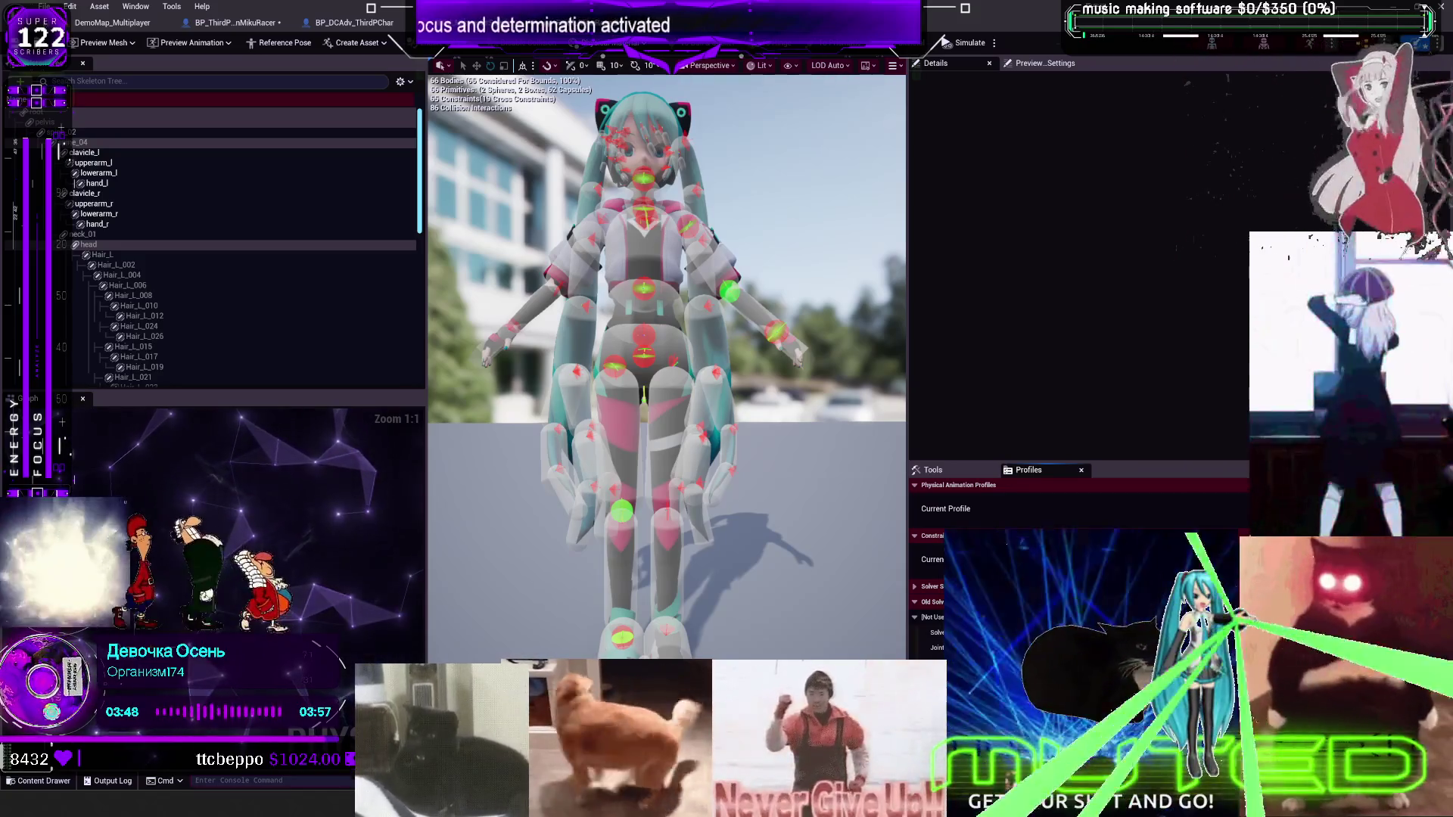
left_click(352, 23)
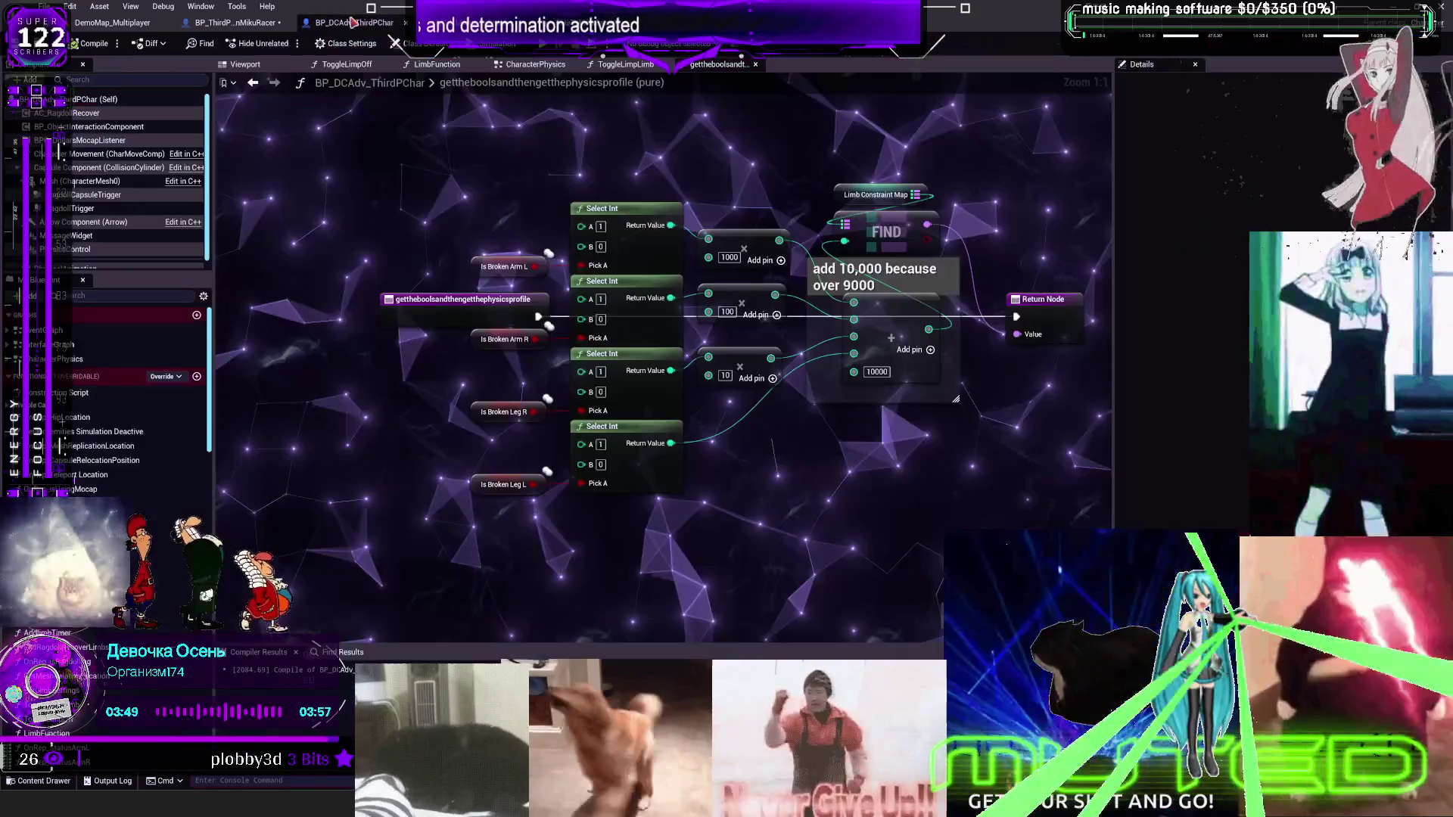
left_click(877, 195)
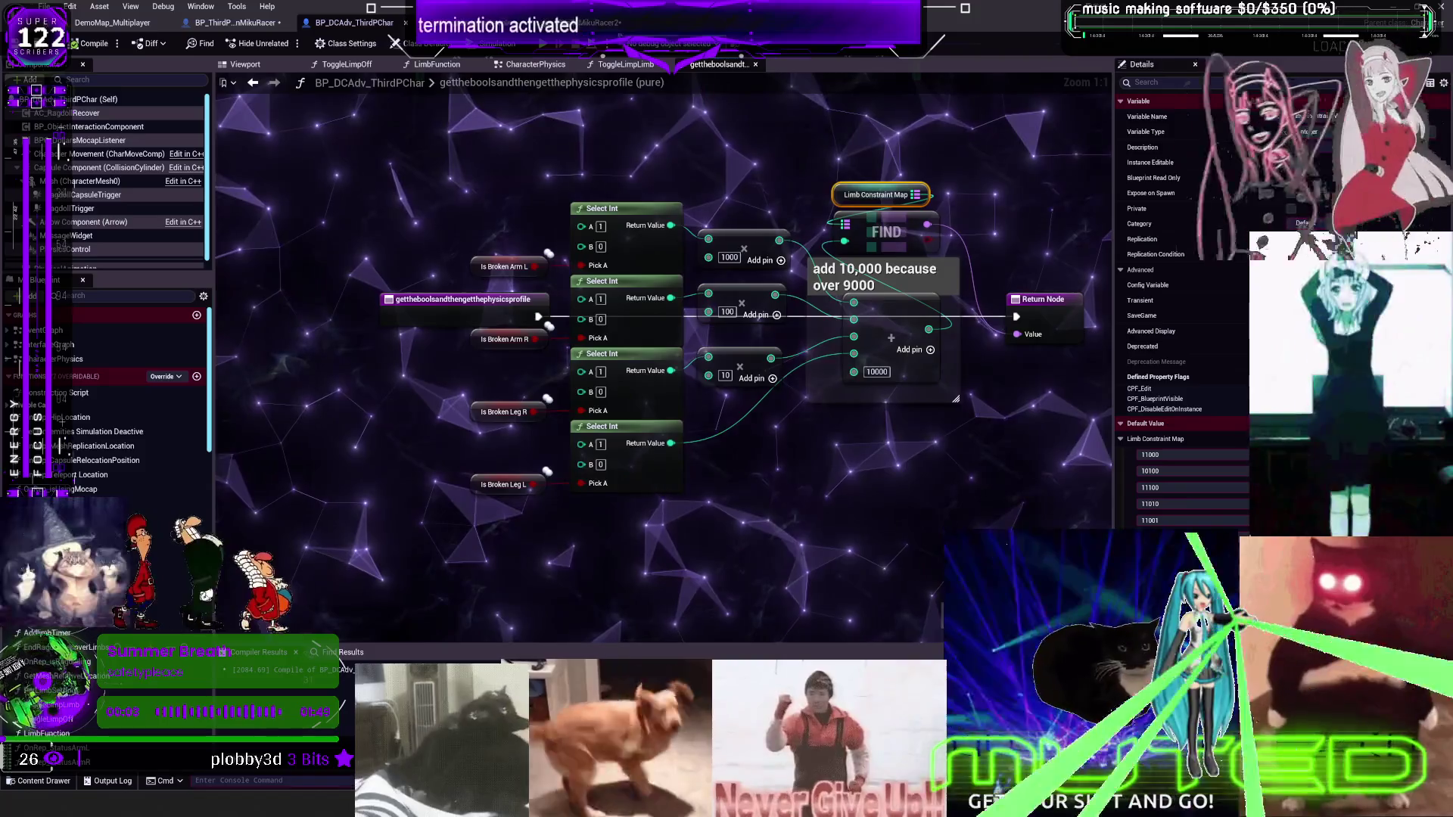
key("ctrl+Tab")
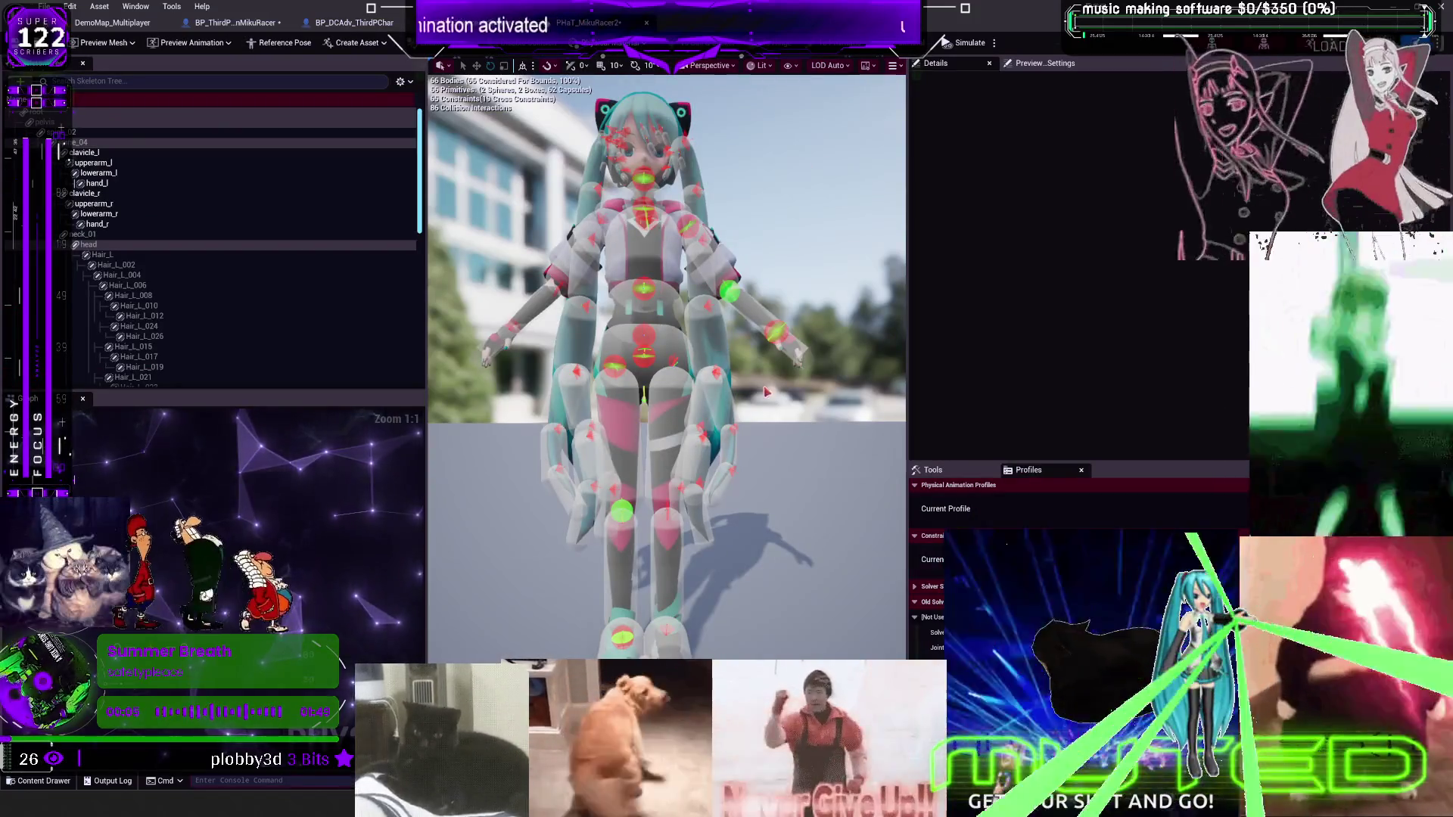
Let the right wrist constraint swing freely on both swing axes
left_click_drag(766, 391, 824, 378)
left_click(575, 516)
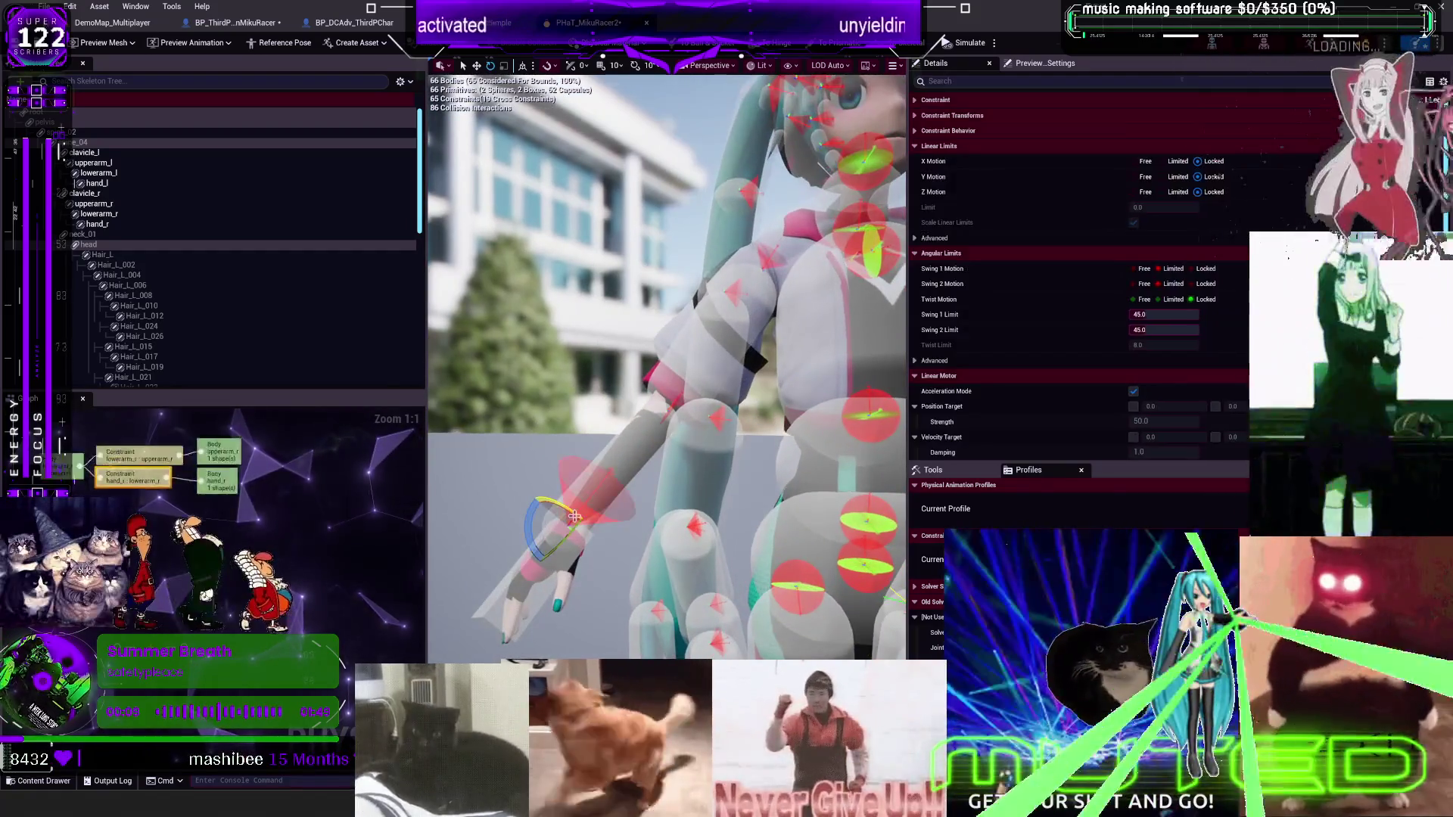
left_click(1141, 269)
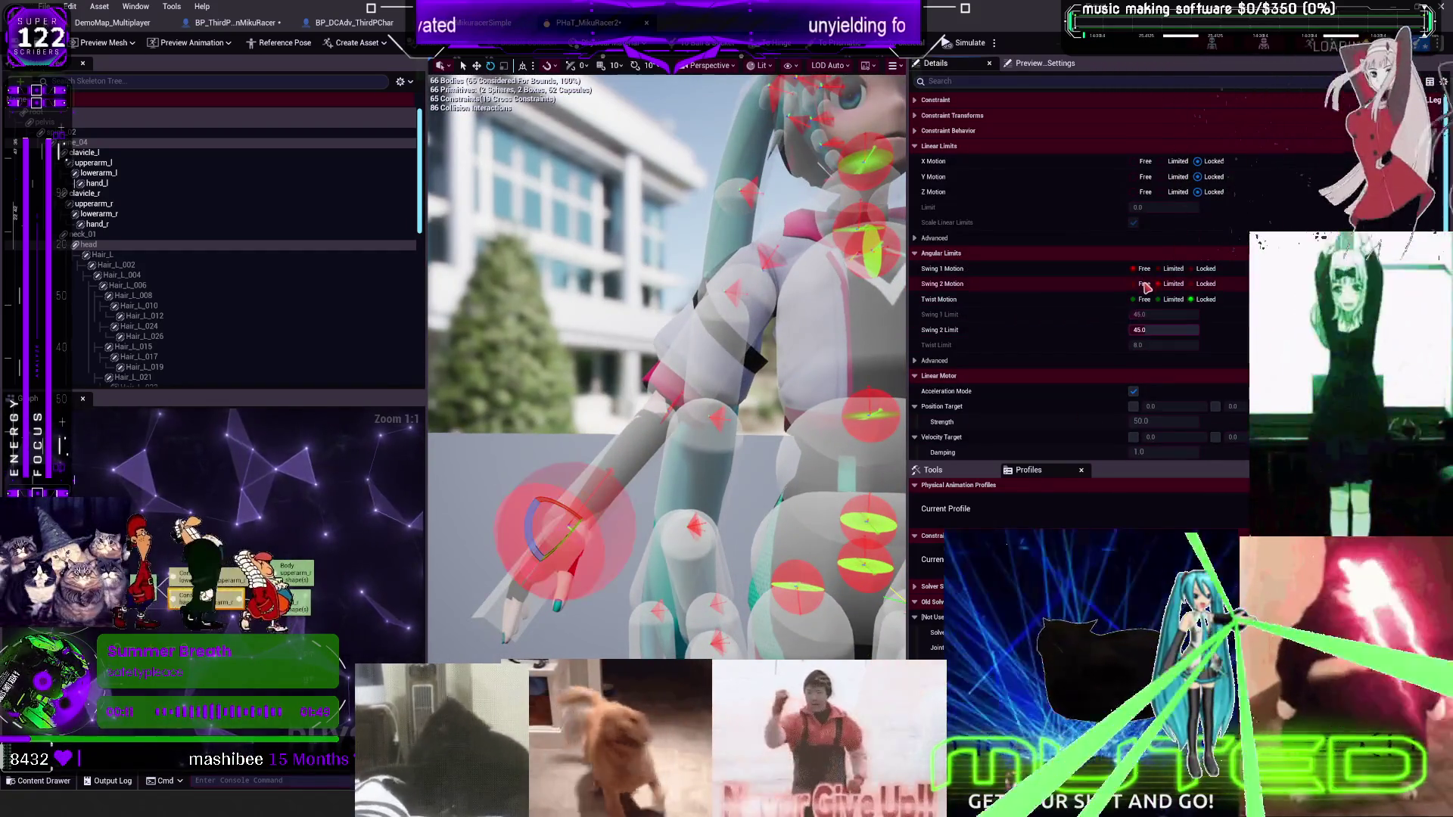
left_click(1144, 285)
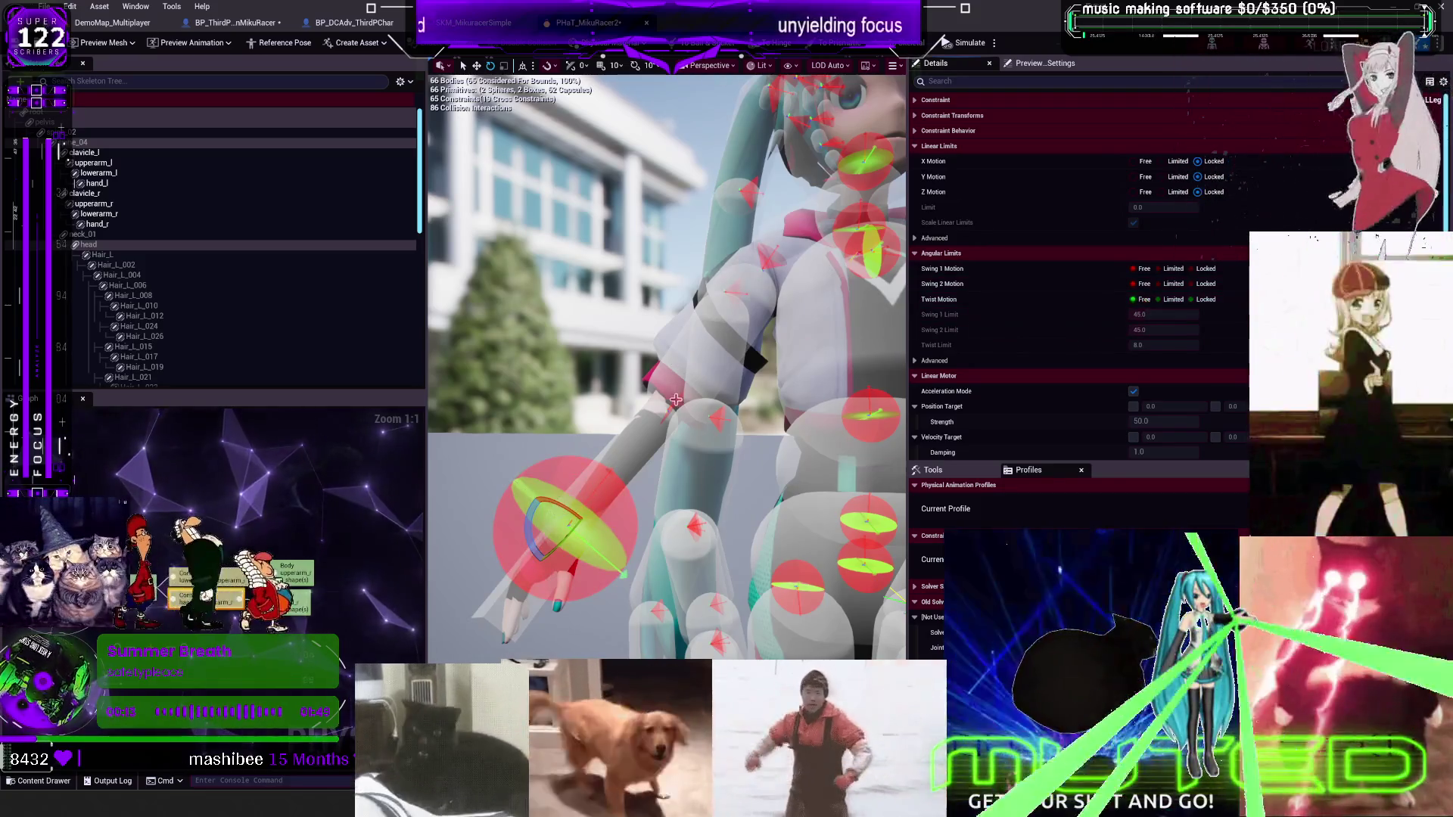
Inspect the elbow, right shoulder and chest constraints, then frame the whole character
left_click(676, 399)
left_click_drag(676, 399, 802, 407)
left_click(812, 409)
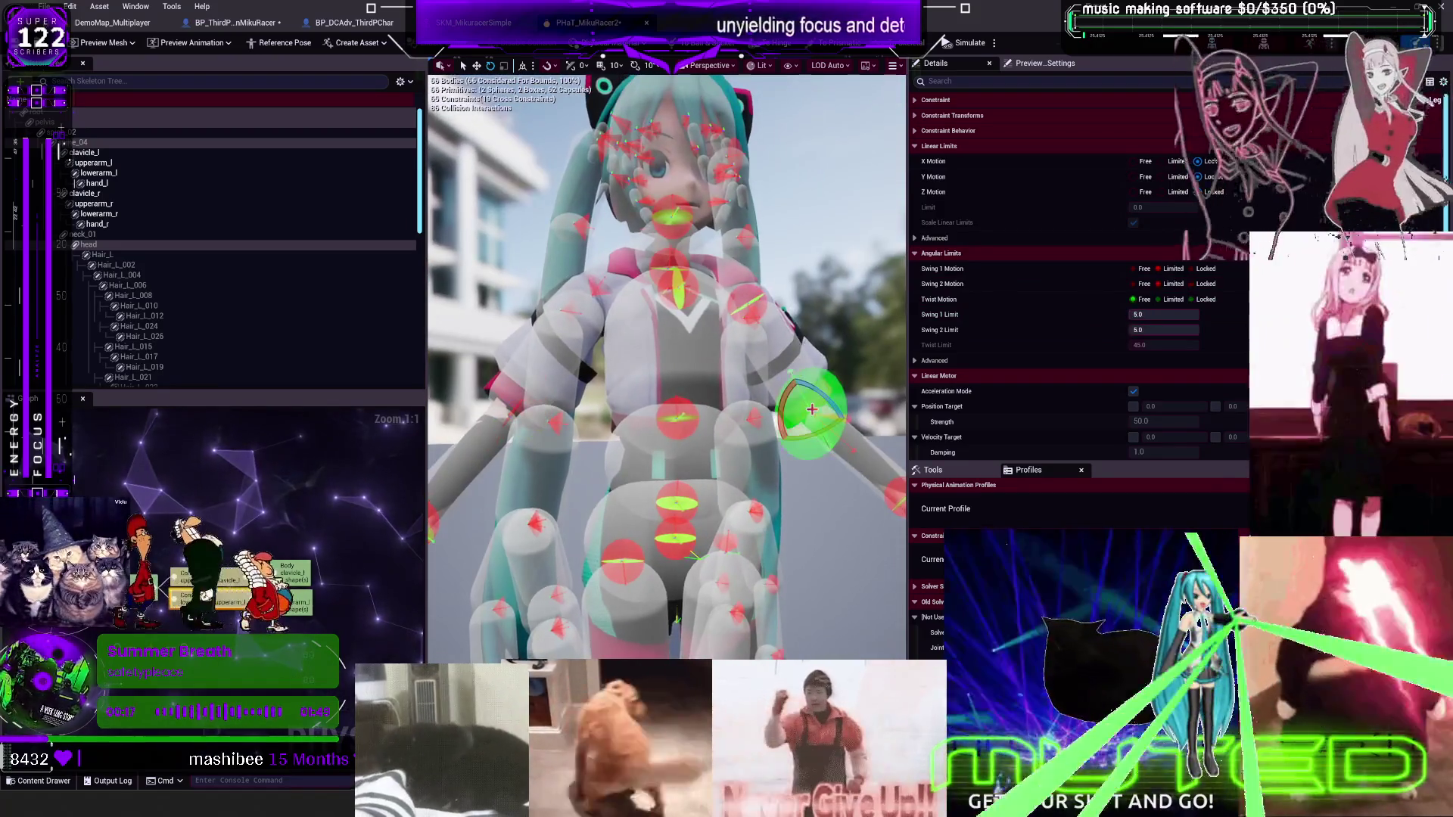
left_click(718, 293)
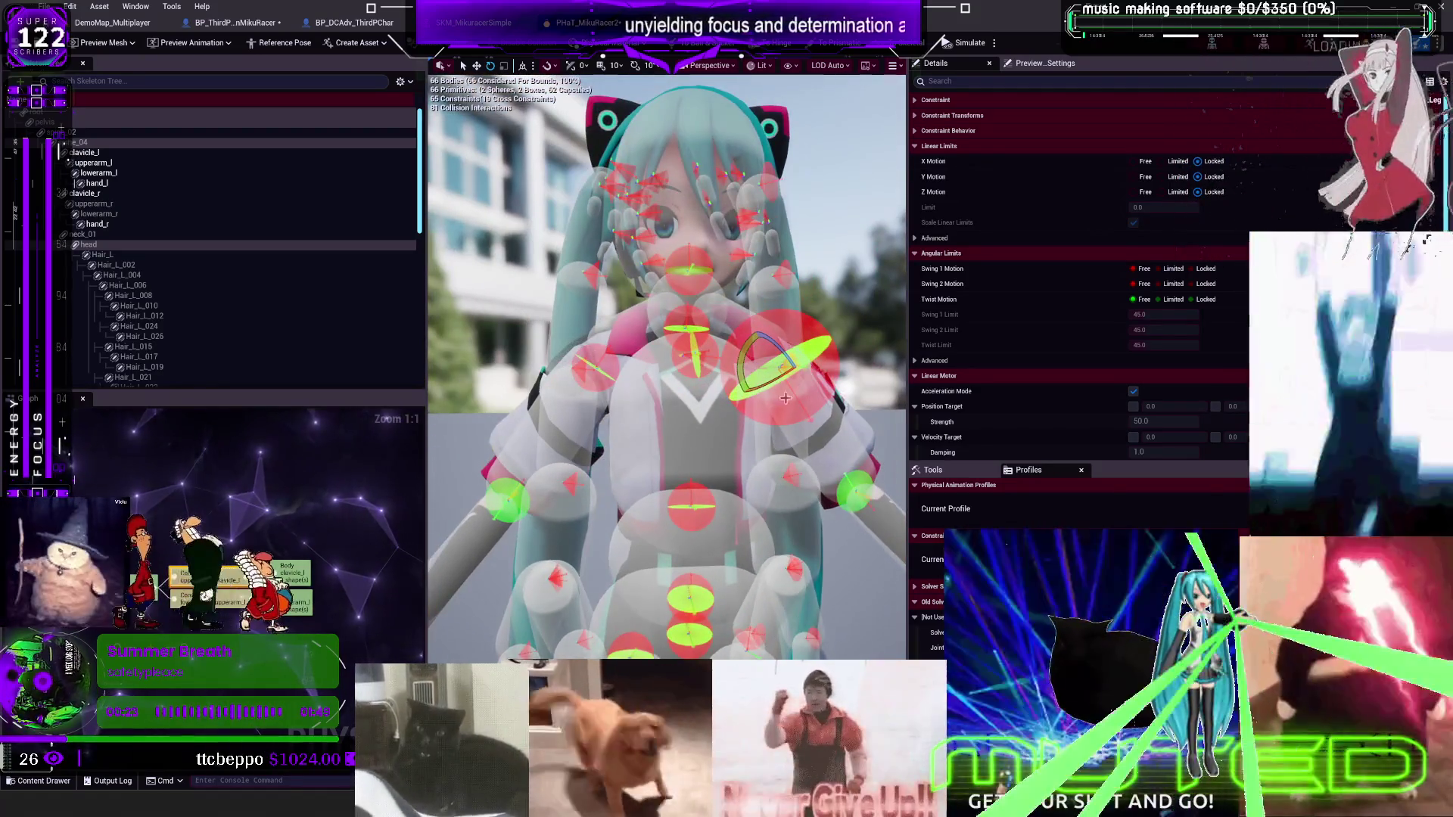
left_click(605, 362)
left_click(718, 356)
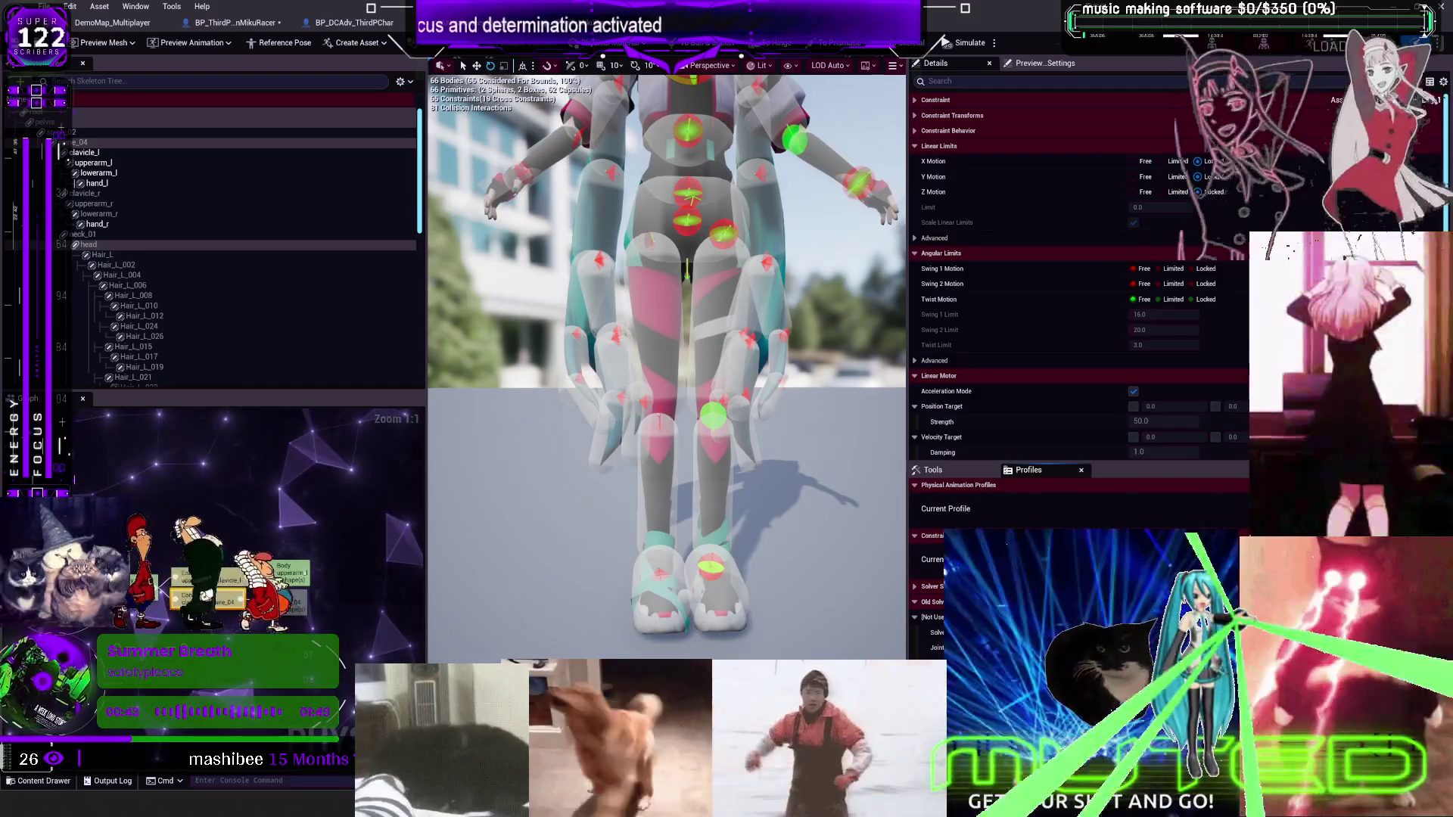
key("f")
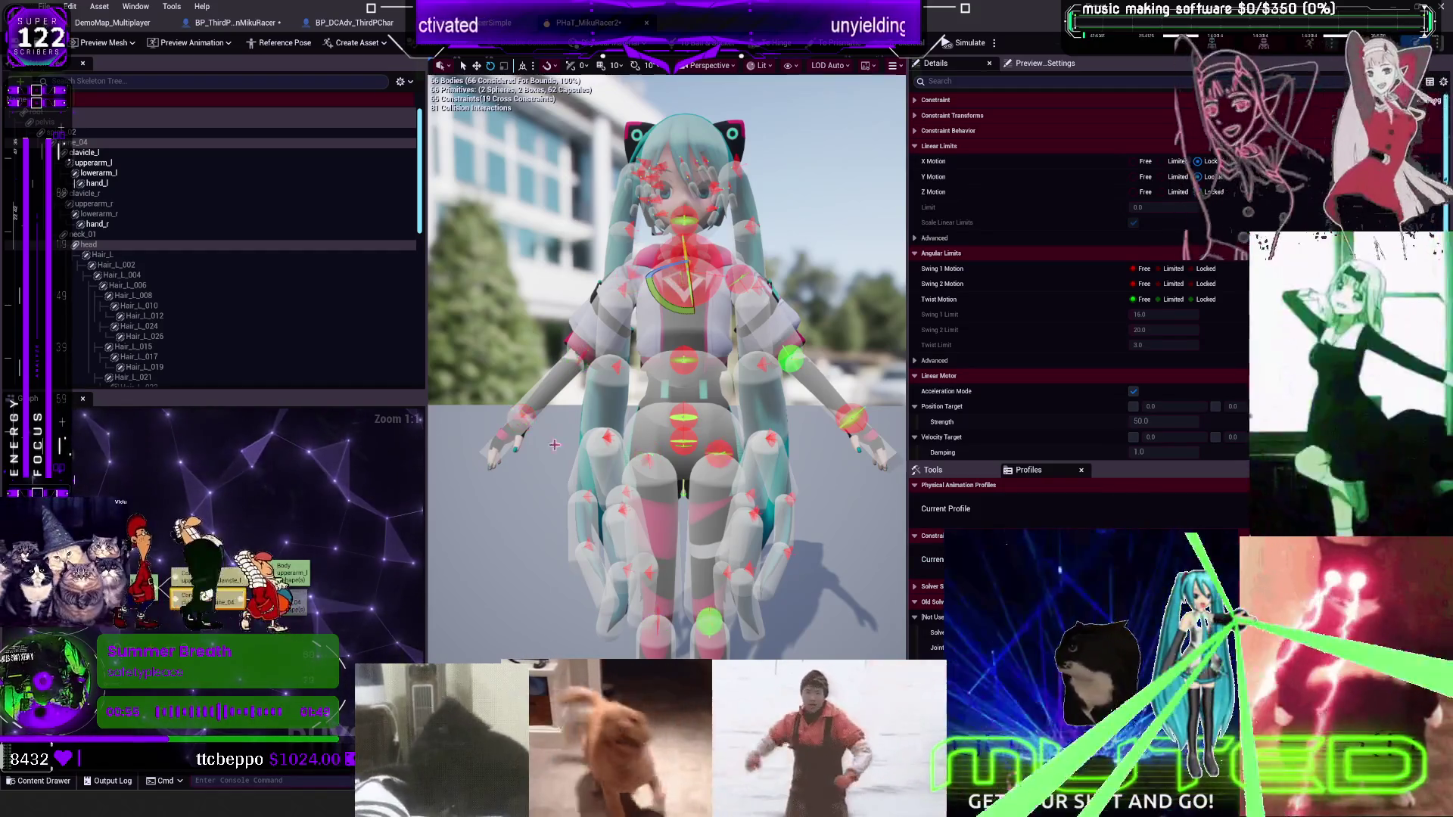
Check the left wrist, right upper-arm and chest-to-neck limits, then return to the Blueprint graph
left_click(522, 413)
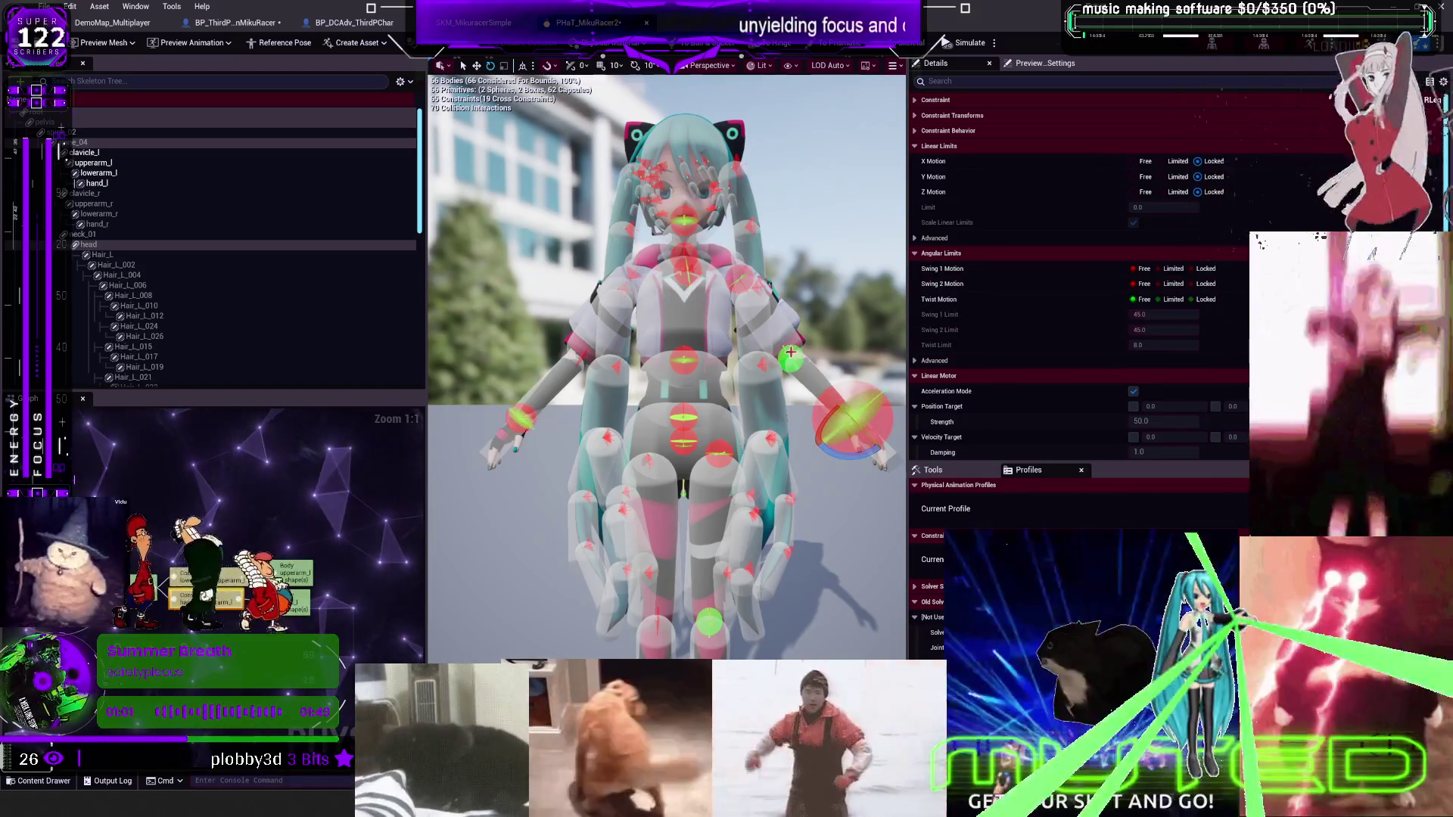
left_click(796, 339)
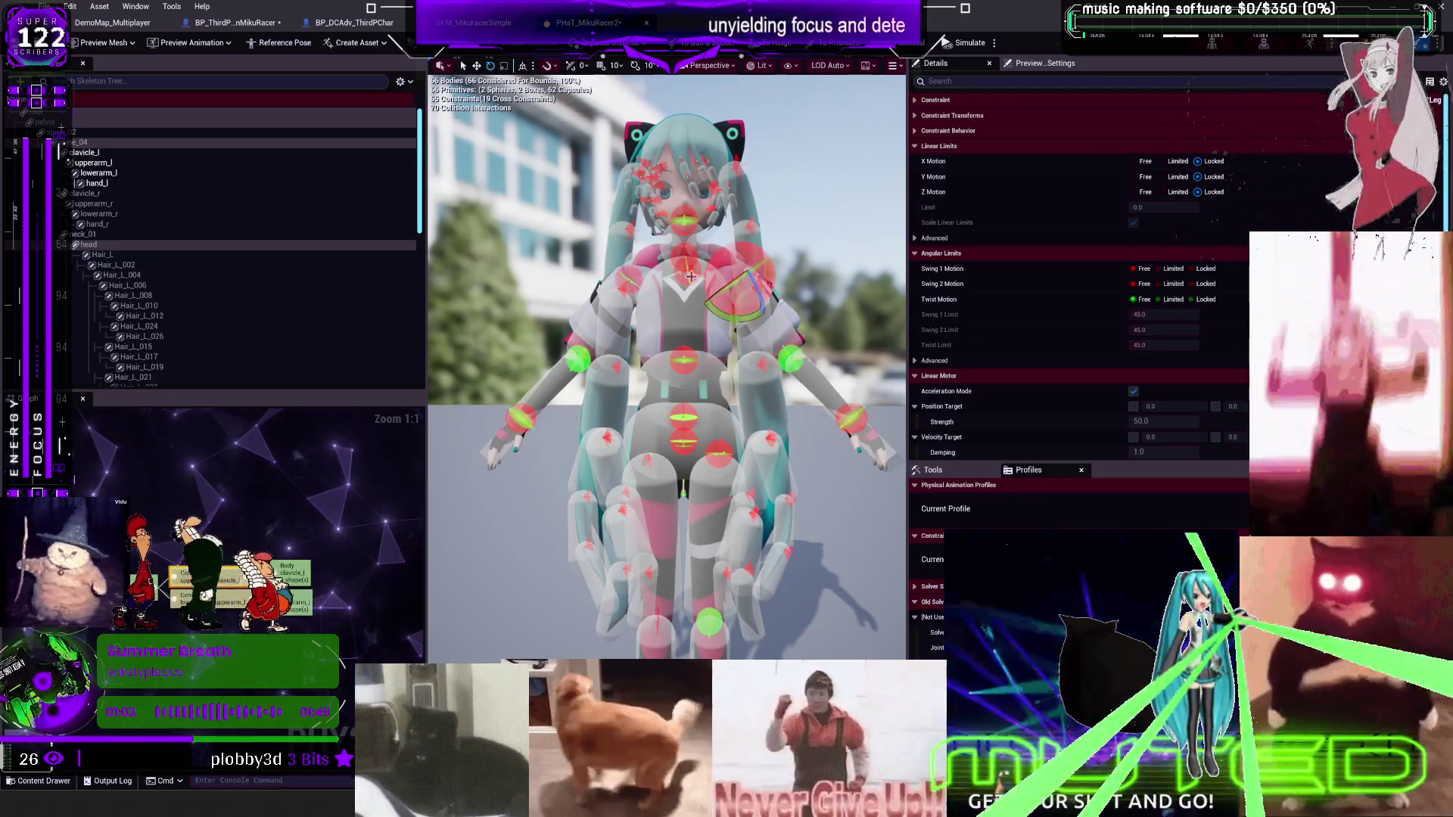
left_click(695, 302)
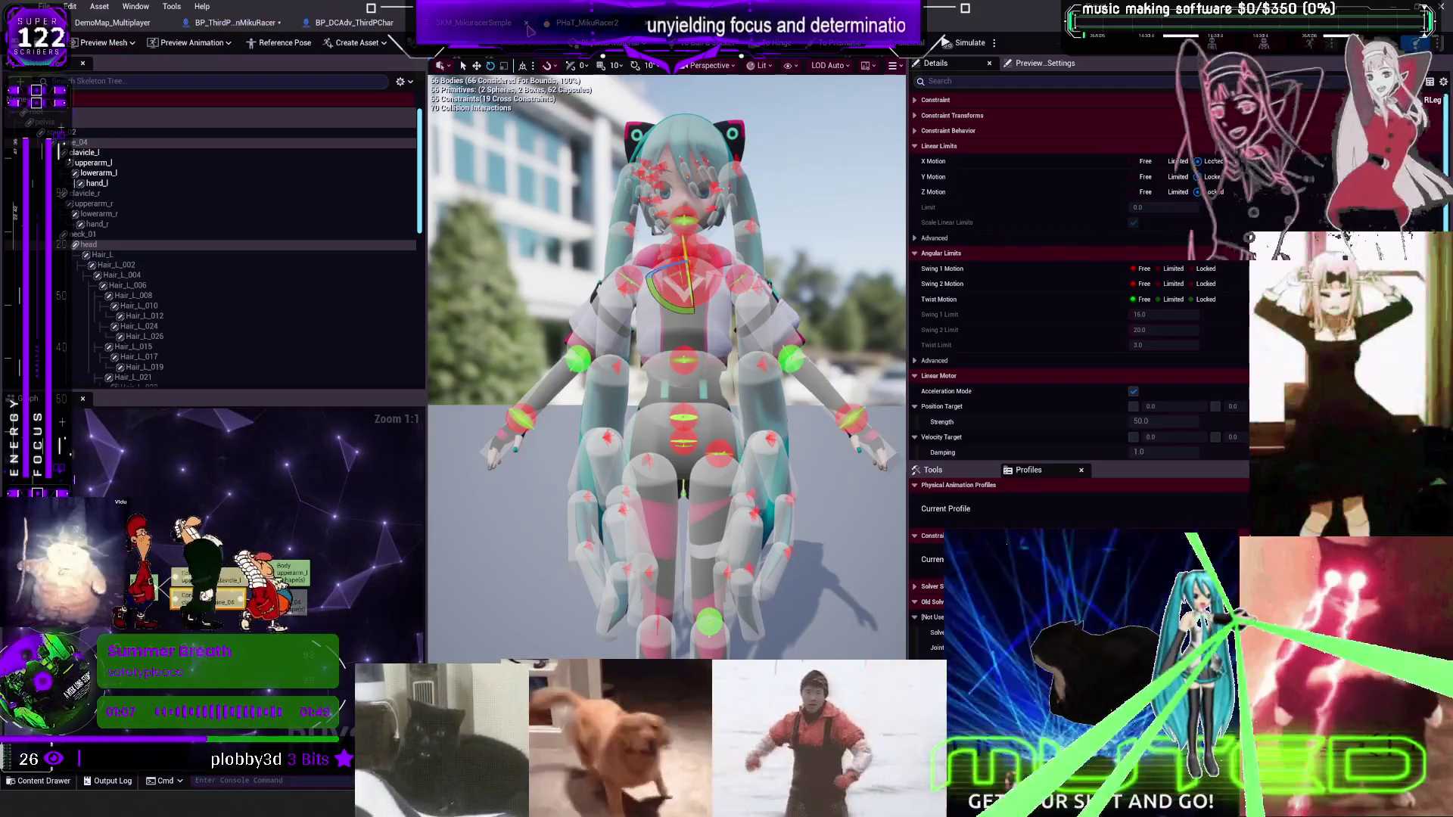
left_click(354, 22)
left_click(45, 6)
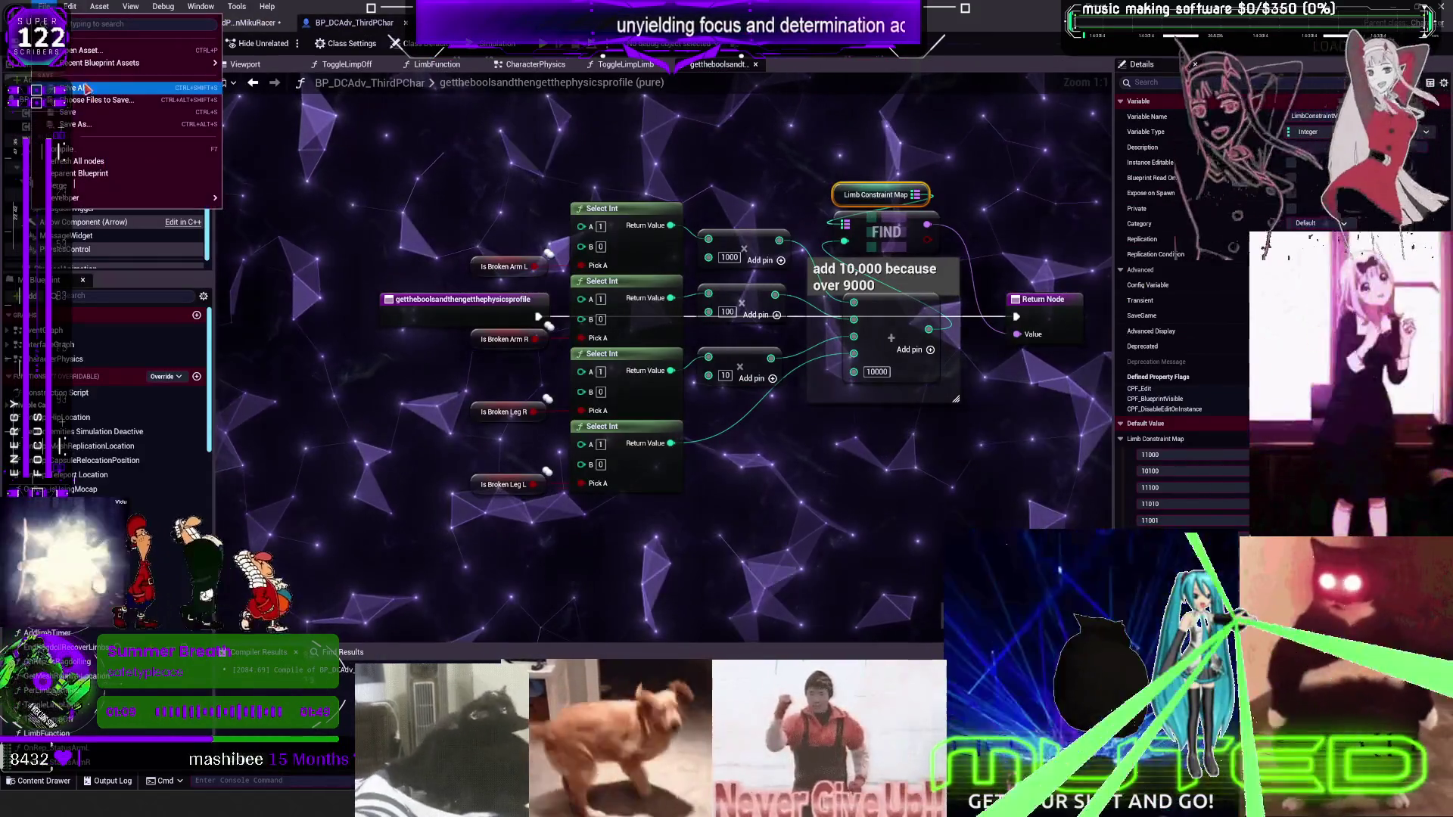
Save all assets and start a play session in the DemoMap_Multiplayer level
left_click(83, 89)
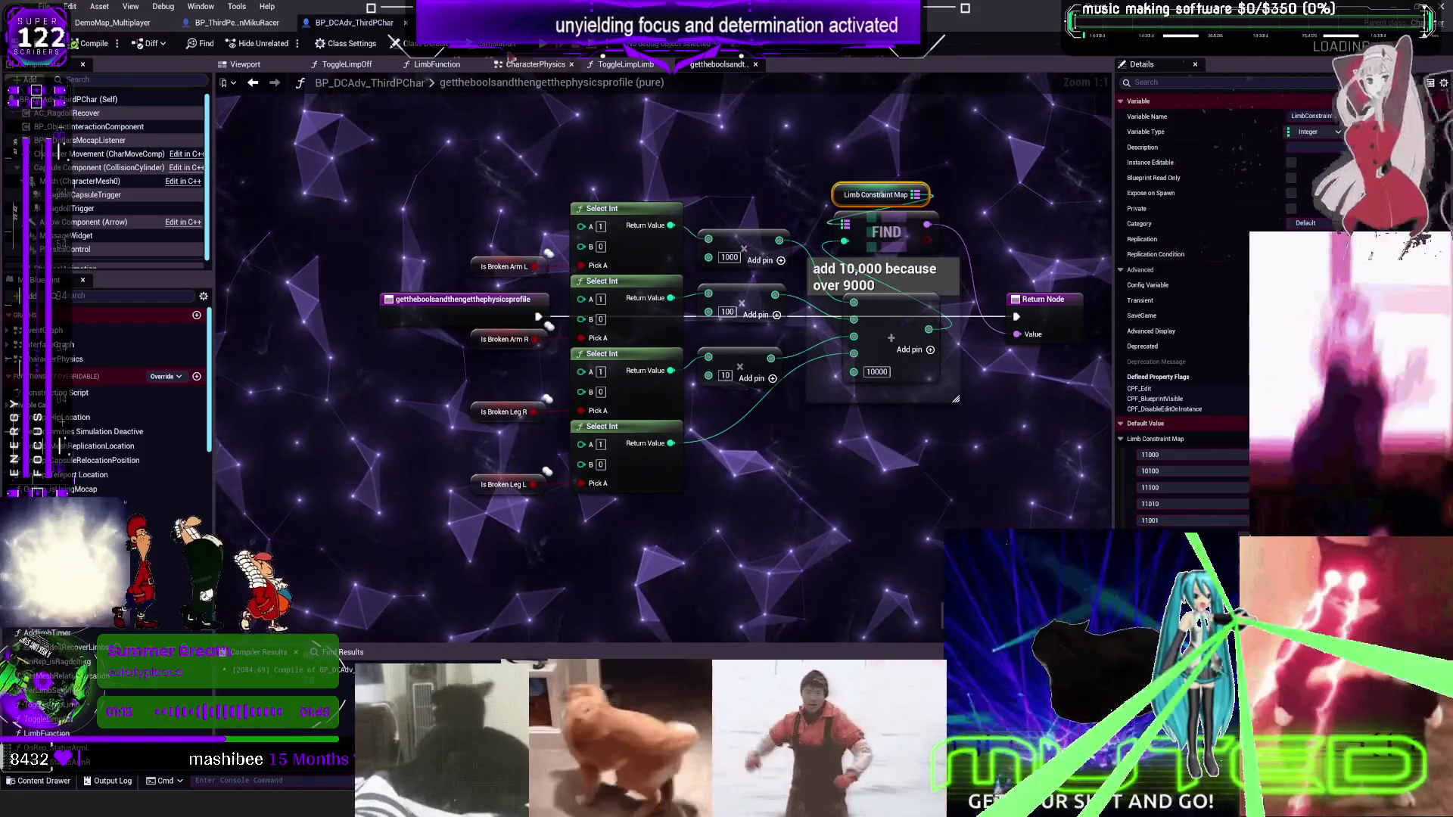
left_click(112, 22)
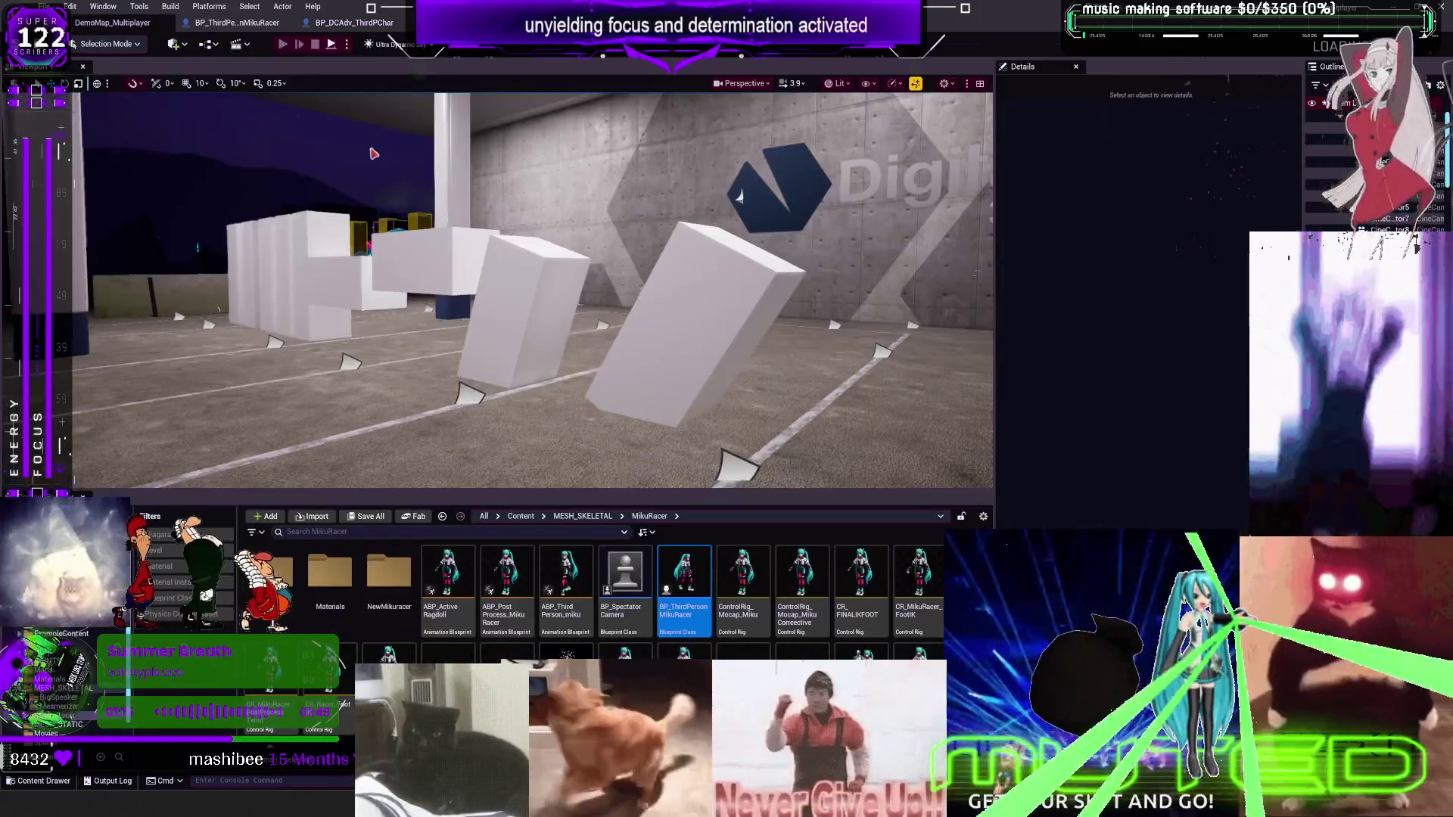
key("alt+p")
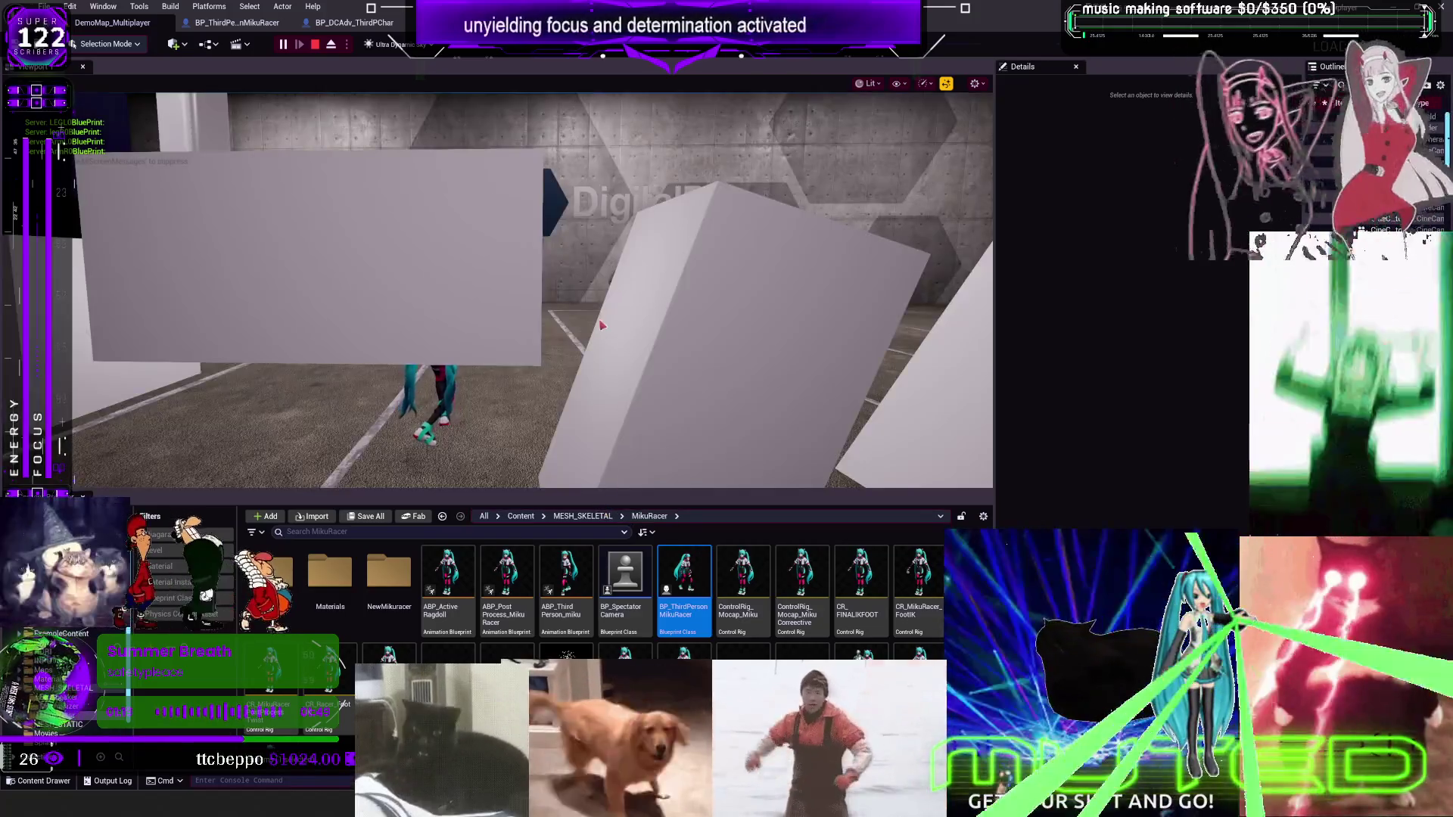
left_click(602, 325)
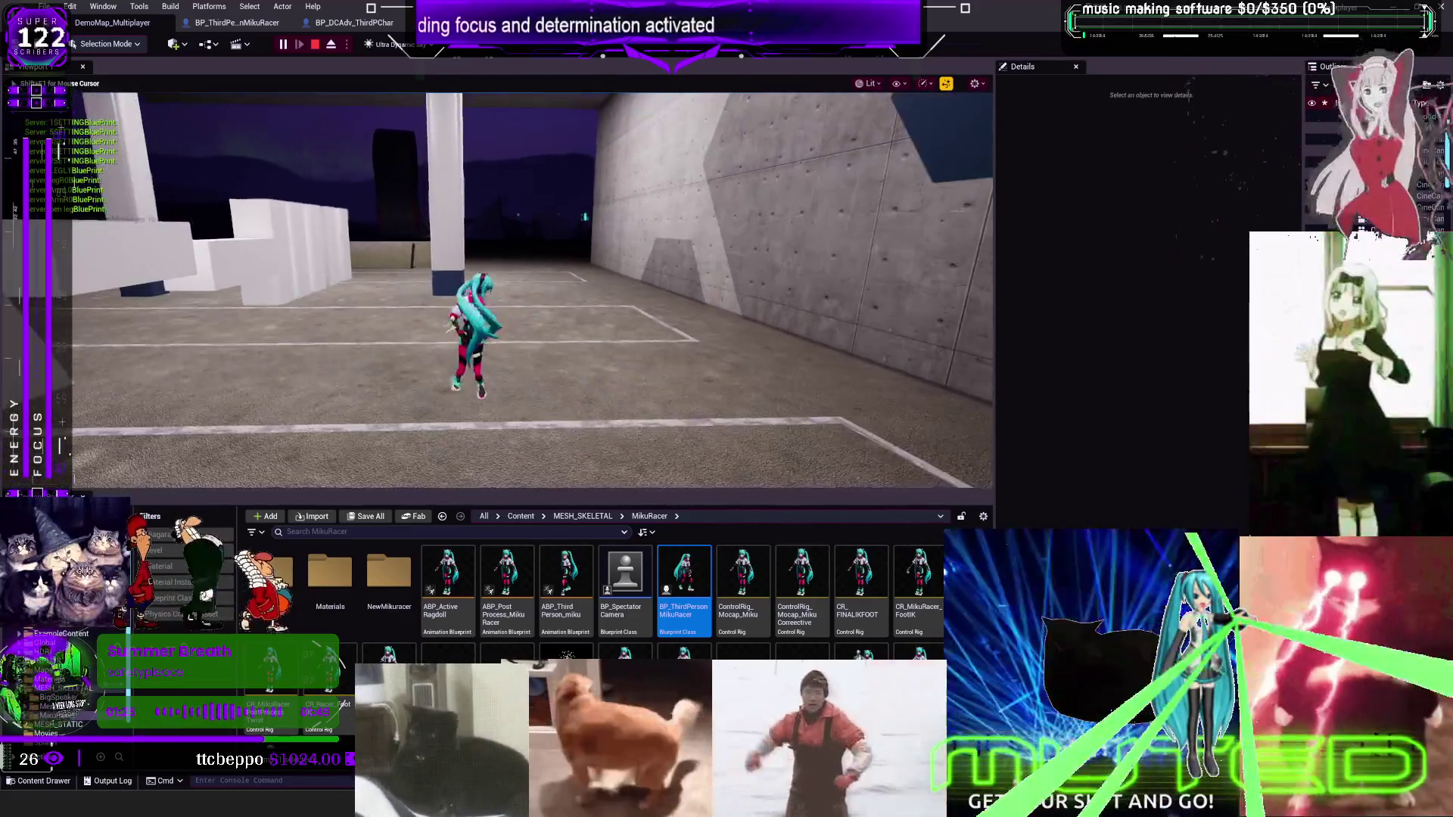
Run and jump the character until it collapses into ragdoll, then end the session
key("w")
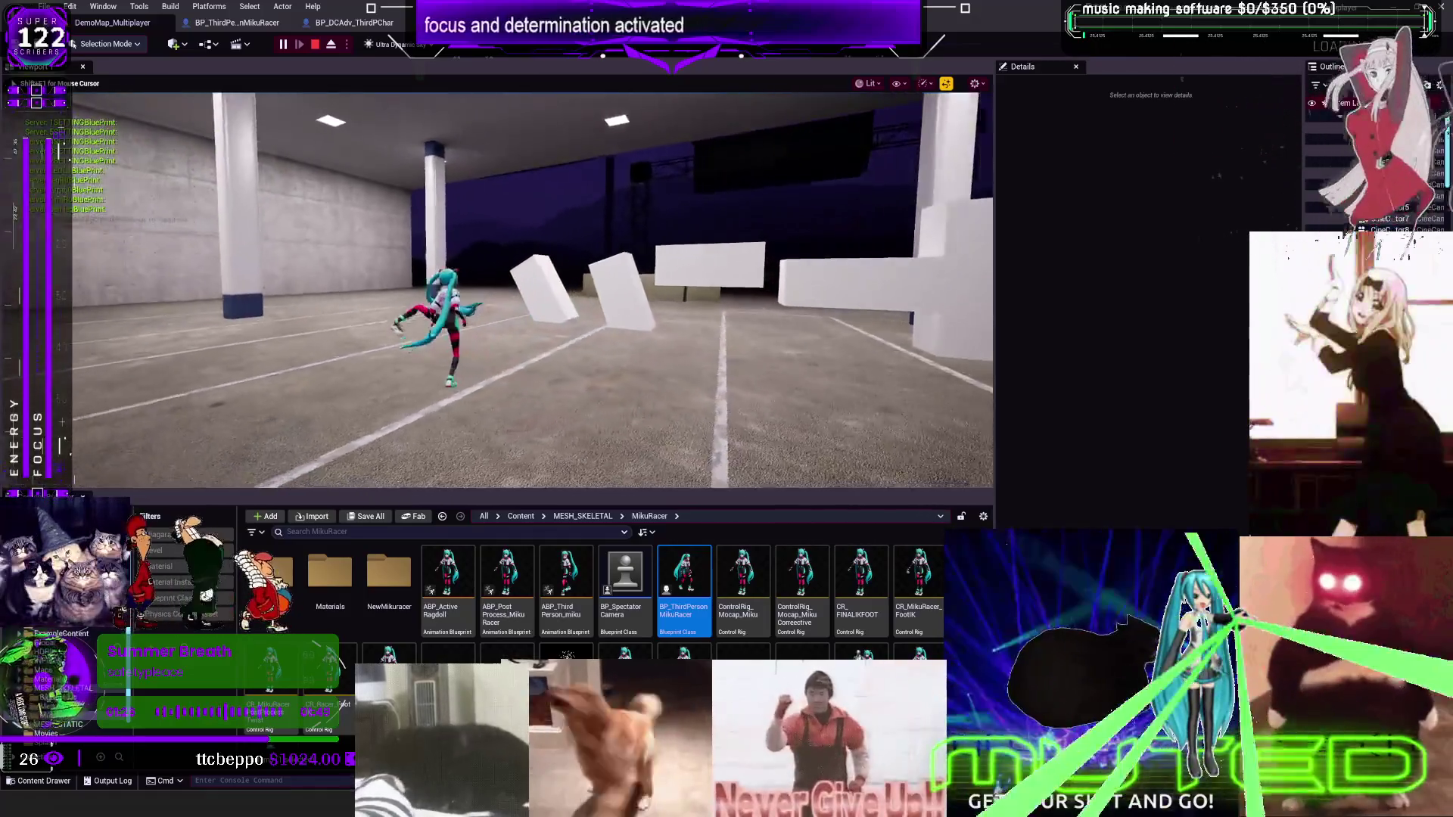
key("w")
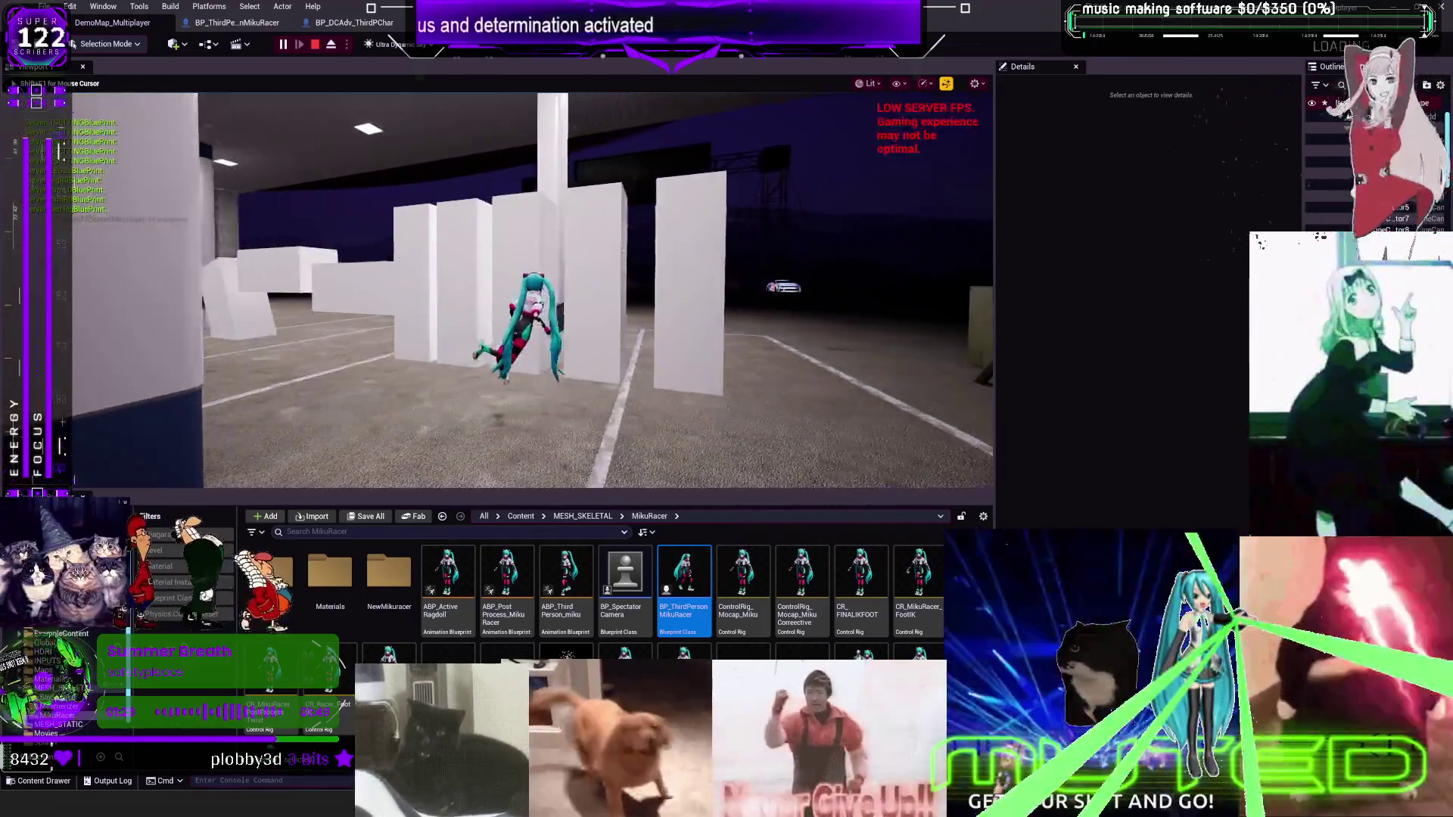
key("space")
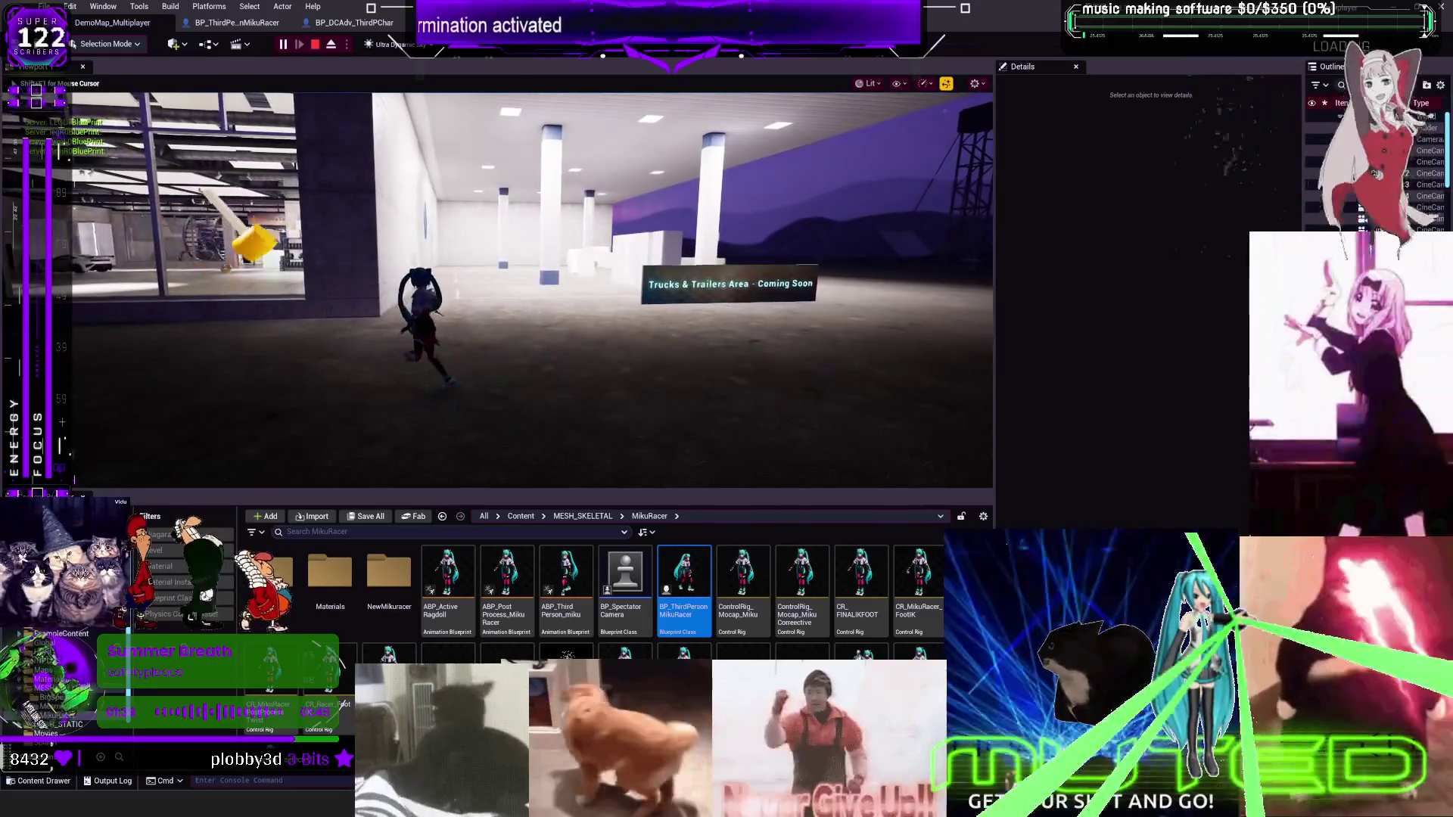
key("w")
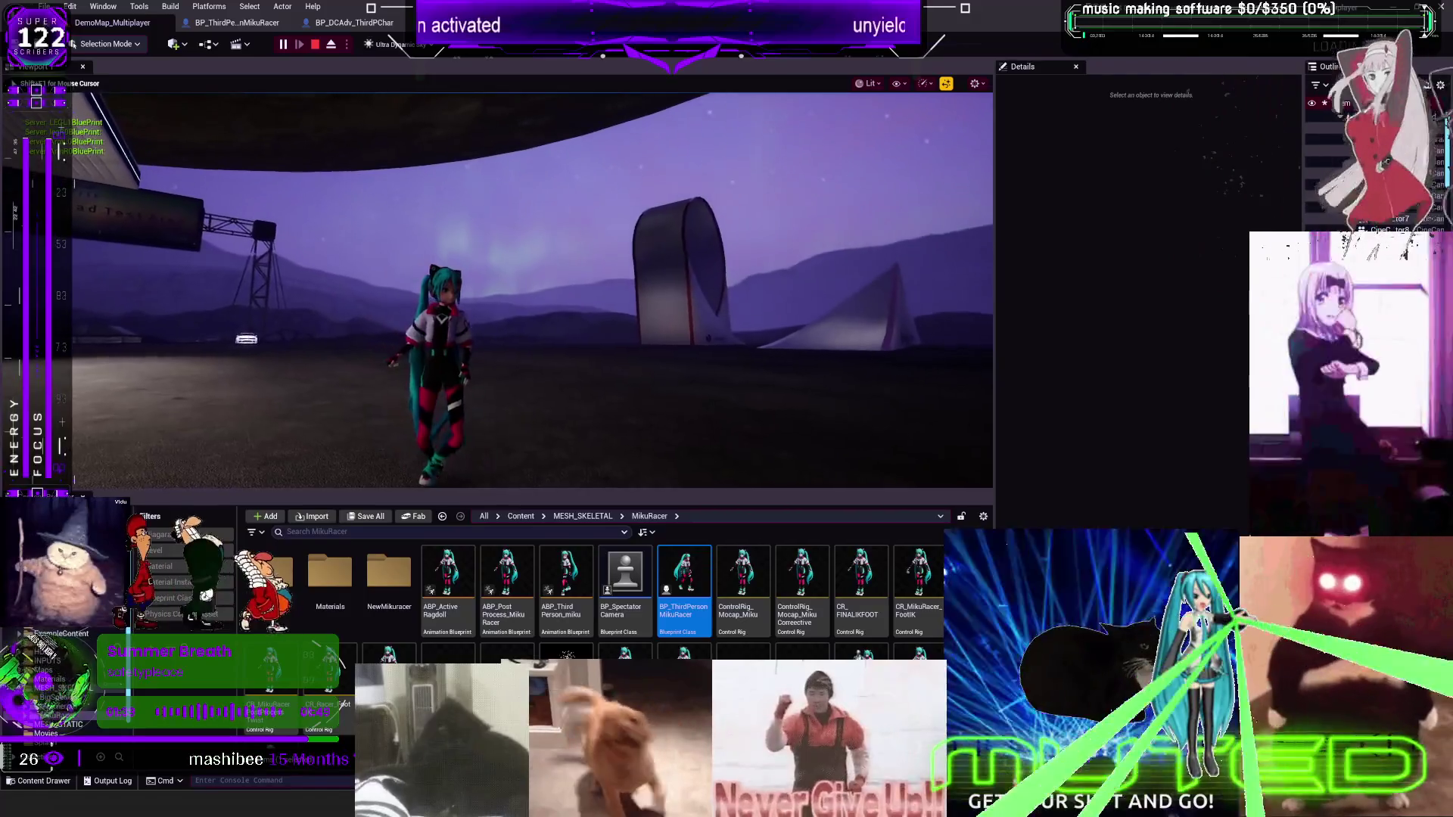
key("w")
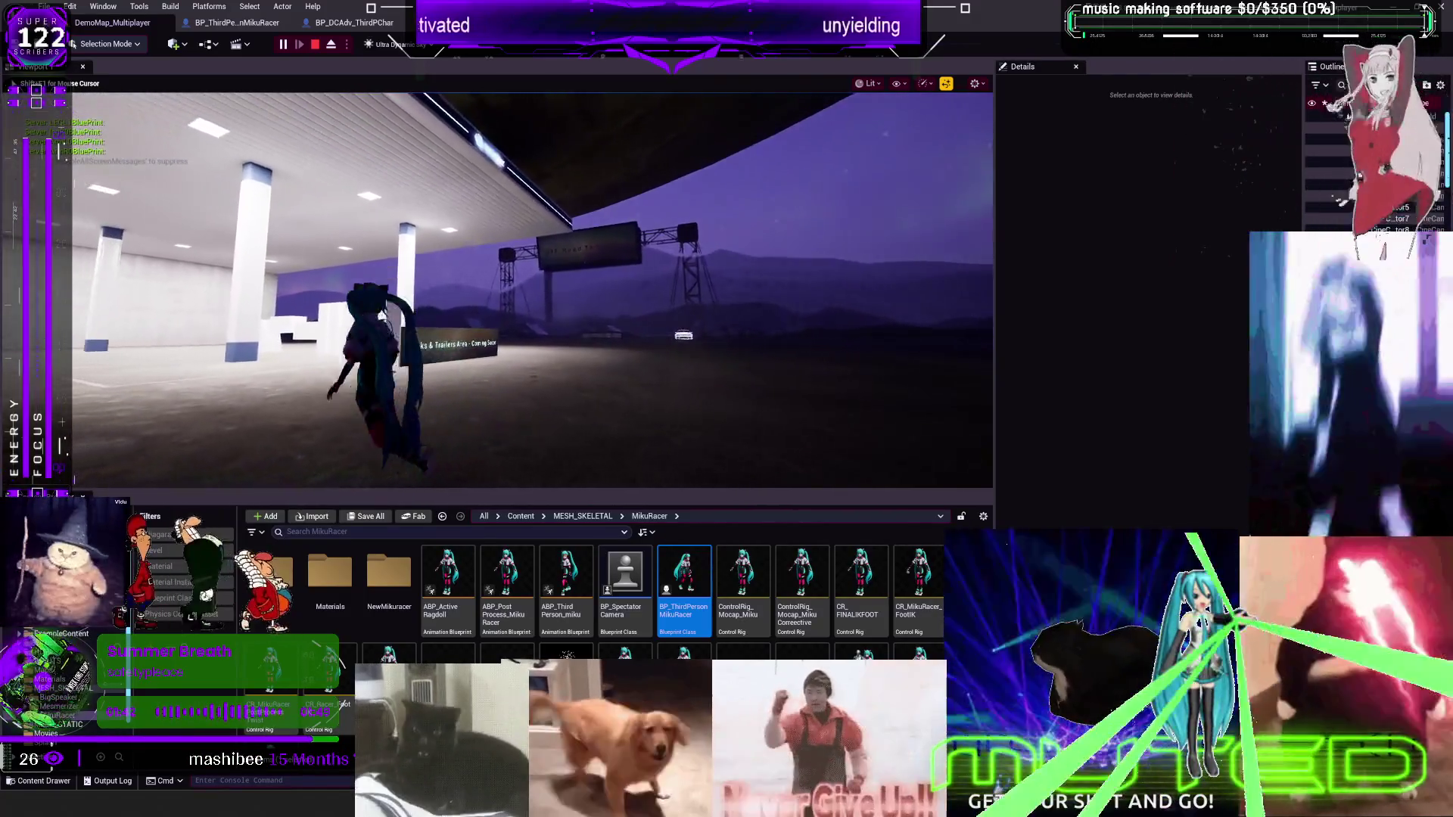
key("w")
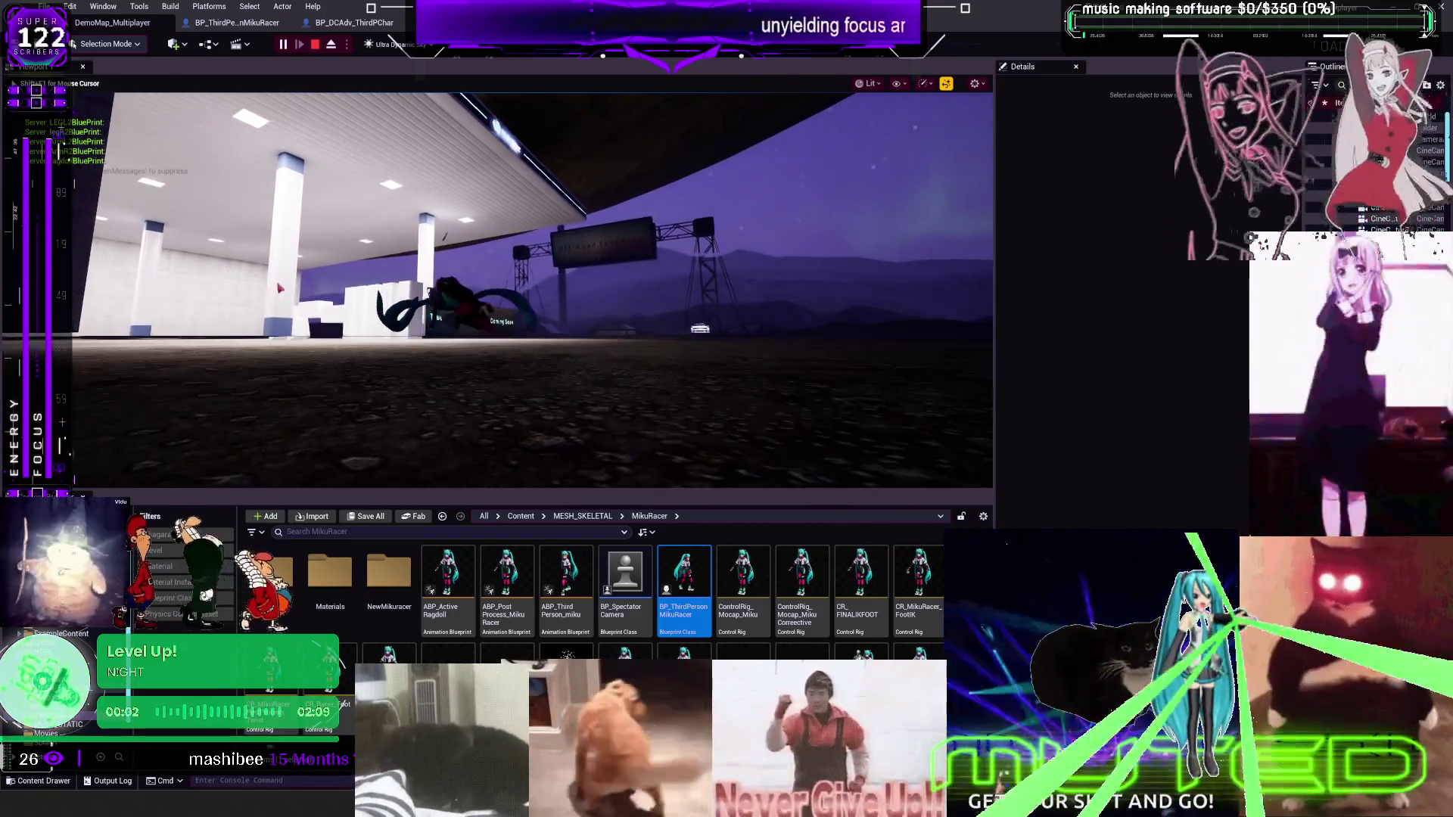
key("Escape")
left_click(235, 29)
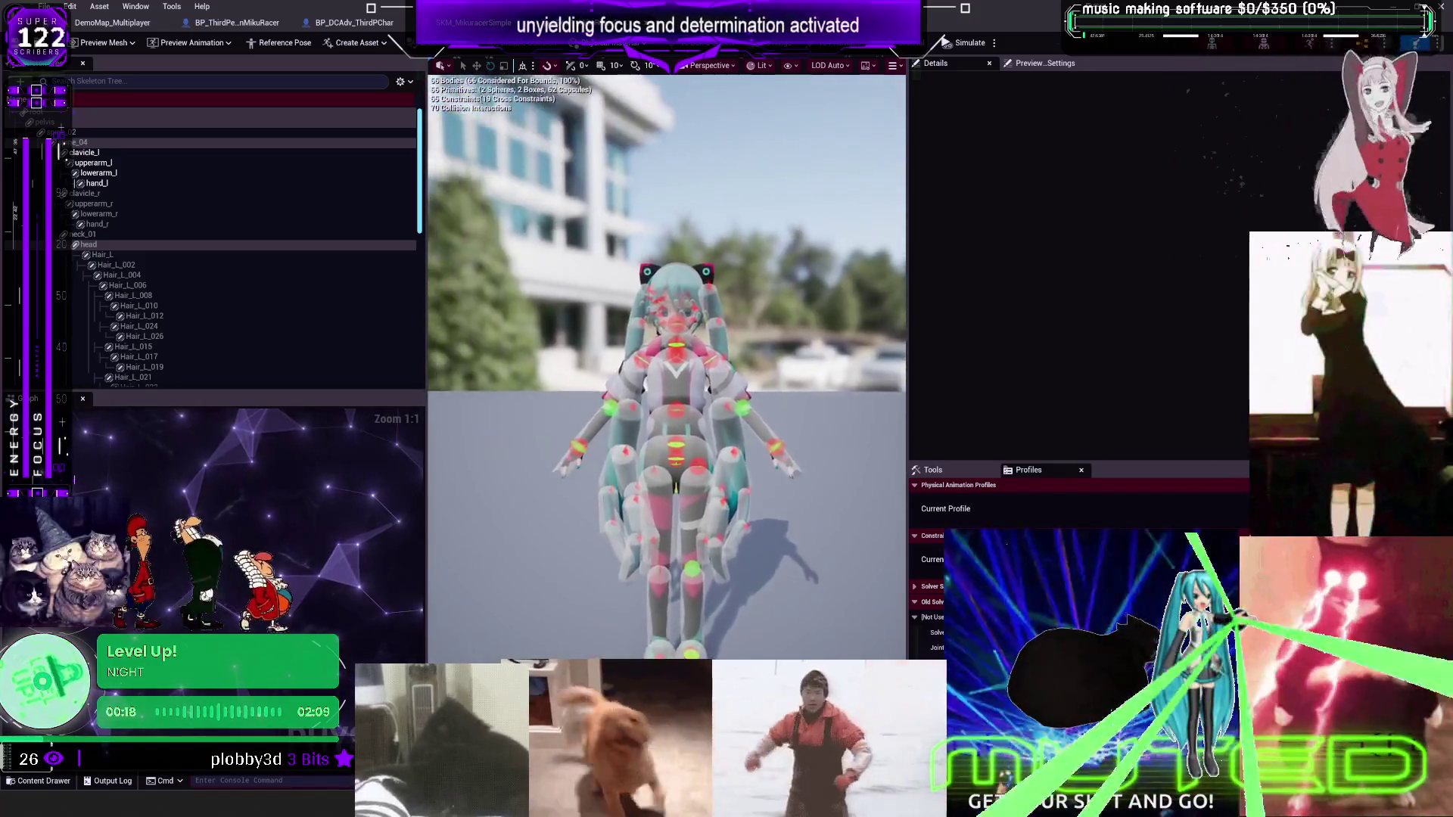
Inspect the left hip constraint's limits and the thigh body's physics settings
scroll(650, 343, "up", 8)
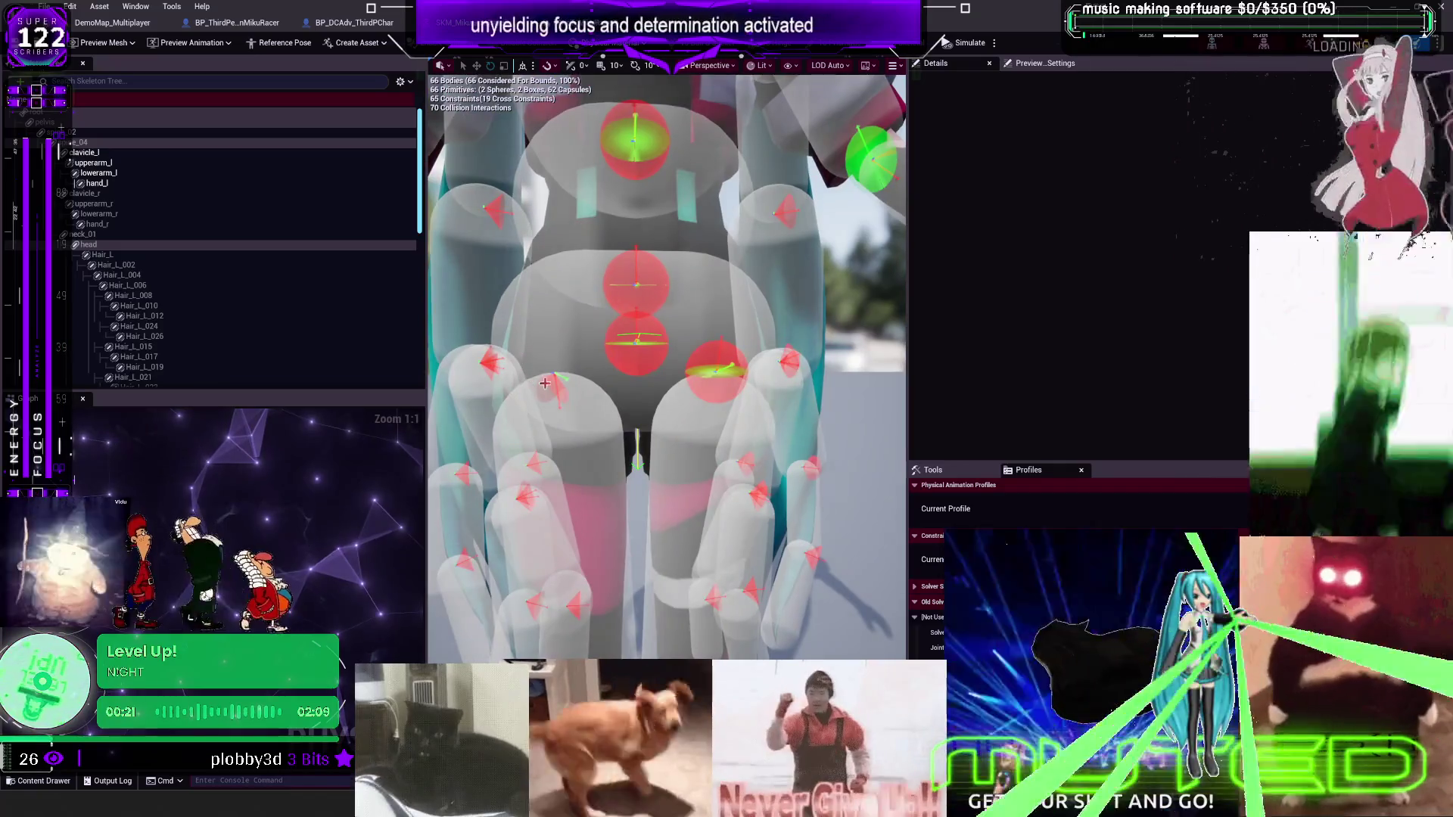
left_click(541, 382)
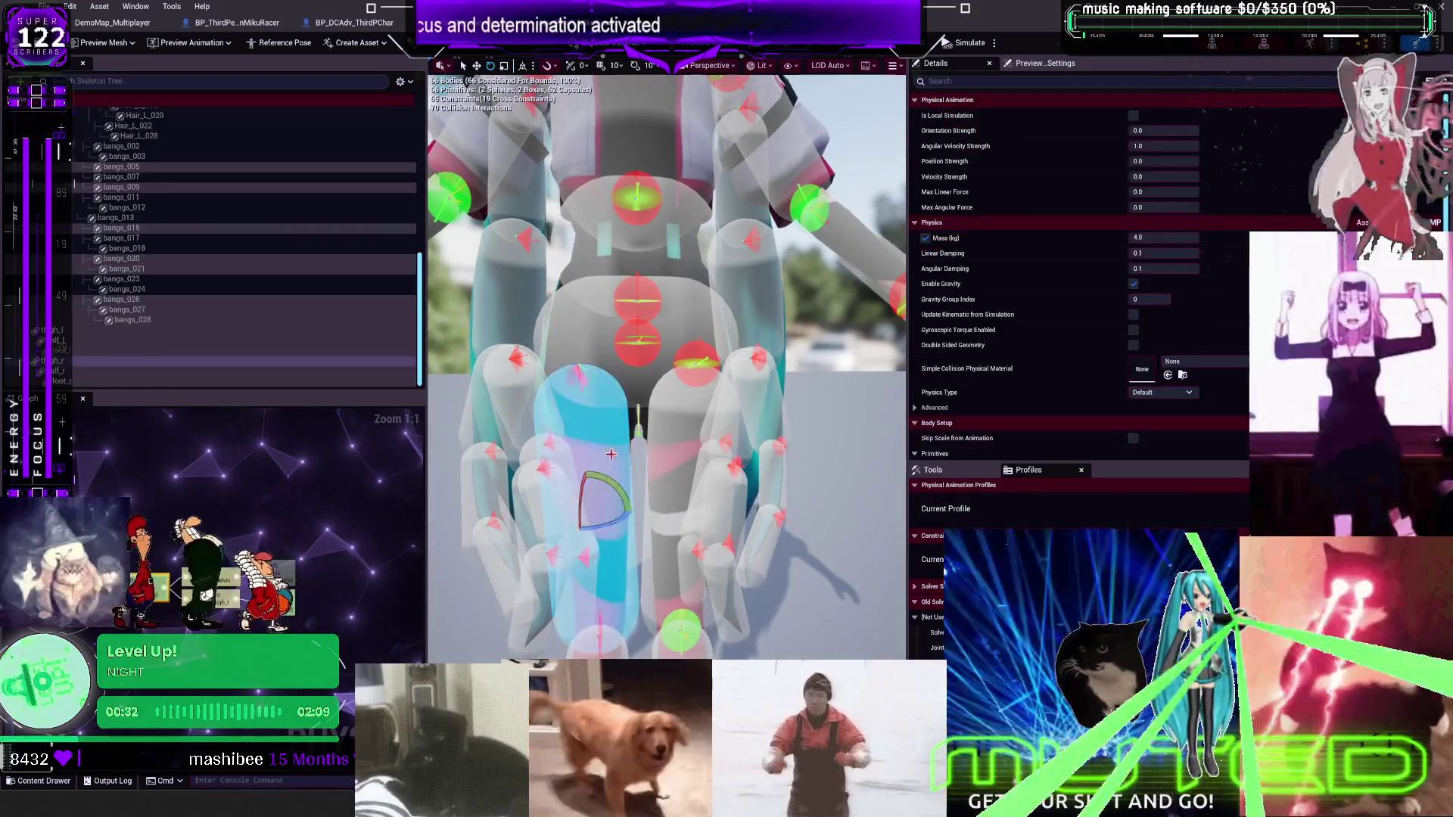
left_click(609, 452)
left_click_drag(733, 332, 733, 333)
Simulate the ragdoll, fling the leg up to test the hip joint, then stop simulating
left_click(994, 42)
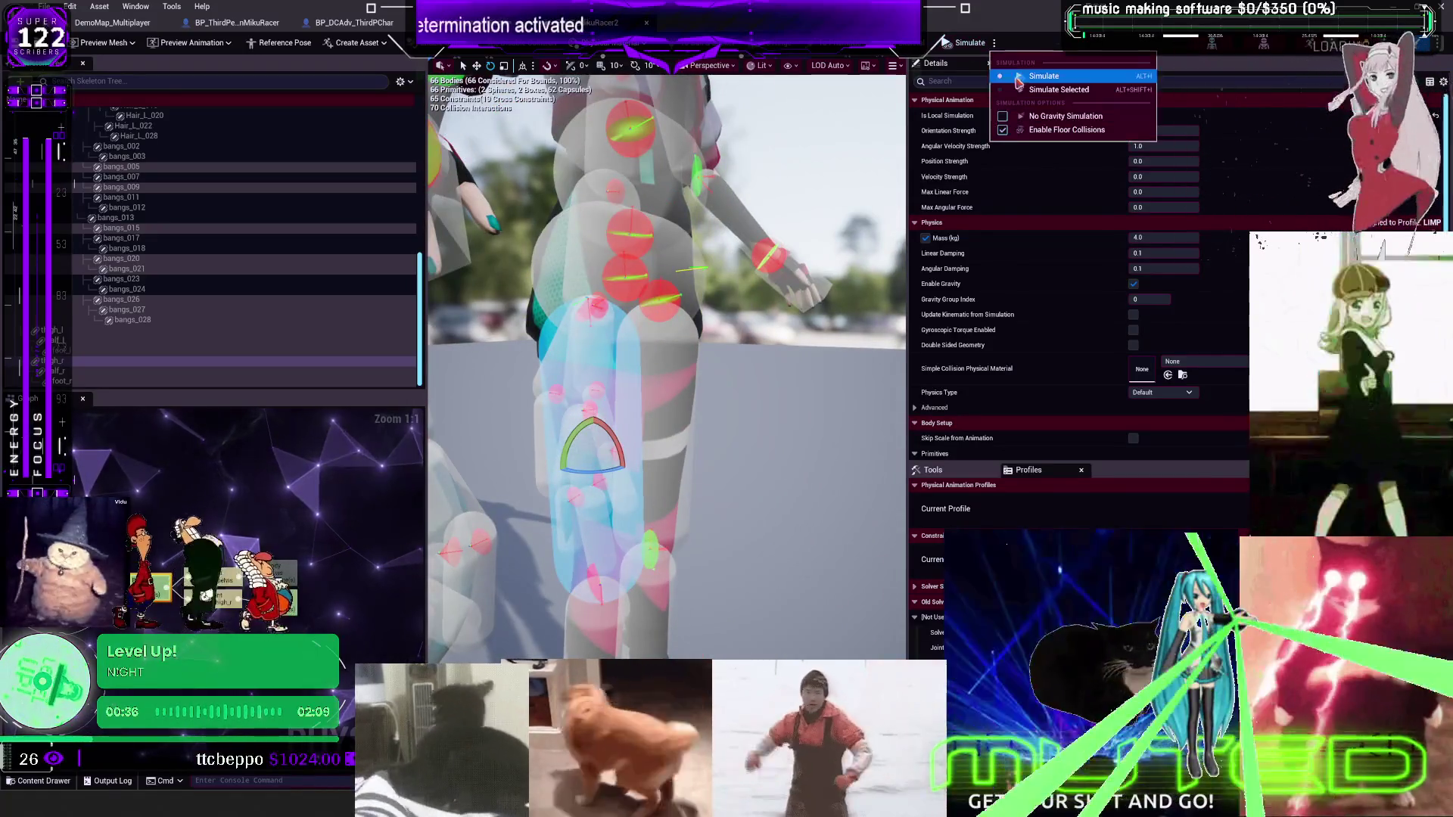
left_click(1018, 79)
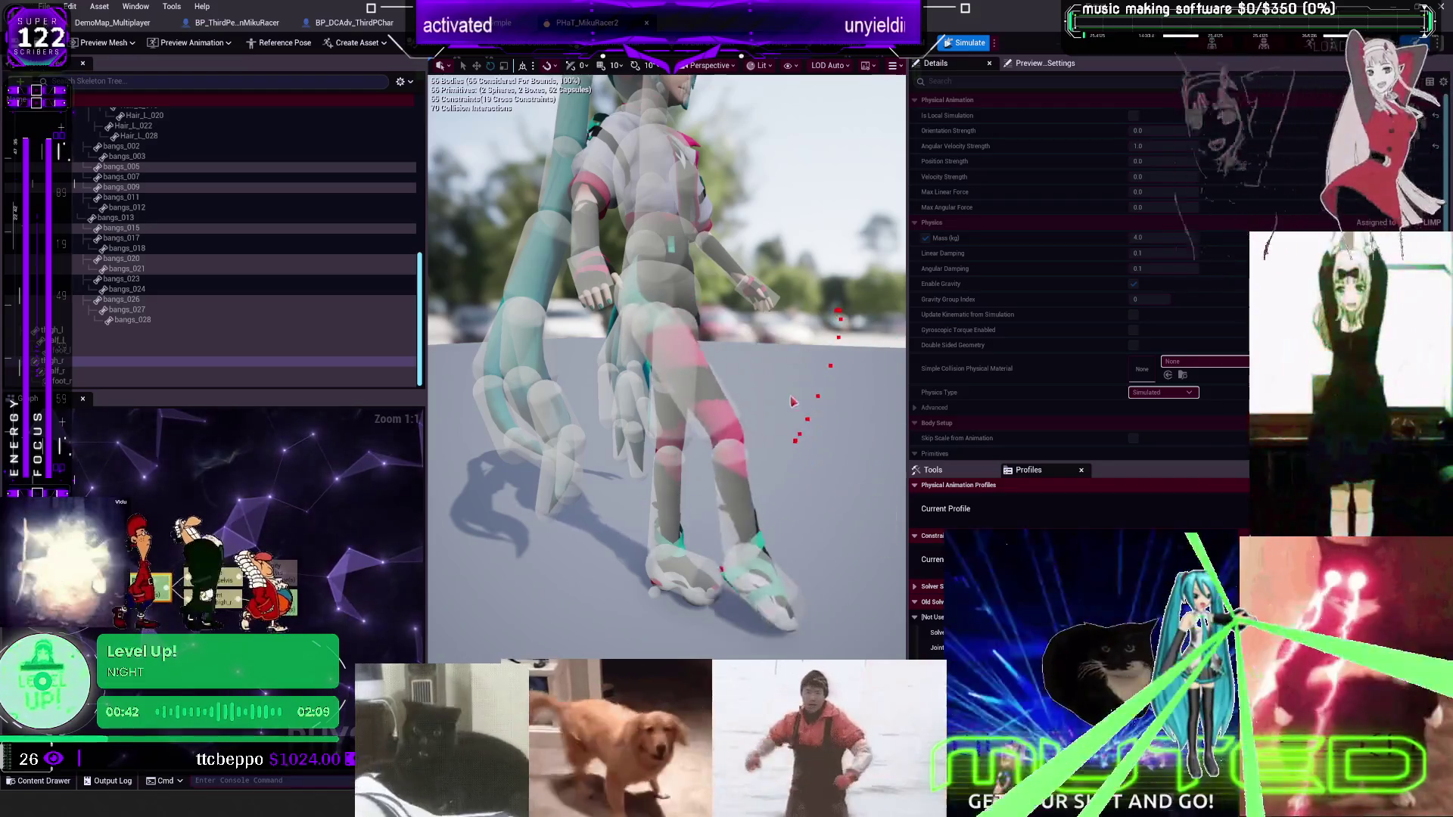
mouse_move(793, 402)
left_mouse_down()
mouse_move(832, 303)
mouse_move(862, 129)
left_mouse_up()
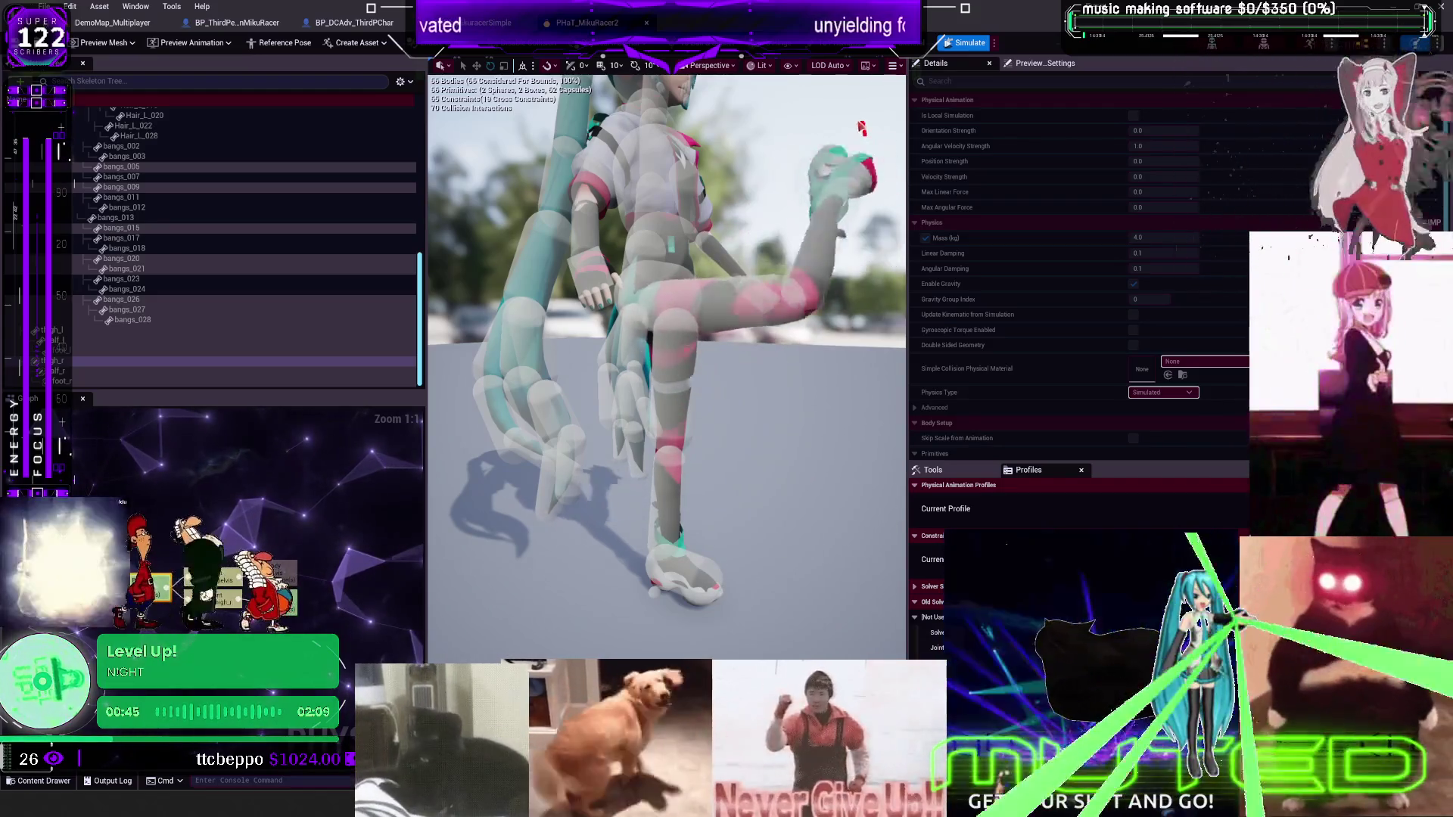
key("alt+Return")
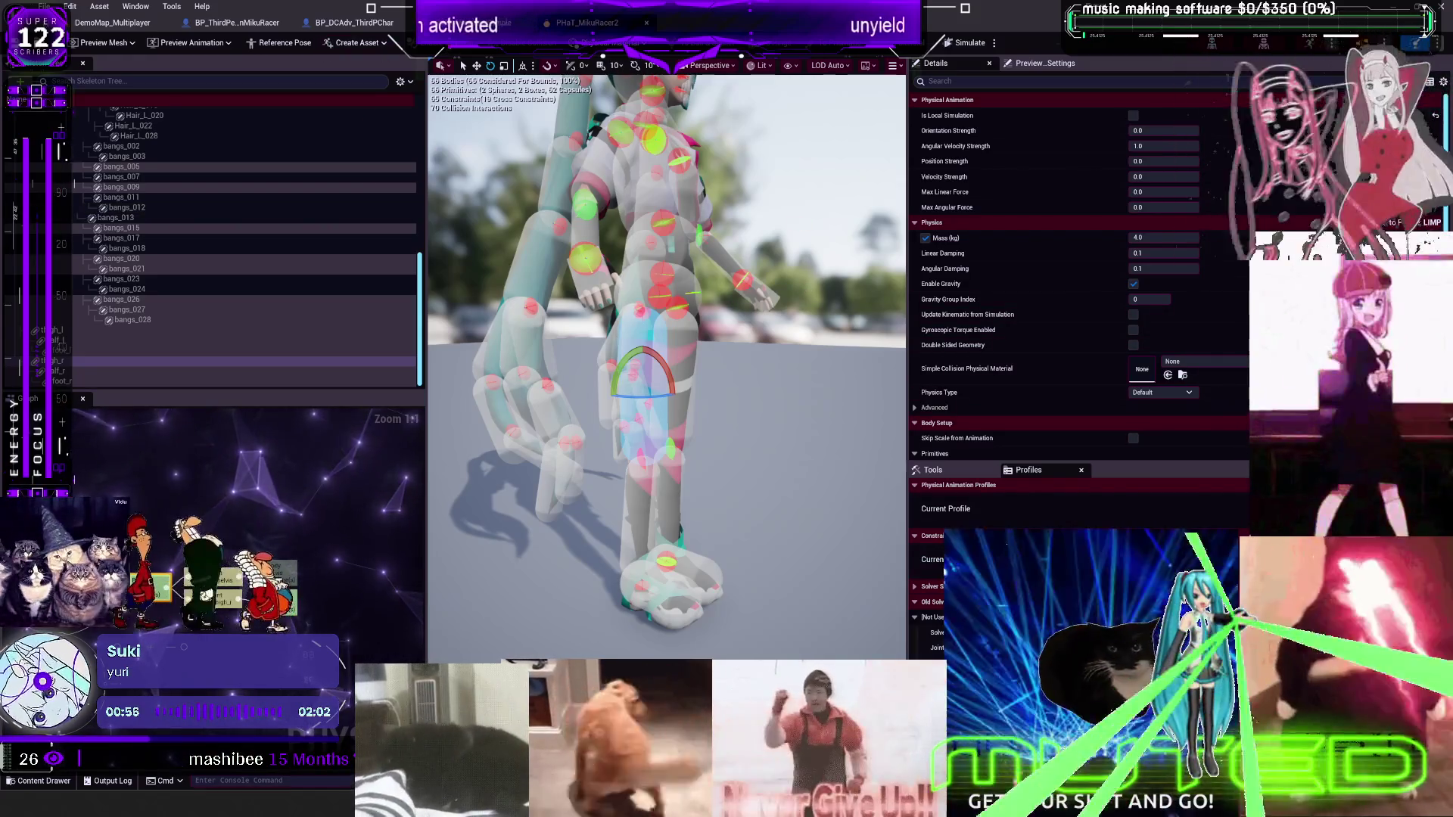
Inspect the Is Broken Leg L and Limb Constraint Map variables in the physics-profile function, then open ToggleLimpLimb
left_click(350, 23)
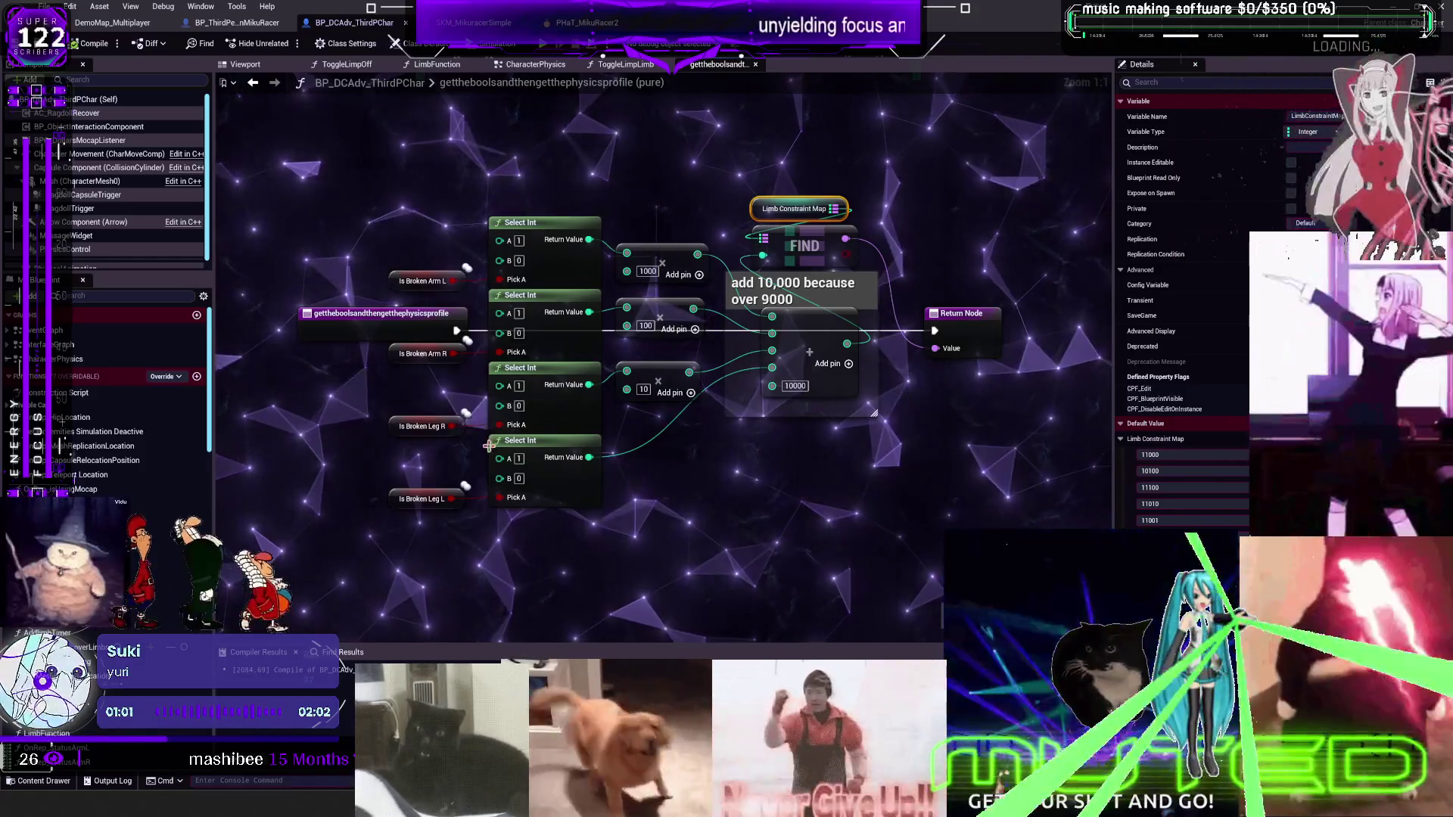
left_click(431, 498)
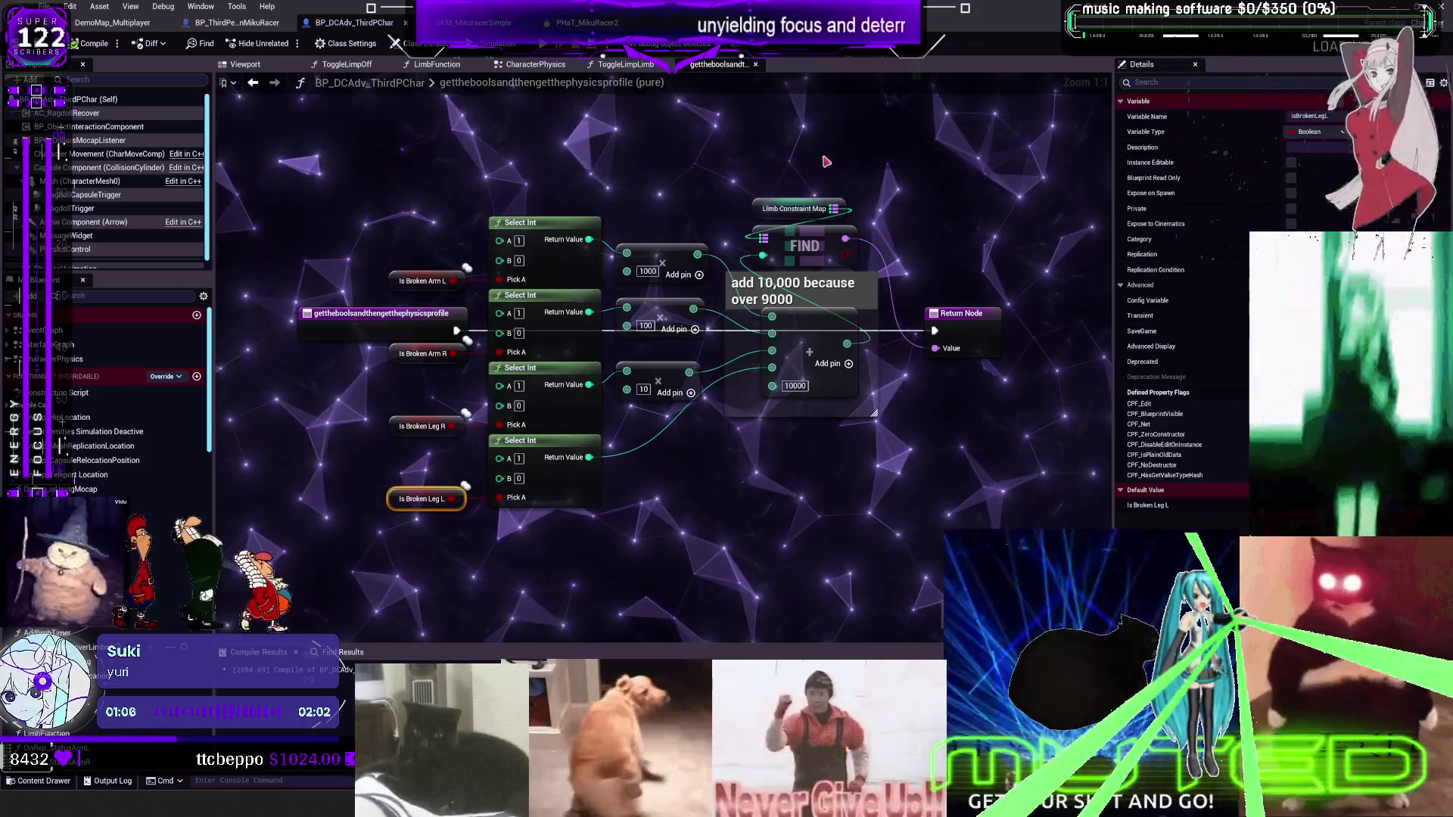
left_click(782, 209)
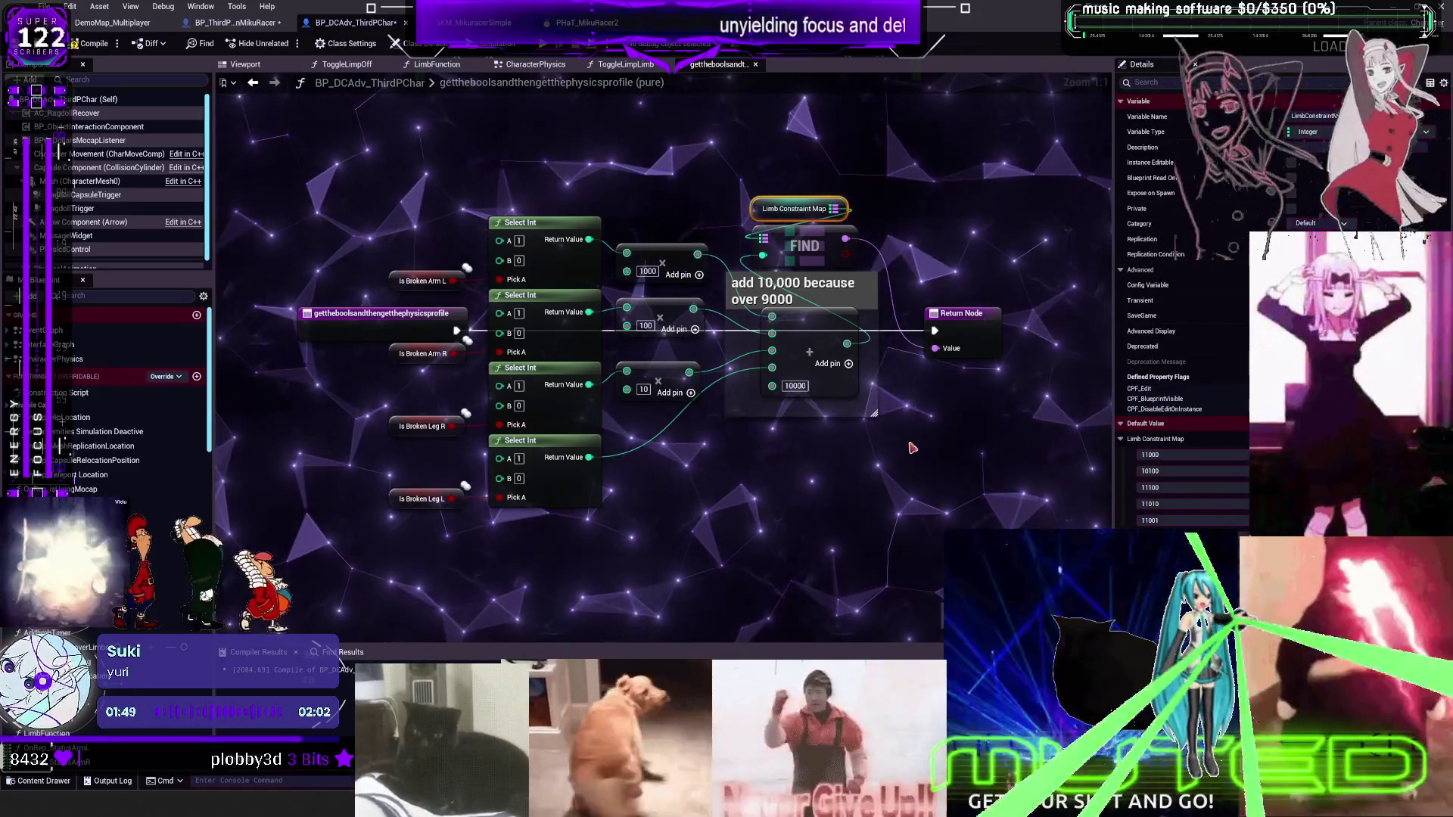
left_click_drag(912, 448, 730, 311)
left_click_drag(830, 214, 938, 197)
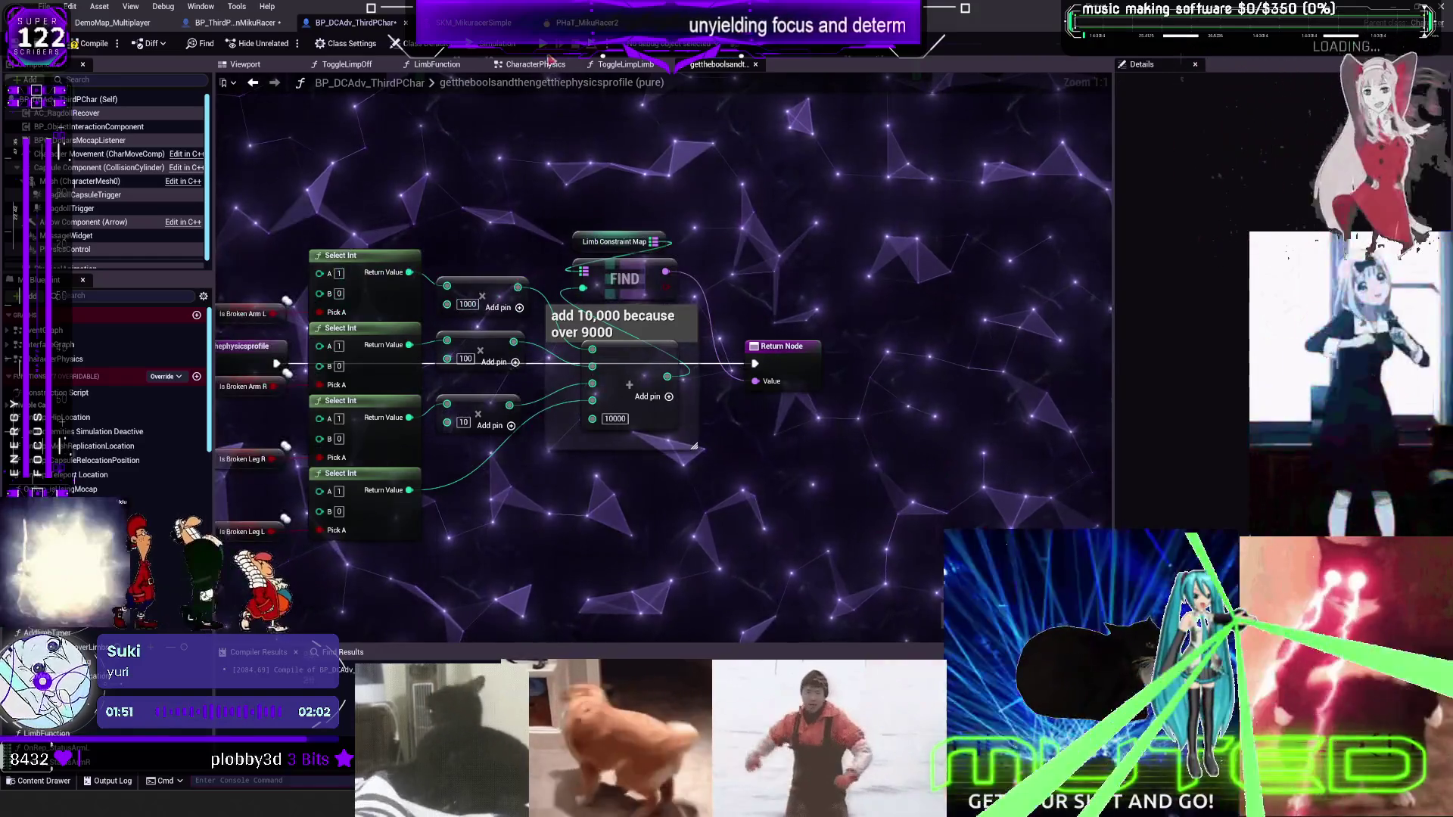
left_click(535, 64)
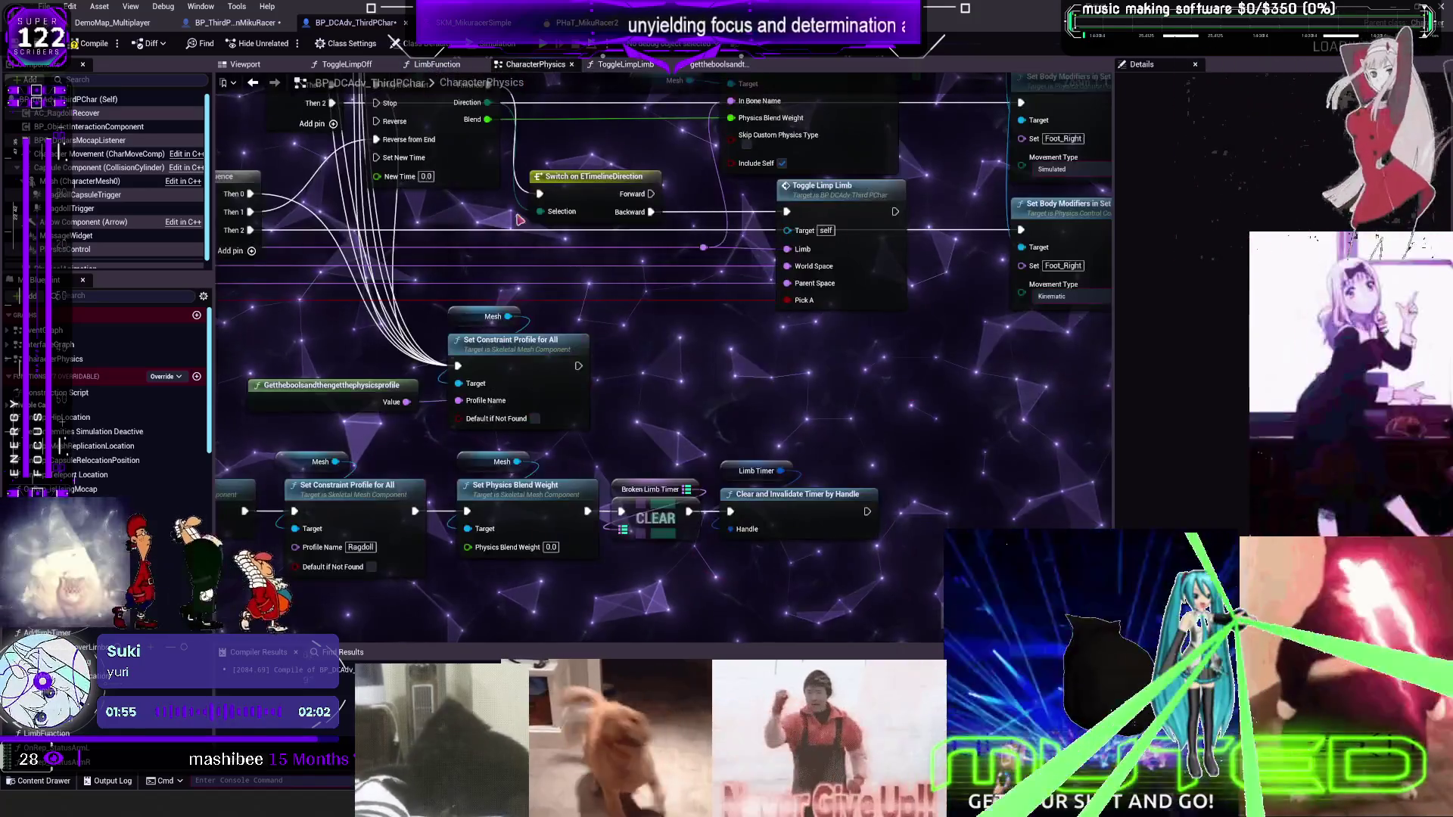
Add an AAA debug node and wire the constraint profile name into its text input
mouse_move(637, 593)
left_mouse_down()
mouse_move(619, 489)
mouse_move(666, 286)
left_mouse_up()
right_click(619, 488)
type("aaa")
left_click(657, 544)
scroll(658, 529, "down", 2)
scroll(625, 309, "up", 2)
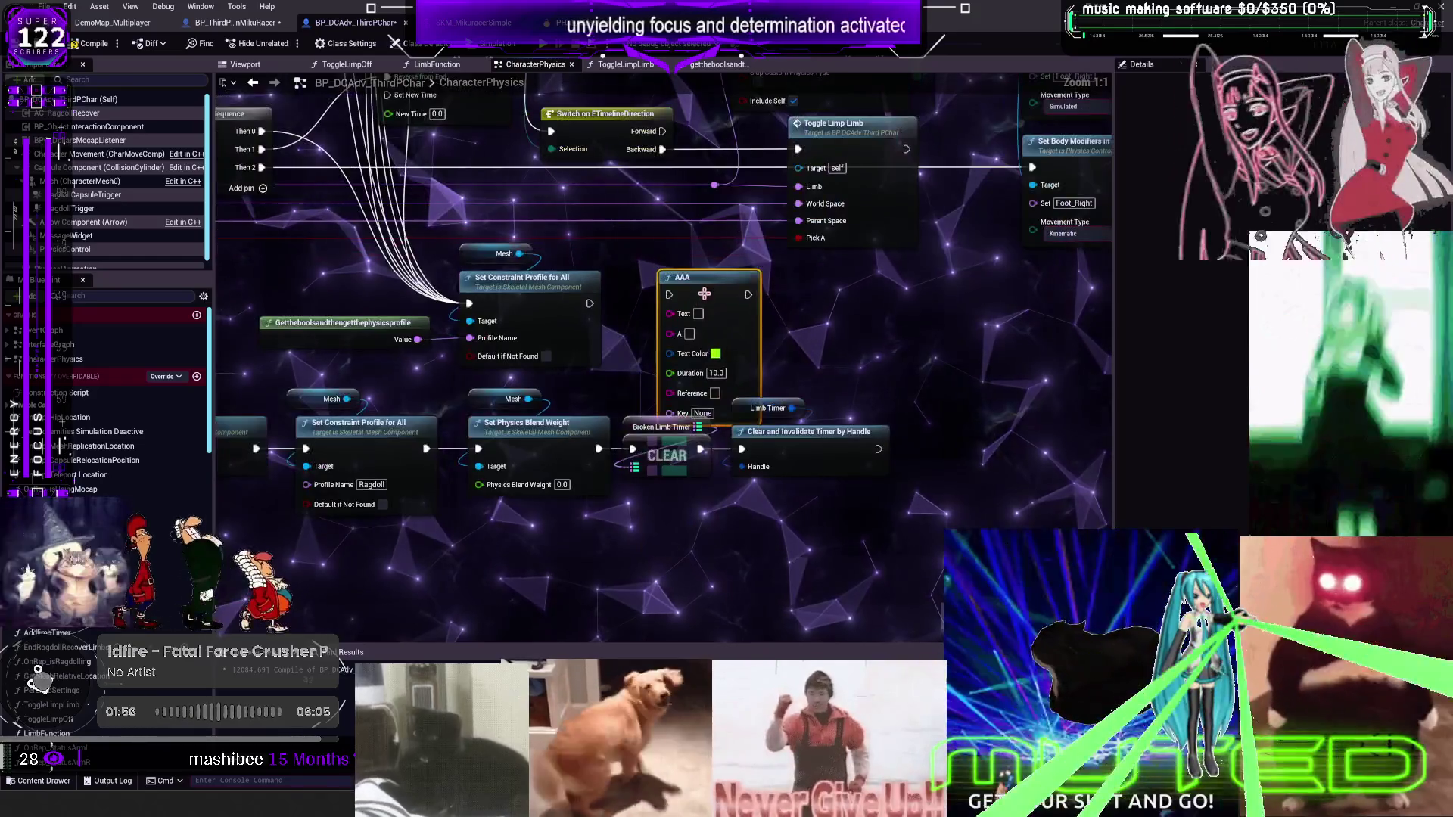
left_click_drag(470, 337, 673, 285)
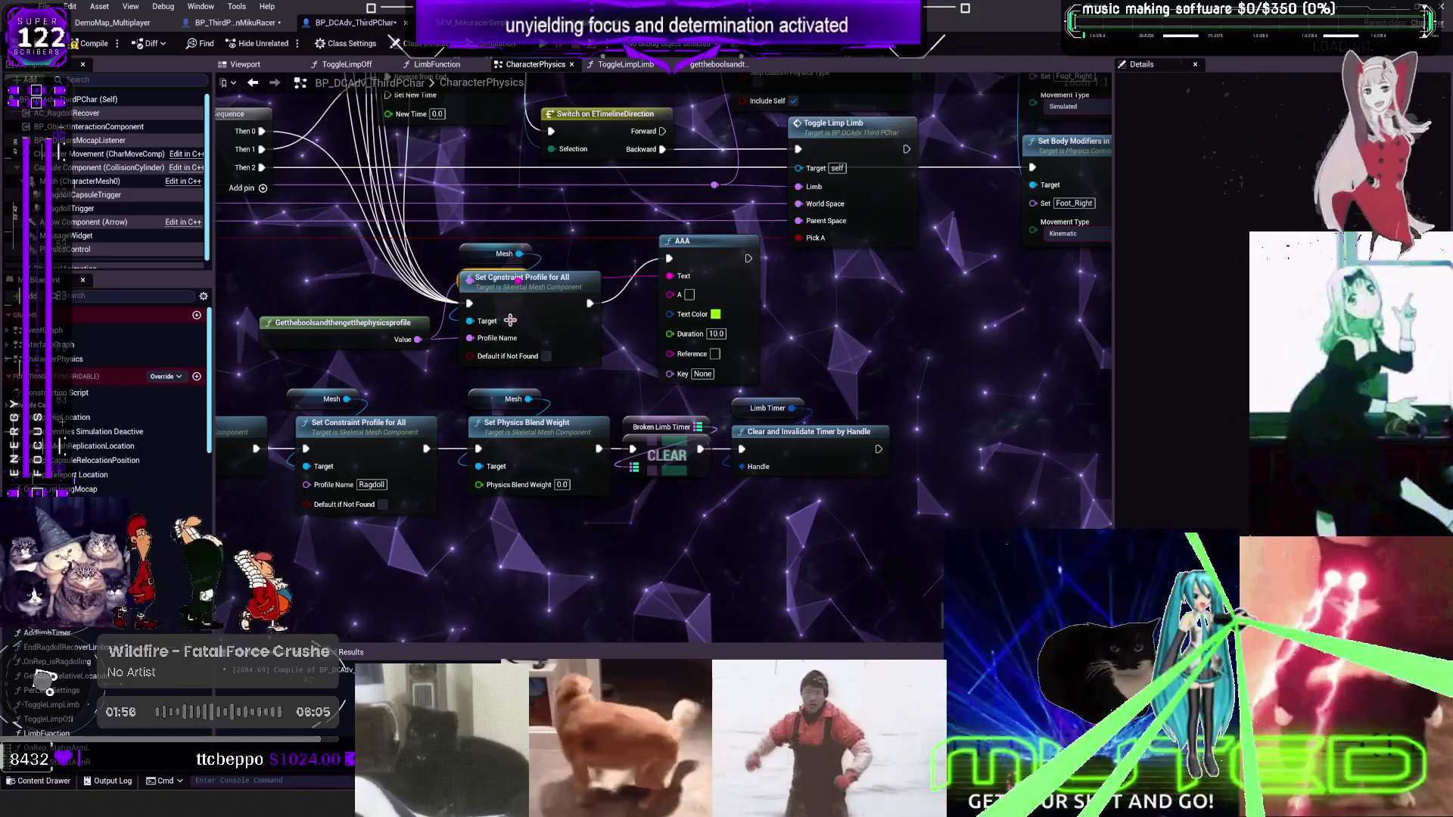
Compile the character Blueprint and test the ragdoll limbs in a multiplayer preview
left_click(96, 50)
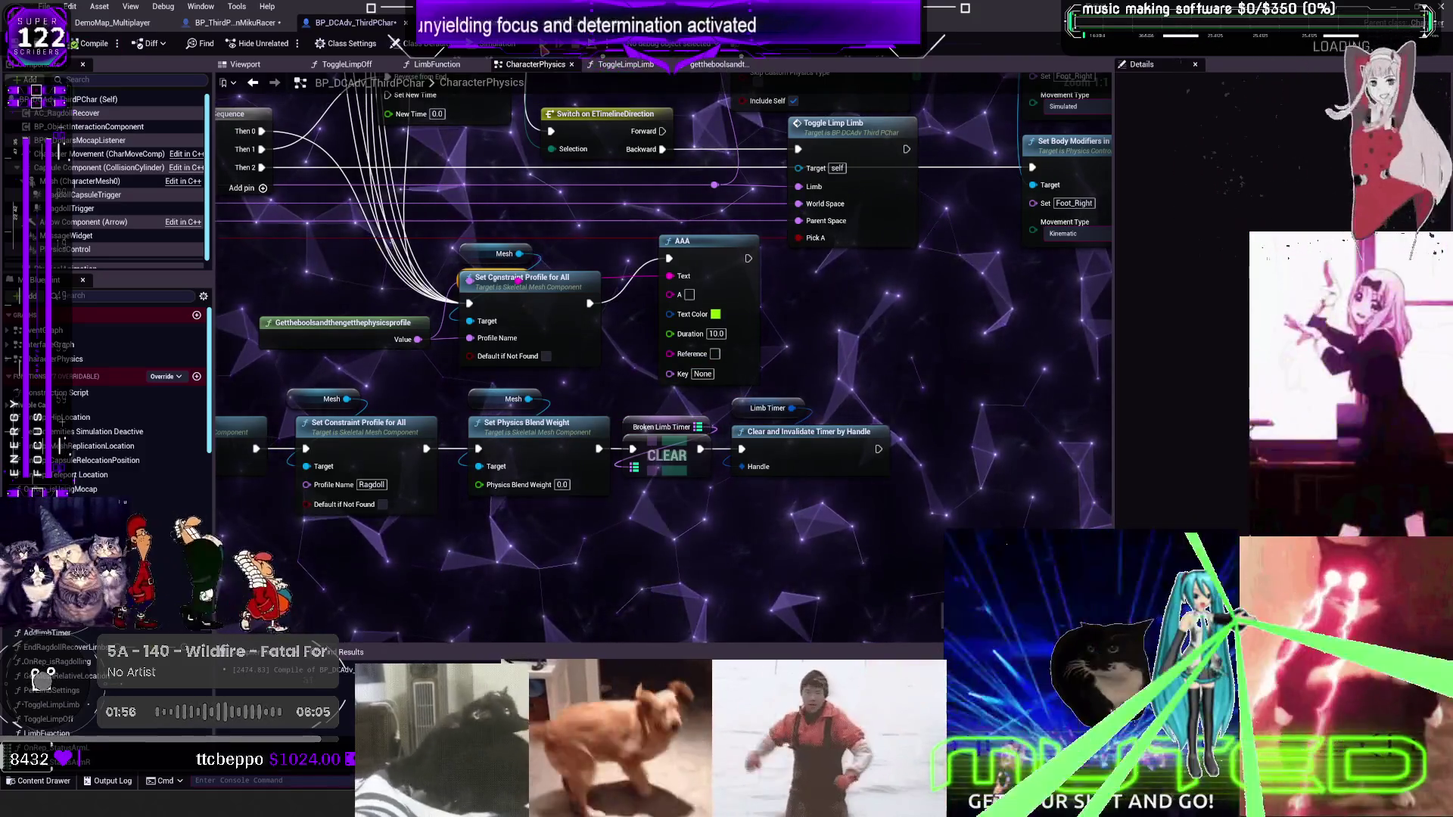
left_click(544, 50)
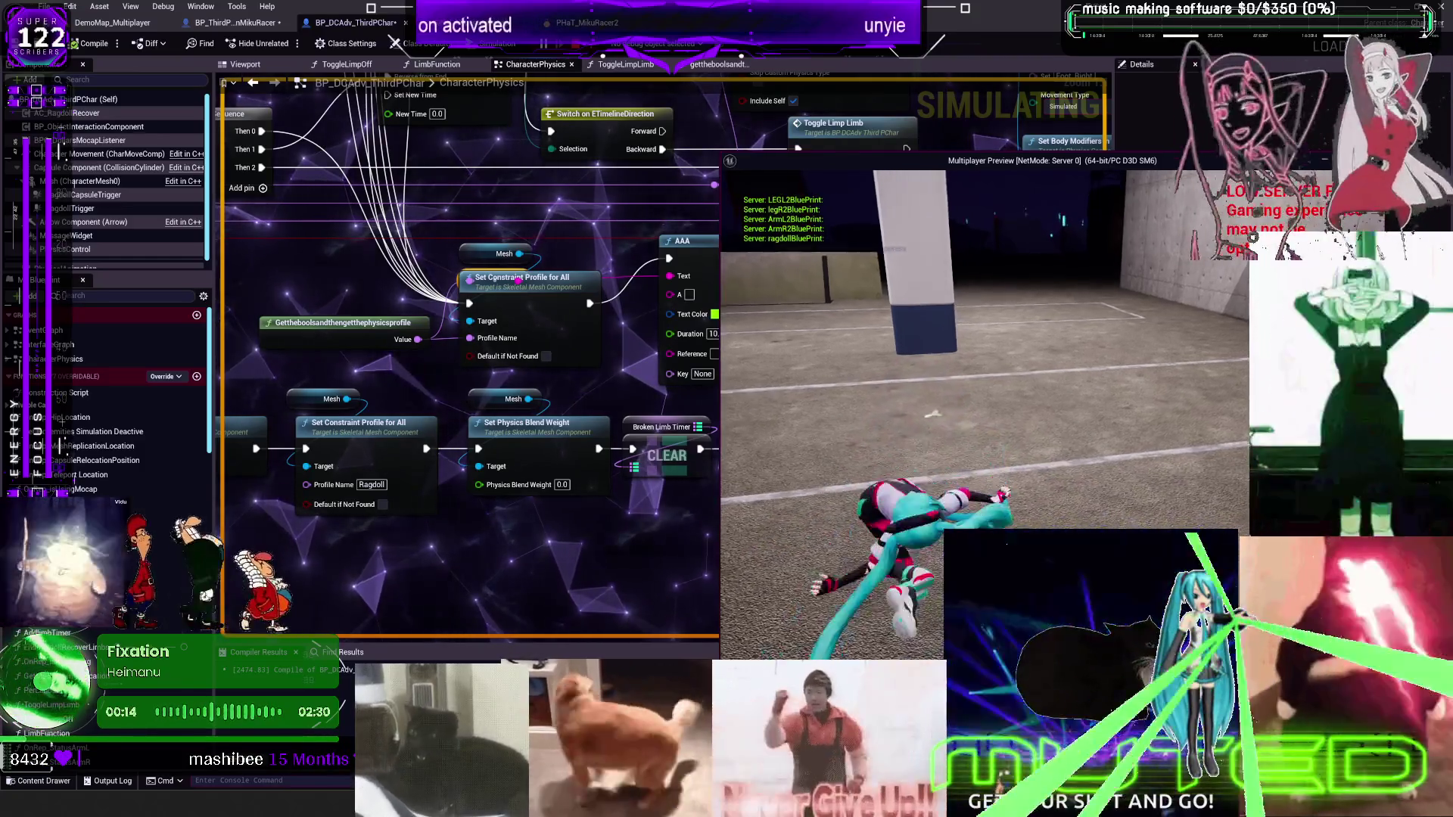
key("Escape")
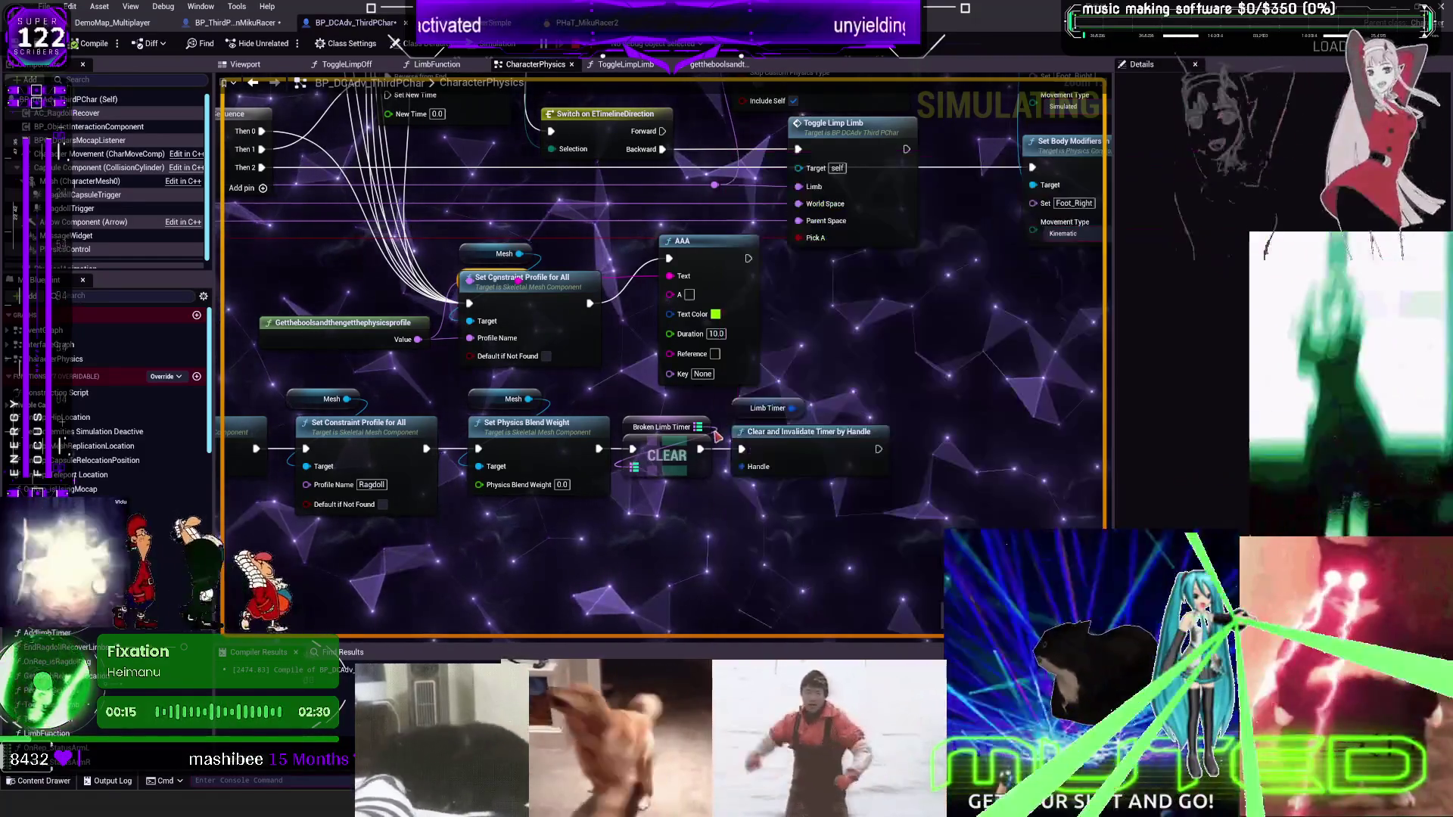
Move the AAA and Set Constraint Profile for All nodes right, then open the physics-profile function
left_click_drag(719, 260, 982, 305)
left_click_drag(574, 331, 681, 350)
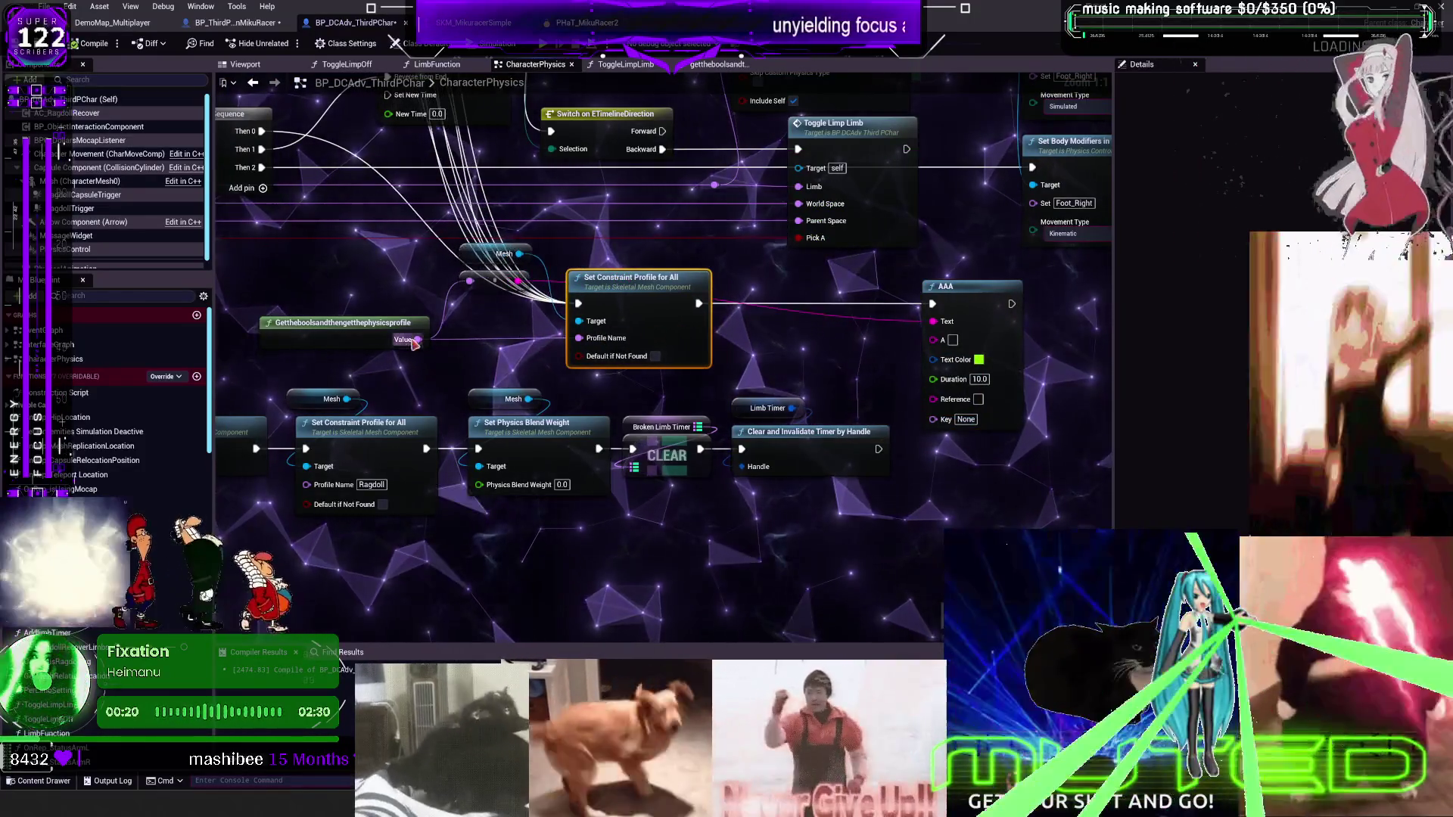
double_click(368, 325)
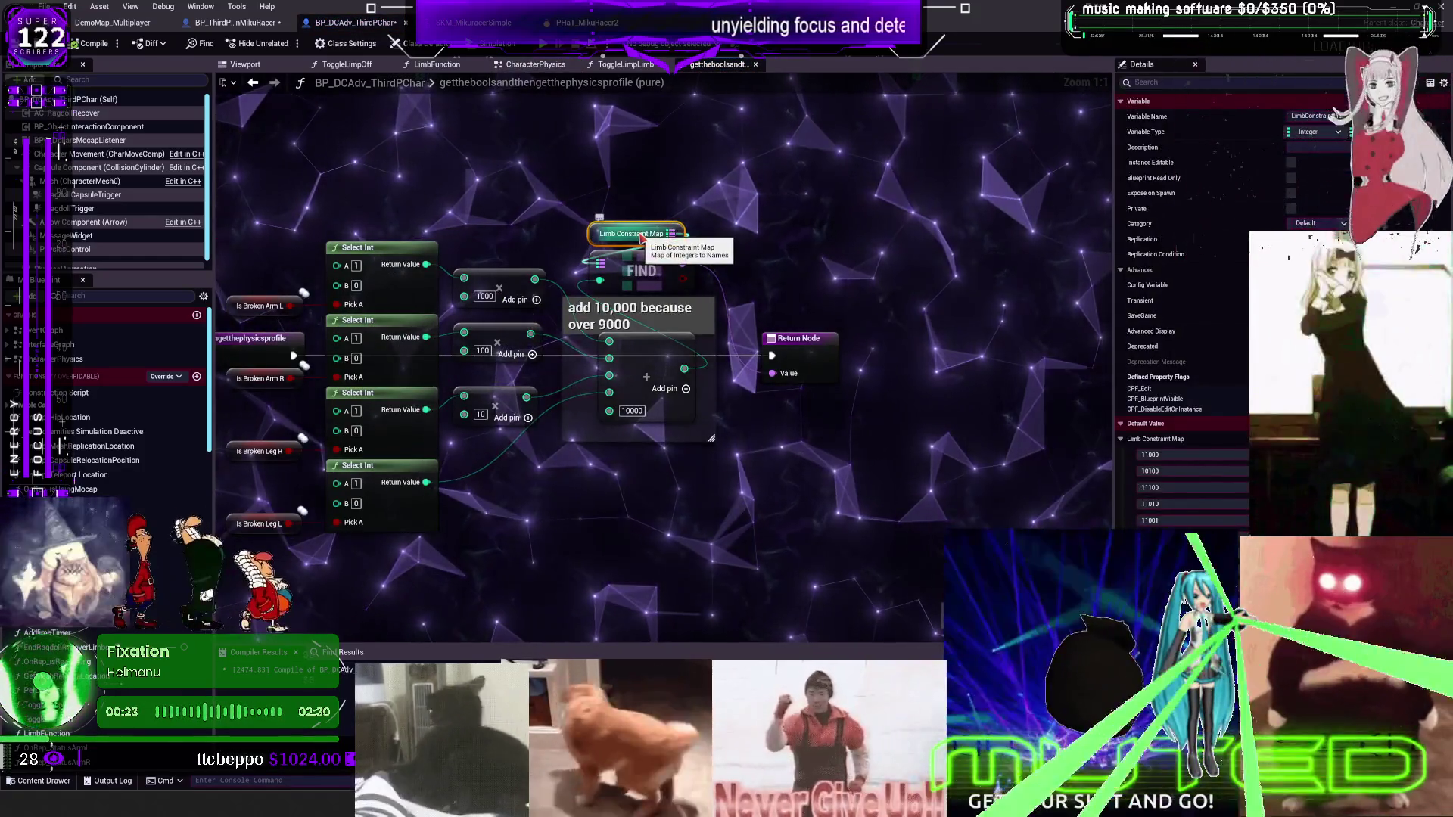
Check IsBrokenArmL usage, place a Status Leg L getter by its row, add Clamp (Integer), return to CharacterPhysics
left_click_drag(247, 298, 448, 300)
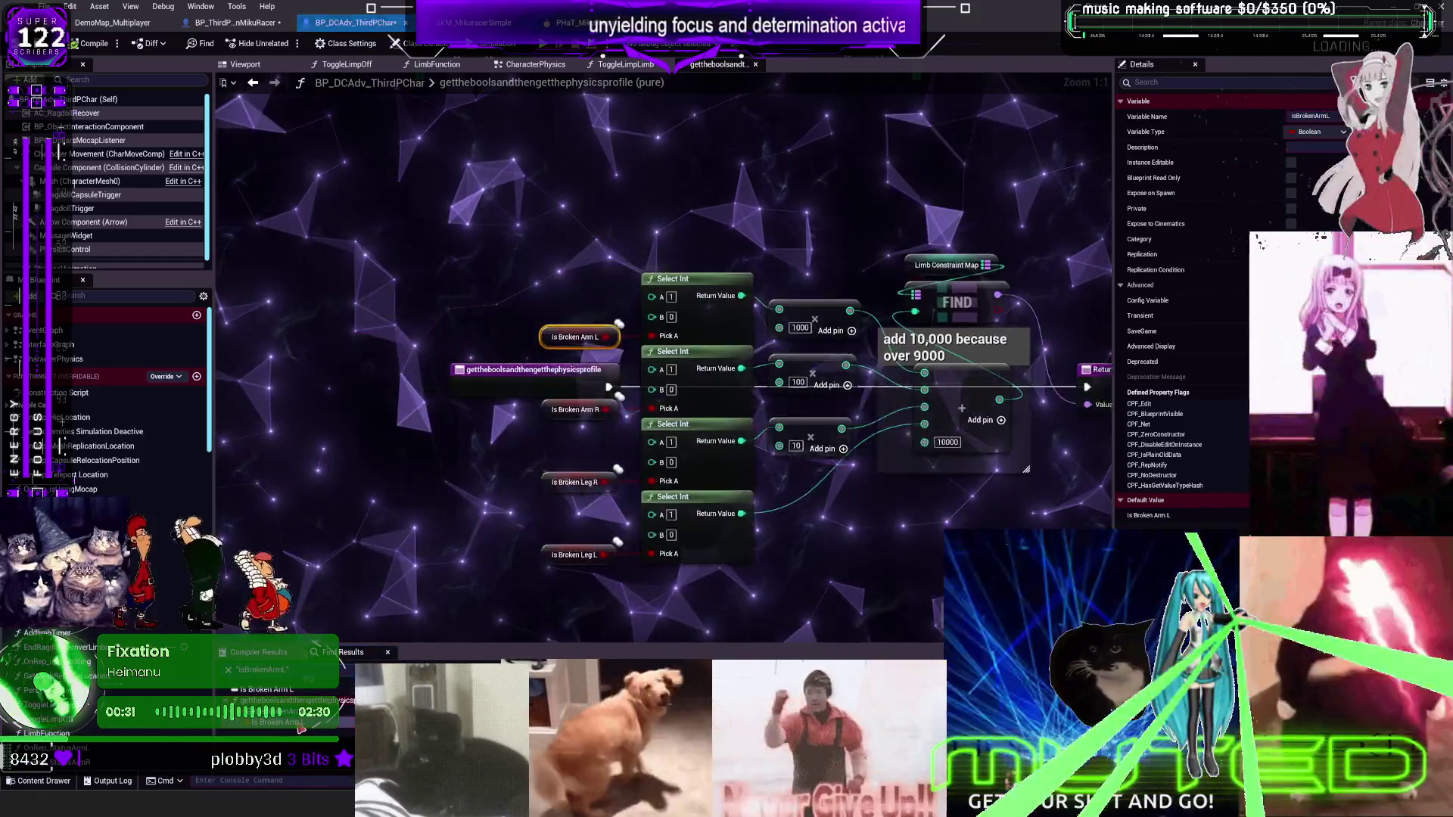
left_click(347, 652)
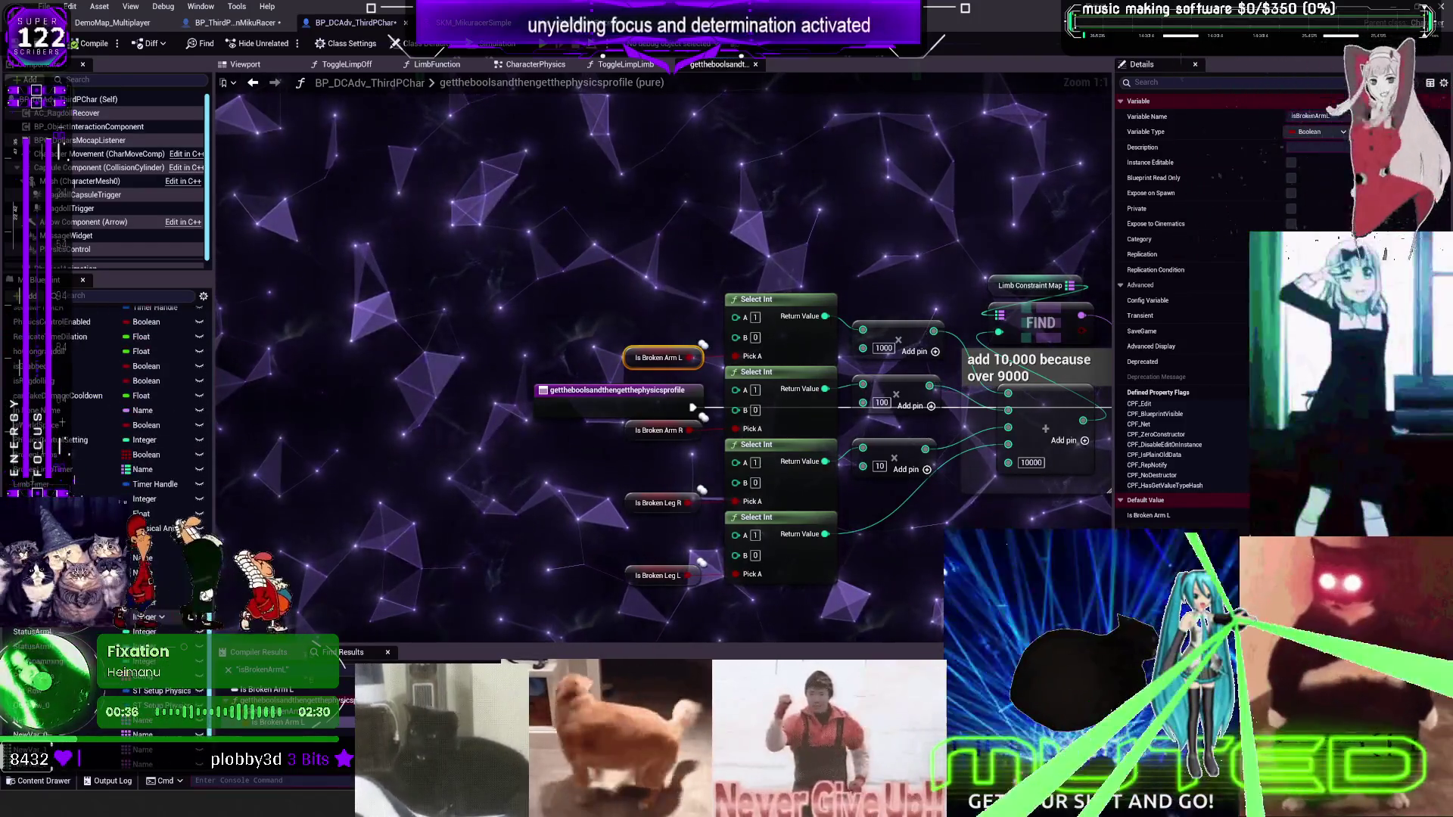
left_click_drag(34, 646, 535, 336)
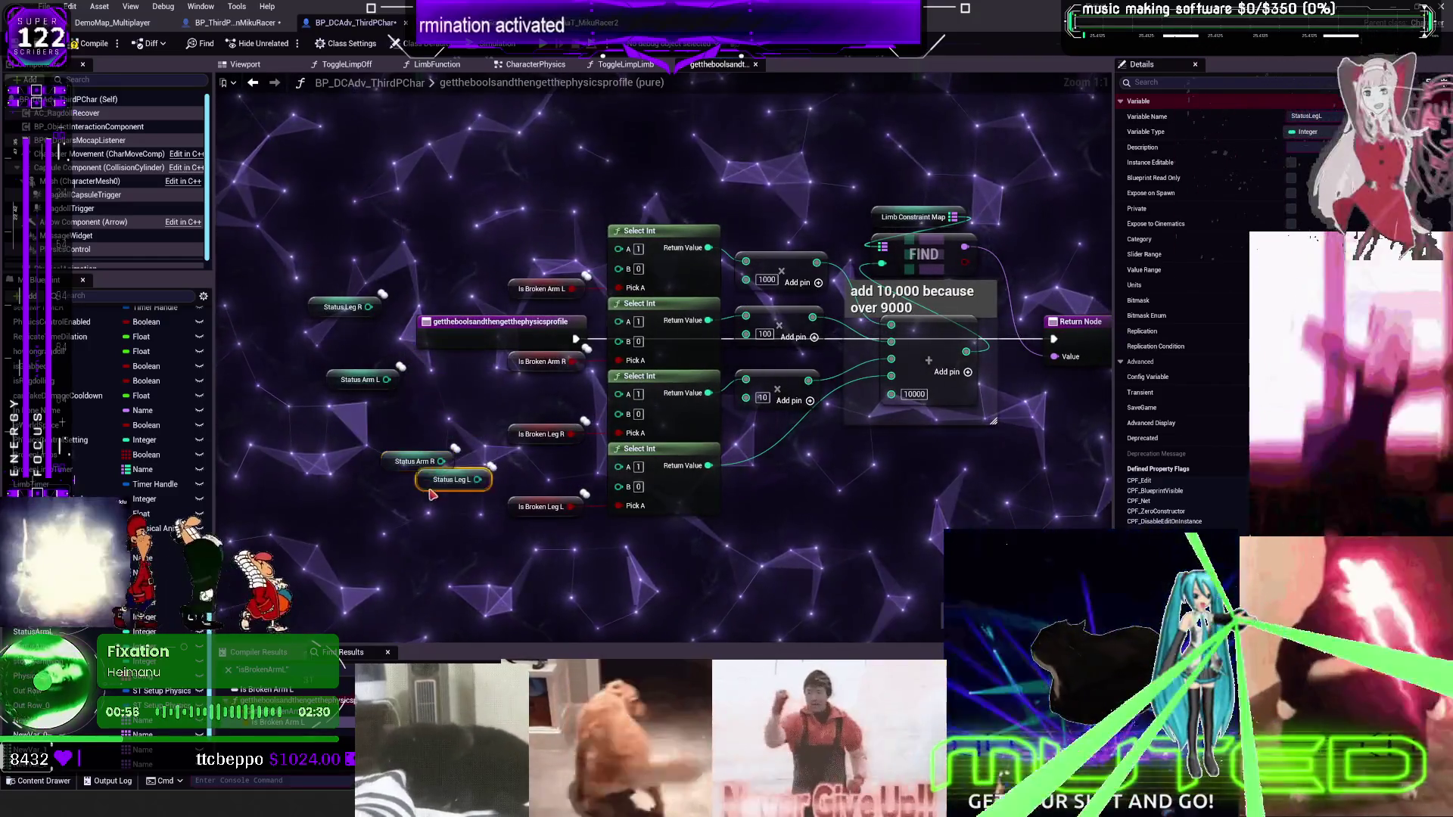
left_click_drag(432, 494, 420, 510)
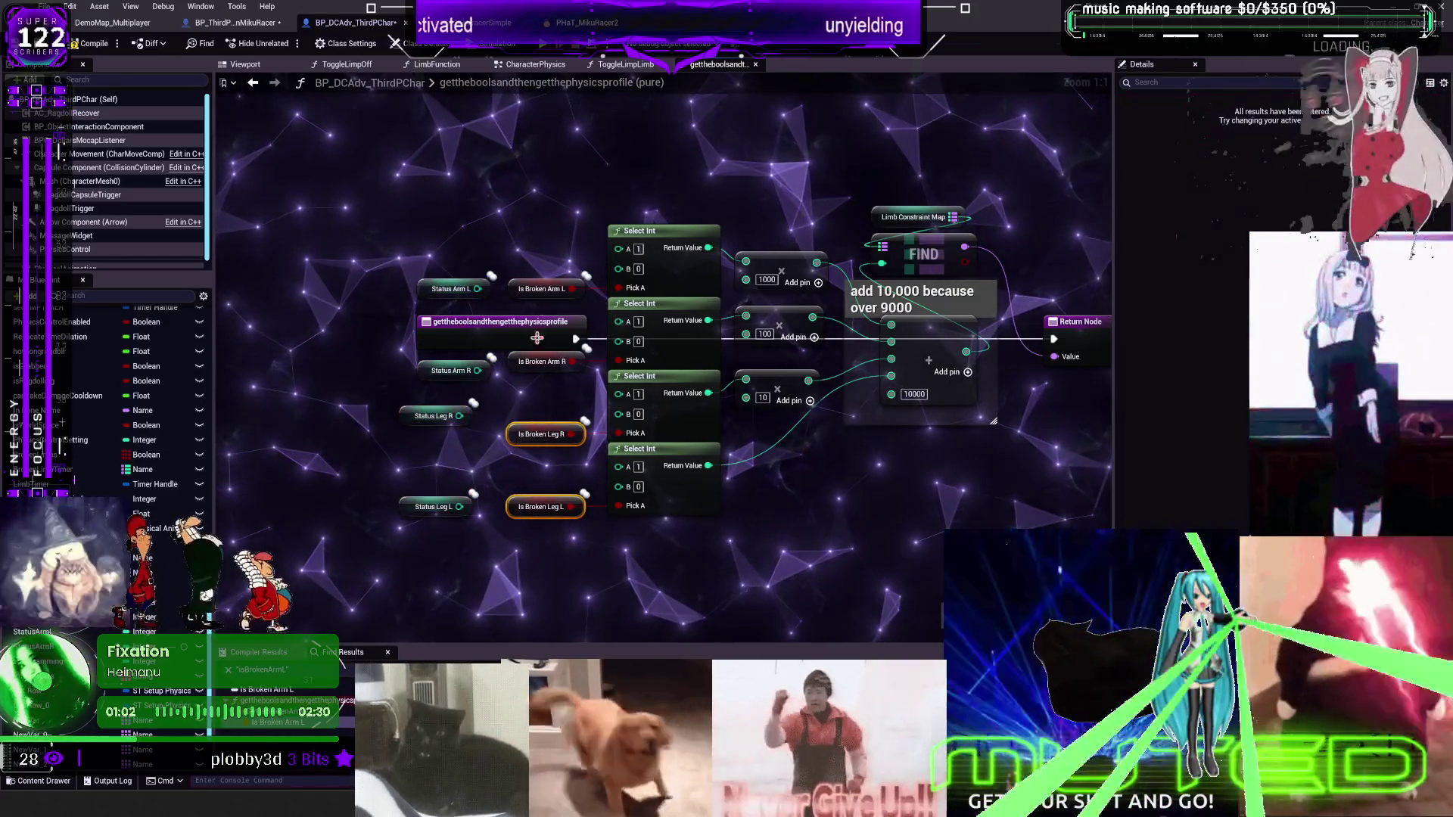
right_click(587, 253)
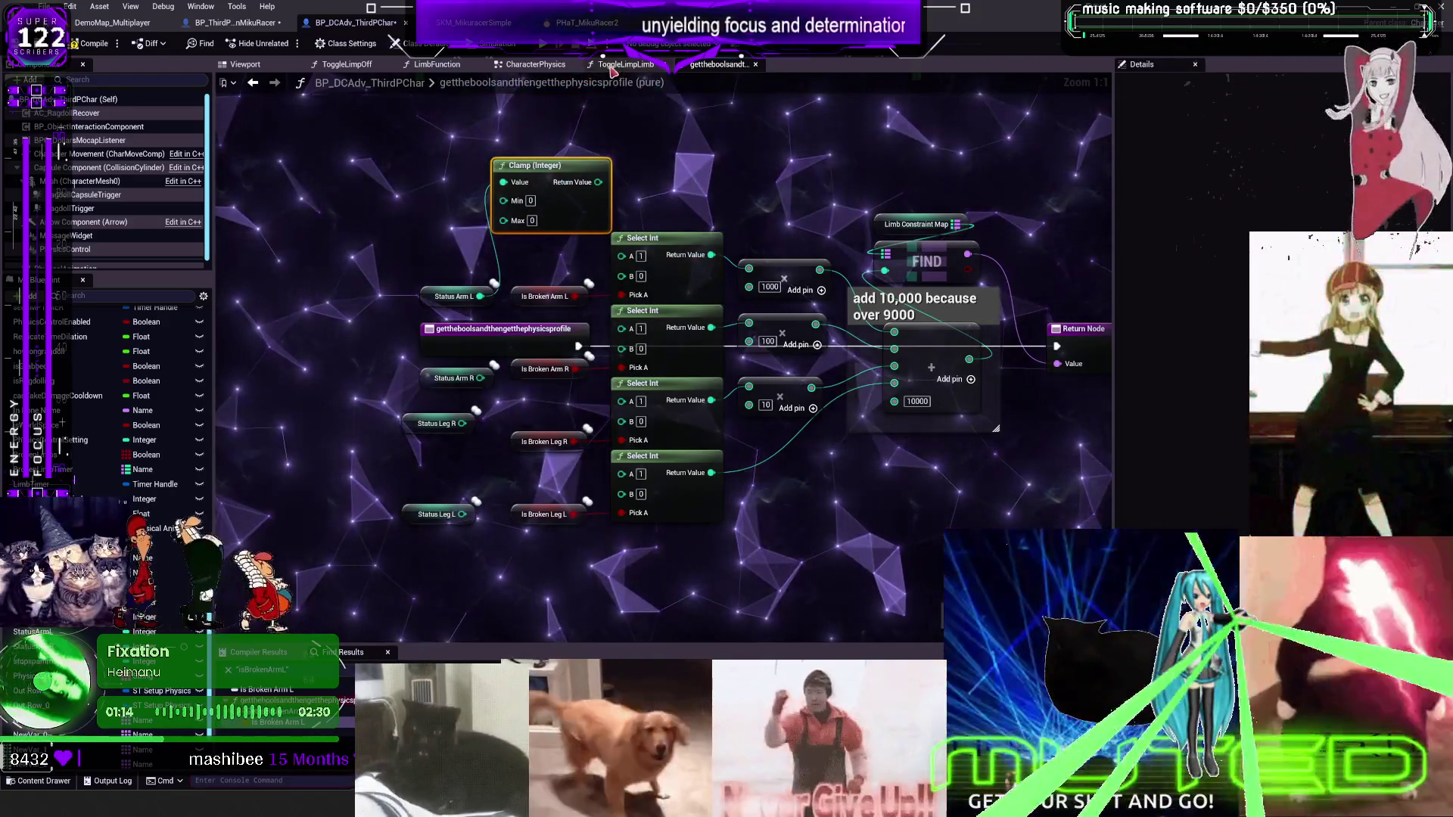
left_click(530, 65)
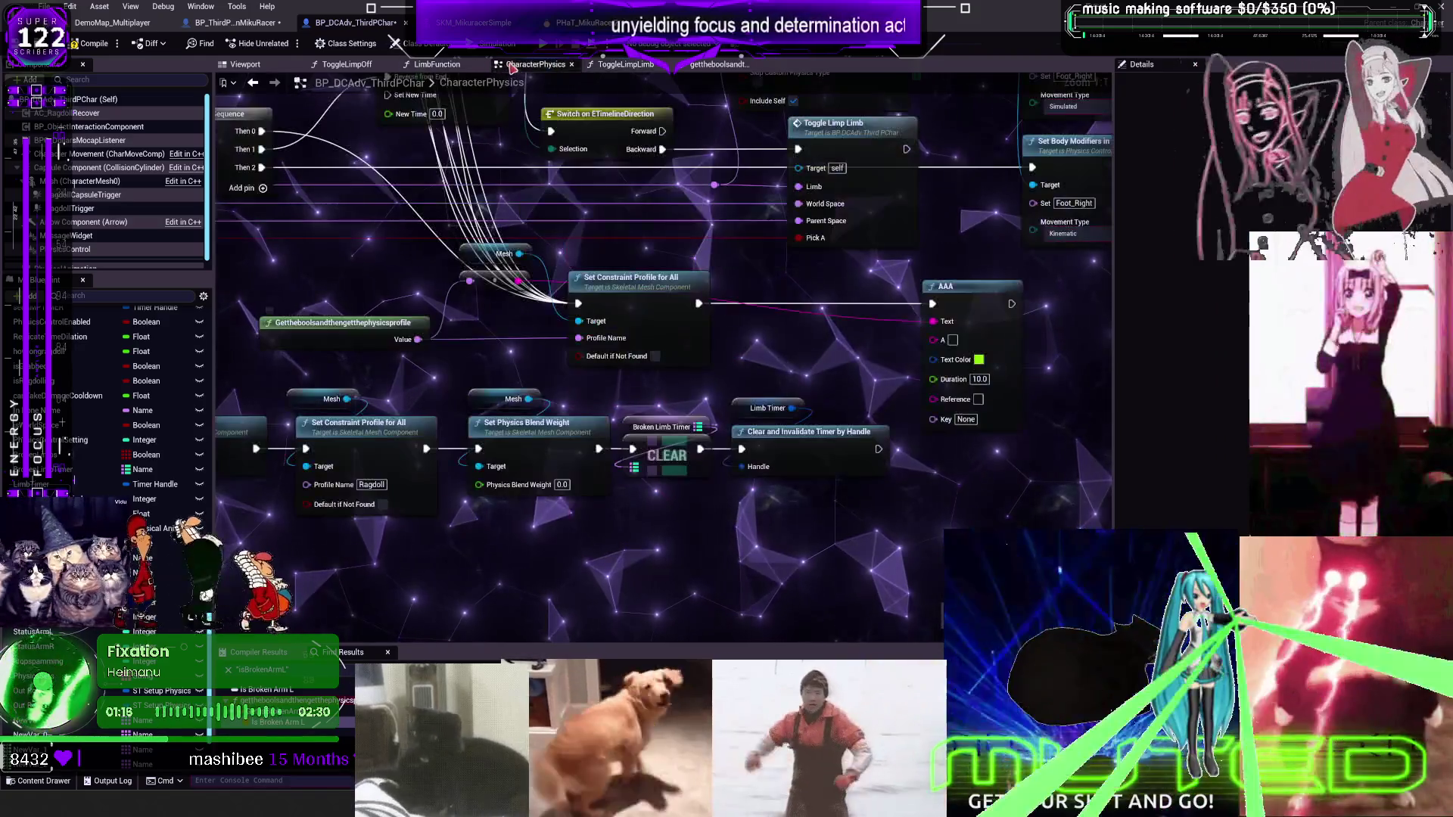
left_click_drag(526, 264, 684, 244)
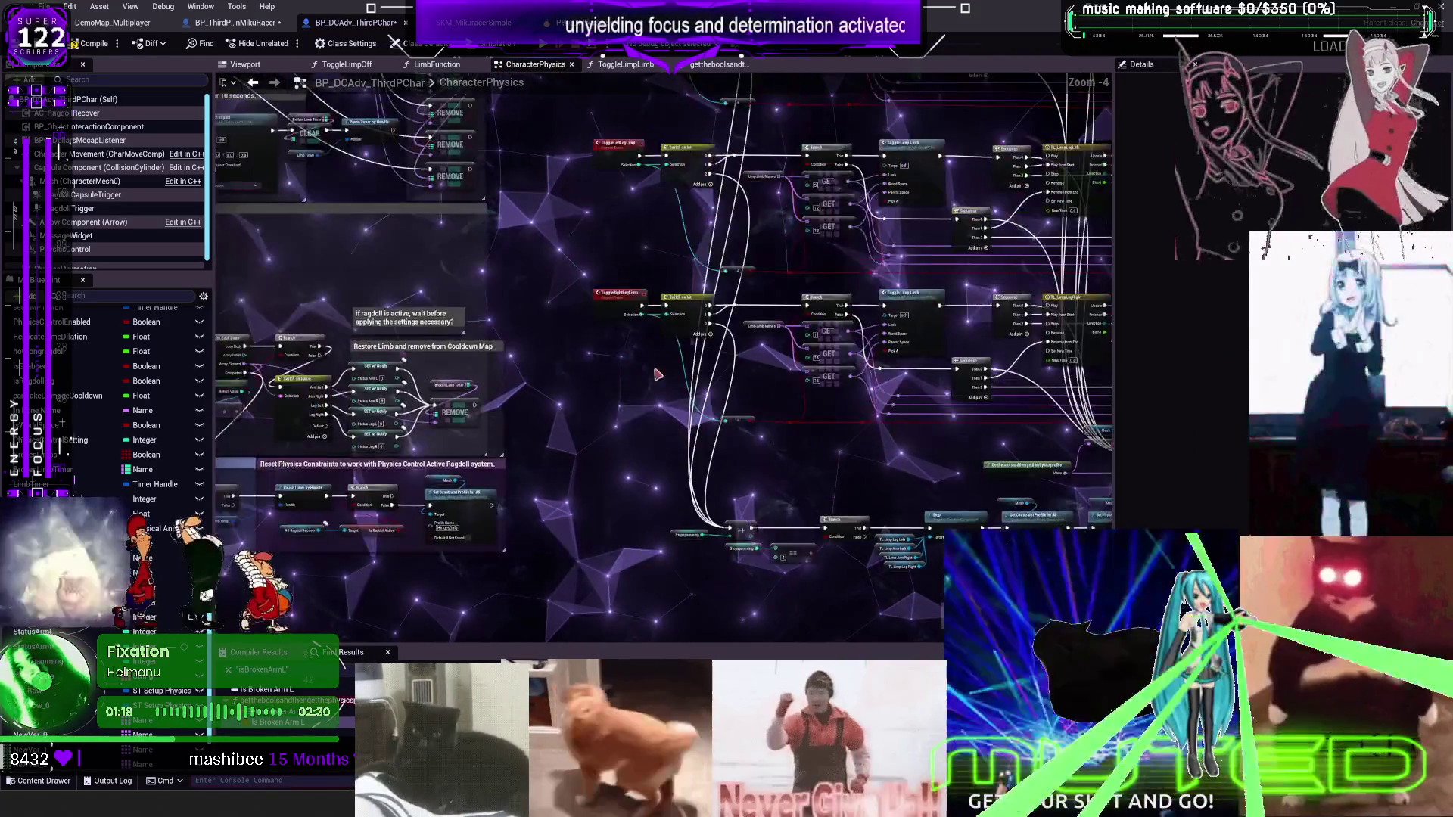
scroll(657, 374, "down", 1)
mouse_move(354, 167)
left_mouse_down()
mouse_move(520, 378)
mouse_move(771, 544)
left_mouse_up()
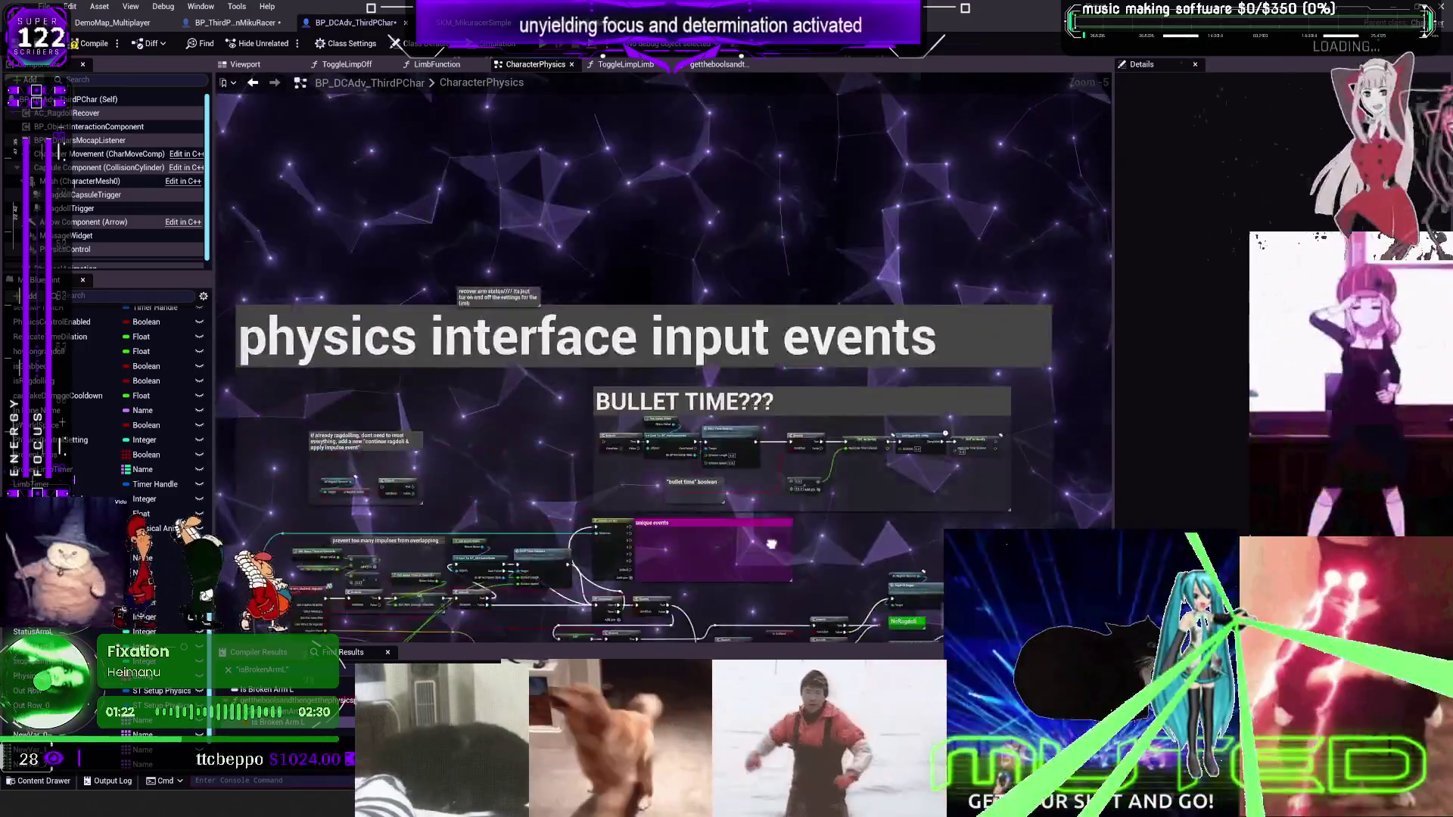
left_click_drag(543, 483, 768, 296)
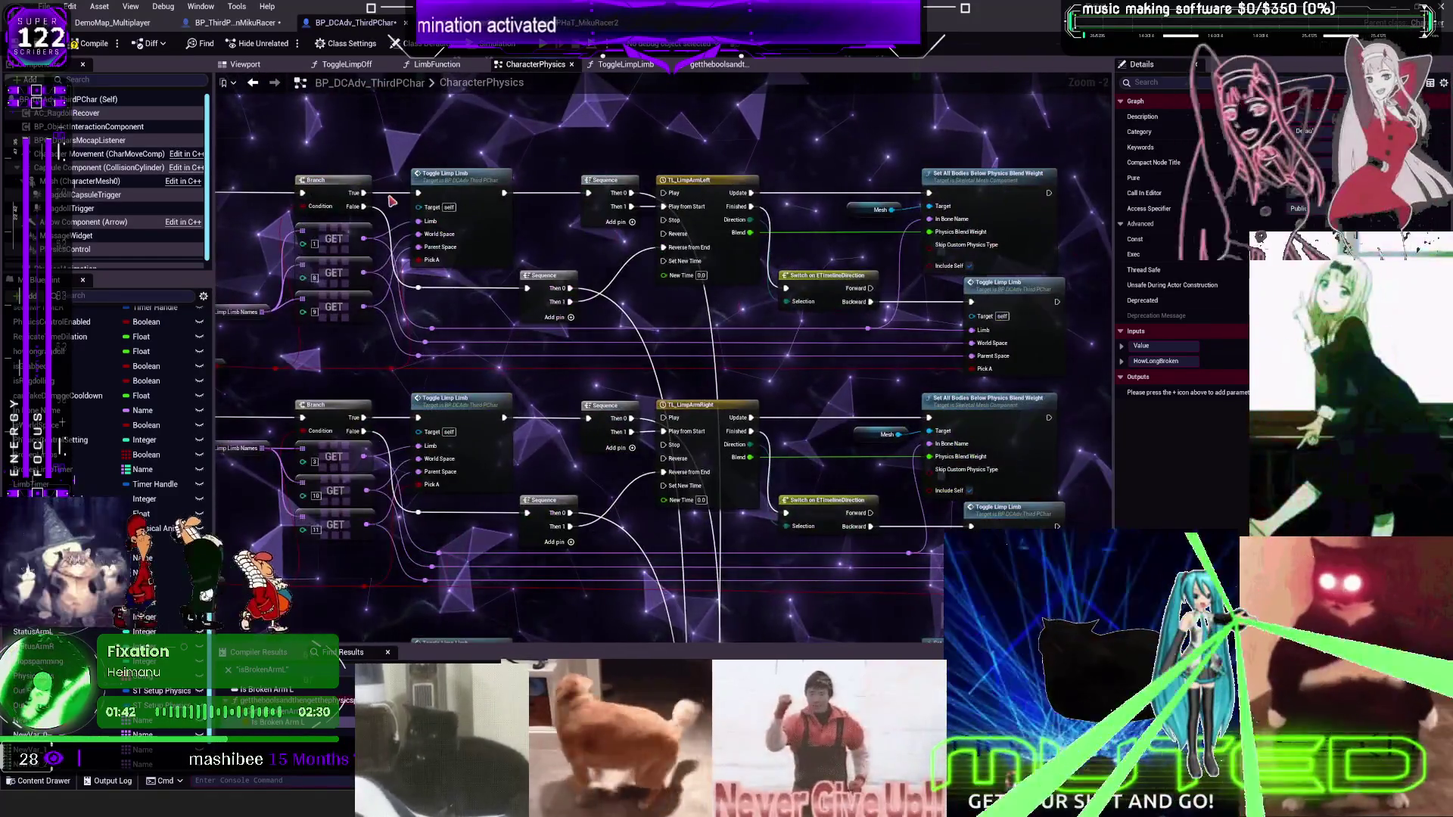
double_click(741, 182)
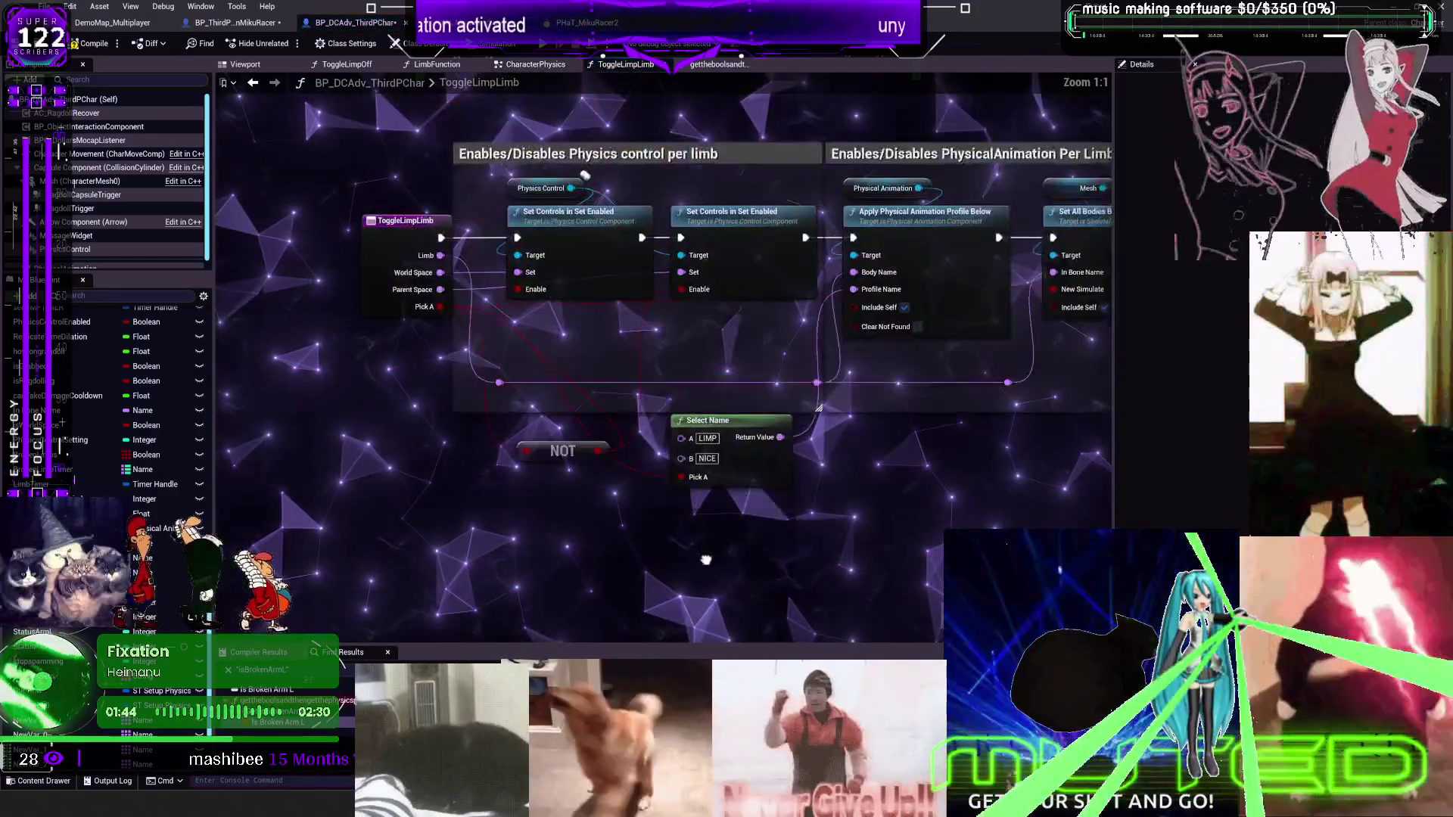
left_click(252, 83)
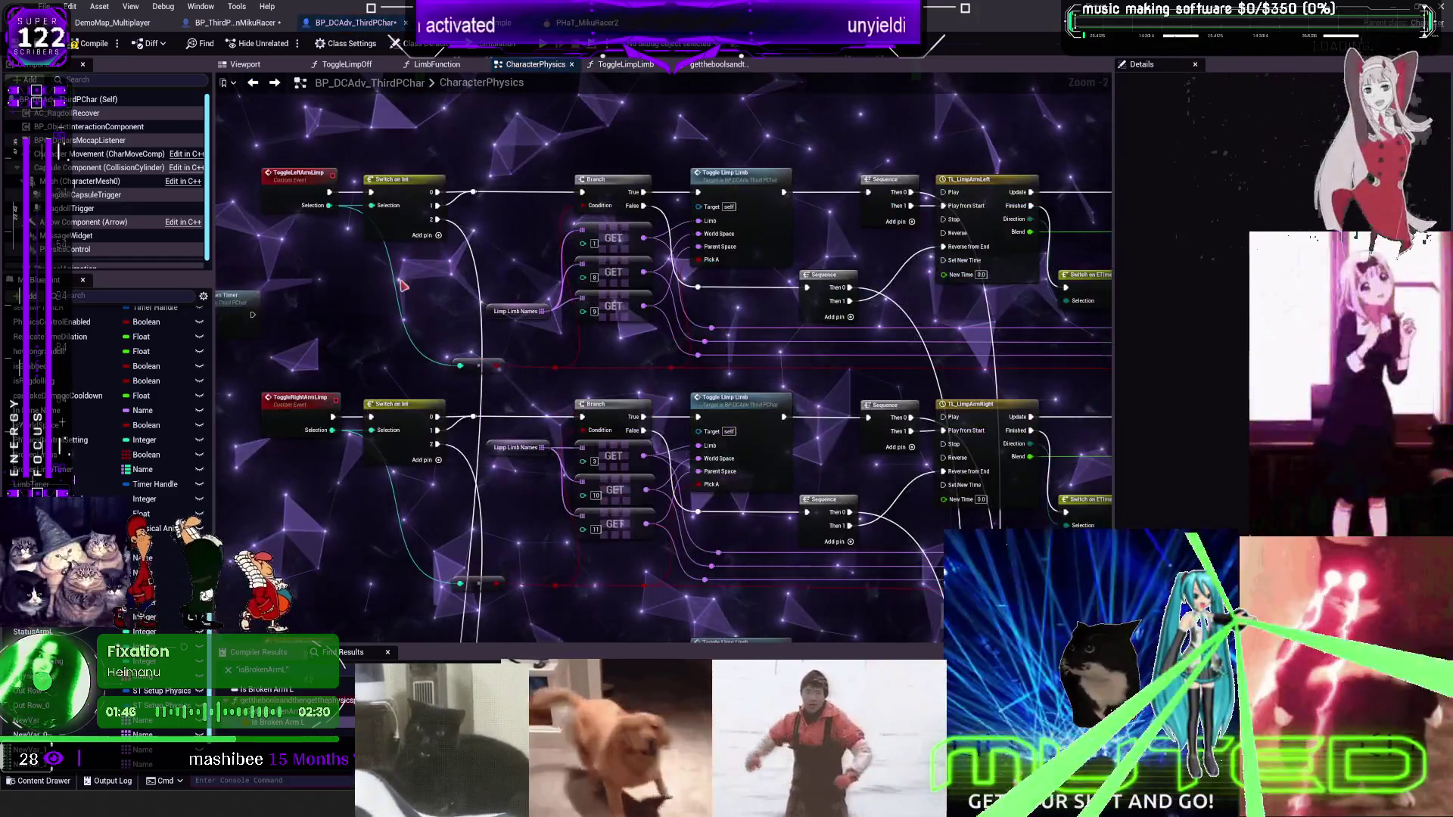
scroll(532, 335, "down", 2)
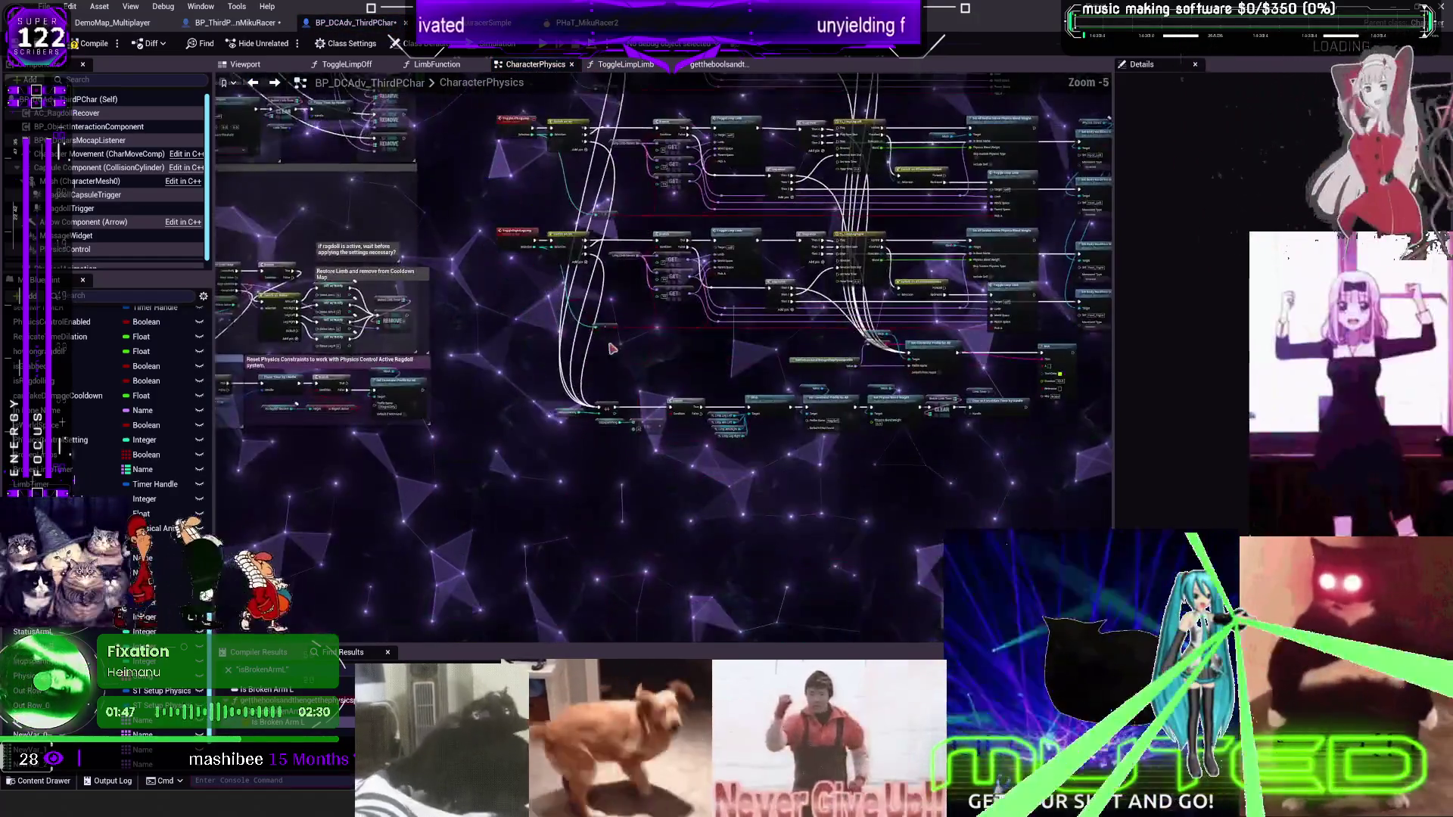
scroll(618, 398, "up", 4)
scroll(761, 393, "down", 1)
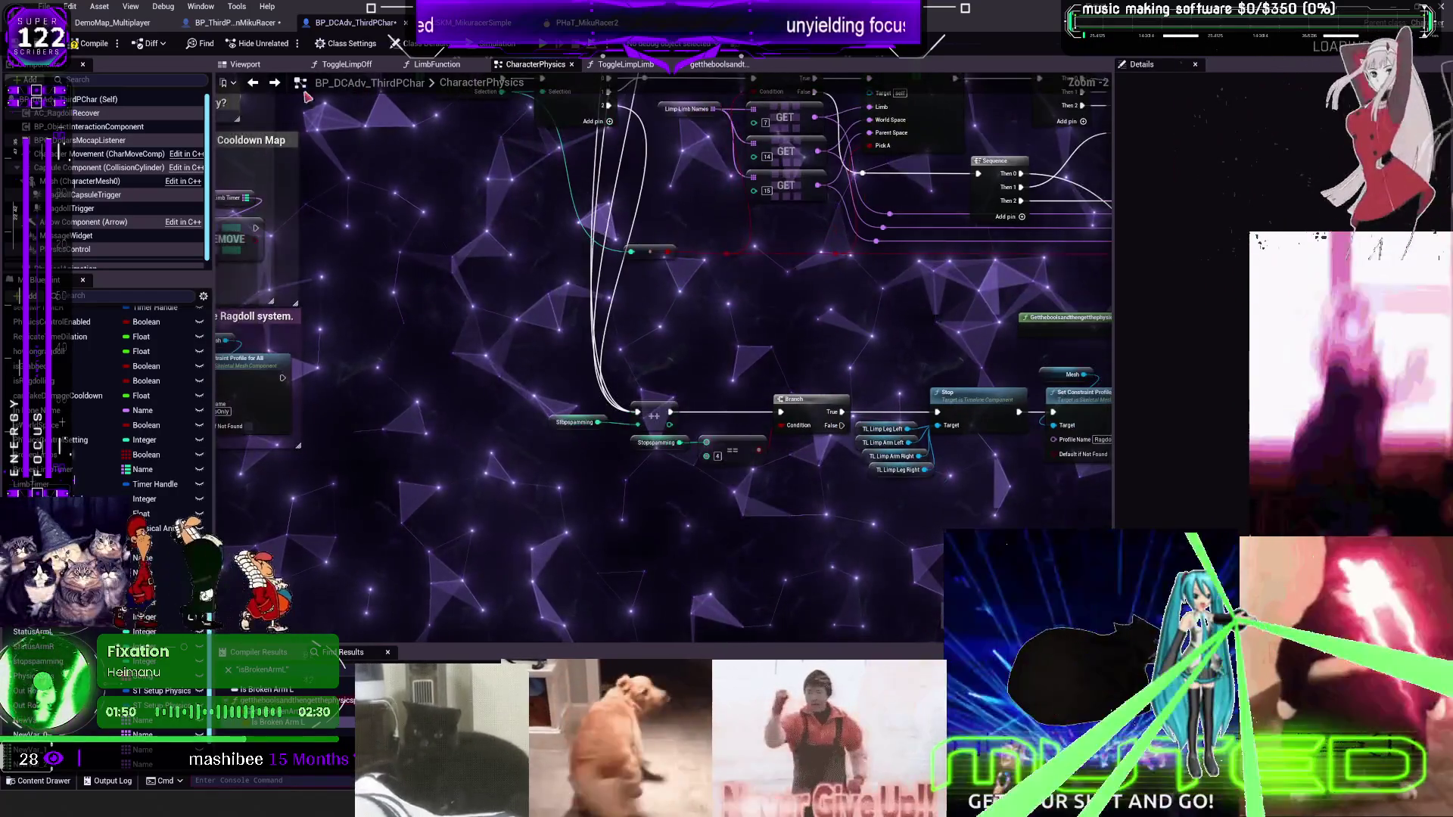
left_click(715, 64)
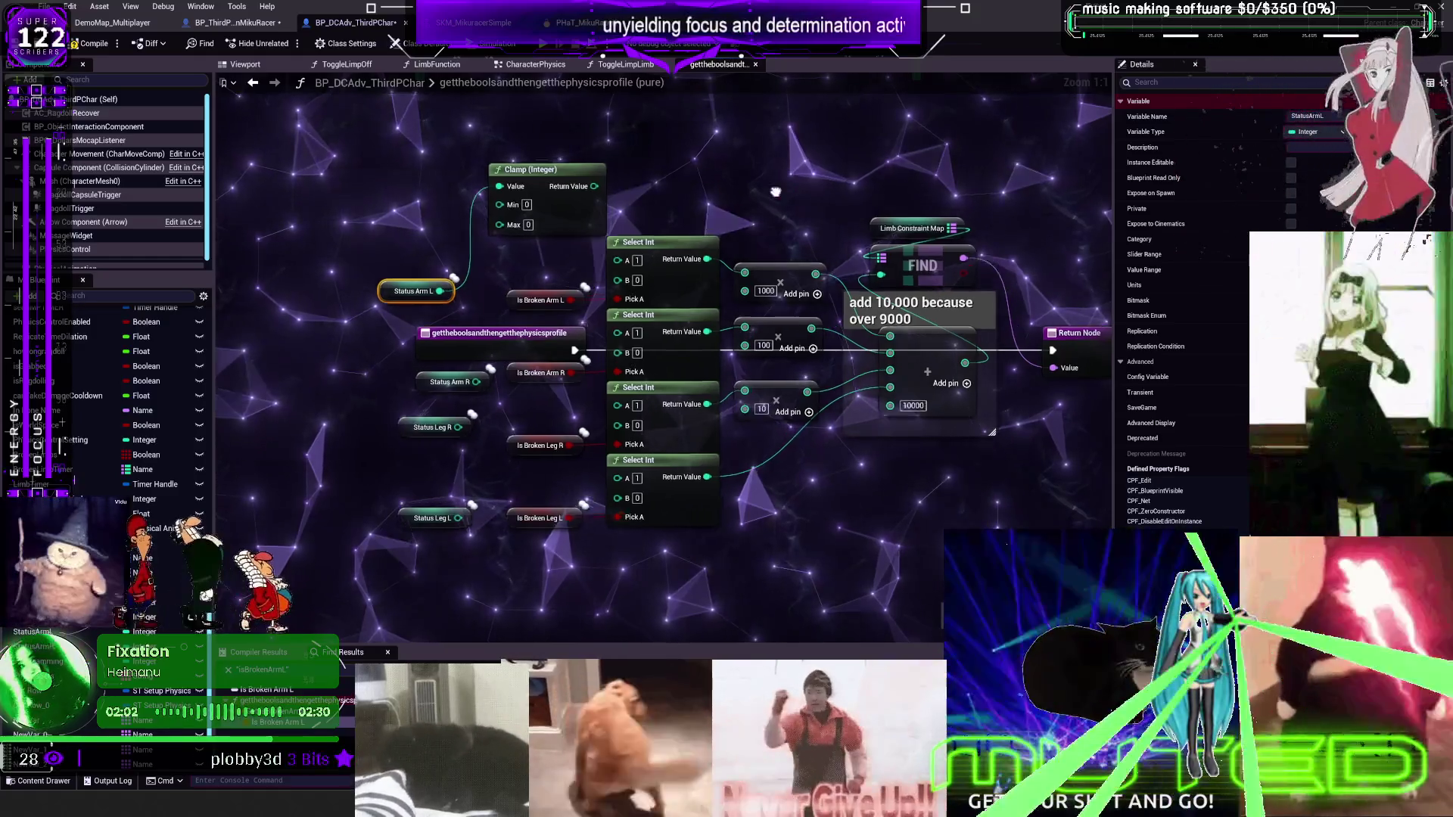
Delete the Is Broken Arm R, Leg R and Leg L getters and align the Clamp with the top Select Int
left_click_drag(705, 206, 737, 207)
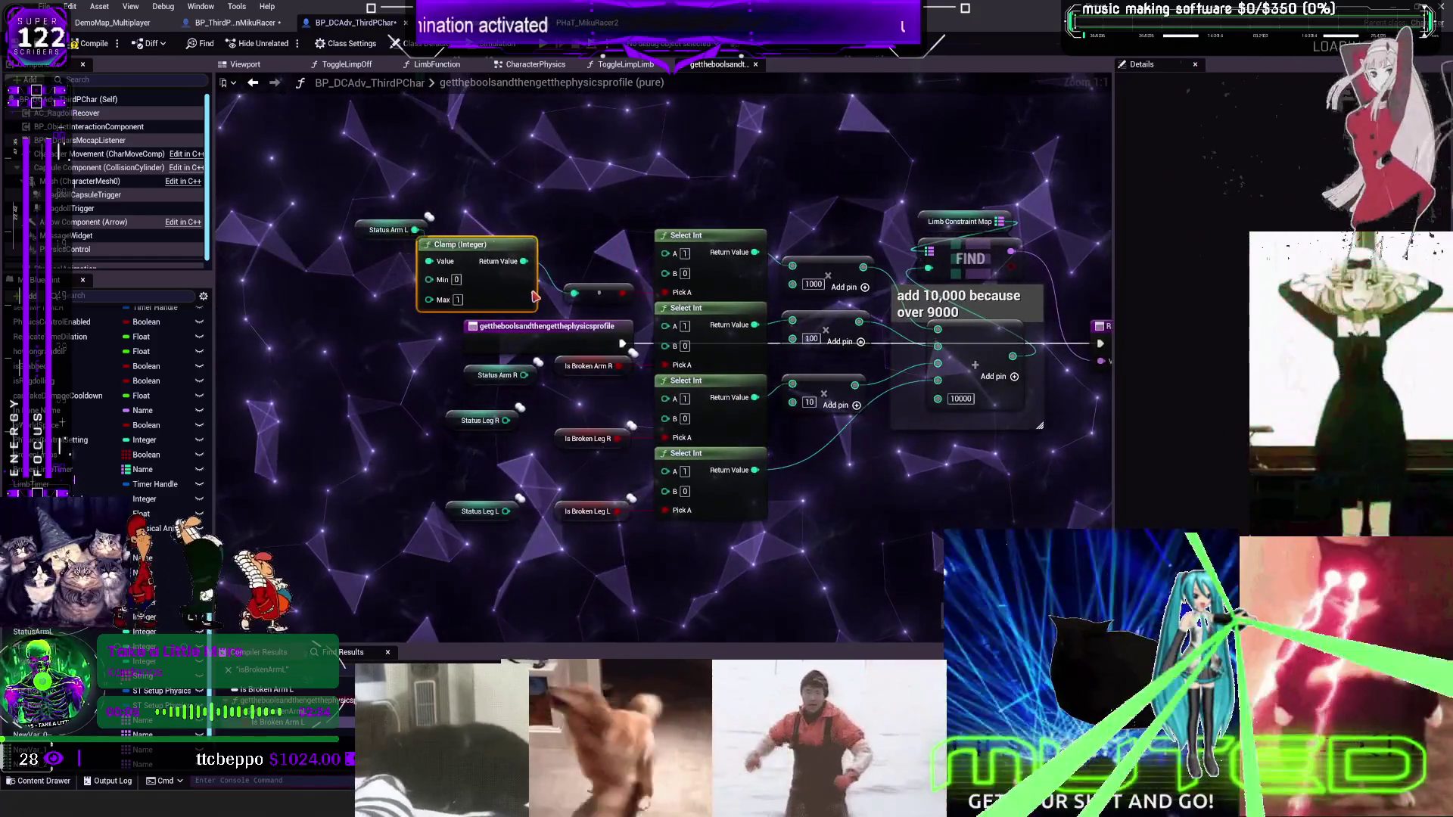
left_click_drag(700, 295, 821, 292)
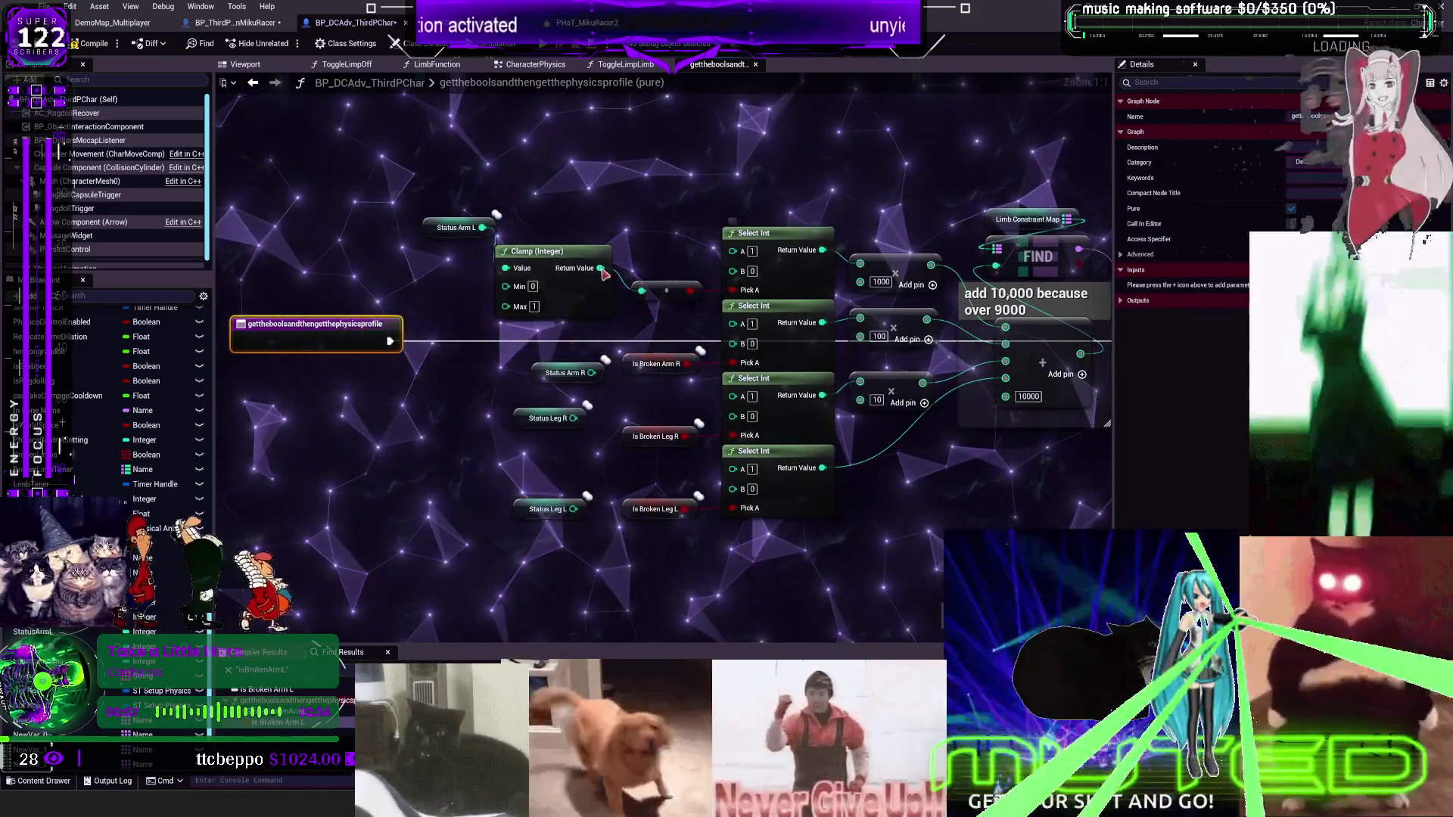
mouse_move(667, 580)
left_mouse_down()
mouse_move(621, 356)
mouse_move(439, 373)
left_mouse_up()
key("Delete")
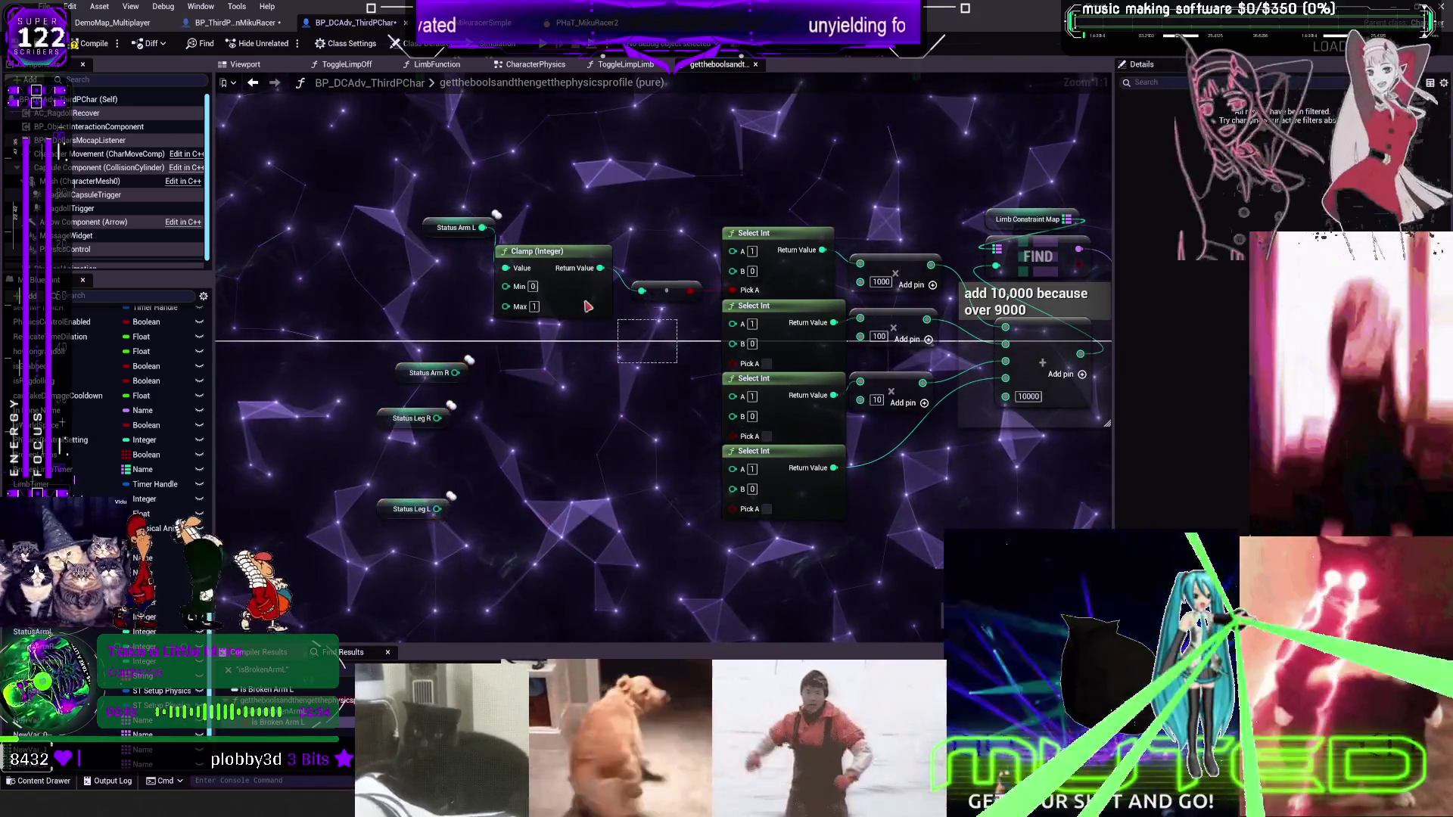
left_click(678, 288)
left_click_drag(678, 287, 696, 234)
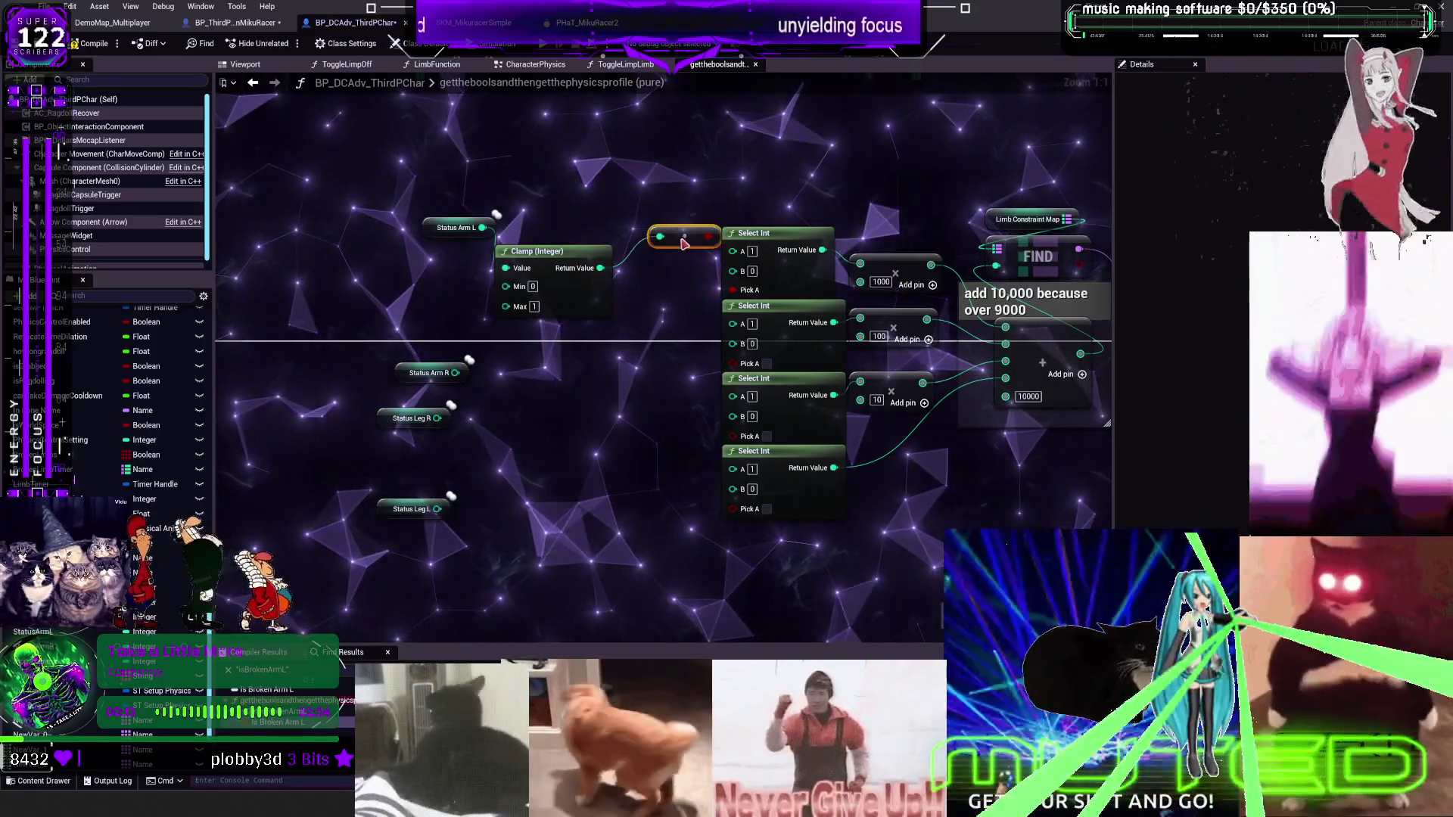
left_click_drag(600, 306, 626, 287)
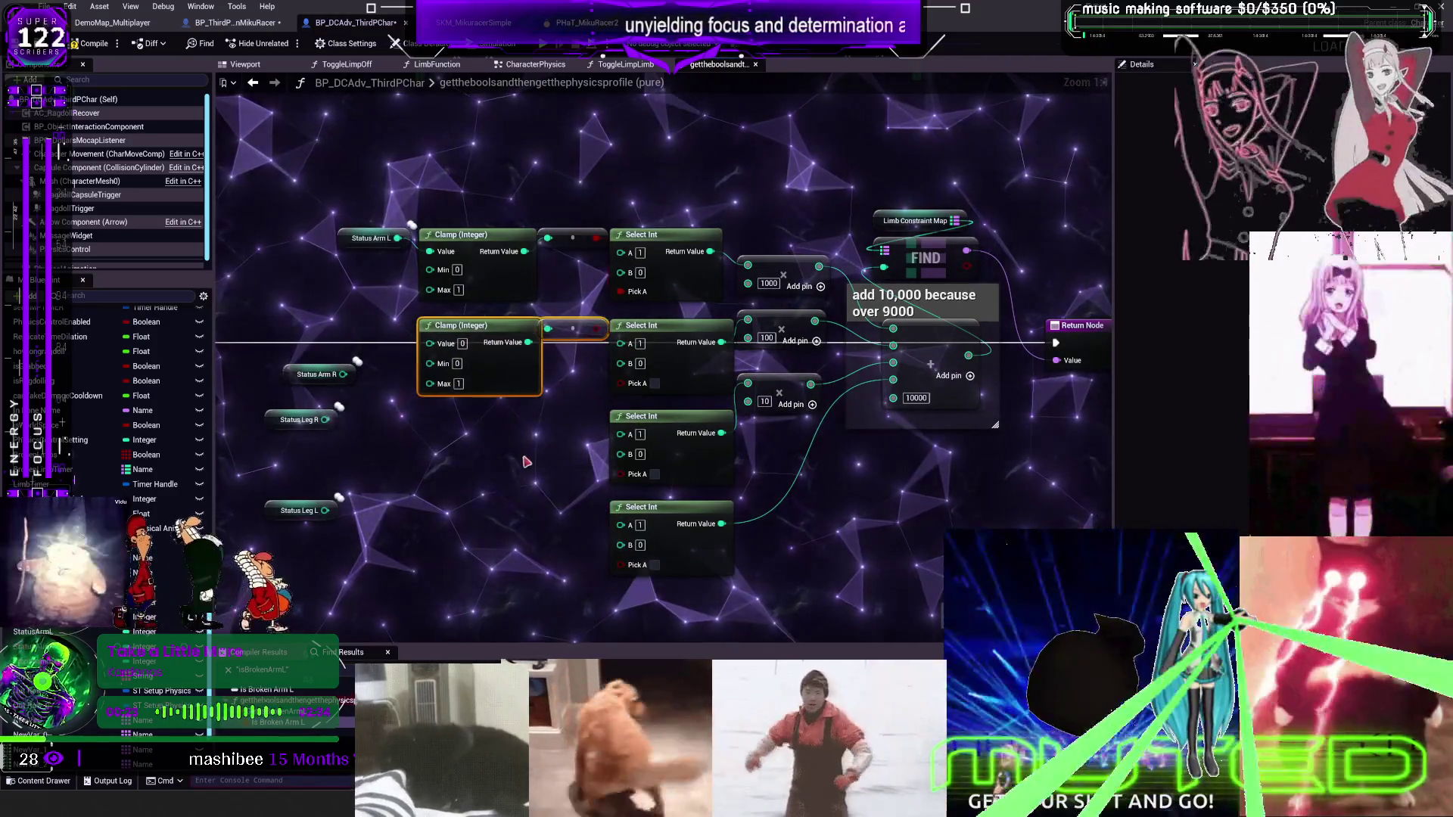
Wire the clamps into the Pick A inputs and Status Arm R and Status Leg L into their Clamps
left_click_drag(560, 503, 588, 429)
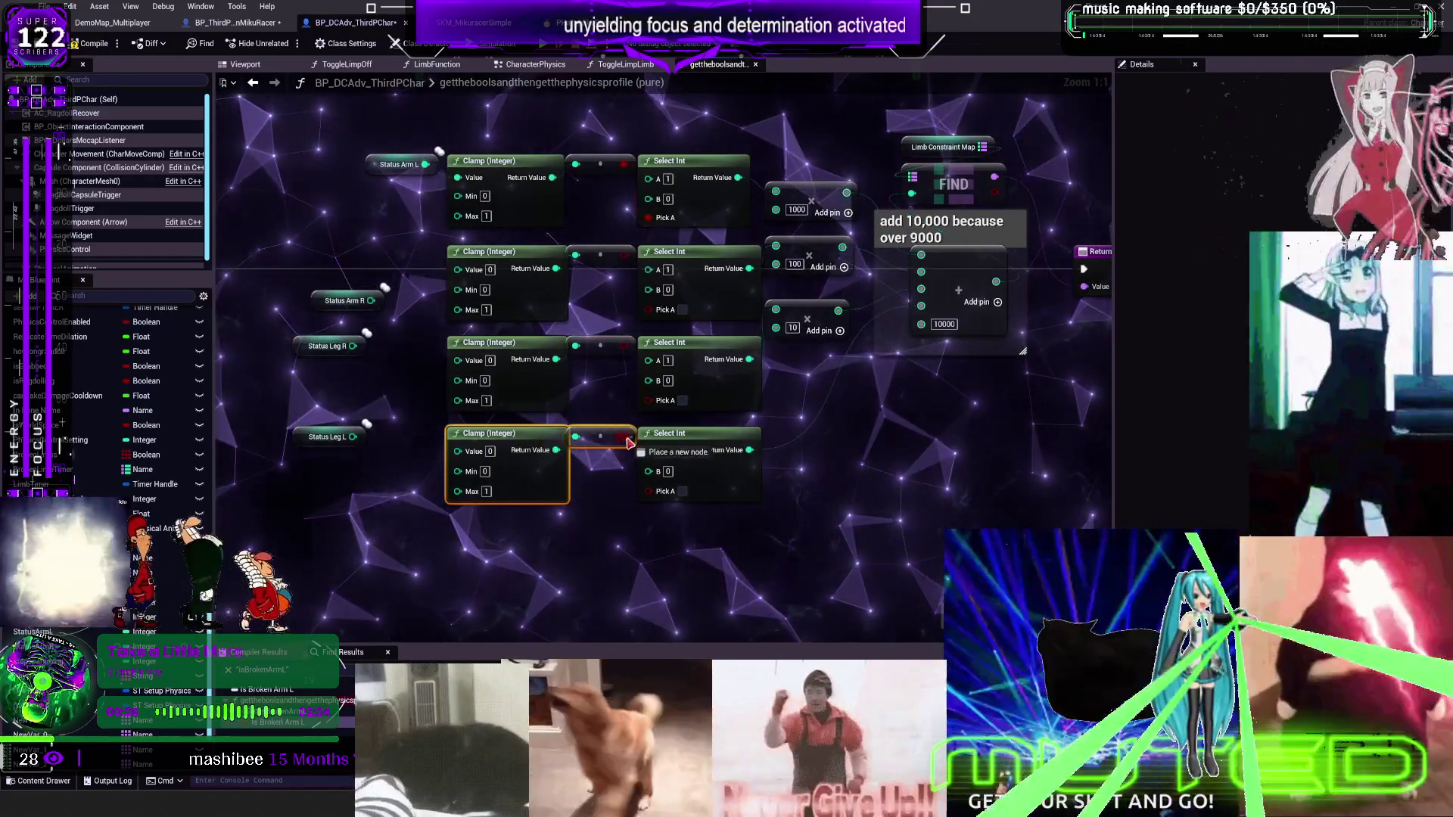
left_click_drag(644, 495, 648, 491)
left_click_drag(648, 399, 648, 316)
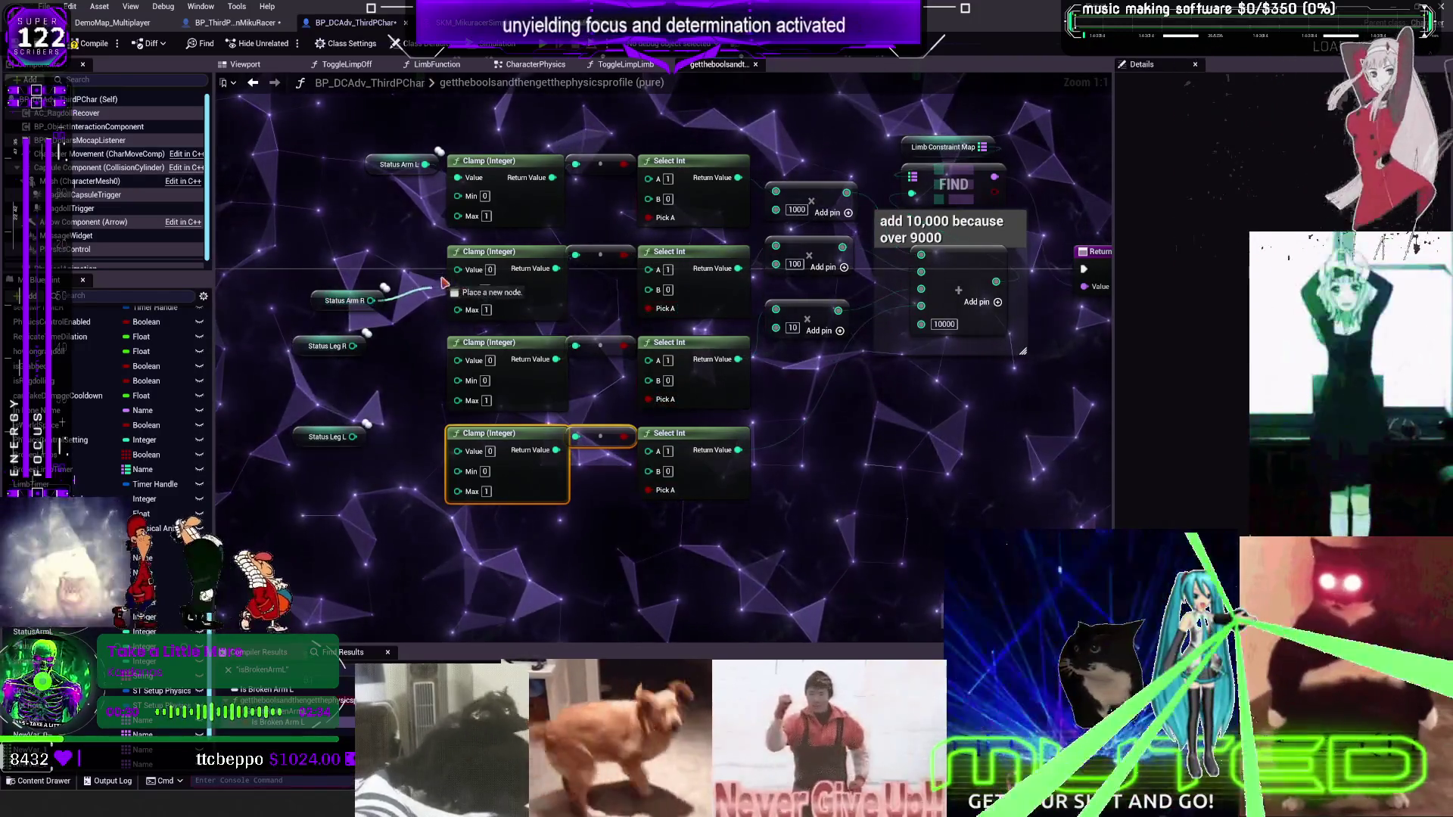
mouse_move(352, 346)
left_mouse_down()
mouse_move(299, 411)
mouse_move(457, 359)
left_mouse_up()
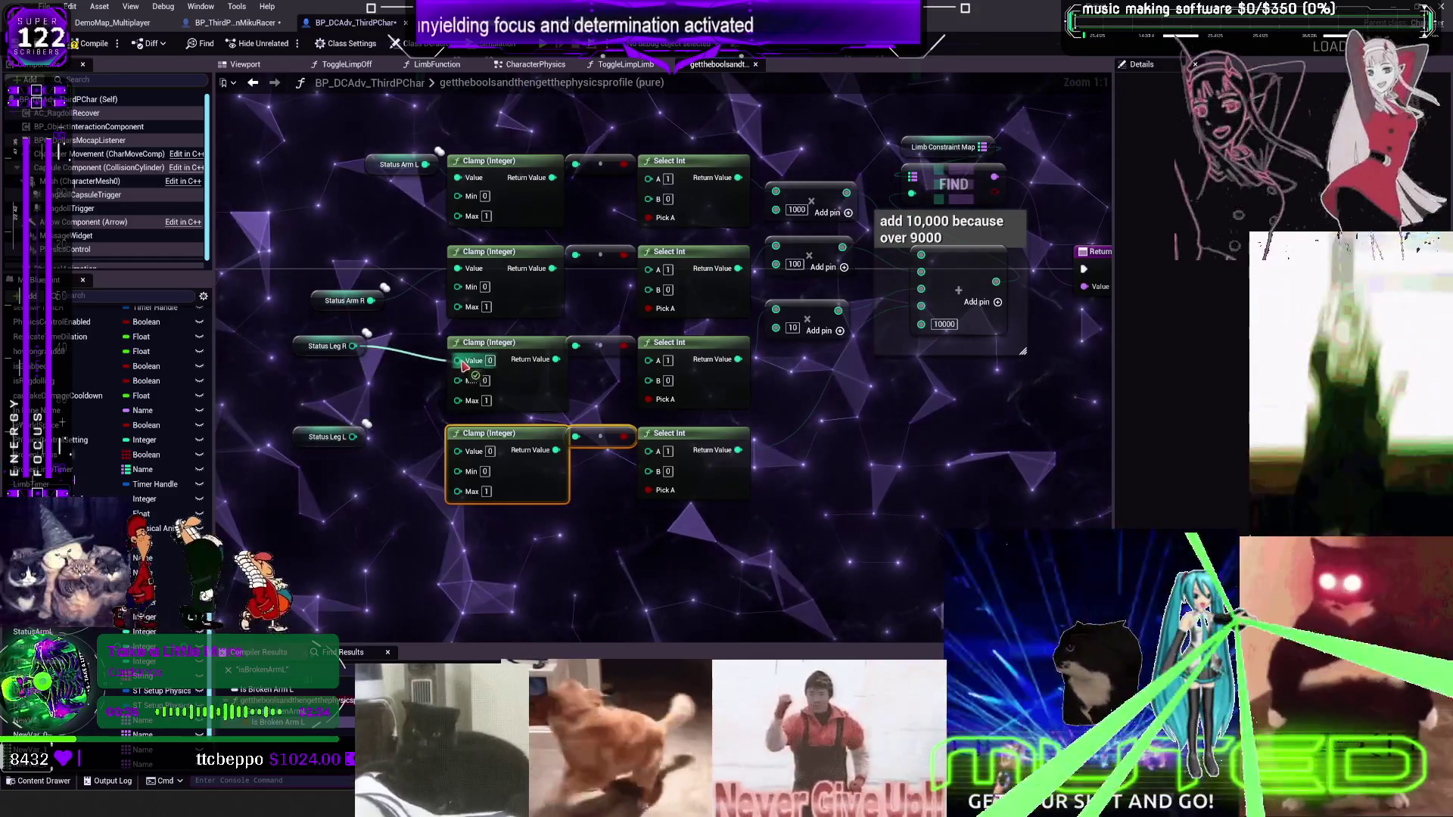
left_click_drag(360, 439, 452, 451)
scroll(401, 447, "down", 2)
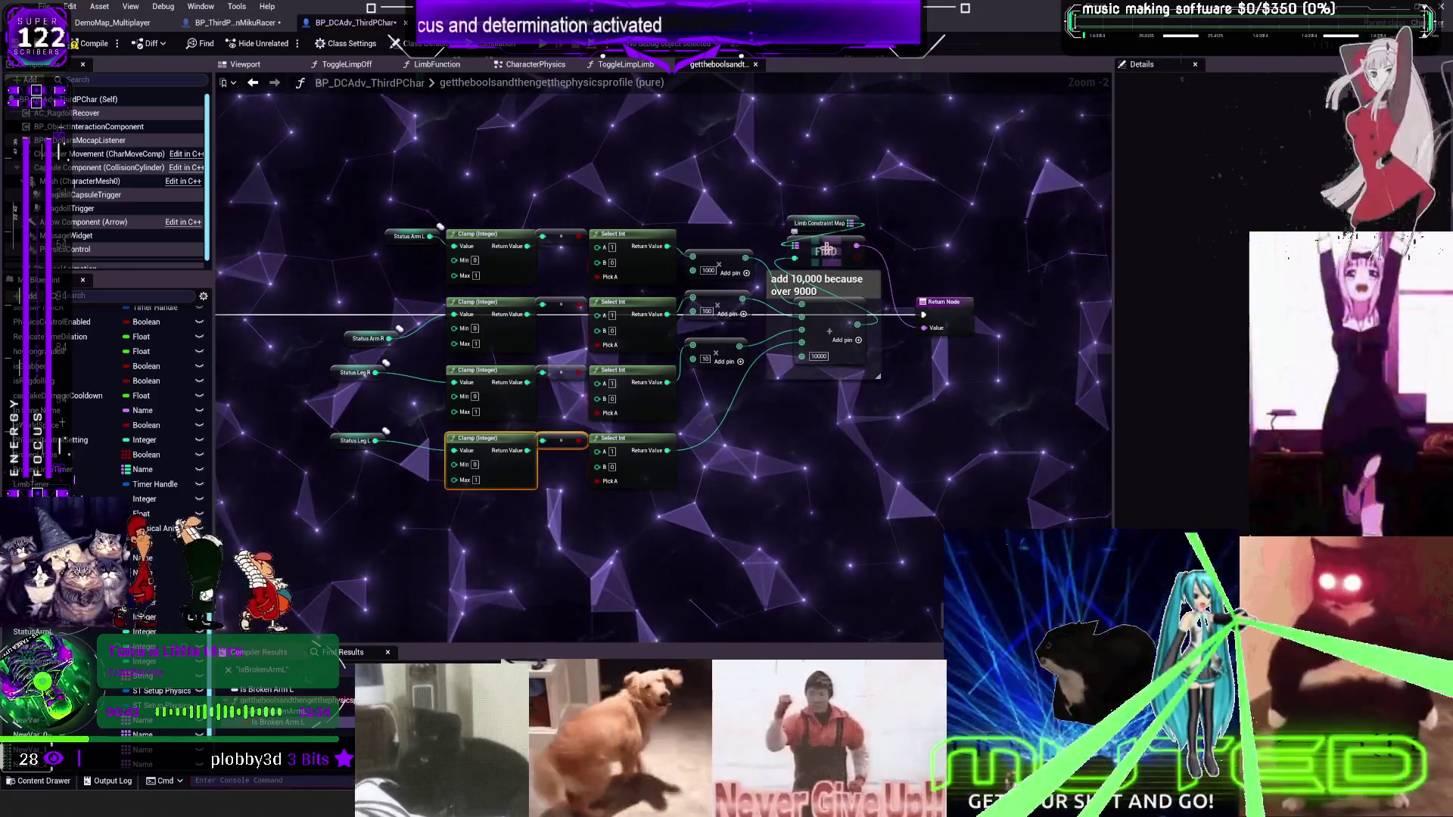
Undo nine times to remove the extra Clamp nodes, their wires and the node moves
key("ctrl+z")
key("ctrl+z")
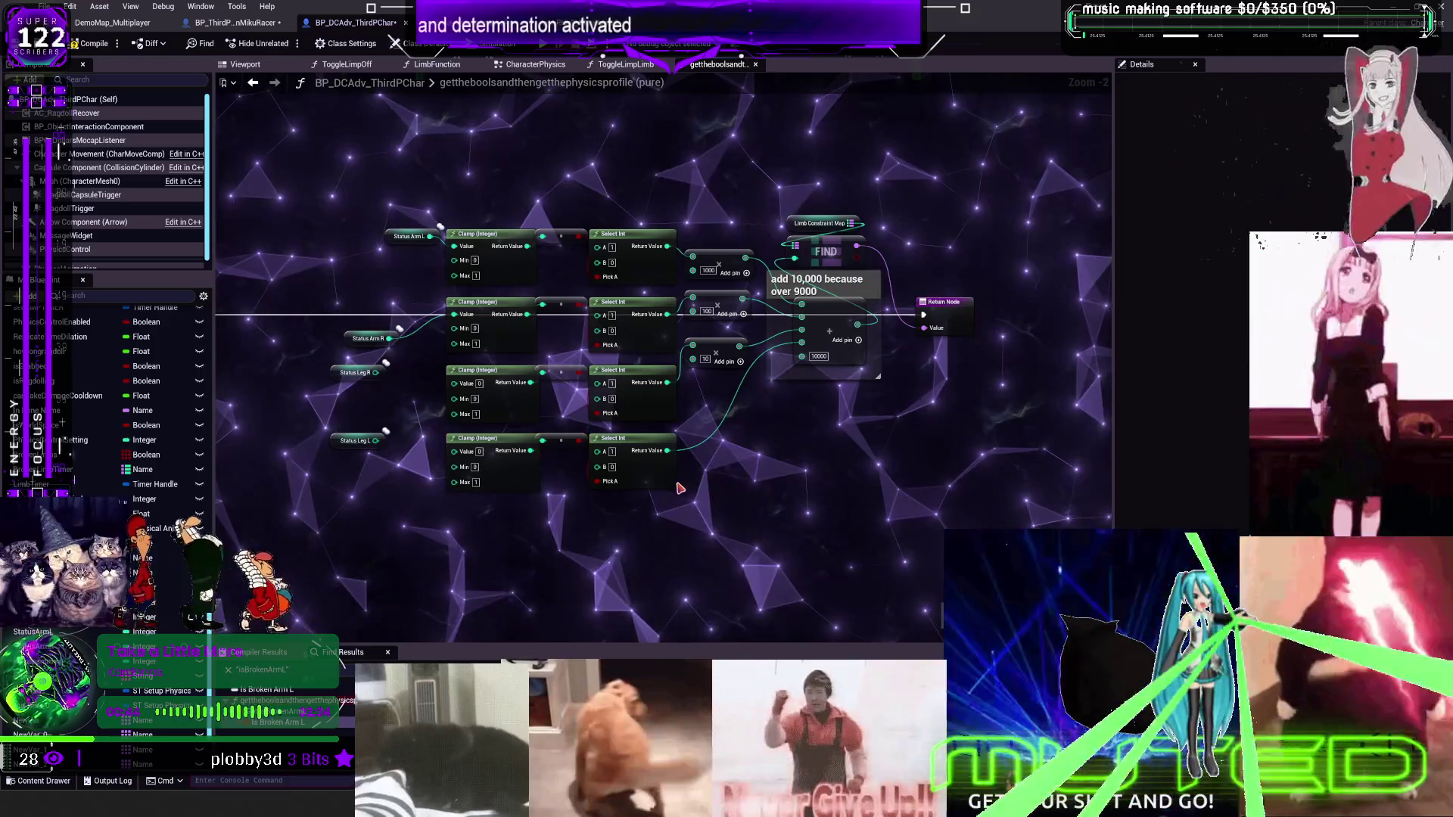
key("ctrl+z")
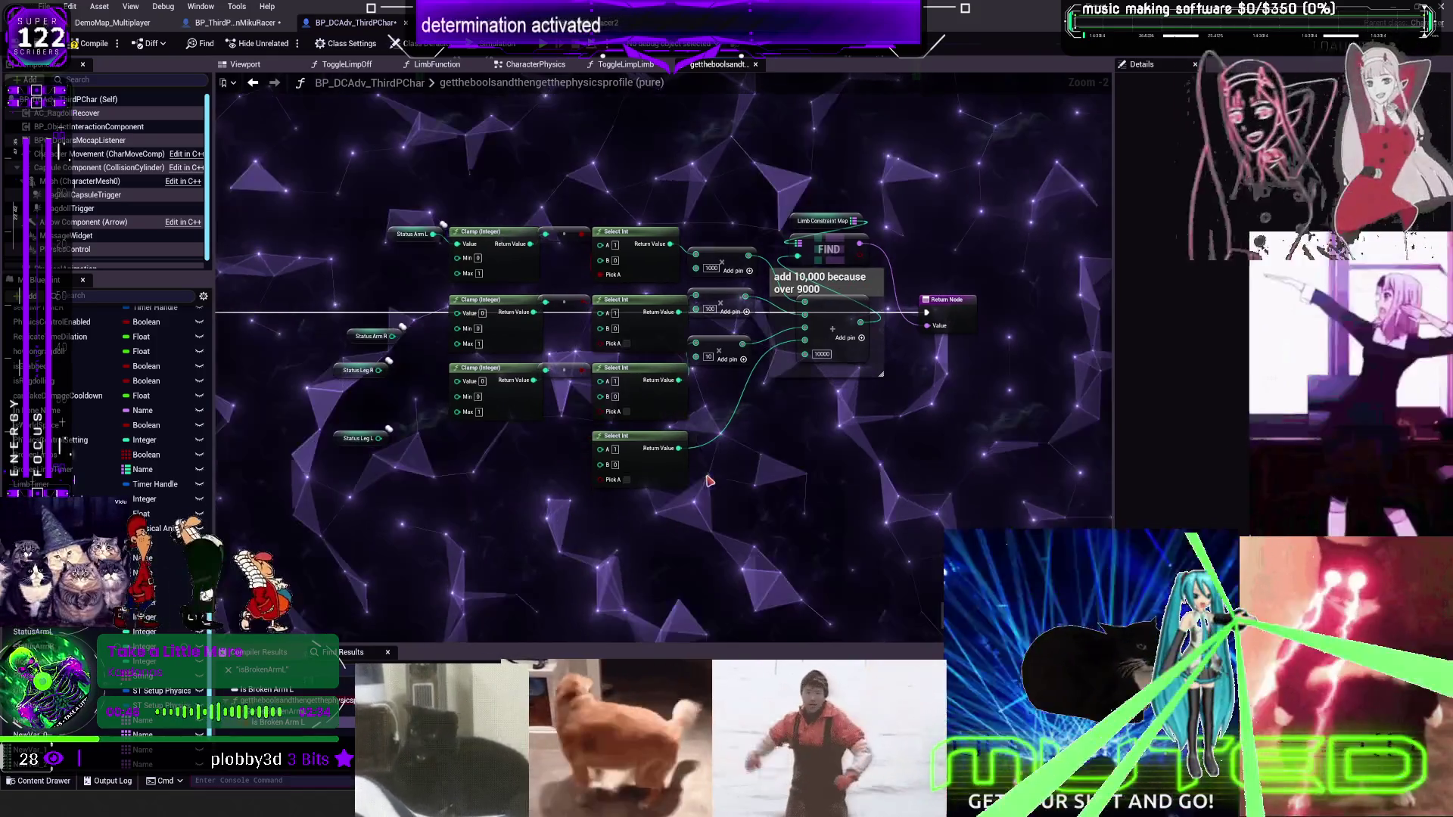
key("ctrl+z")
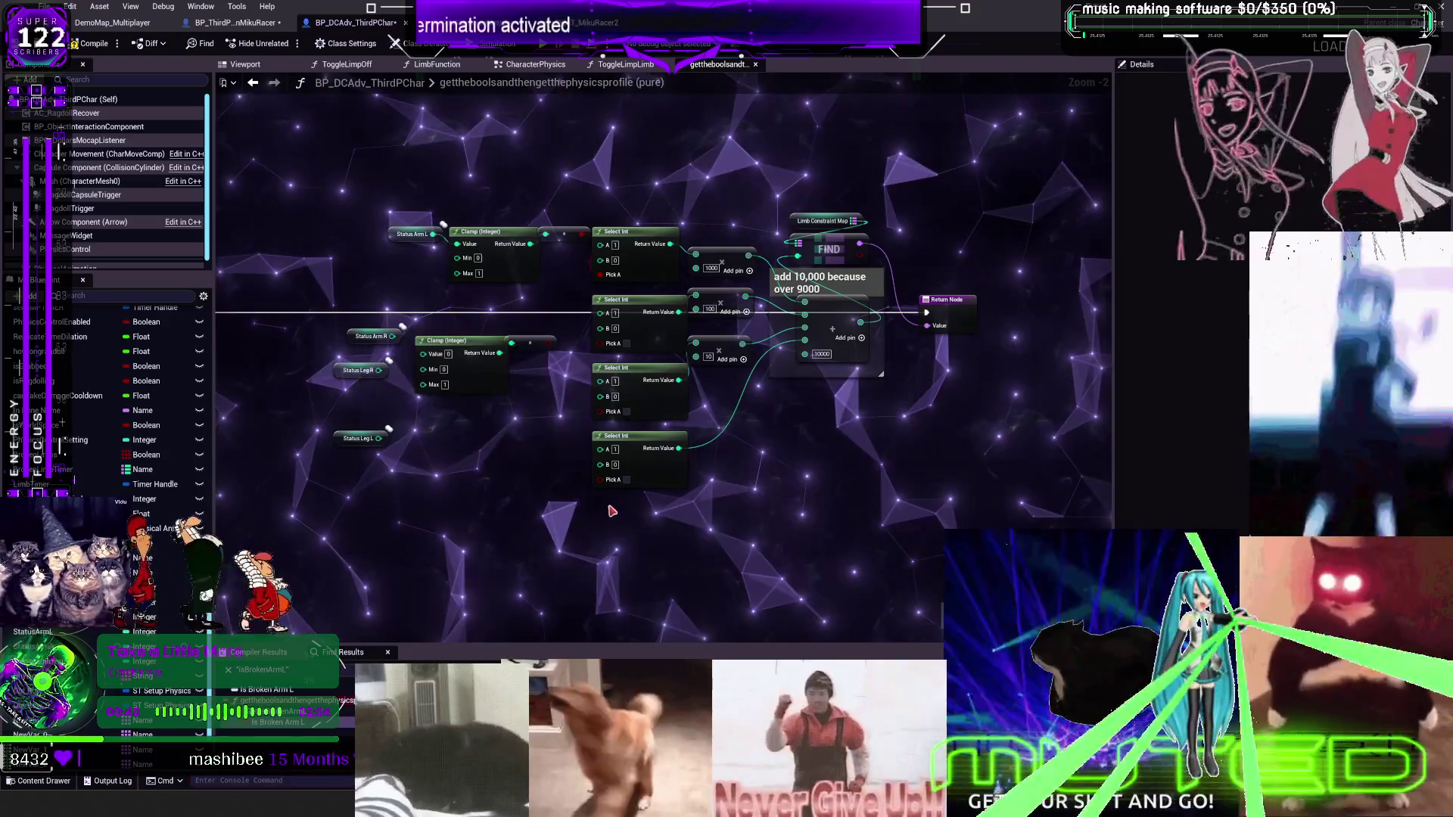
key("ctrl+z")
key("ctrl+z")
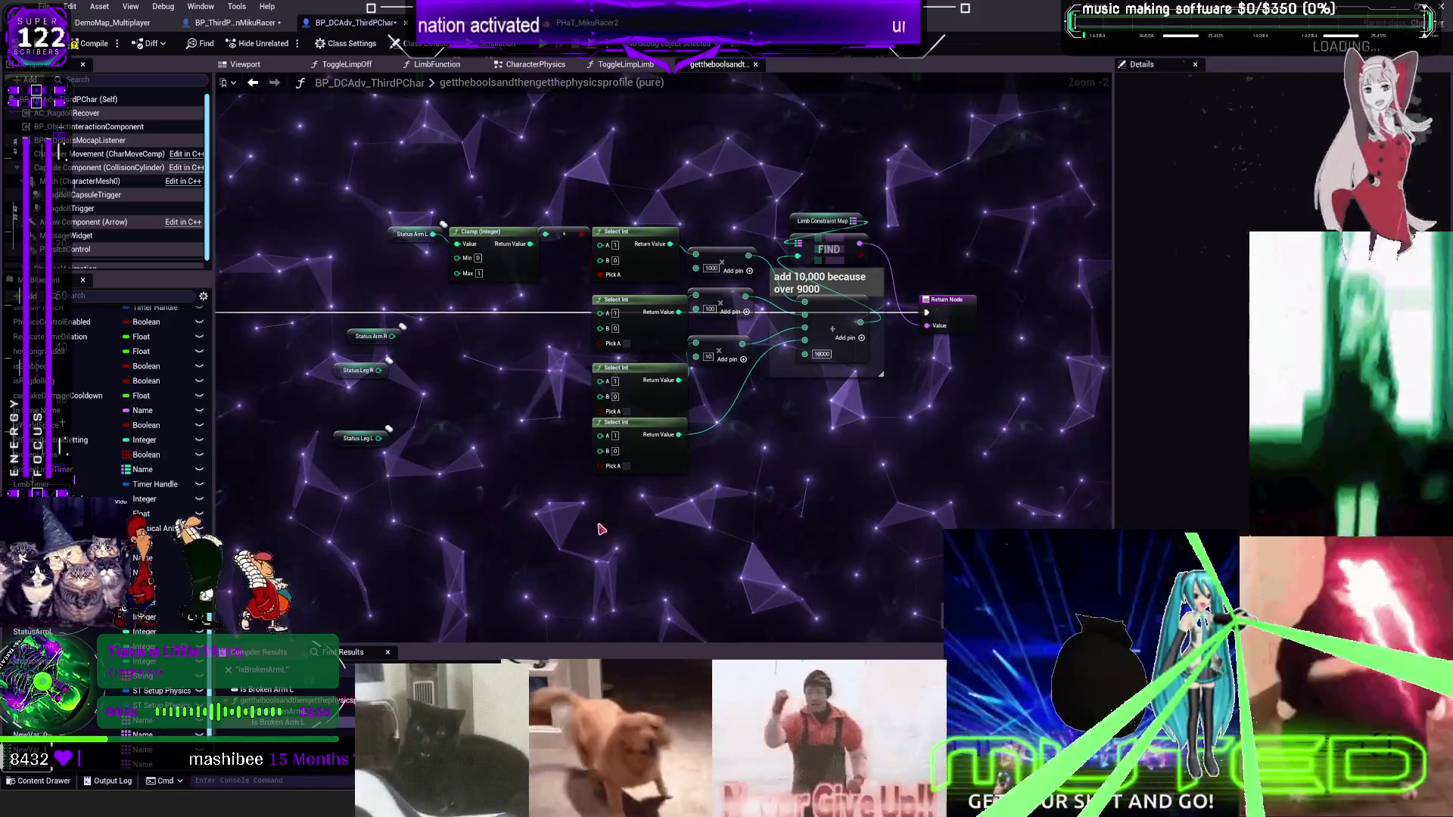
key("ctrl+z")
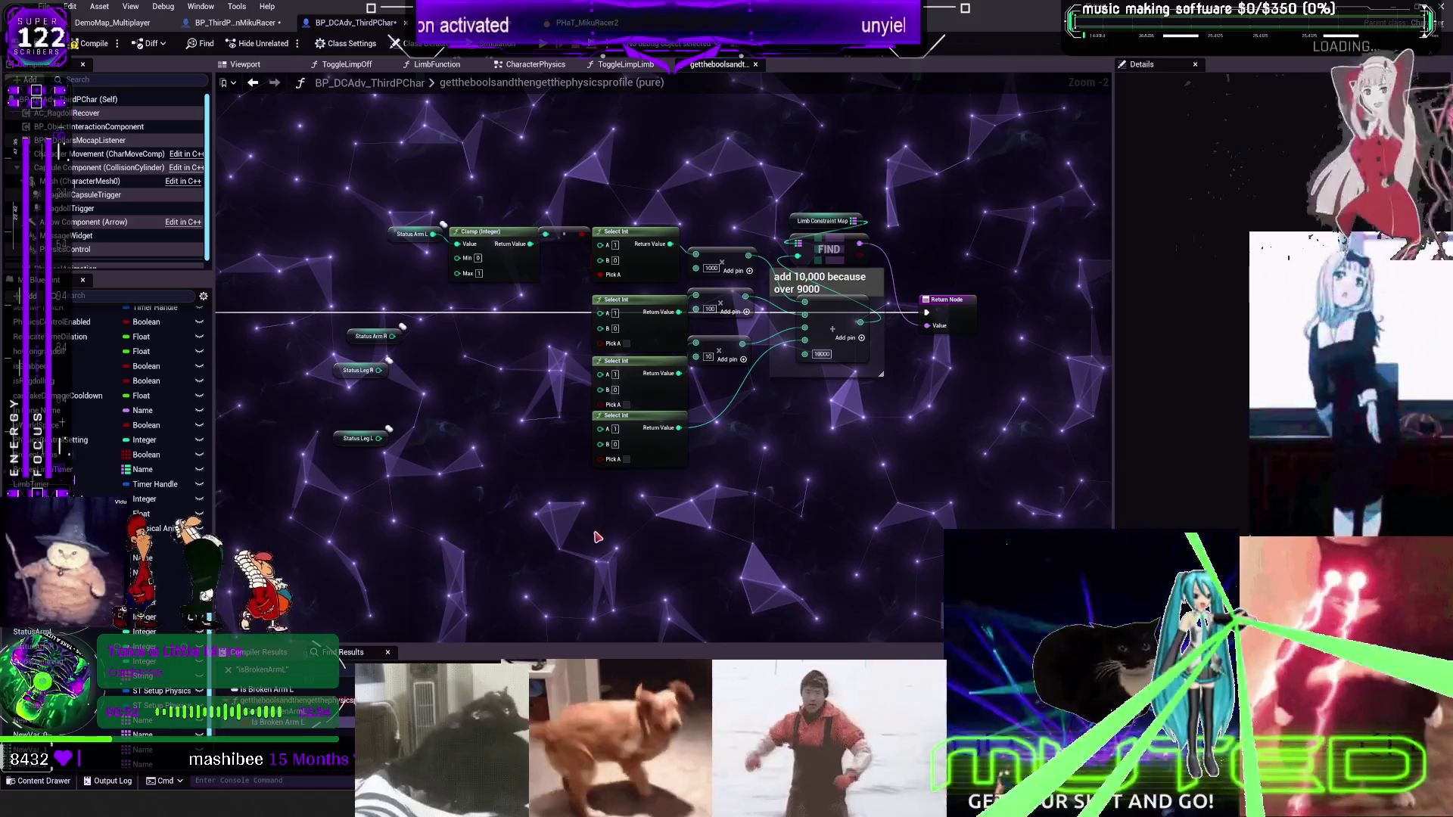
key("ctrl+z")
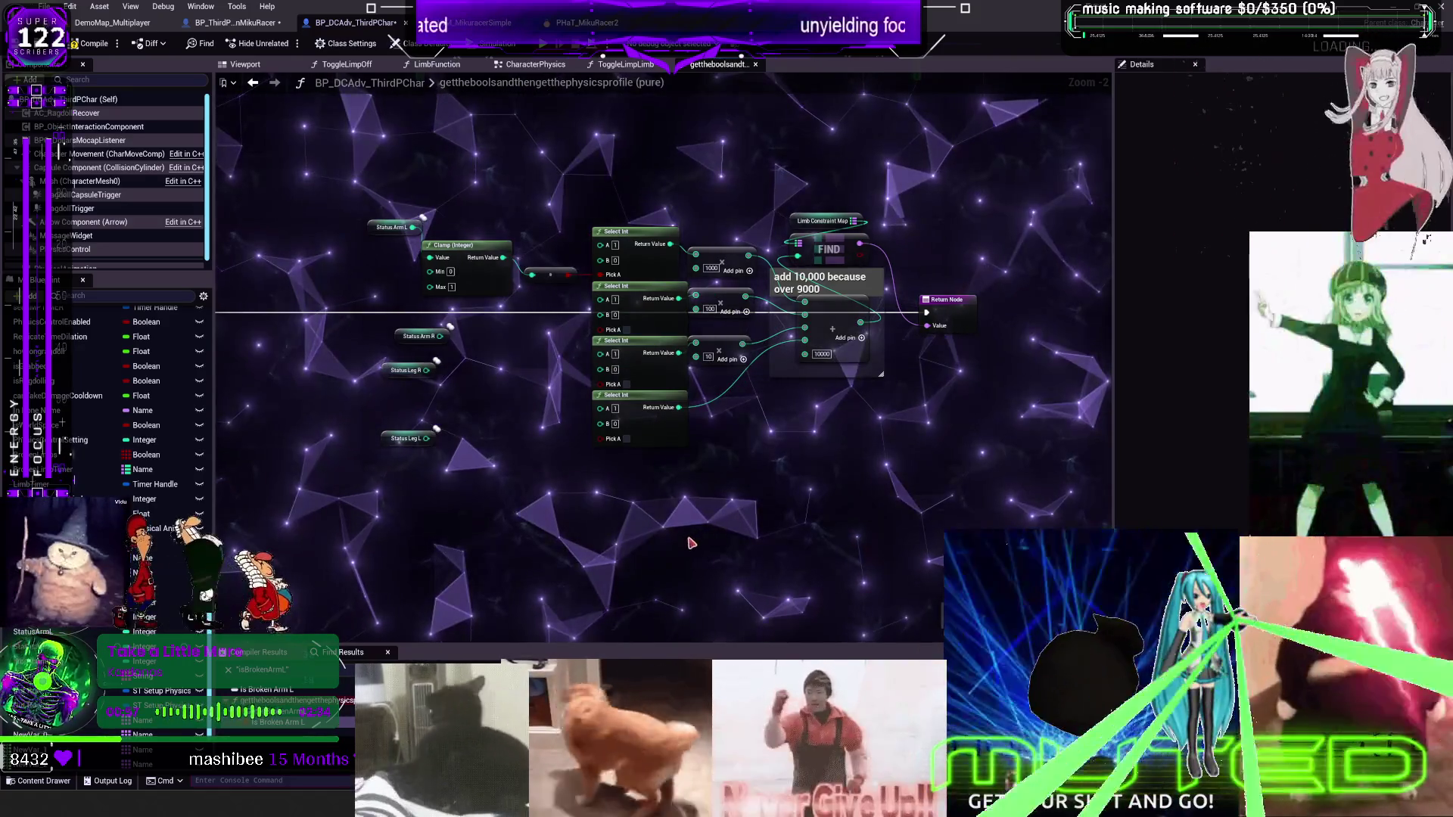
key("ctrl+z")
key("ctrl+z")
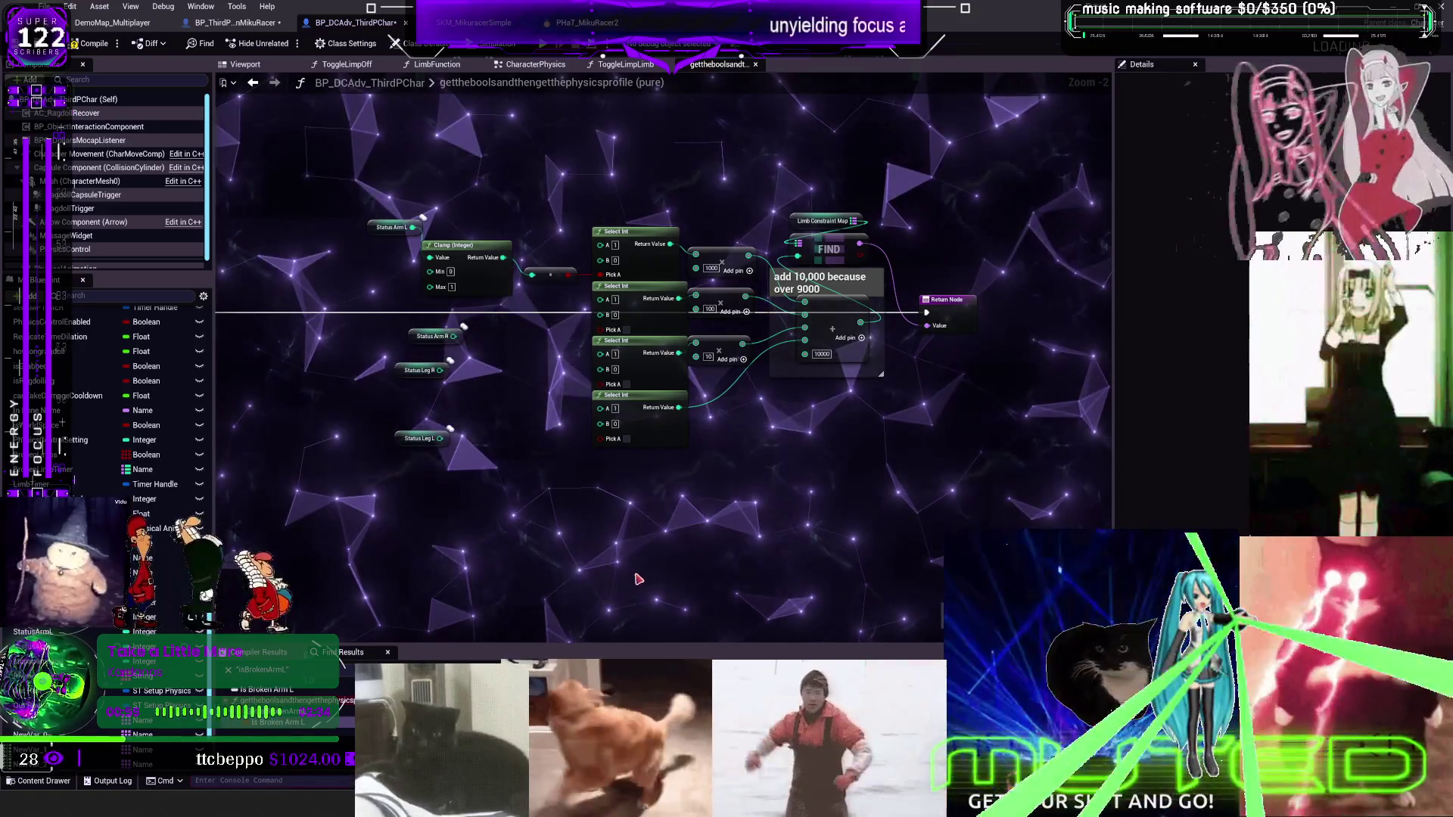
key("ctrl+z")
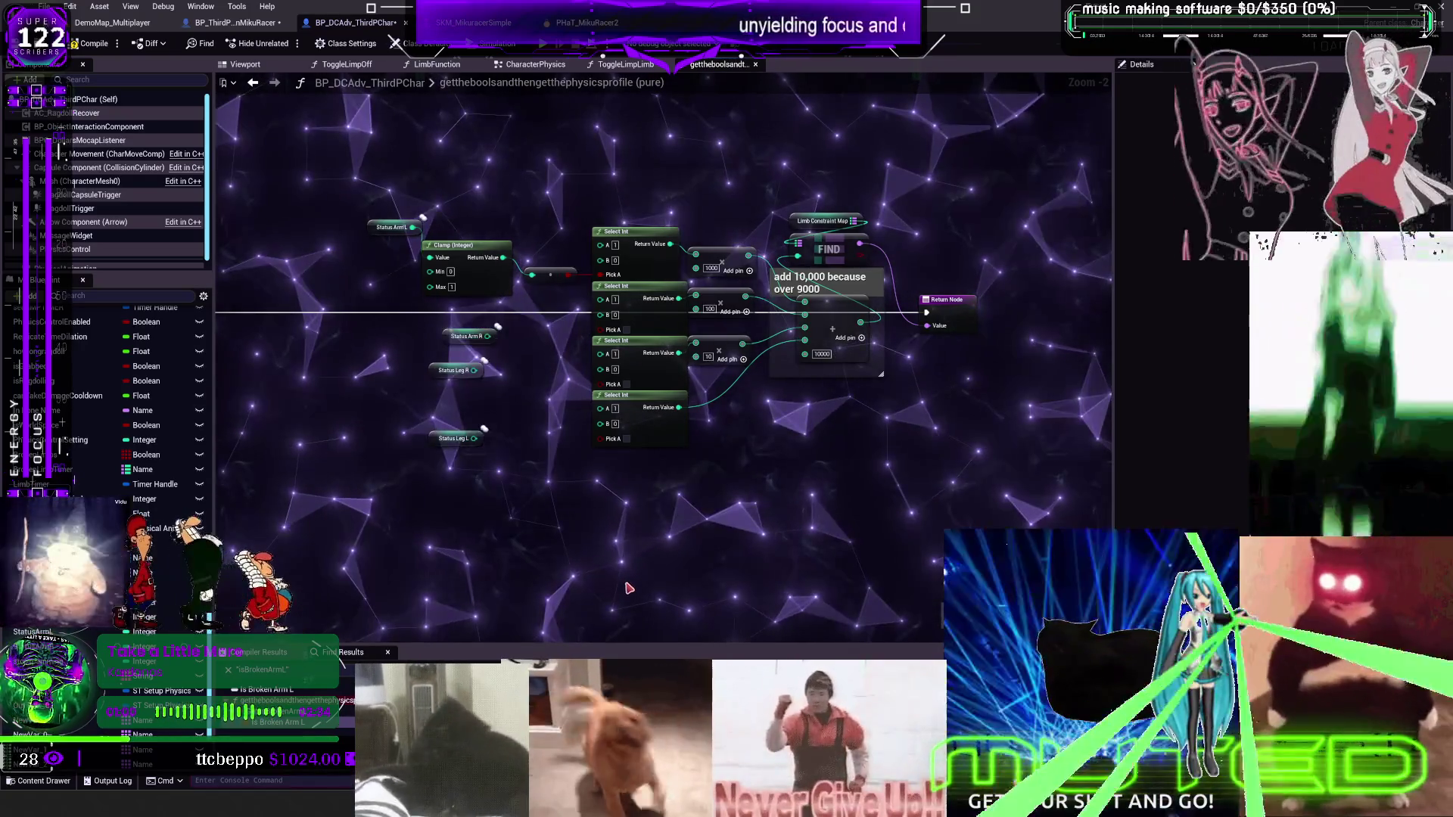
key("ctrl+z")
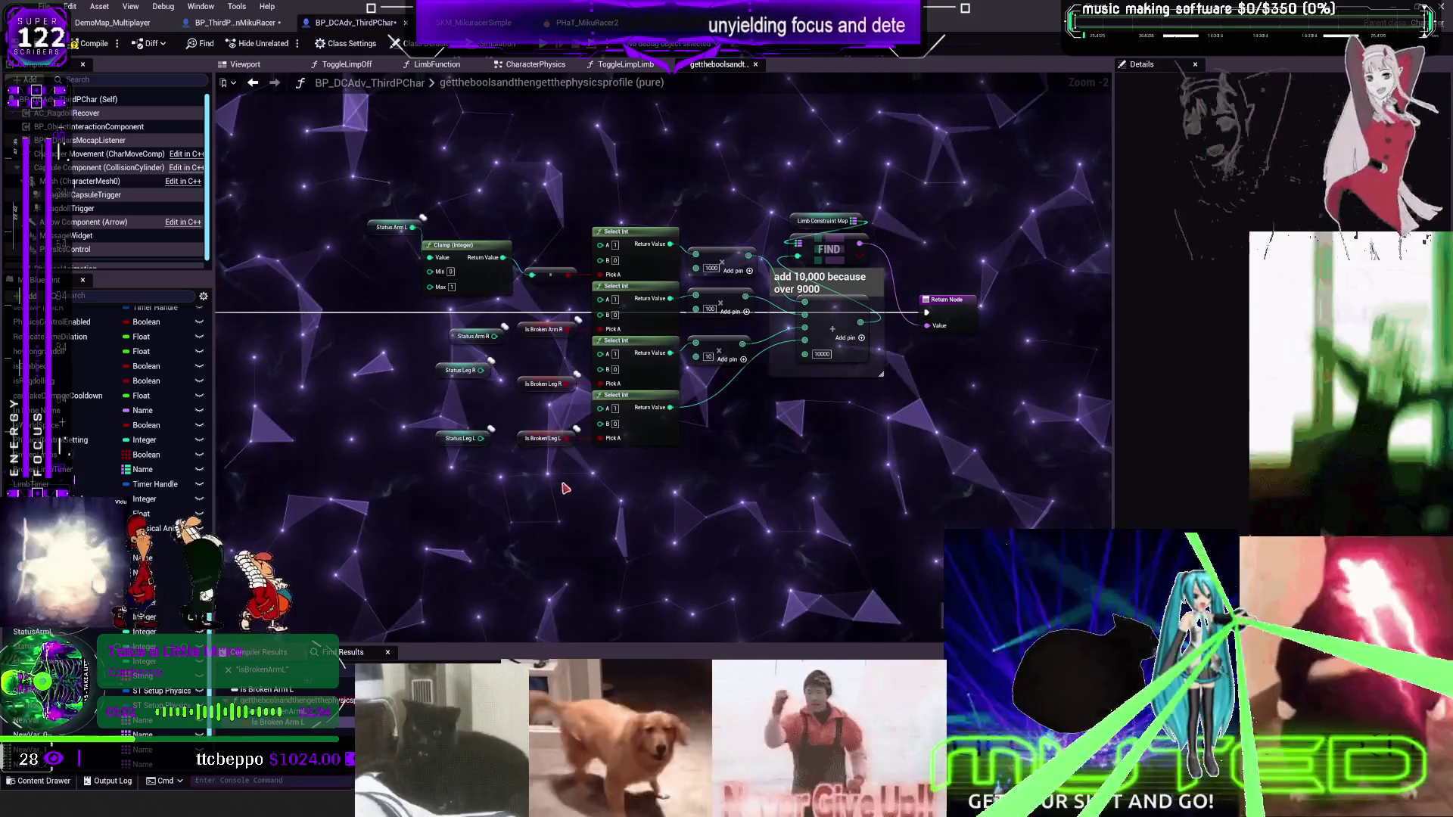
scroll(560, 495, "up", 2)
Left-align the Status Arm L, Arm R, Leg R and Leg L getters
left_click(426, 419)
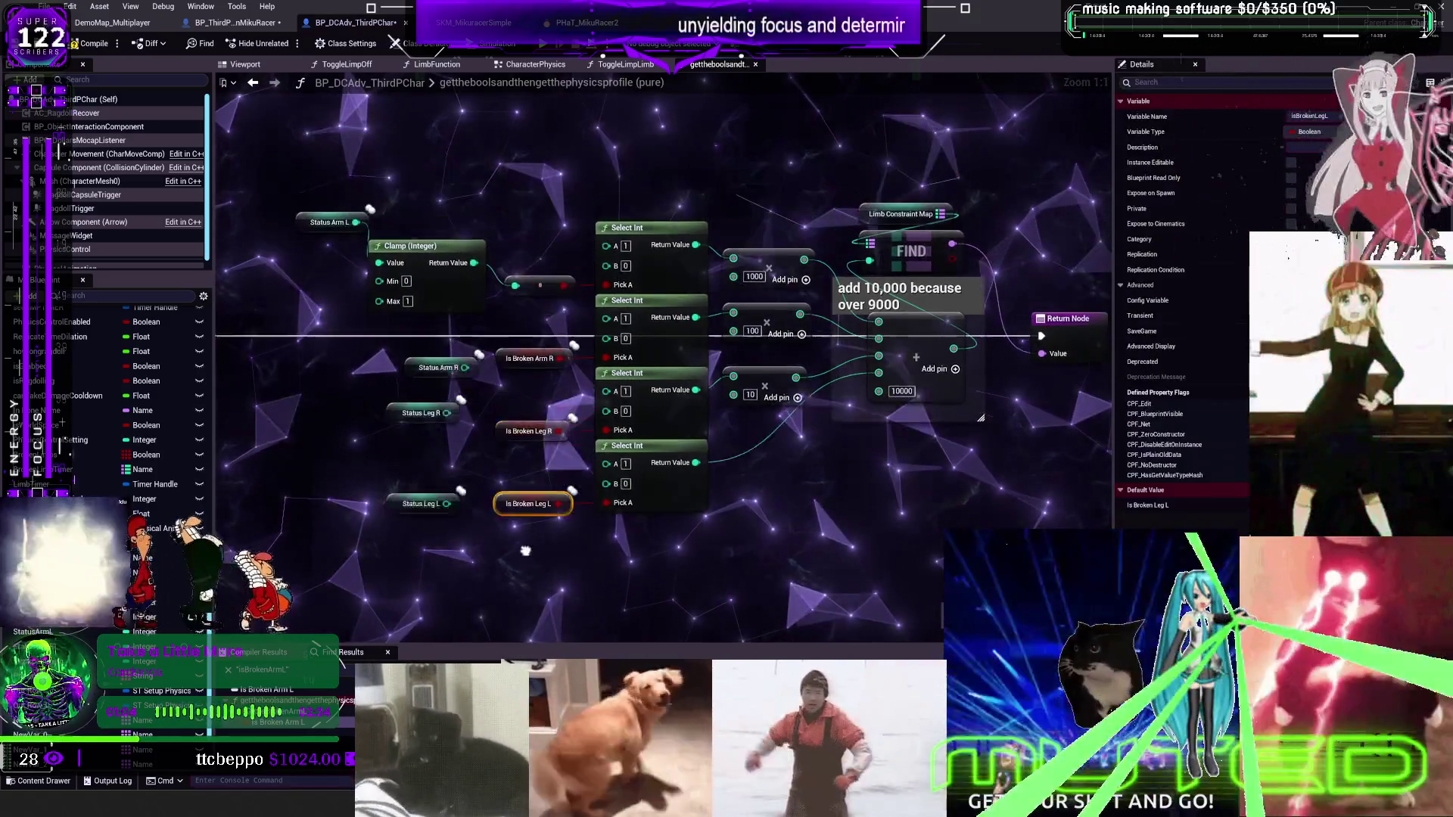
left_click_drag(378, 301, 452, 365)
left_click(501, 392, "ctrl")
left_click(519, 346, "ctrl")
left_click(409, 202, "ctrl")
key("shift+a")
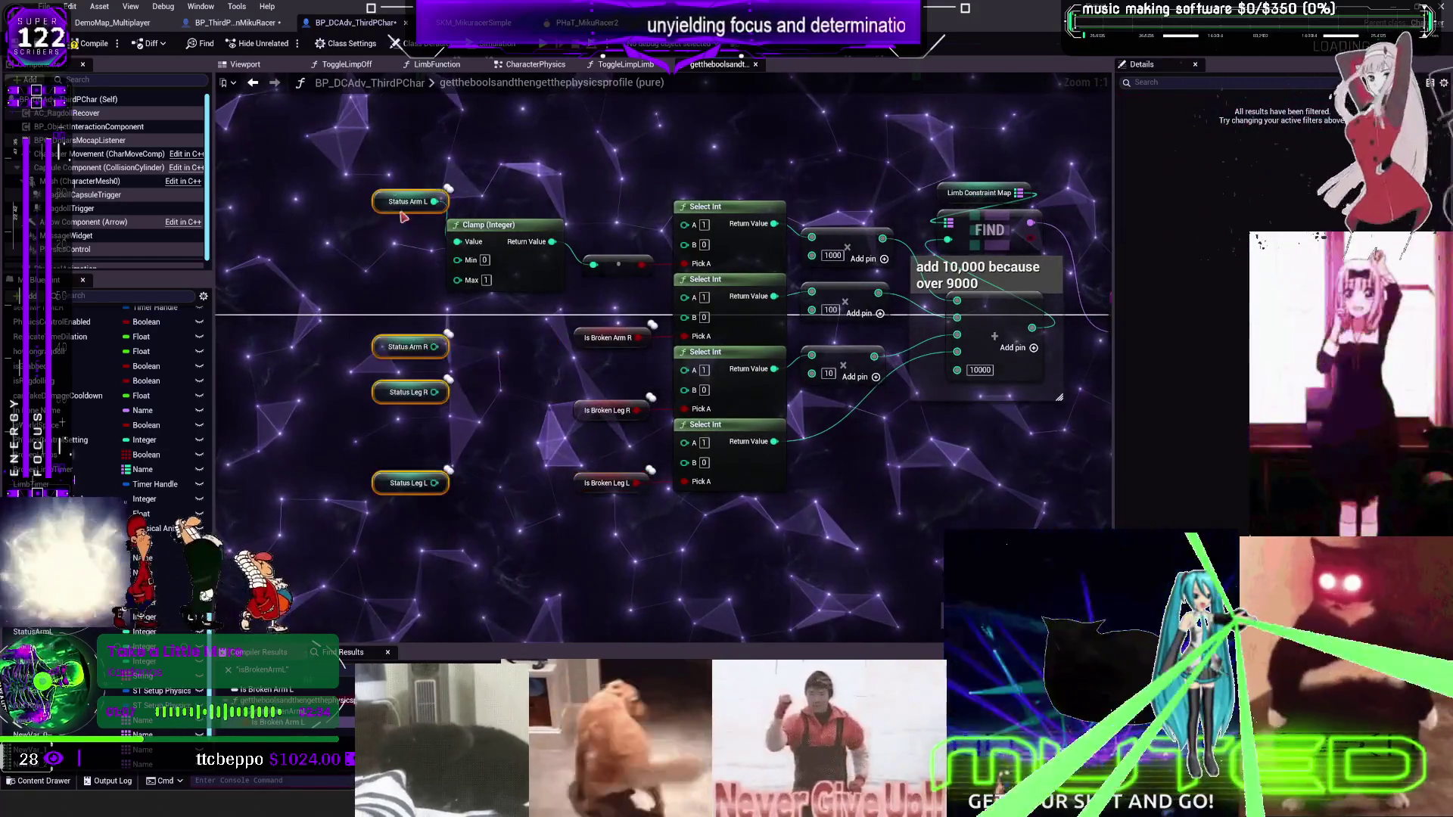
Delete the Is Broken limb nodes and duplicate the Clamp with its reroute for the other limbs
left_click_drag(614, 532, 595, 333)
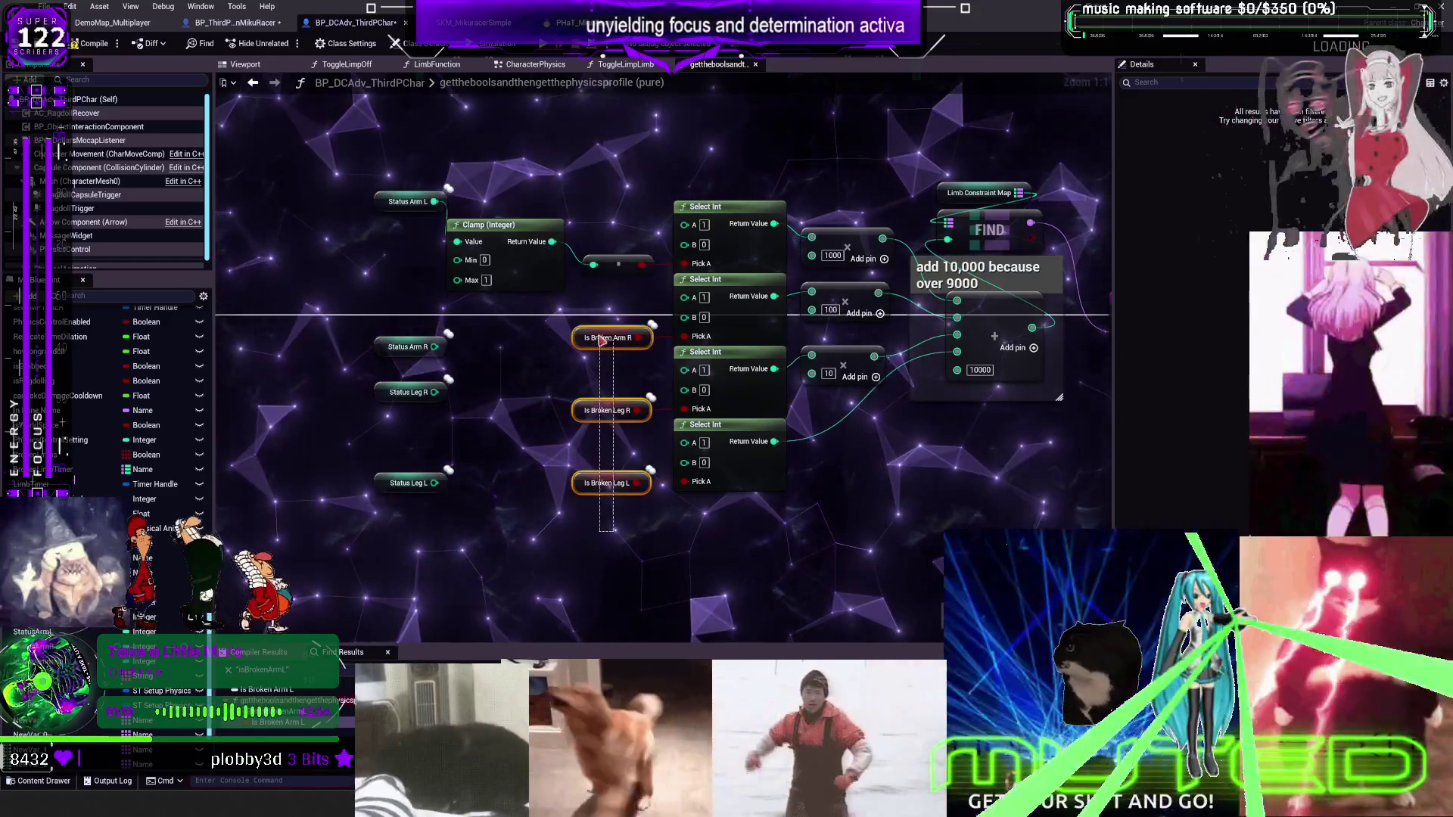
key("Delete")
left_click_drag(658, 250, 525, 341)
key("ctrl+d")
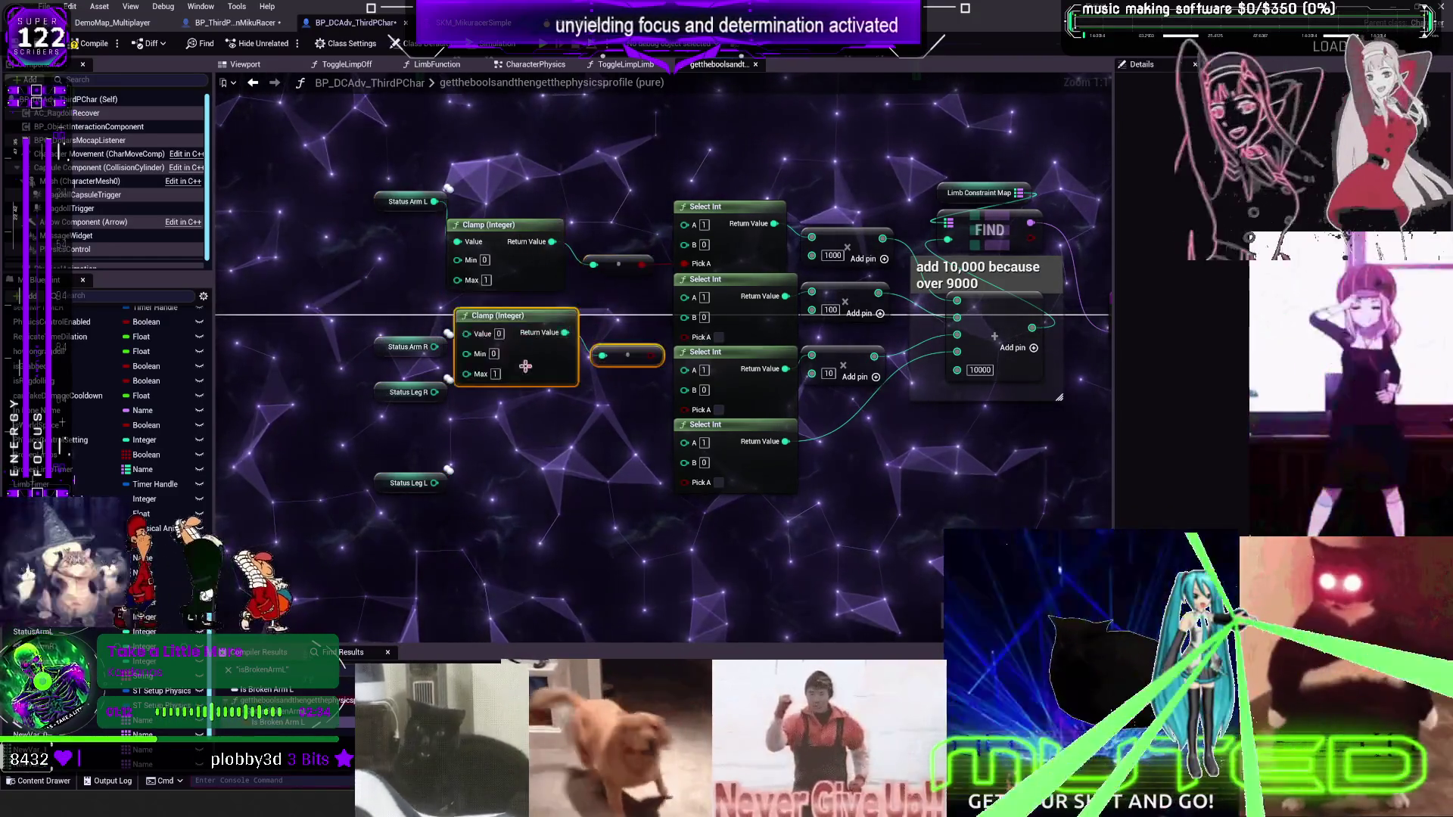
key("ctrl+d")
key("ctrl+d")
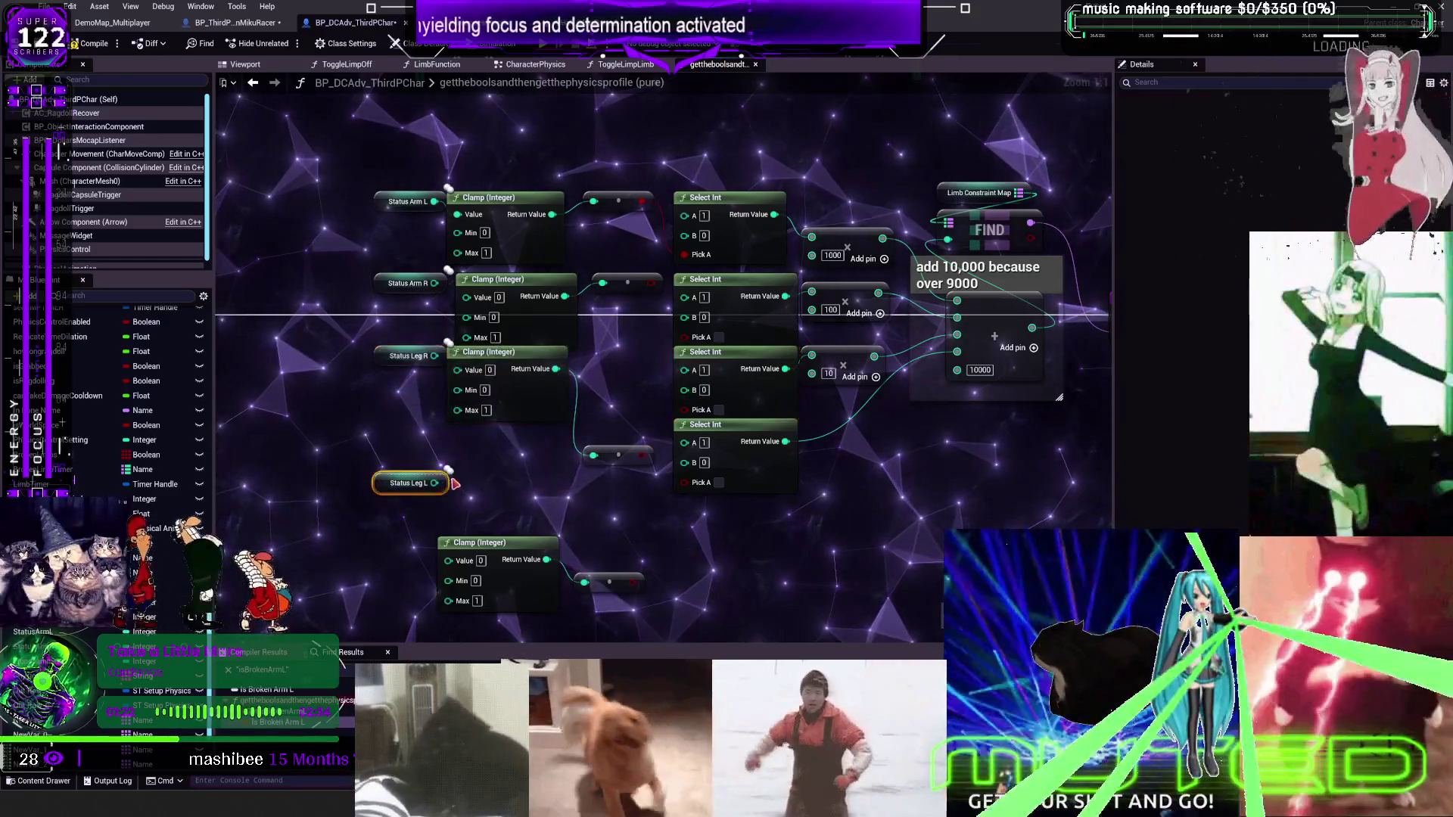
left_click(613, 455, "ctrl")
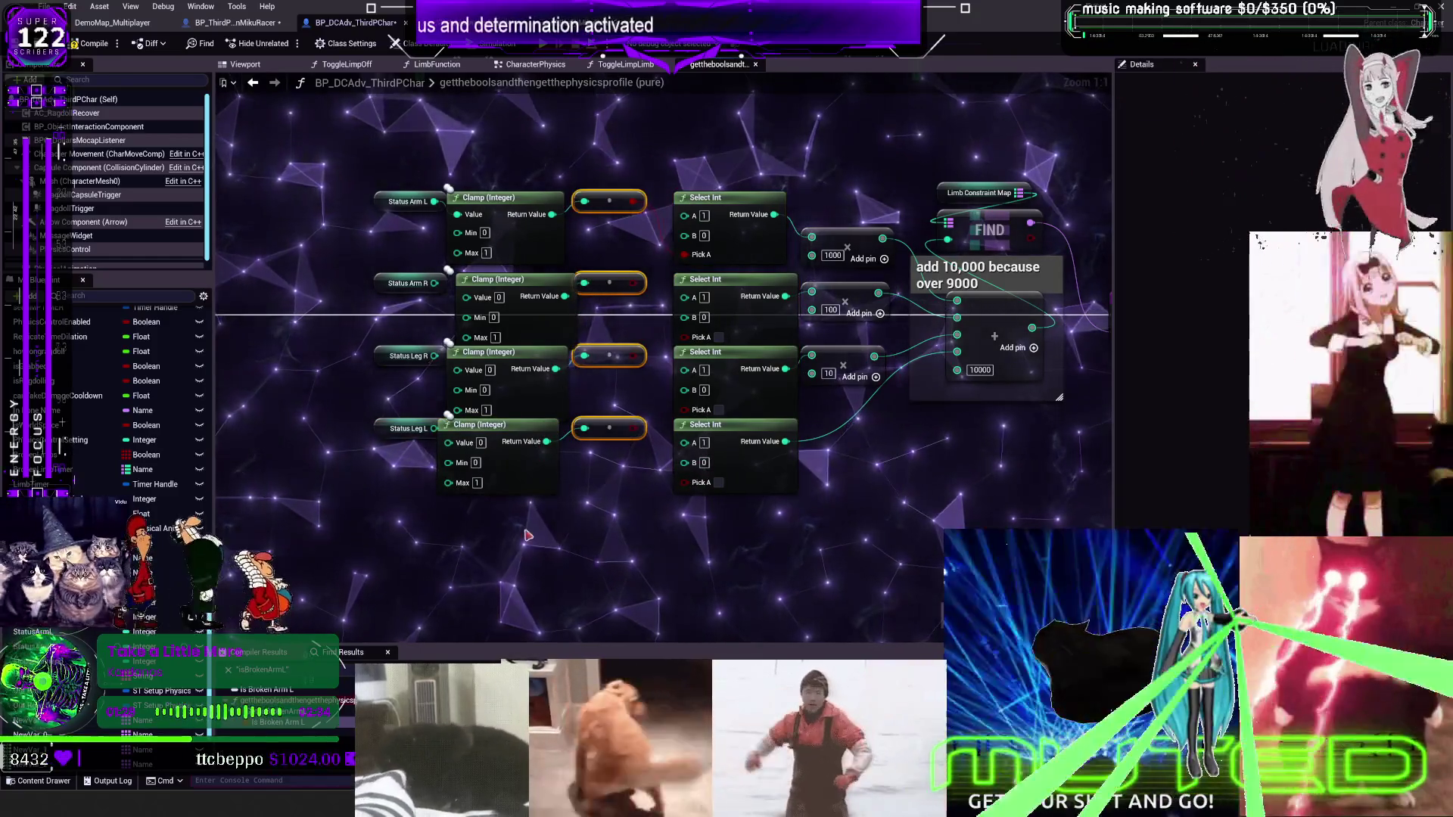
Connect Status Arm R, Leg R and Leg L to their Clamps, feed each into Pick A, compile and play
left_click_drag(363, 178, 409, 540)
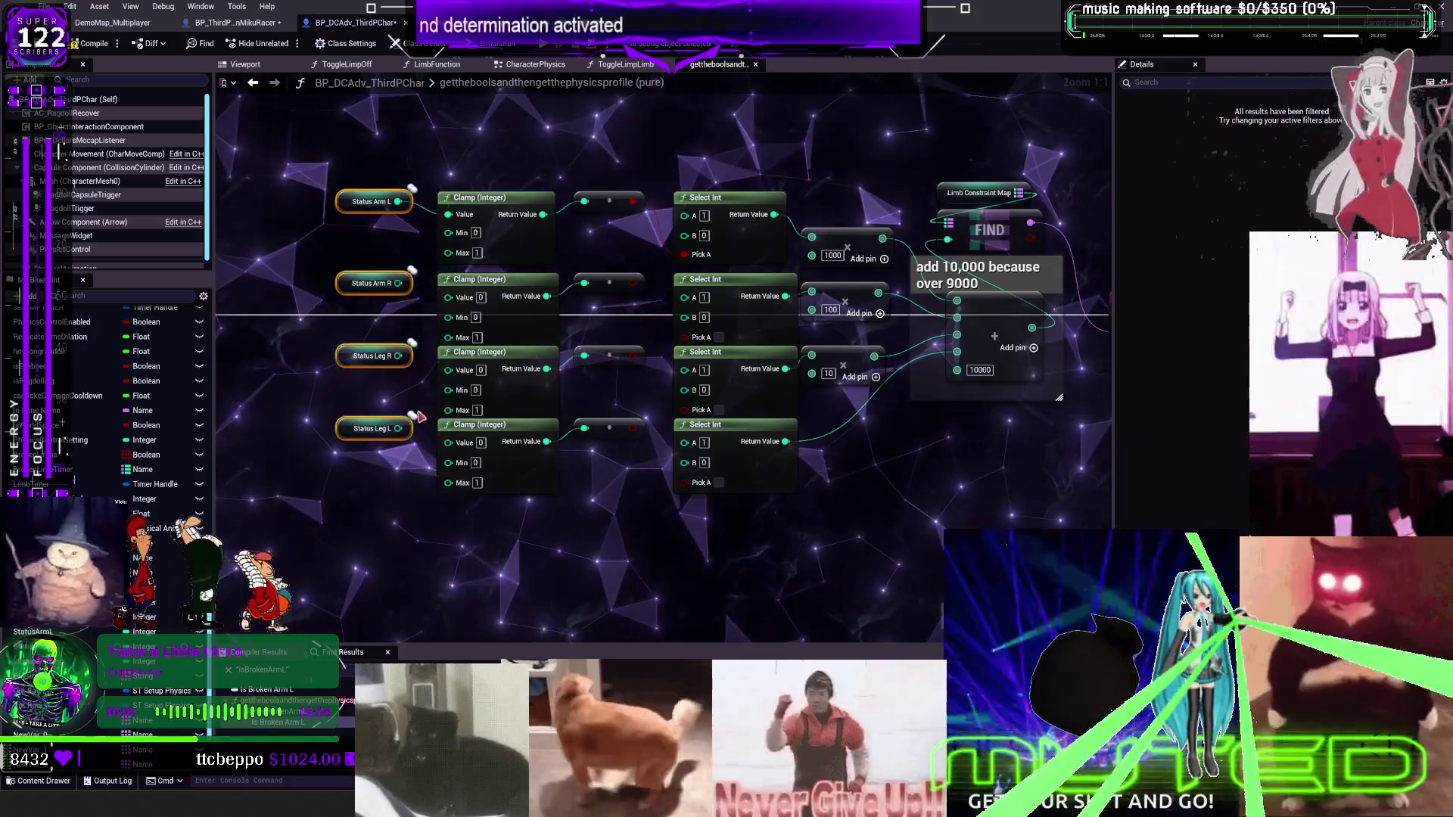
left_click_drag(398, 283, 448, 295)
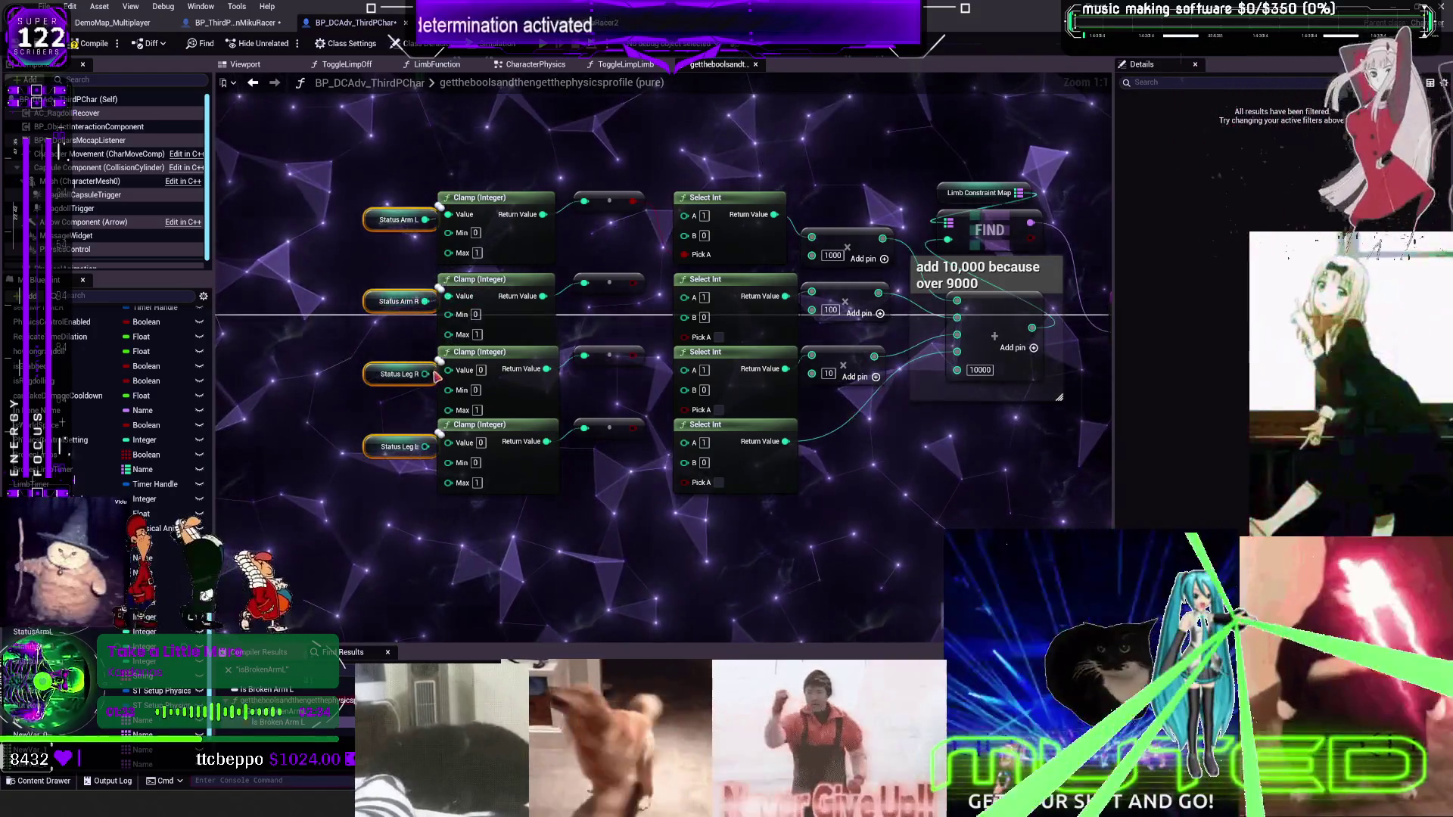
left_click_drag(419, 372, 448, 370)
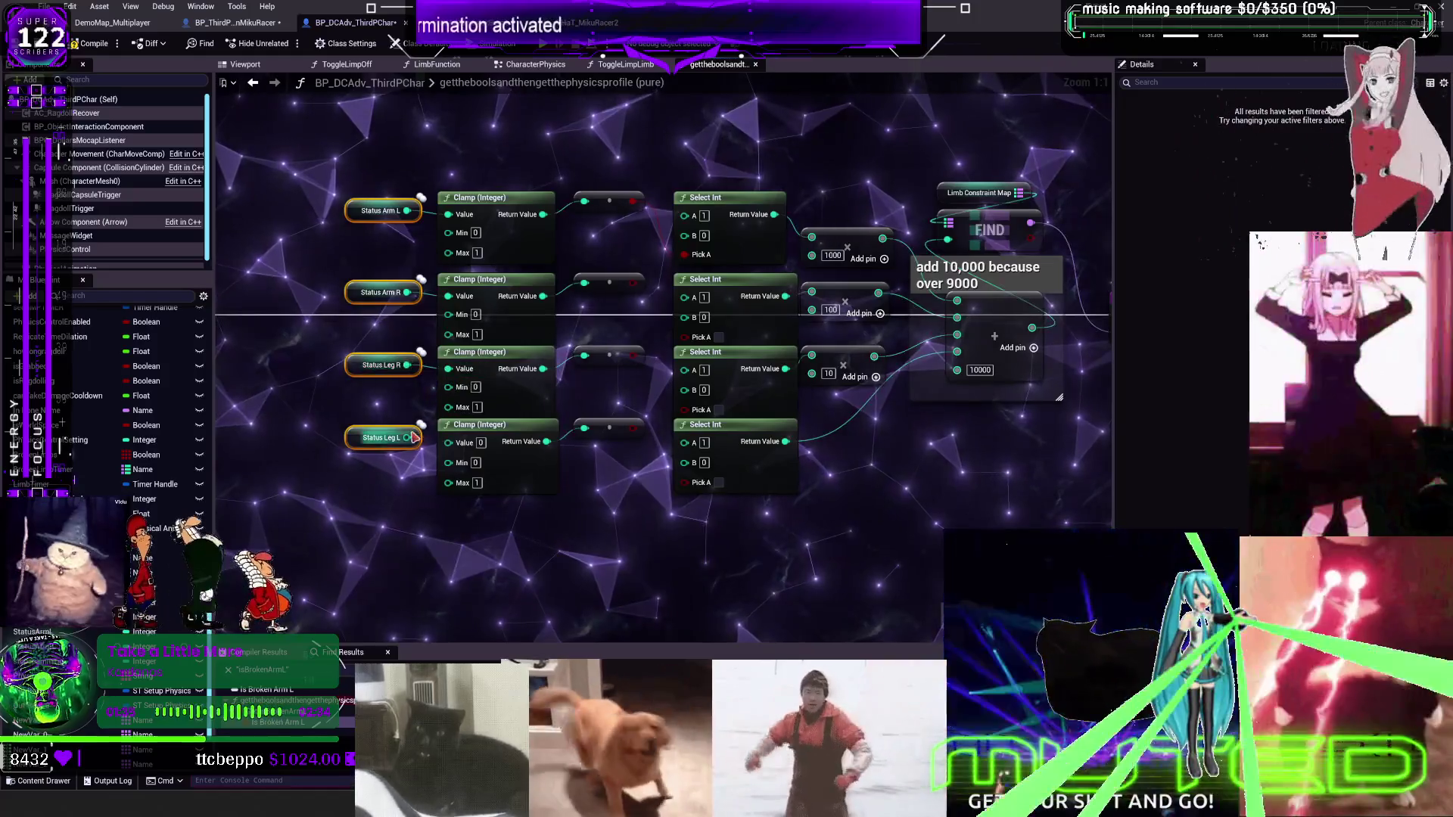
left_click_drag(407, 438, 448, 443)
left_click_drag(632, 428, 685, 482)
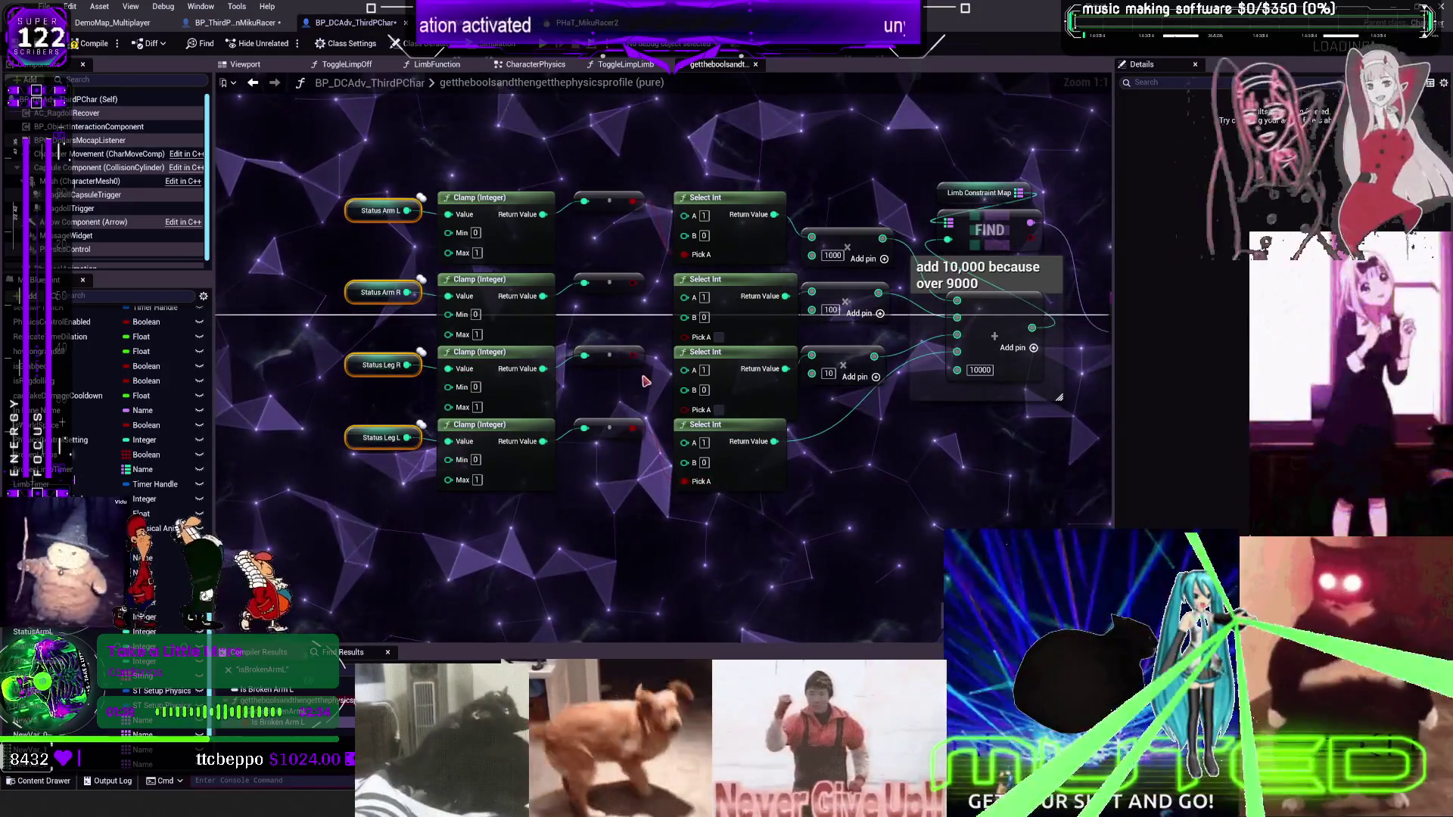
left_click_drag(632, 356, 684, 409)
left_click_drag(632, 283, 685, 336)
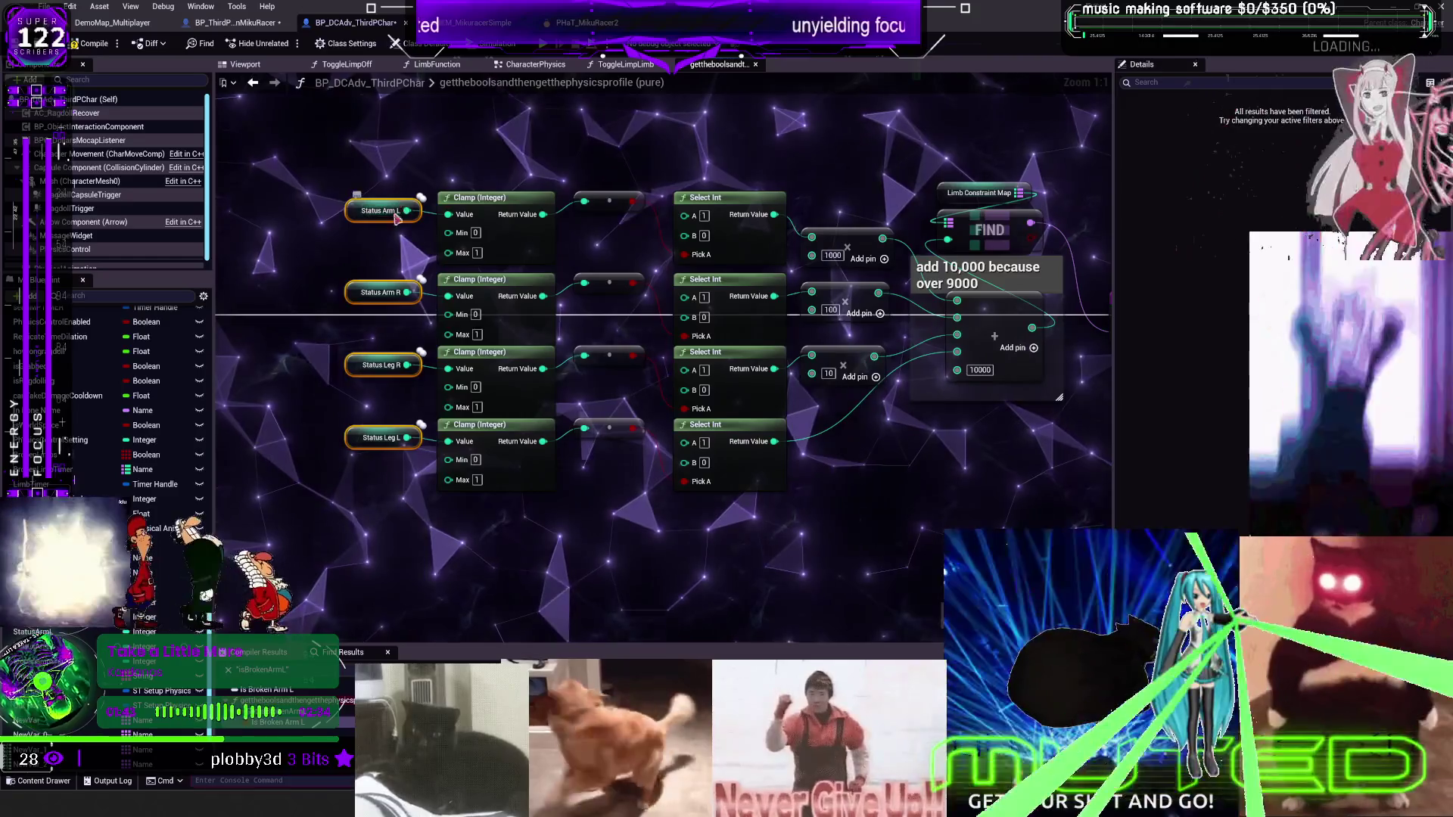
left_click(91, 44)
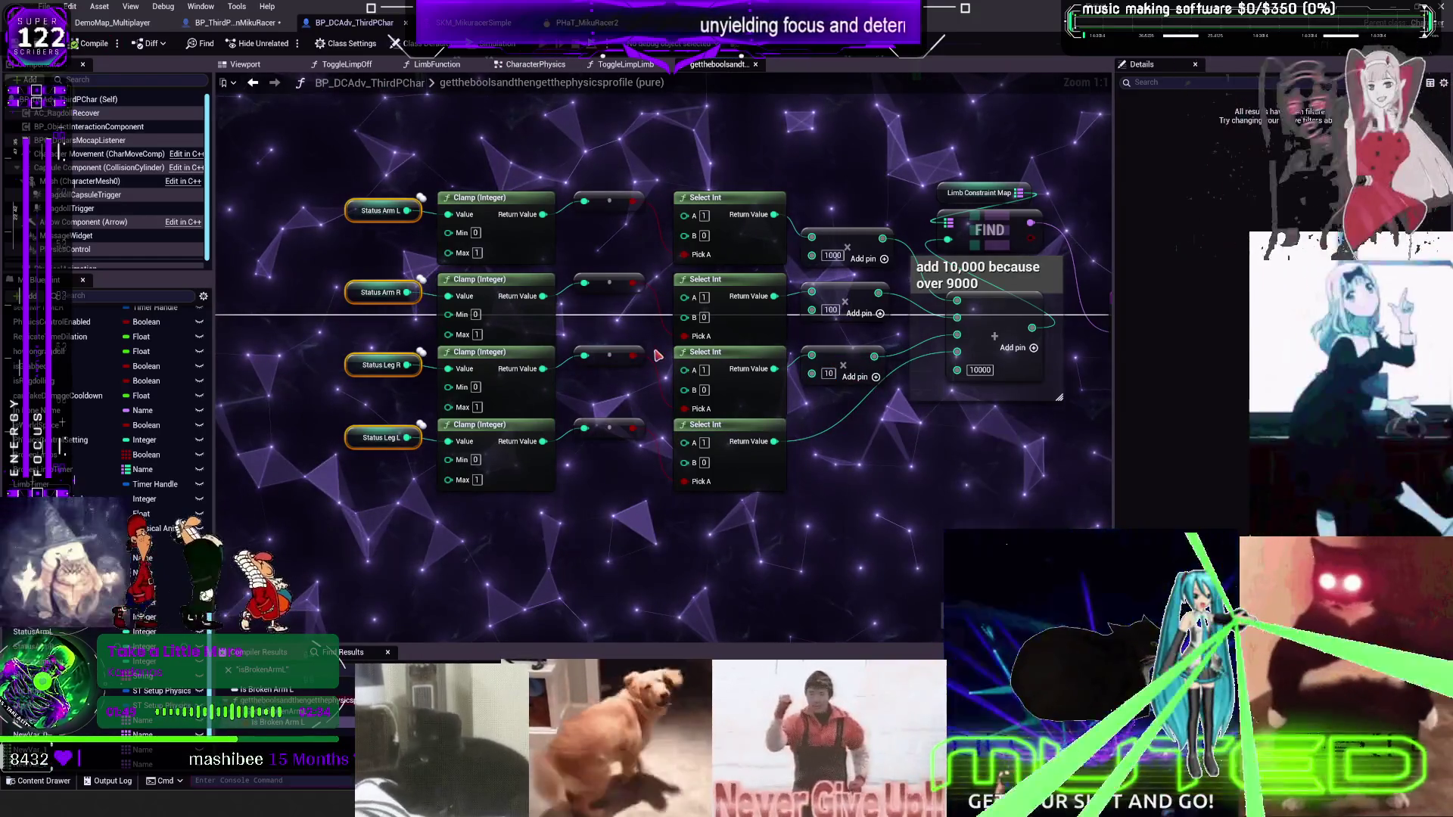
key("alt+p")
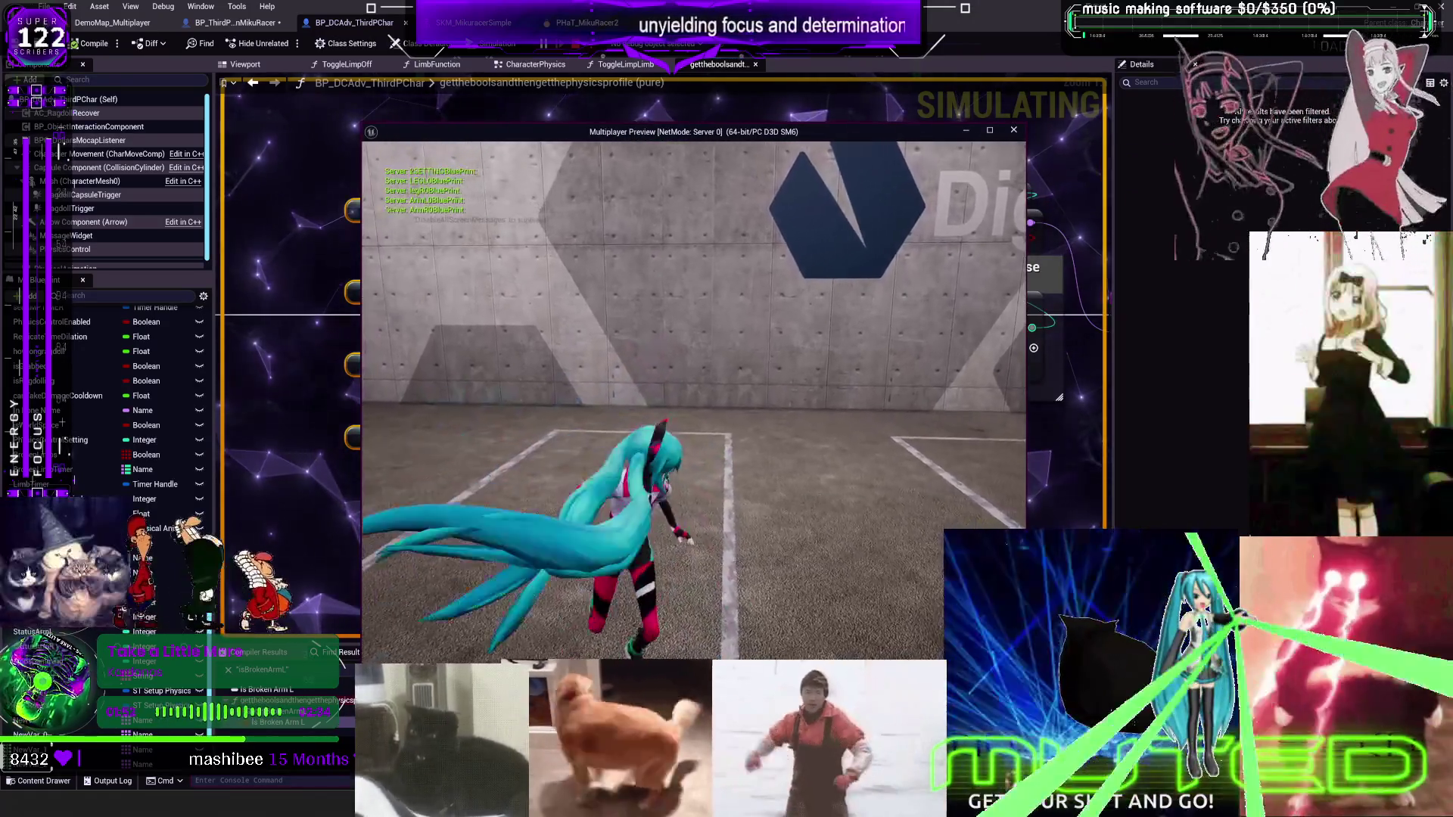
Run the character around the arena with W until it ragdolls, then stop the preview with Esc
key("w")
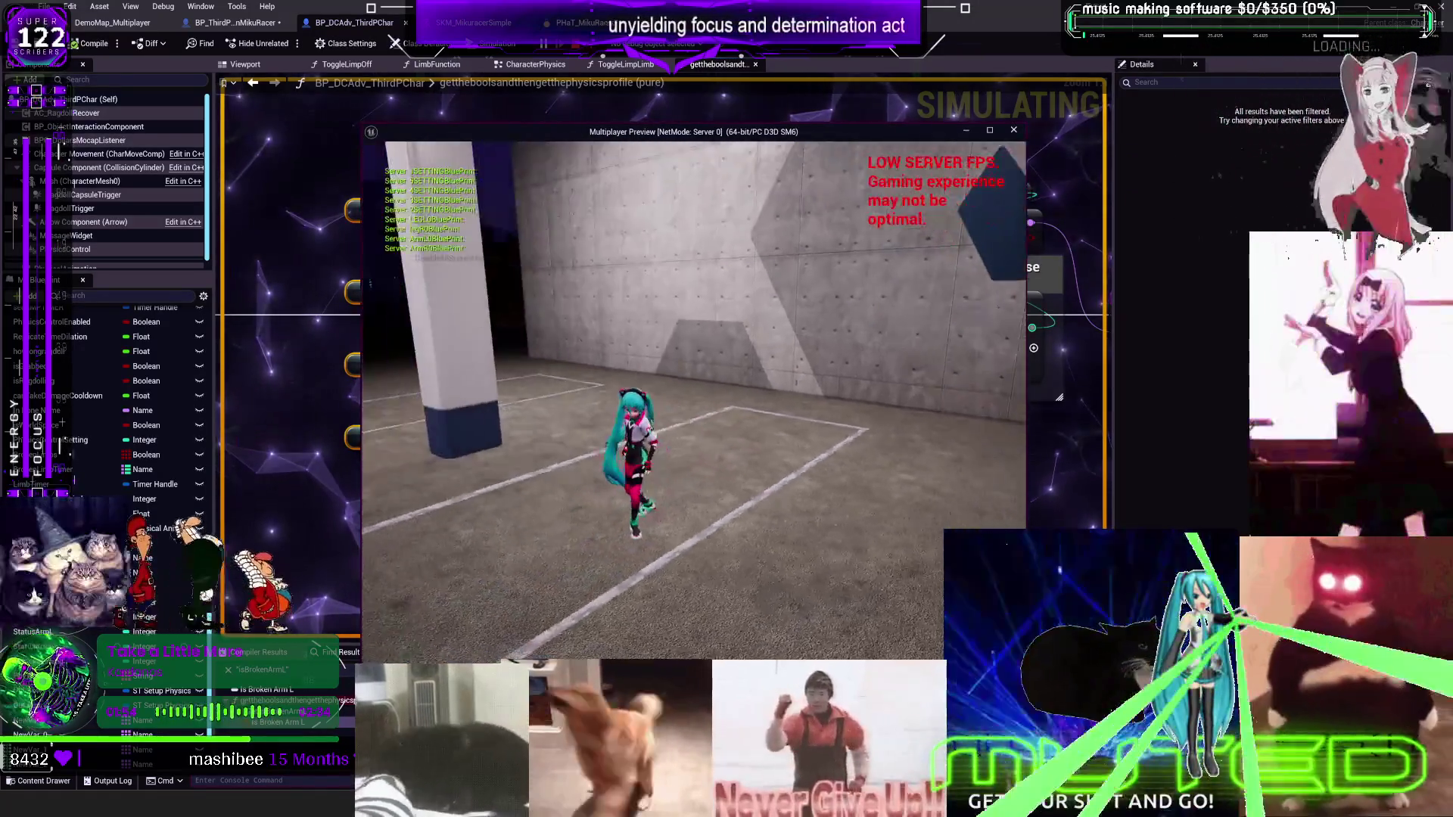
key("w")
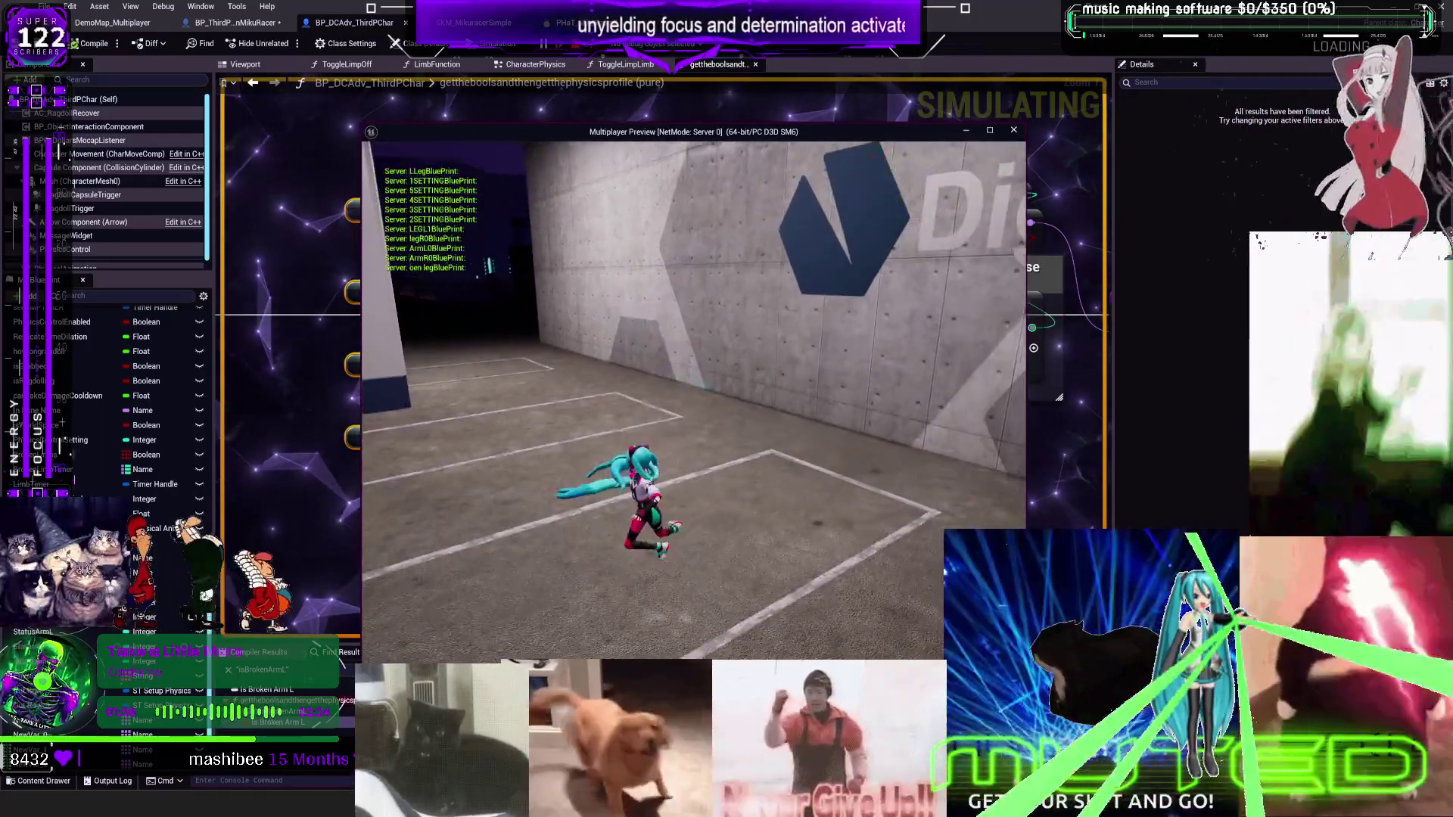
key("w")
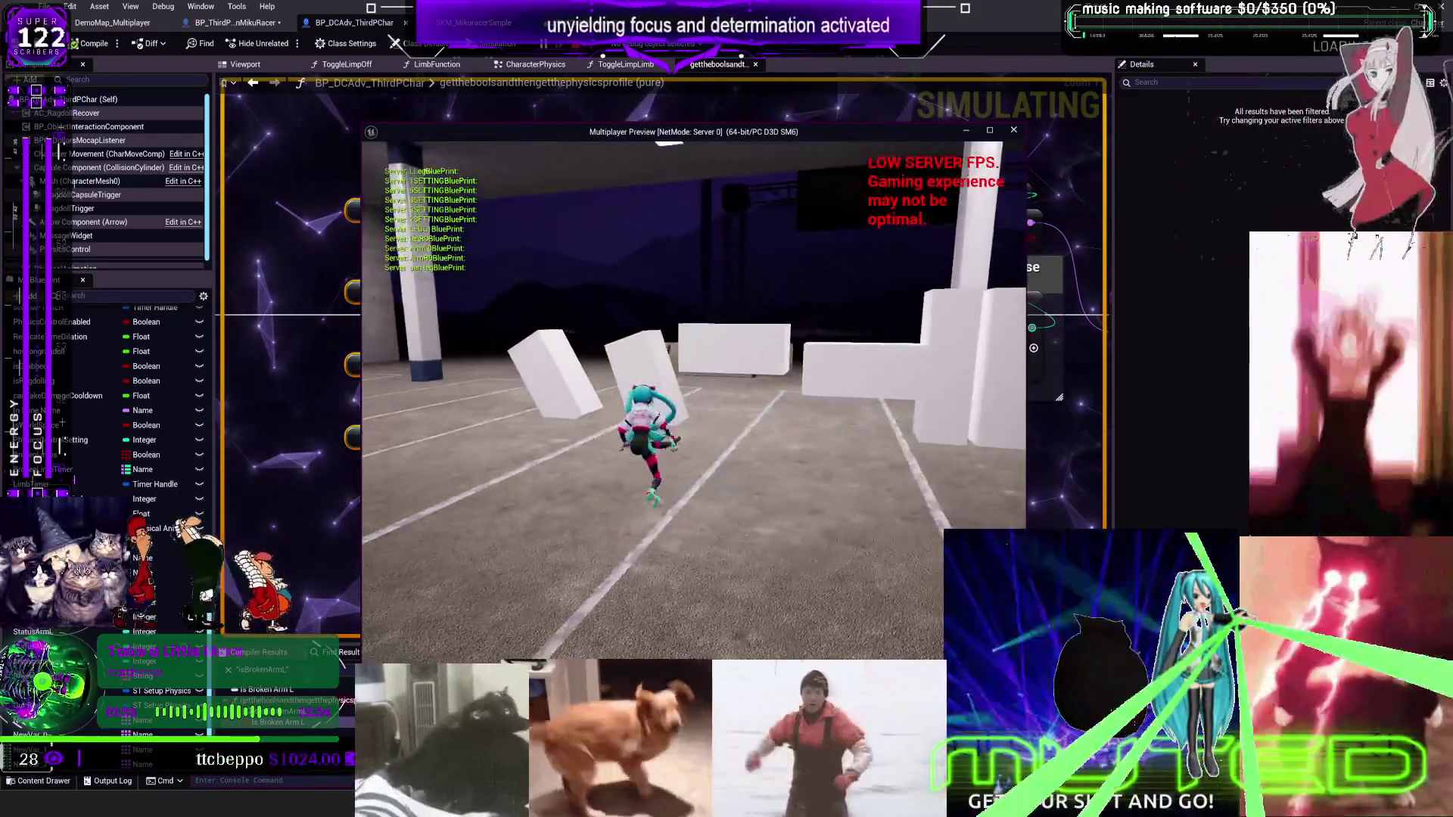
key("w")
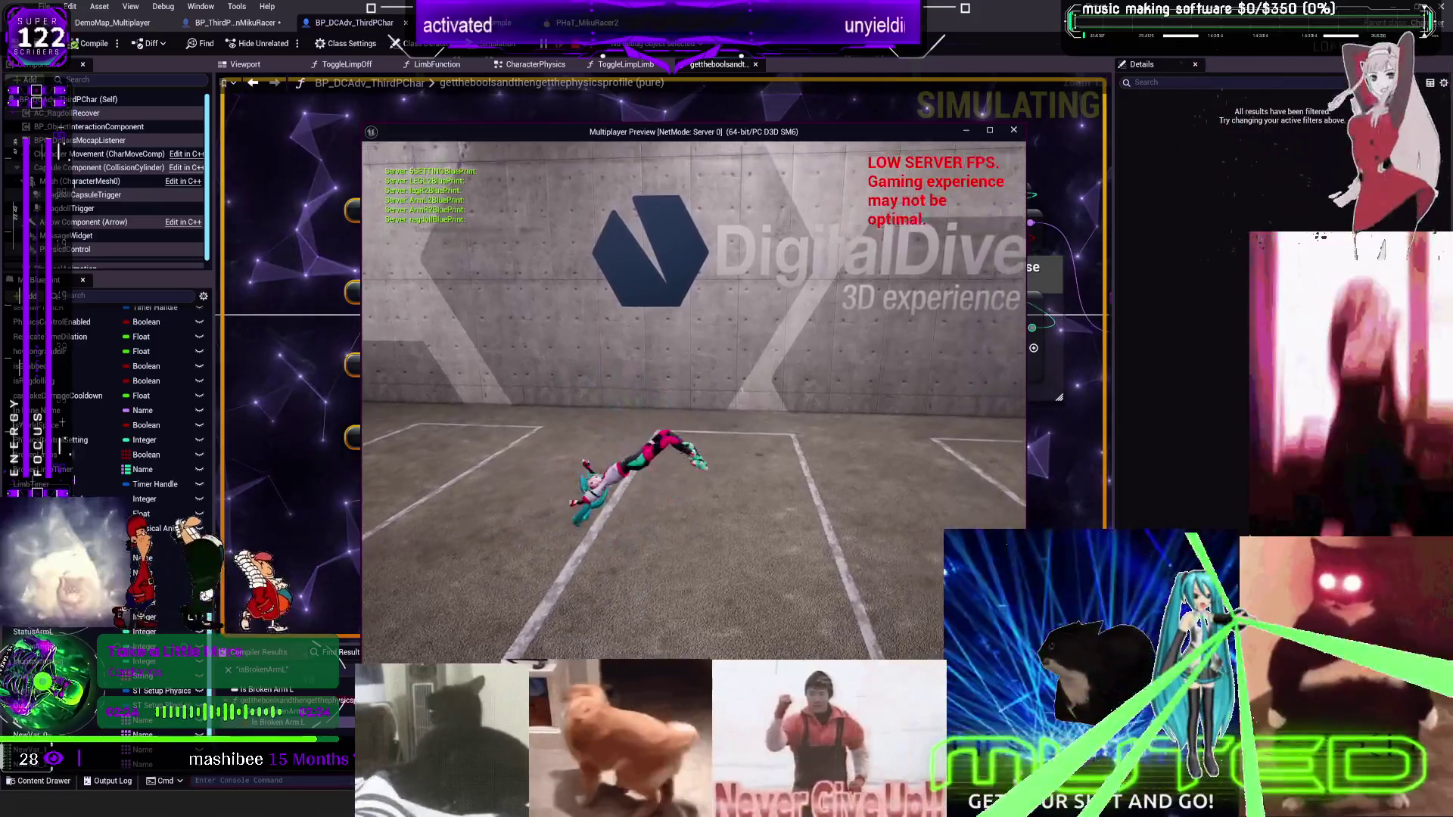
key("Escape")
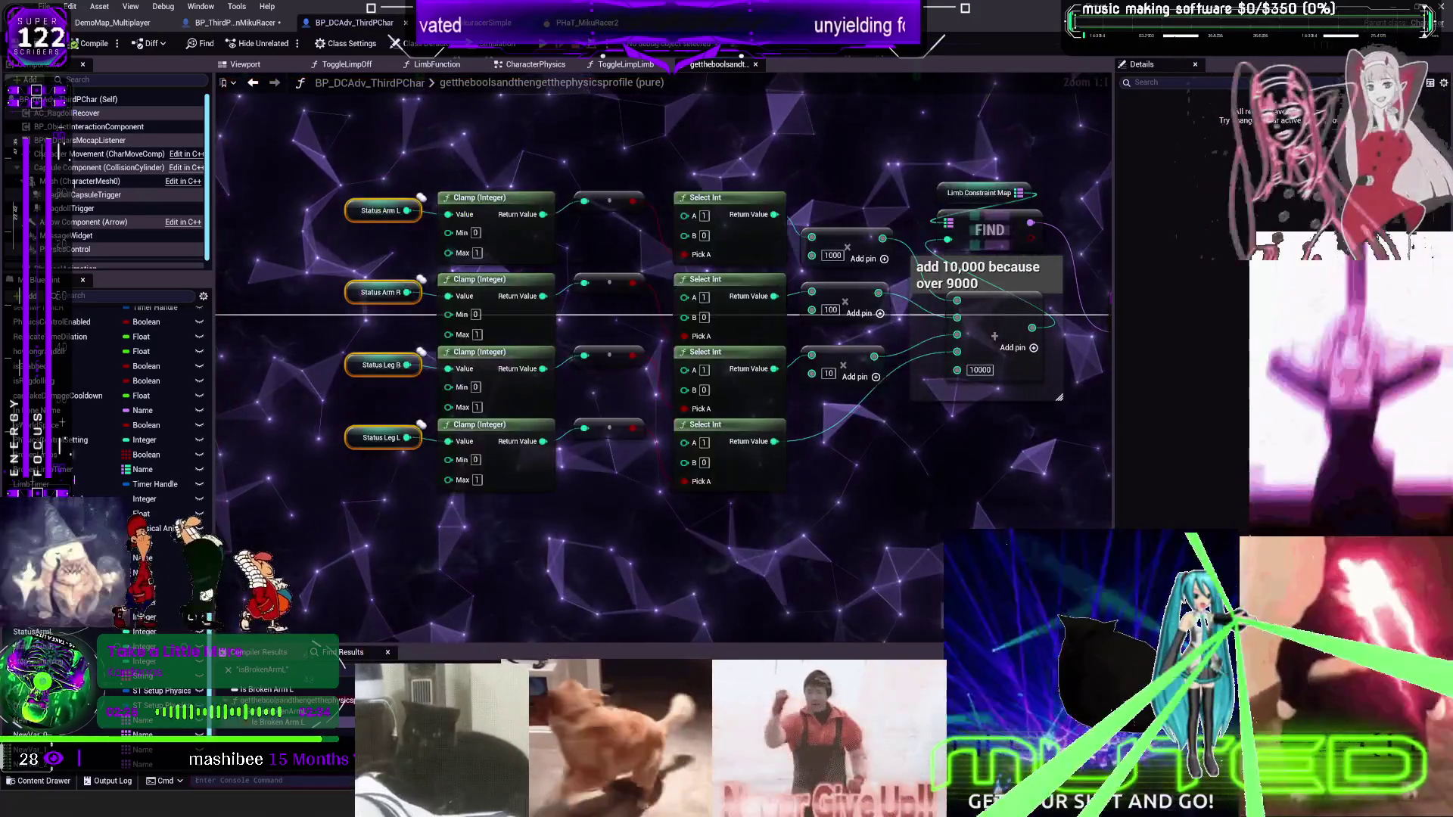
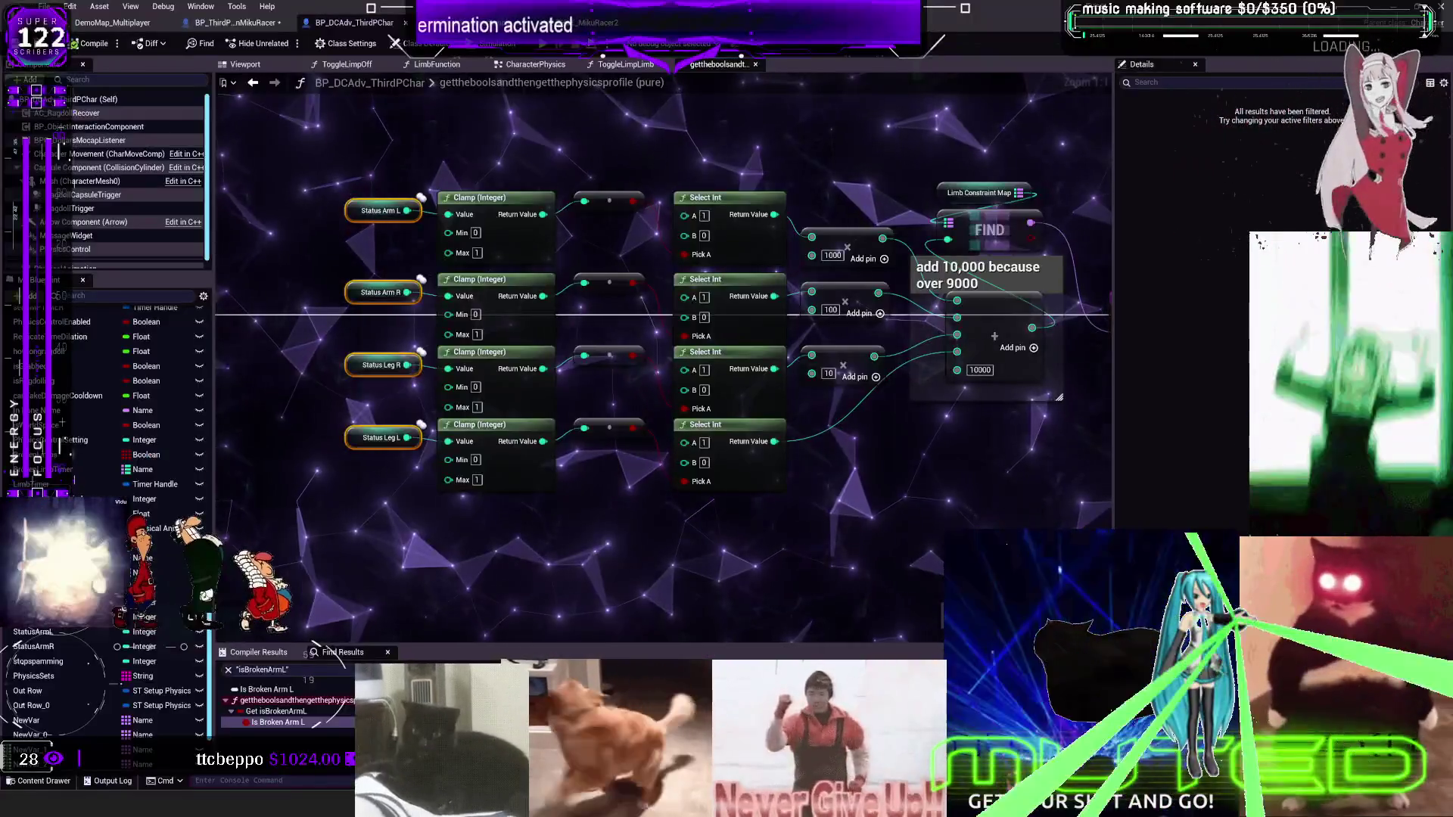
Move the hair-collision card up and to the left on the TO DO CHART canvas
mouse_move(517, 465)
left_mouse_down()
mouse_move(515, 436)
mouse_move(420, 412)
mouse_move(554, 428)
mouse_move(546, 463)
mouse_move(690, 455)
mouse_move(495, 520)
mouse_move(538, 511)
mouse_move(371, 458)
mouse_move(529, 450)
mouse_move(346, 177)
left_mouse_up()
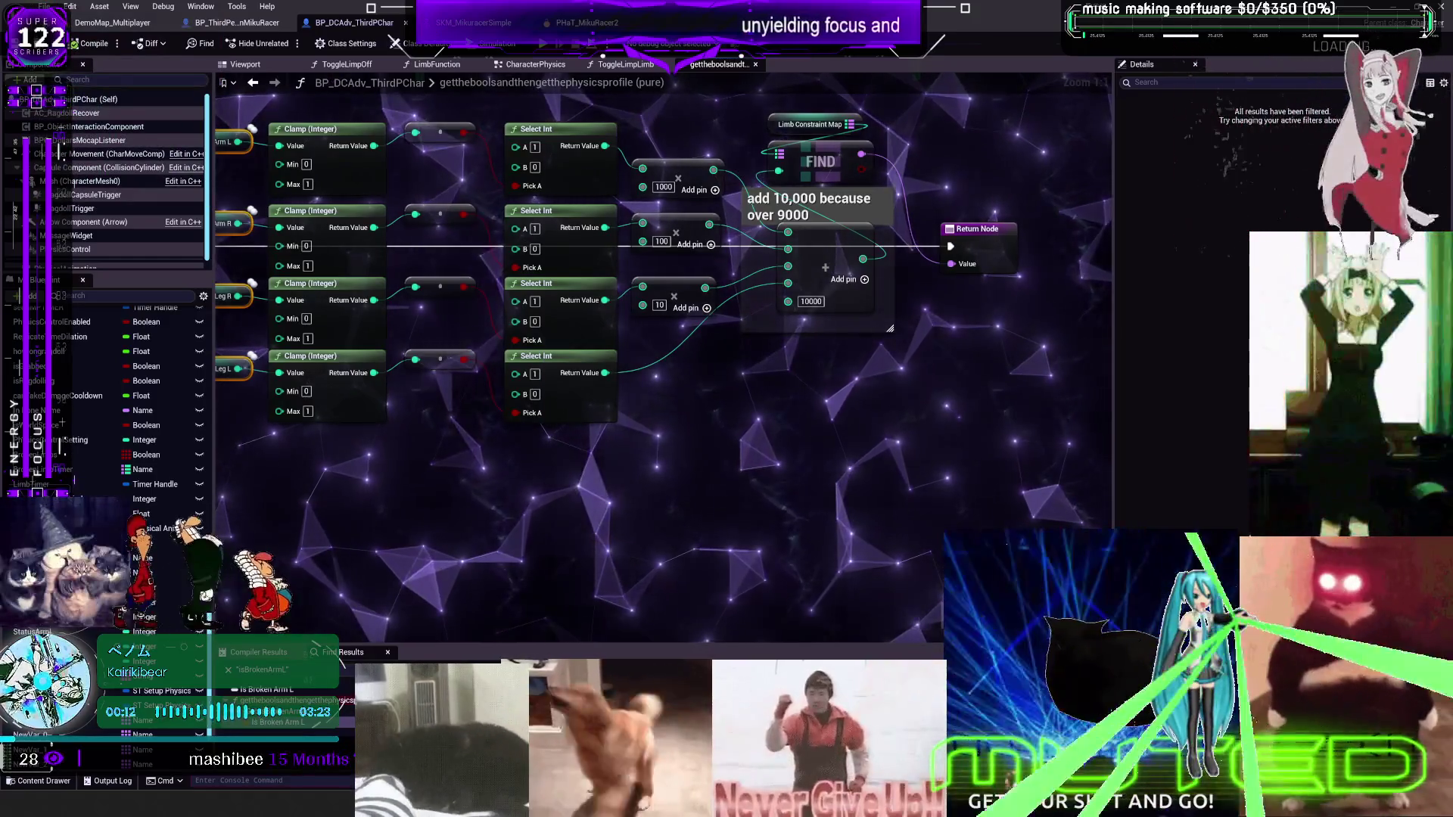
key("alt+Tab")
scroll(769, 95, "left", 5)
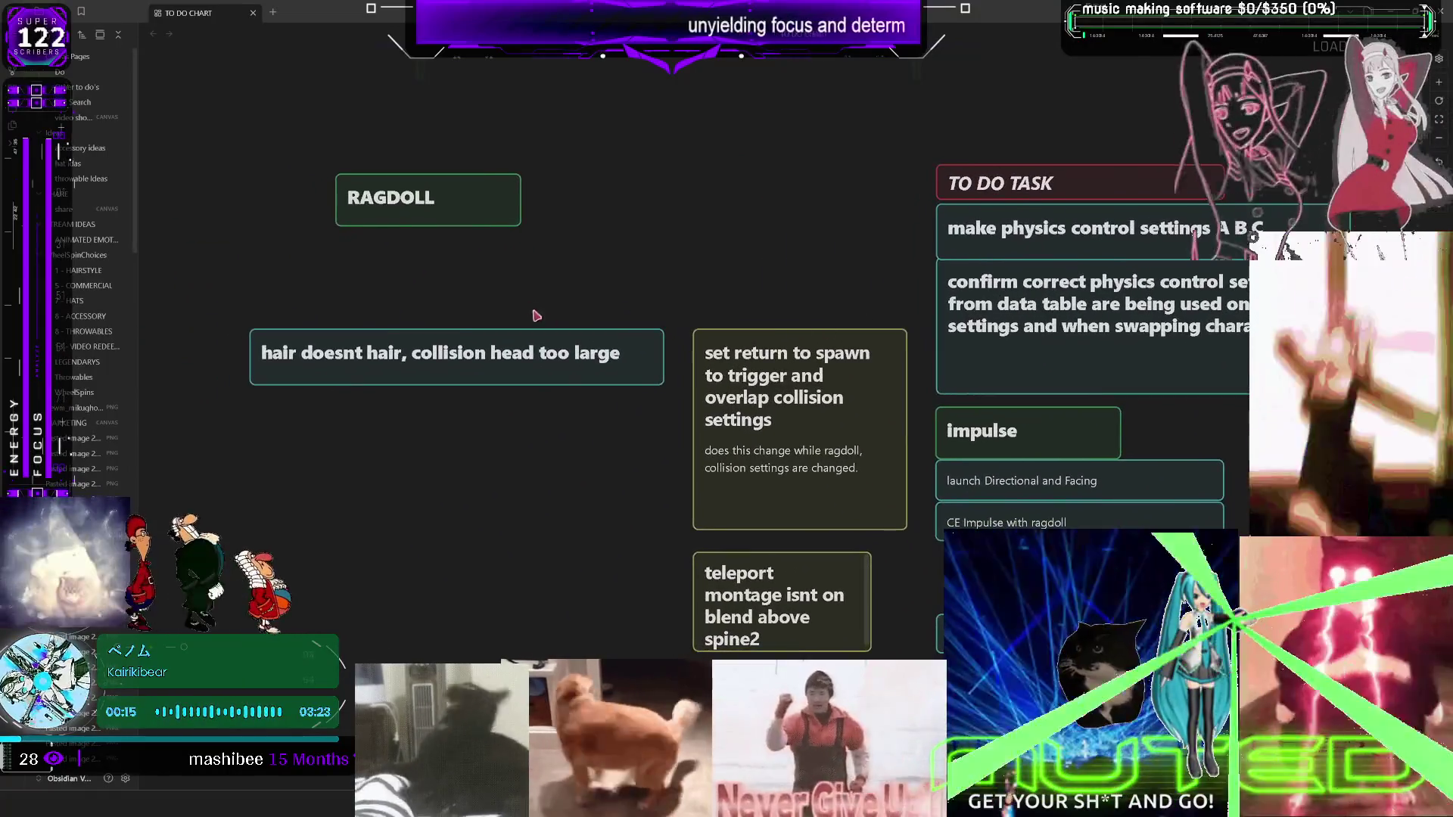
left_click(503, 363)
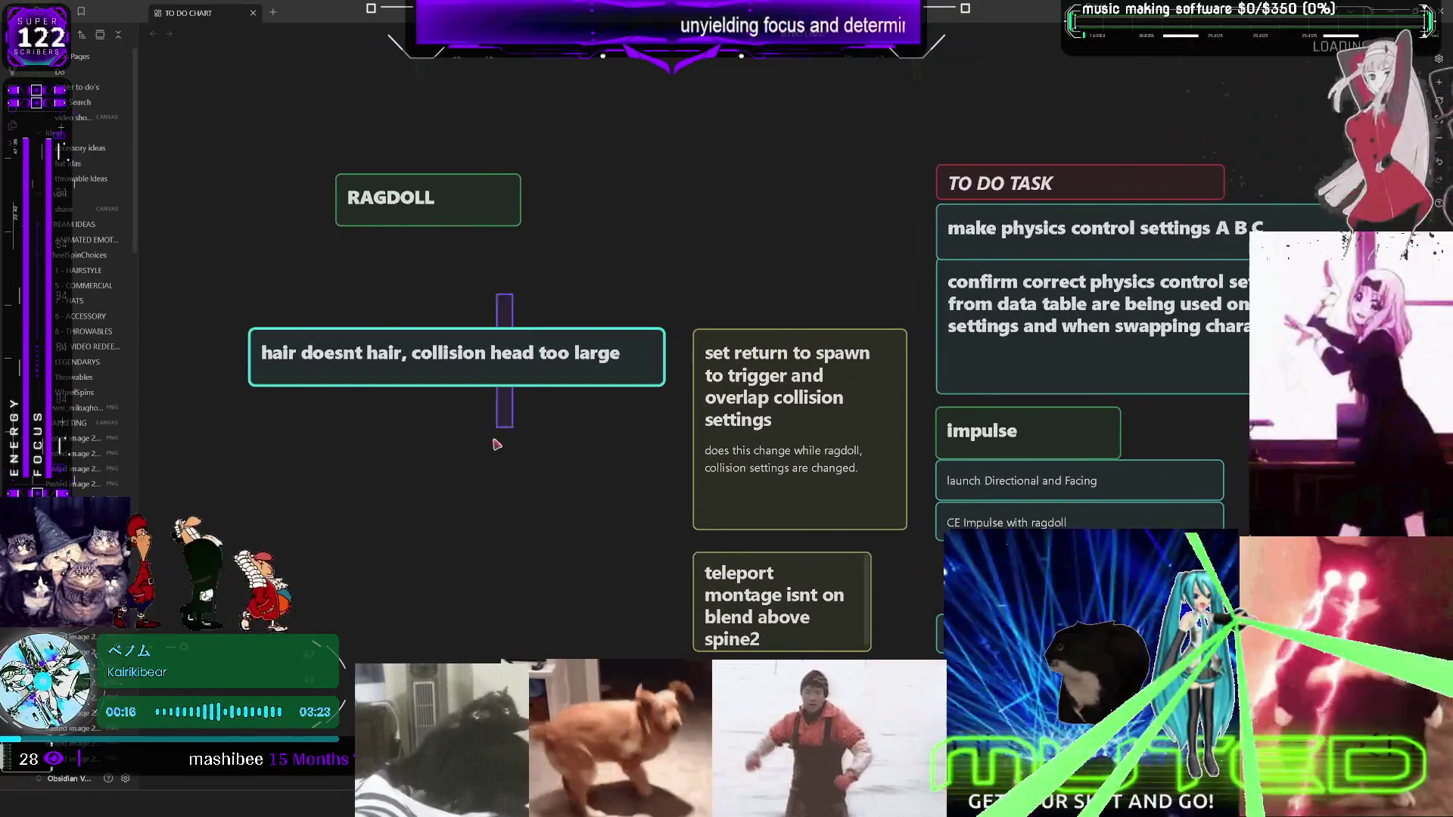
left_click_drag(503, 363, 504, 462)
scroll(851, 333, "left", 5)
scroll(851, 333, "down", 2)
mouse_move(851, 333)
left_mouse_down()
mouse_move(753, 328)
mouse_move(795, 287)
mouse_move(834, 386)
mouse_move(677, 330)
mouse_move(660, 320)
mouse_move(647, 228)
mouse_move(619, 284)
left_mouse_up()
Review the set-return-to-spawn and teleport montage task cards, then return to Unreal
left_click(1080, 324)
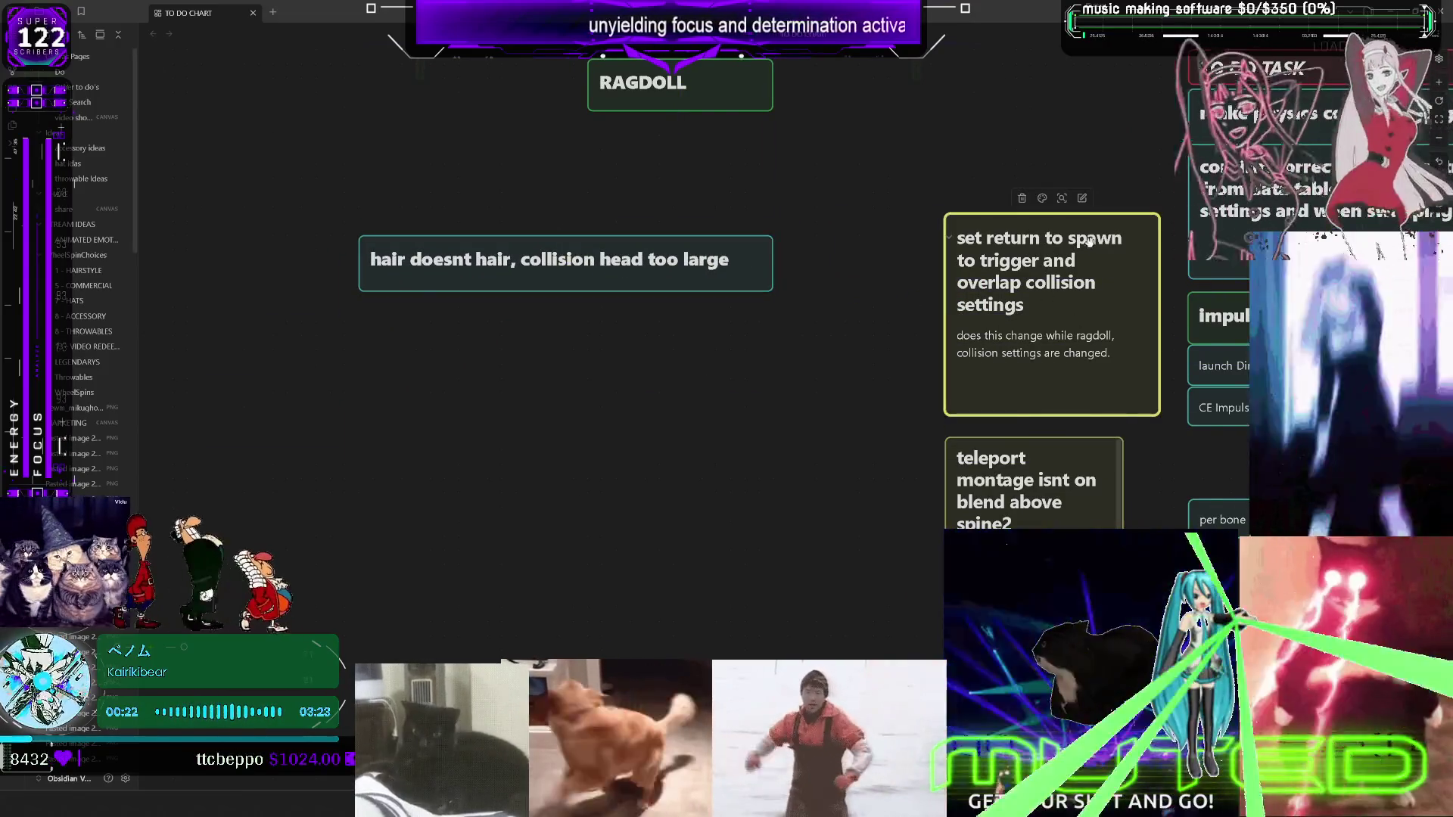
left_click_drag(894, 338, 728, 344)
left_click(815, 488)
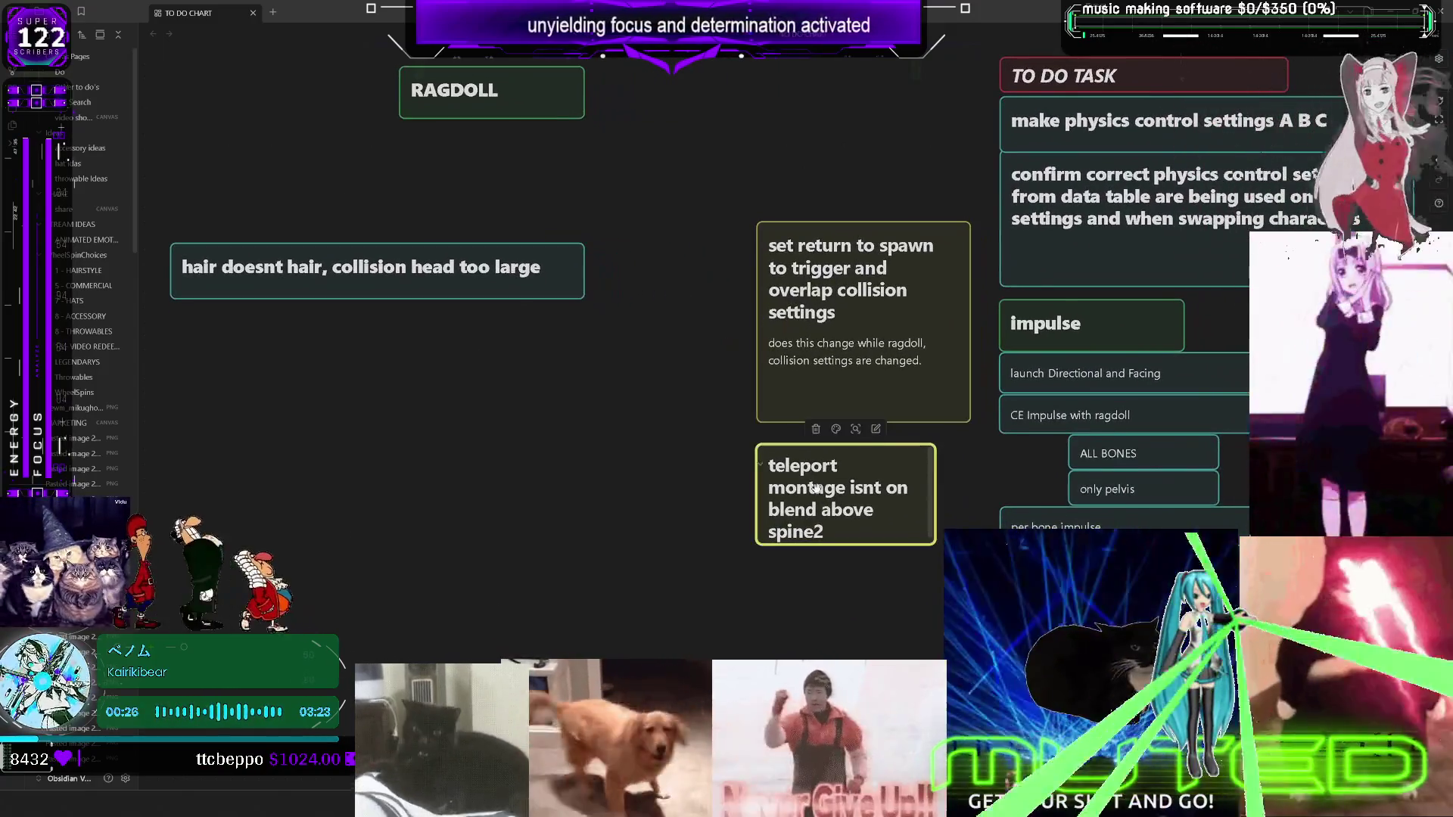
key("alt+Tab")
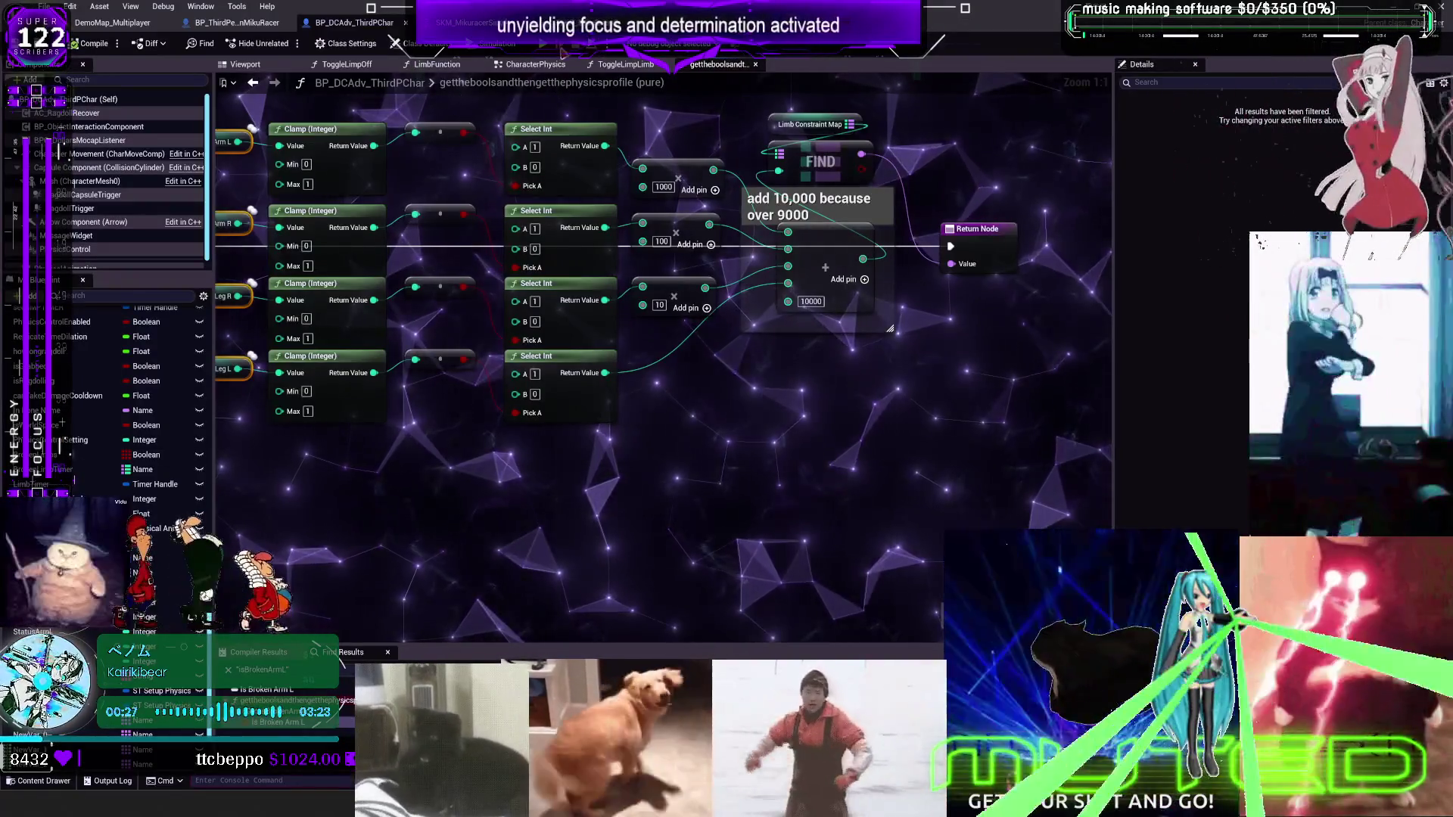
Play-test the character in multiplayer with Alt+P, stop with Esc, then switch to the DemoMap_Multiplayer tab
key("alt+p")
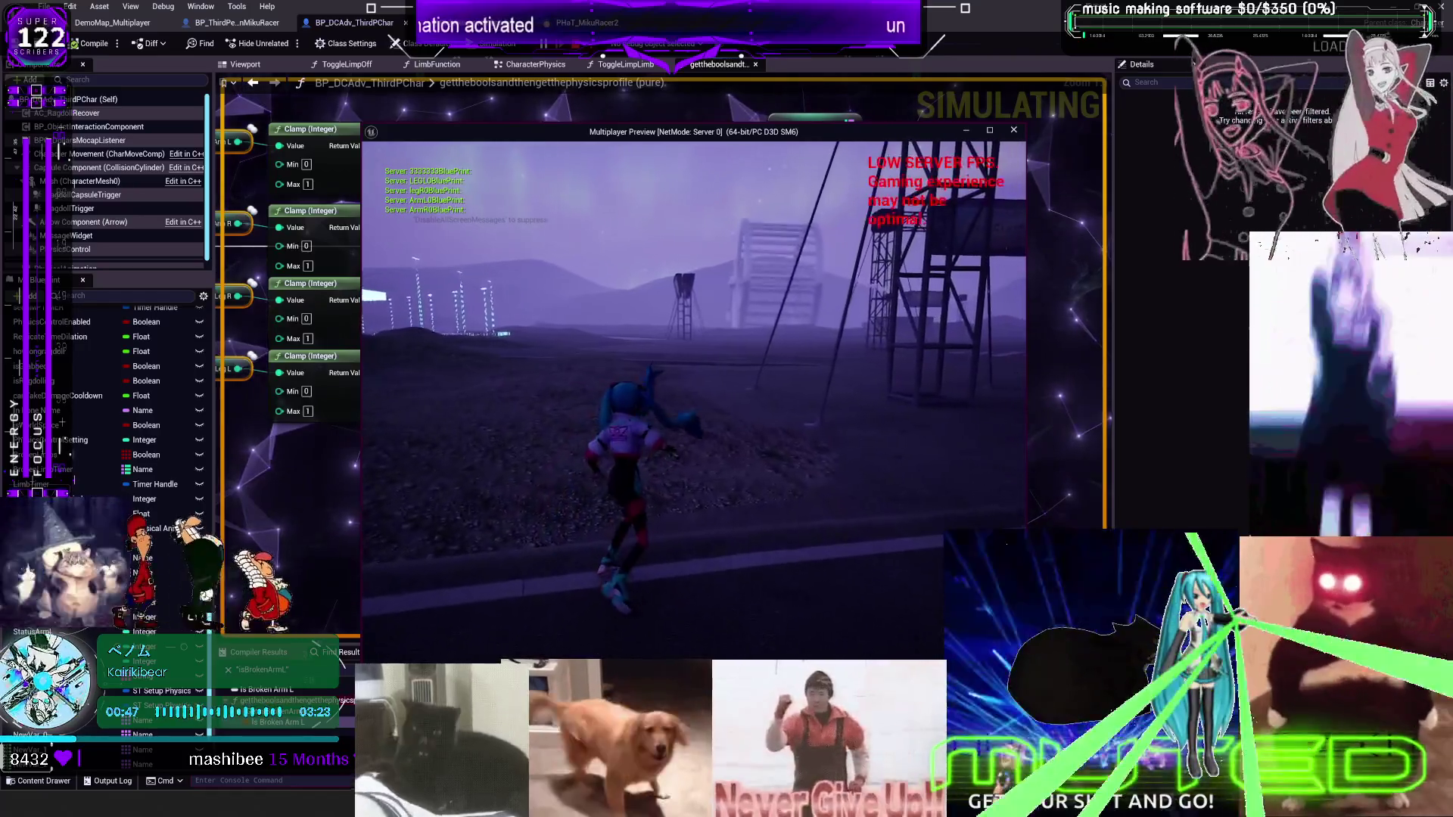
key("Escape")
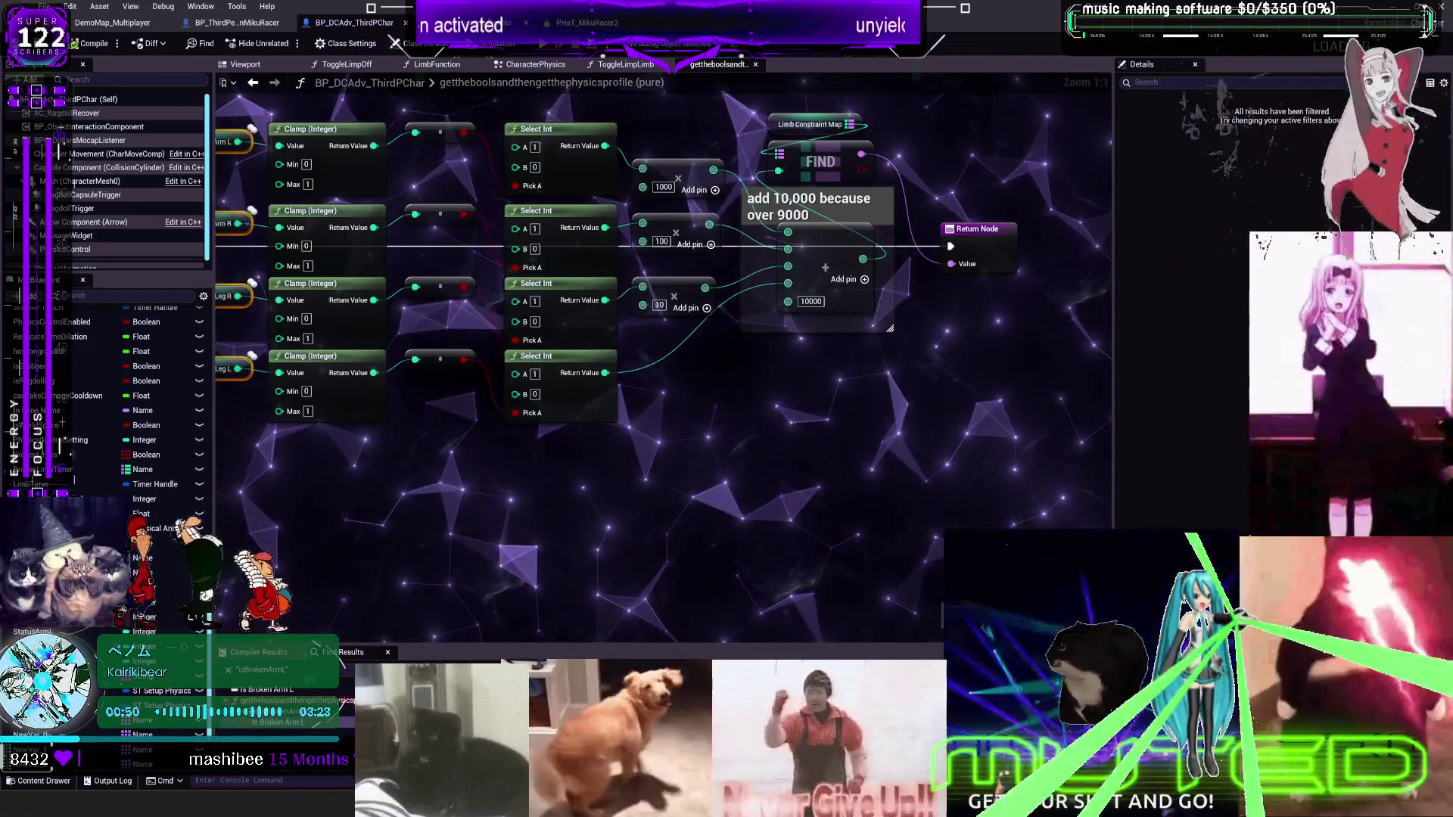
left_click(237, 23)
left_click(130, 26)
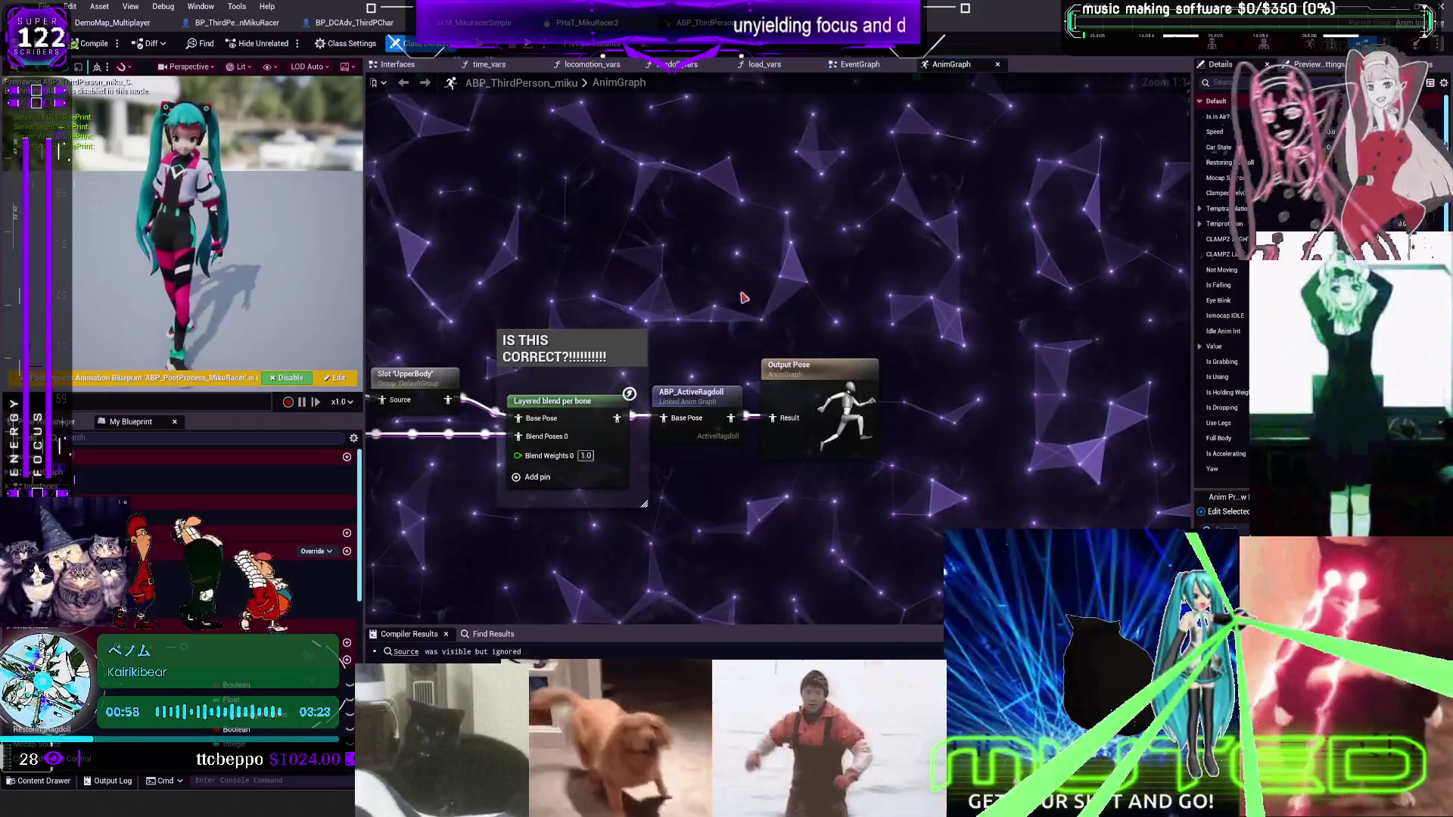
Pan the miku AnimGraph across the cached BodyMovement inputs, Layered blend per bone, ABP_ActiveRagdoll and Output Pose
left_click_drag(744, 298, 709, 327)
left_click_drag(899, 231, 933, 238)
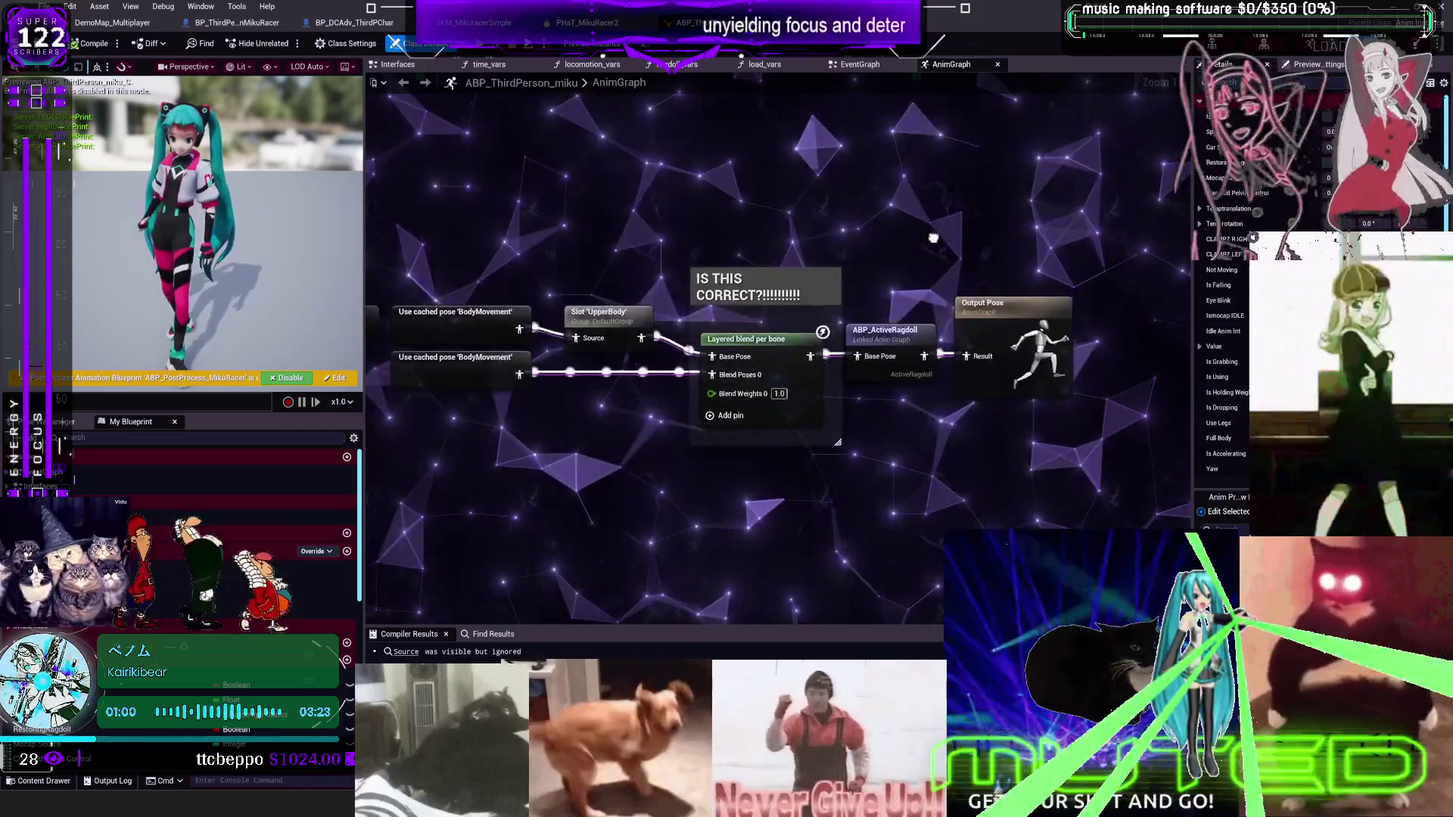
left_click_drag(753, 211, 694, 178)
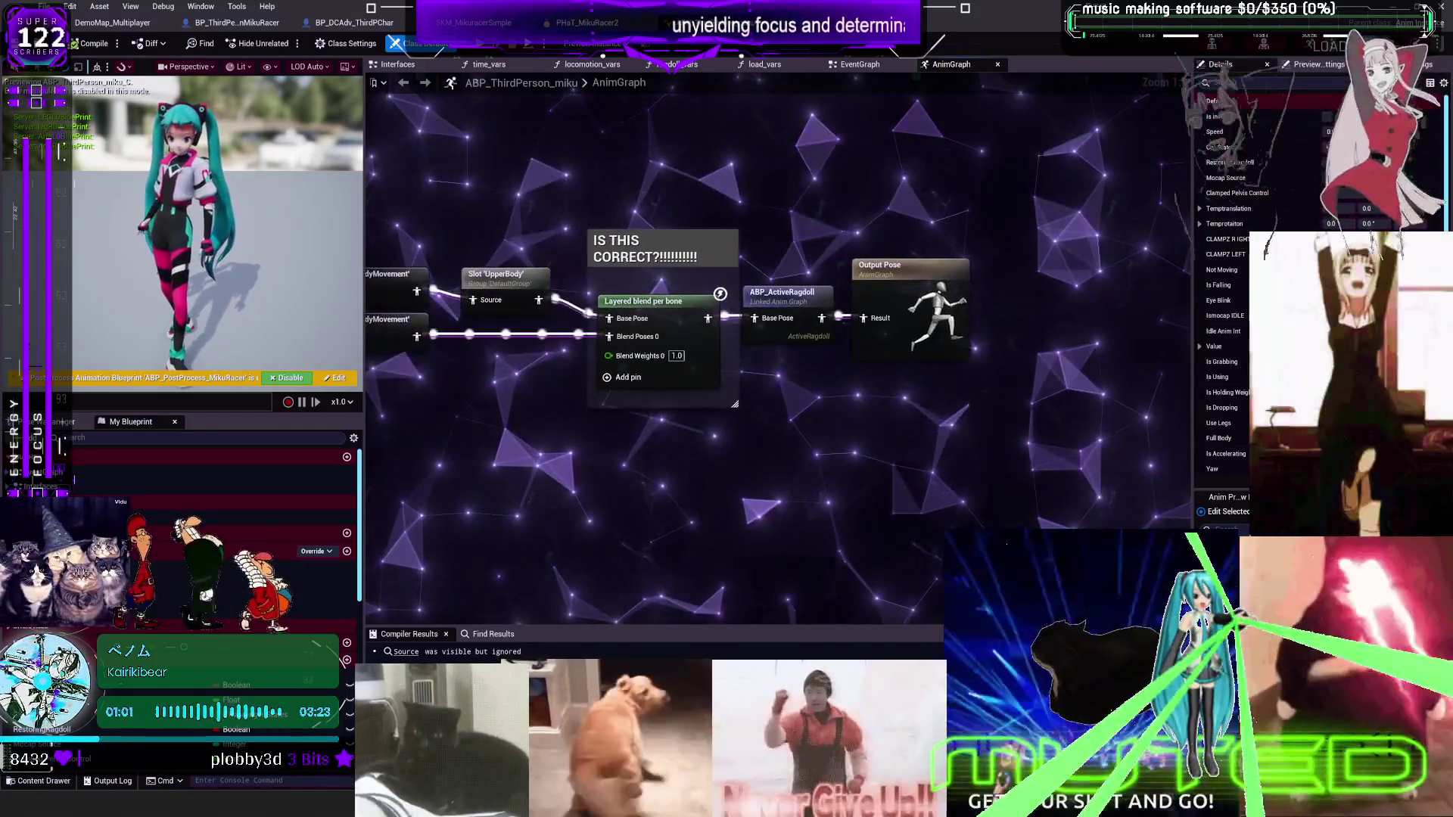